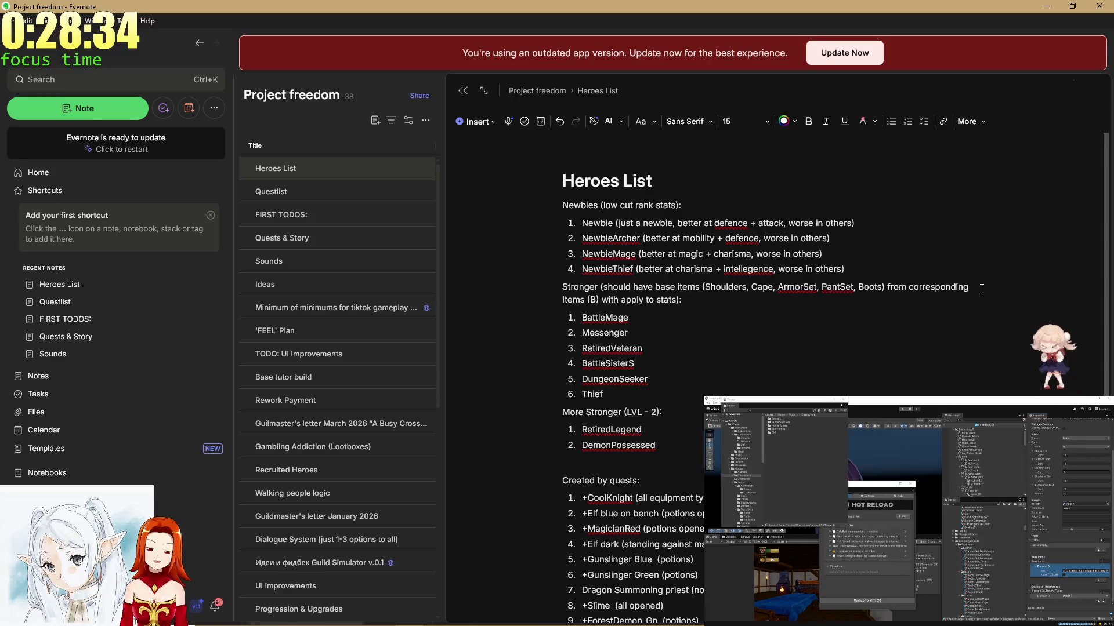
Fill the Items parentheses with 'BattleMage = BattleMage items'.
{"action": "type", "text": "attleMage = Batt"}
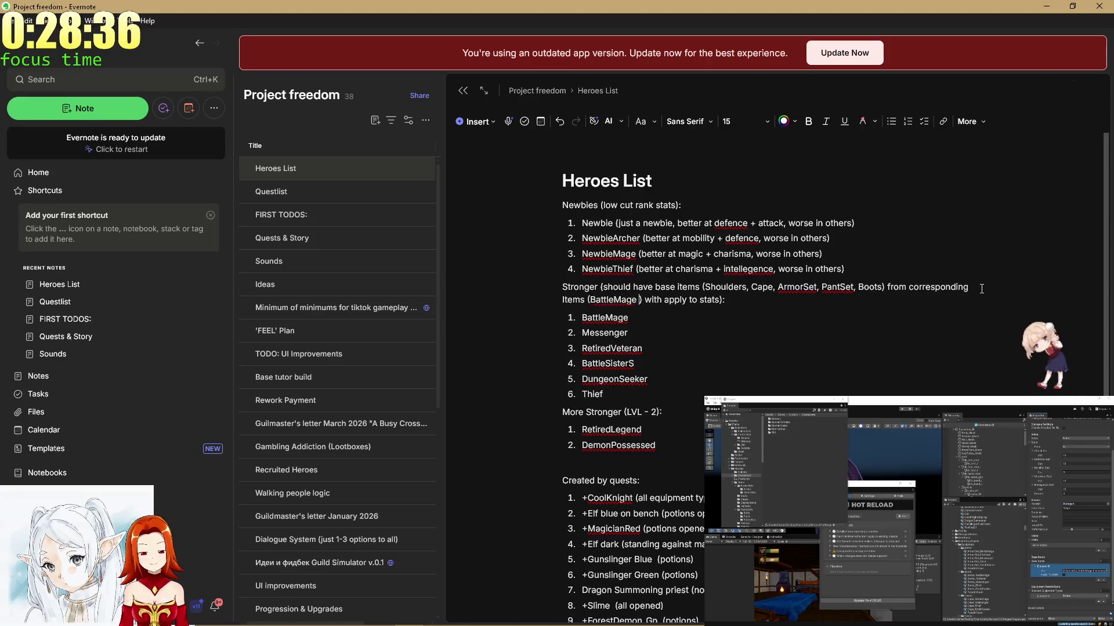
{"action": "type", "text": "leMage "}
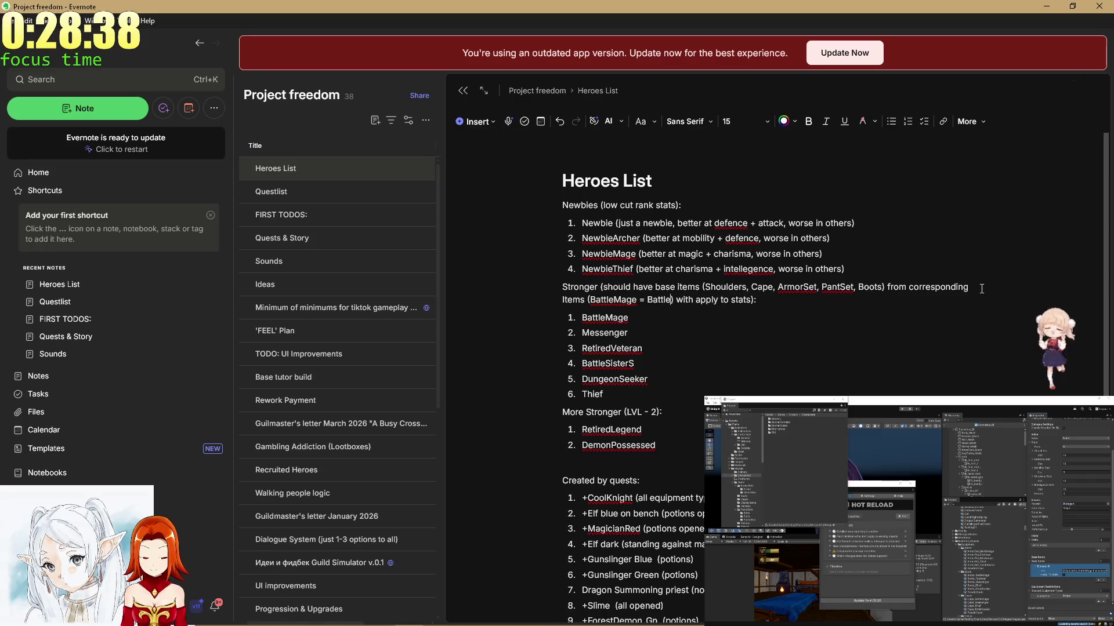
{"action": "type", "text": "items"}
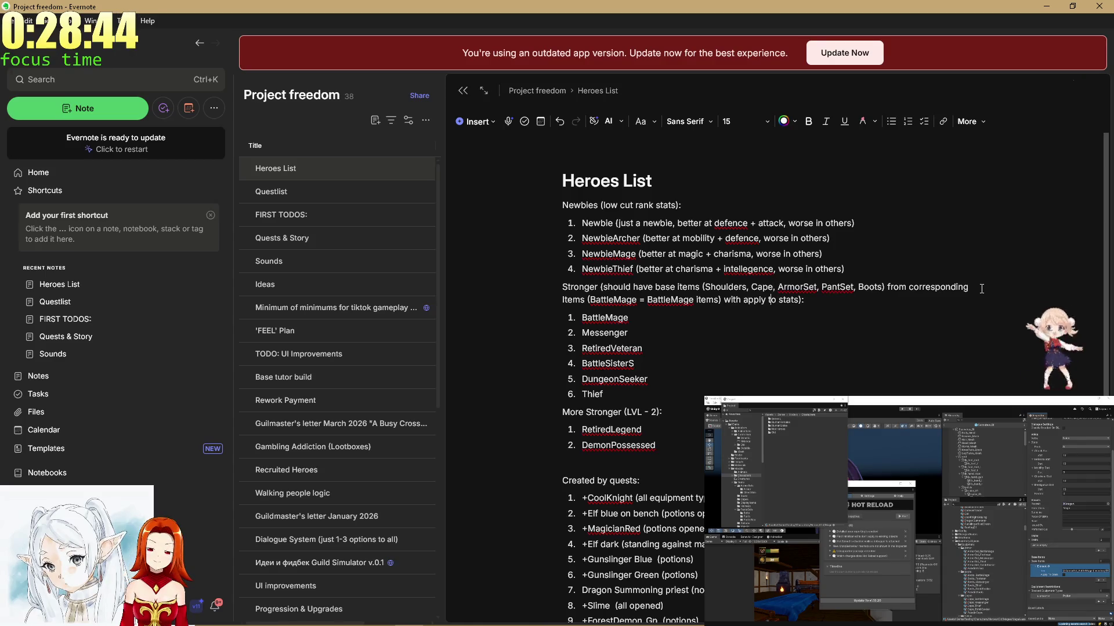
{"action": "key", "text": "Right"}
{"action": "key", "text": "Right"}
{"action": "key", "text": "Right"}
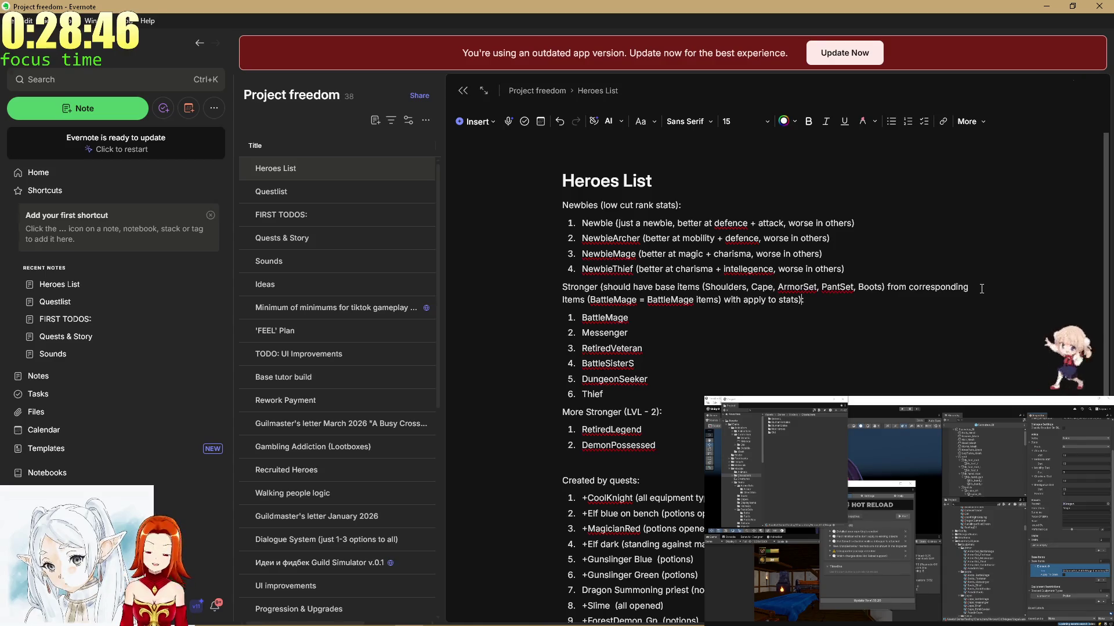
{"action": "key", "text": "Down"}
{"action": "key", "text": "Down"}
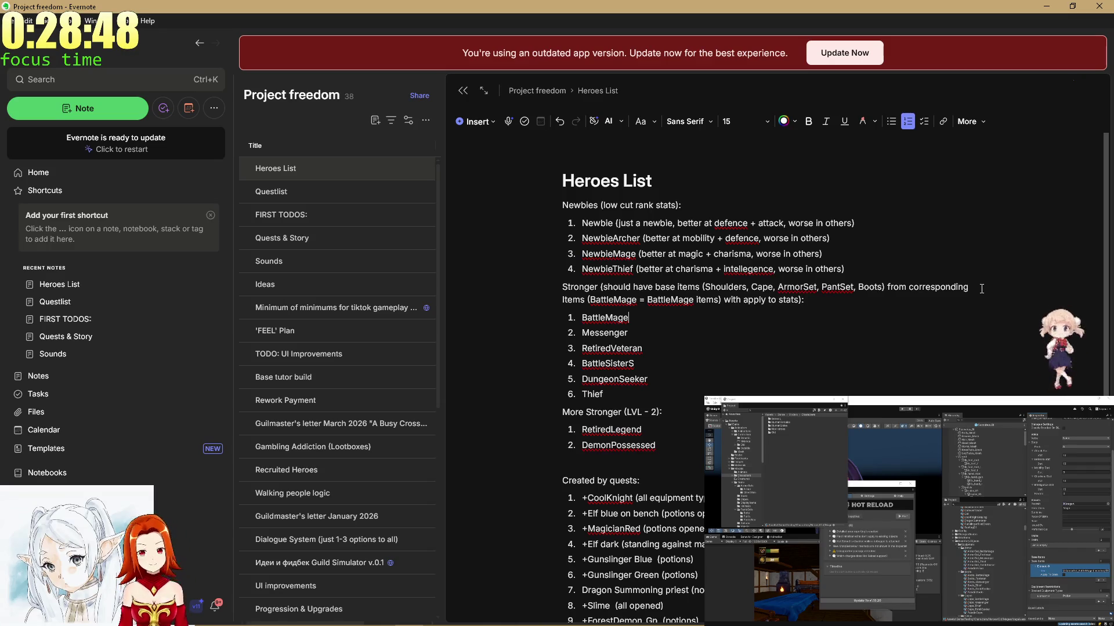
{"action": "key", "text": "Up"}
{"action": "key", "text": "Up"}
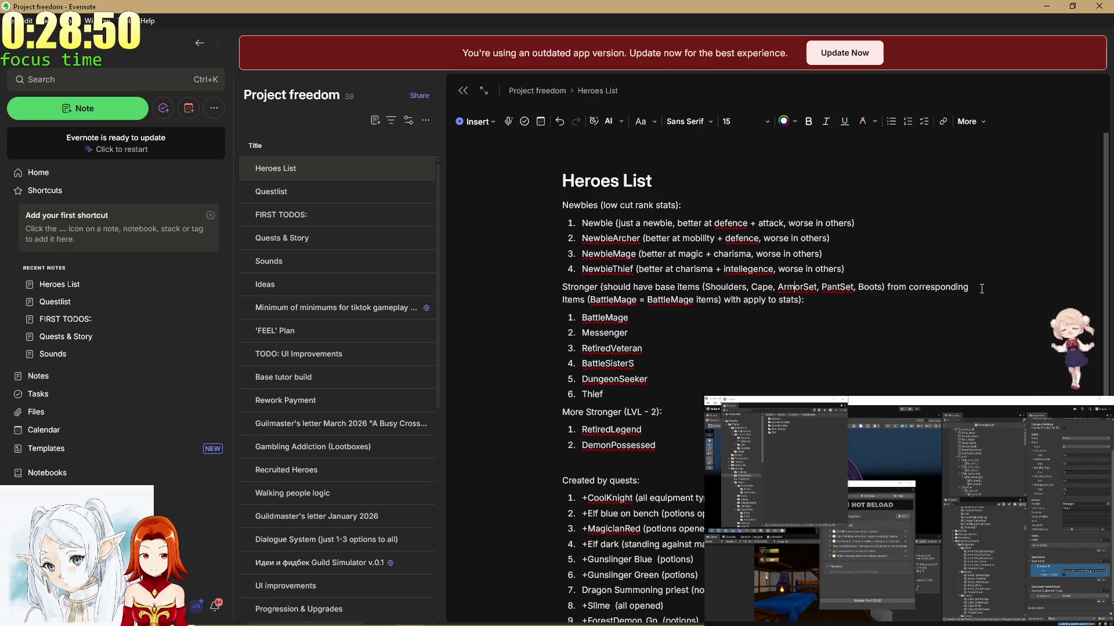
Add '(around C-B)' after the Stronger heading and add '()' after BattleMage.
{"action": "key", "text": "Left"}
{"action": "key", "text": "Left"}
{"action": "key", "text": "Left"}
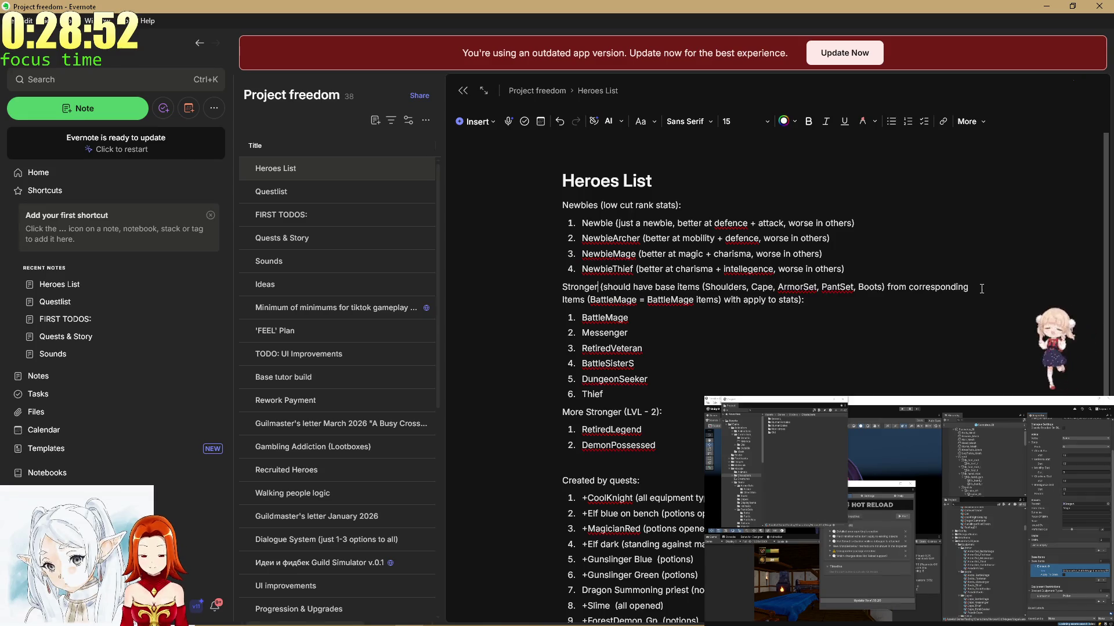
{"action": "key", "text": "ctrl+Left"}
{"action": "key", "text": "ctrl+Left"}
{"action": "key", "text": "ctrl+Left"}
{"action": "type", "text": "() "}
{"action": "type", "text": "around"}
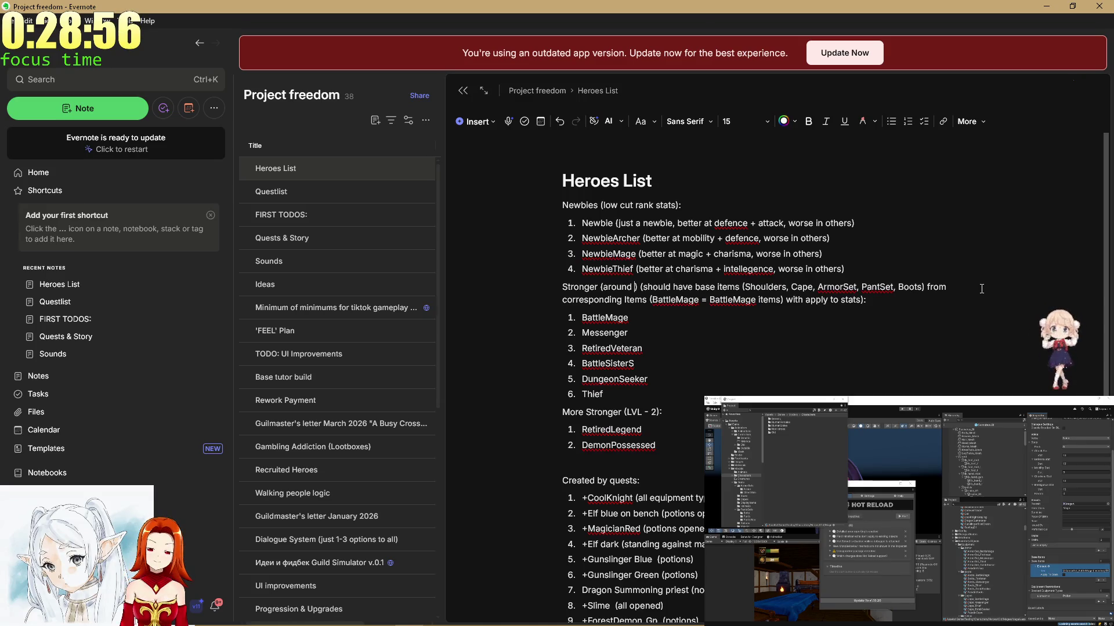
{"action": "type", "text": " C-"}
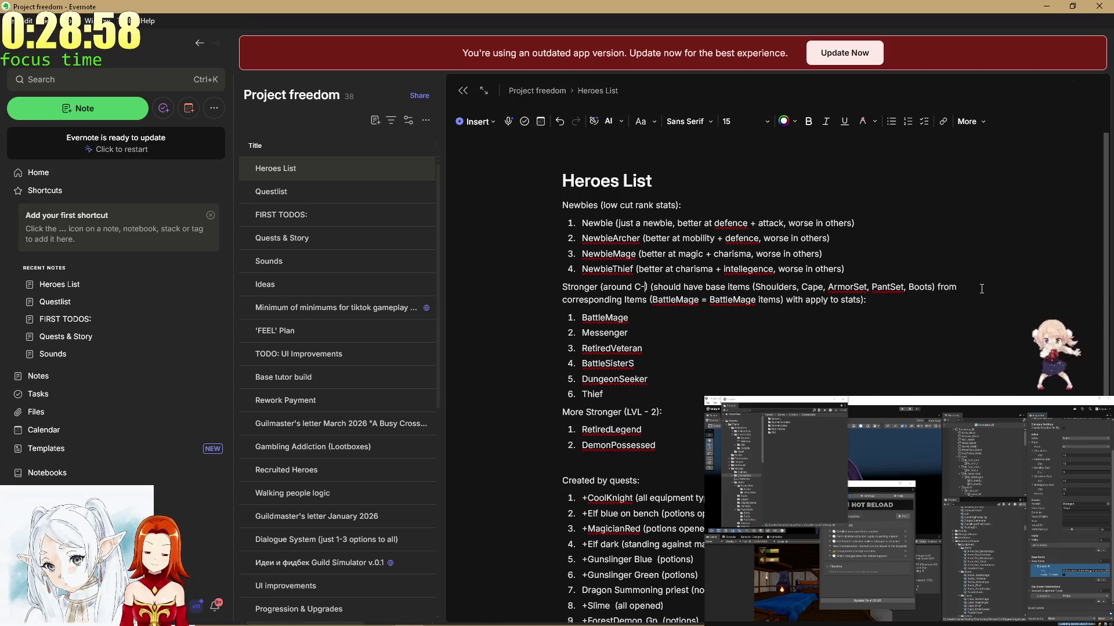
{"action": "type", "text": "B"}
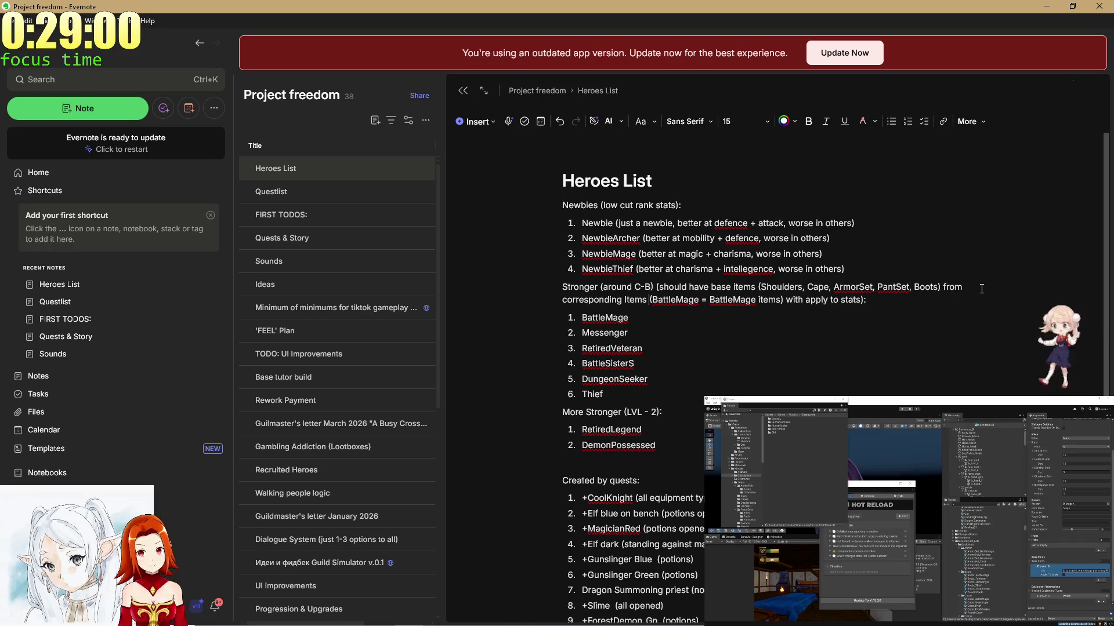
{"action": "key", "text": "Down"}
{"action": "key", "text": "Down"}
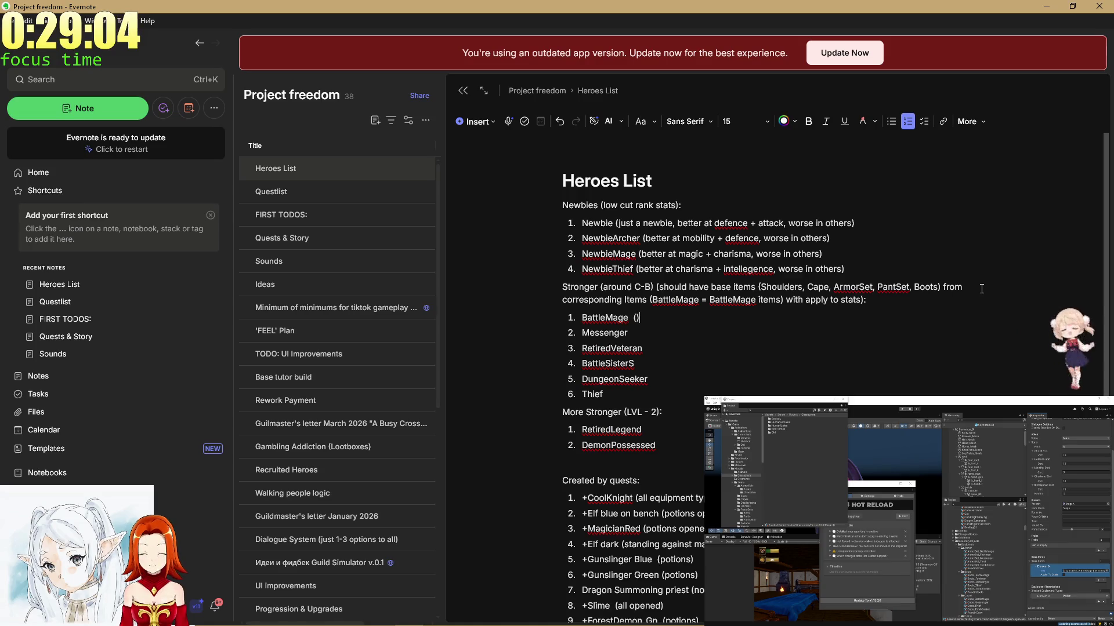
Annotate BattleMage as '(magic + attack)'.
{"action": "key", "text": "Down"}
{"action": "key", "text": "Down"}
{"action": "key", "text": "Down"}
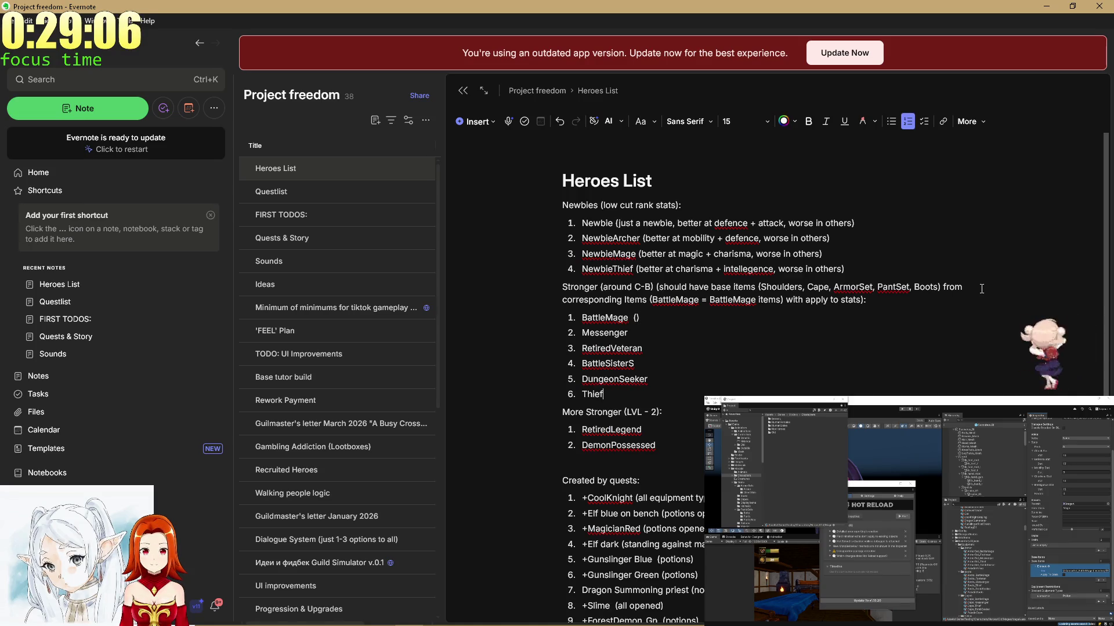
{"action": "key", "text": "Up"}
{"action": "key", "text": "Up"}
{"action": "key", "text": "Up"}
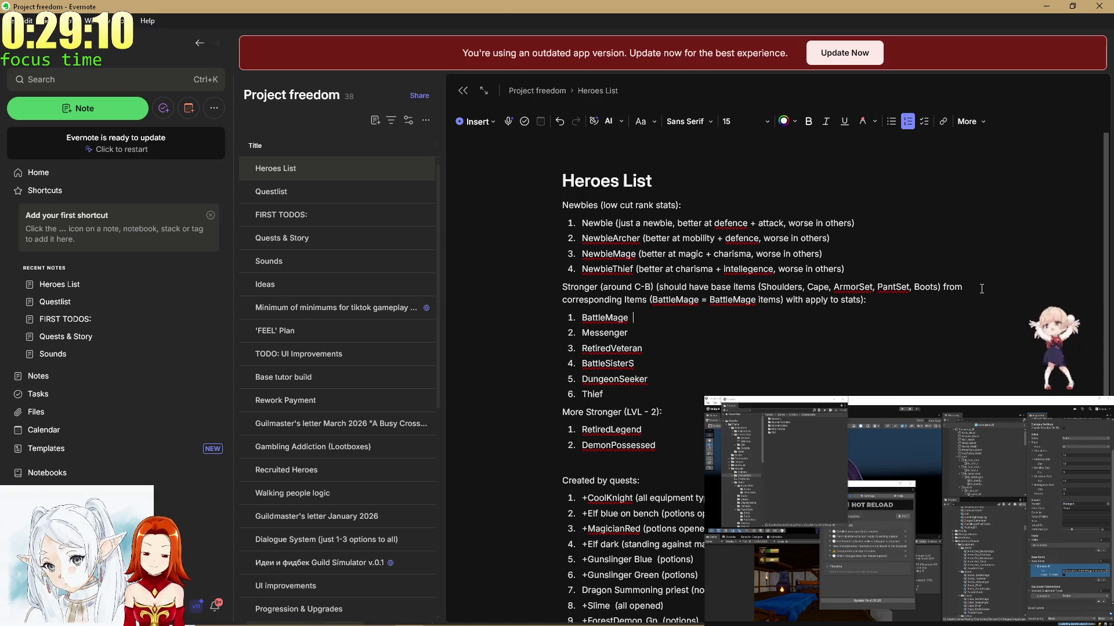
{"action": "type", "text": "()magi"}
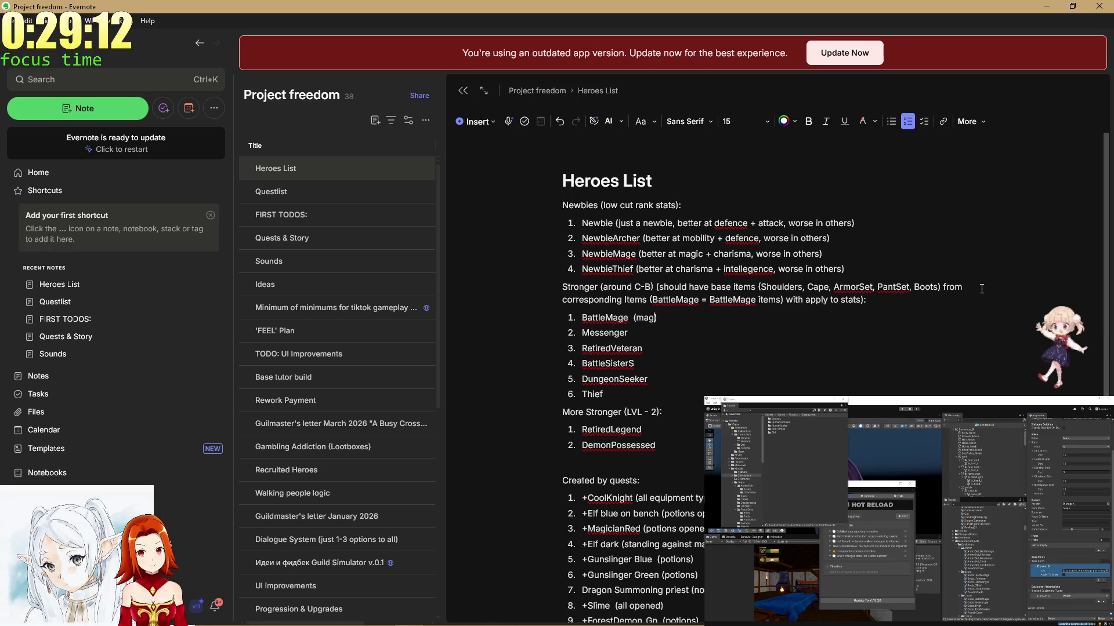
{"action": "type", "text": " + a"}
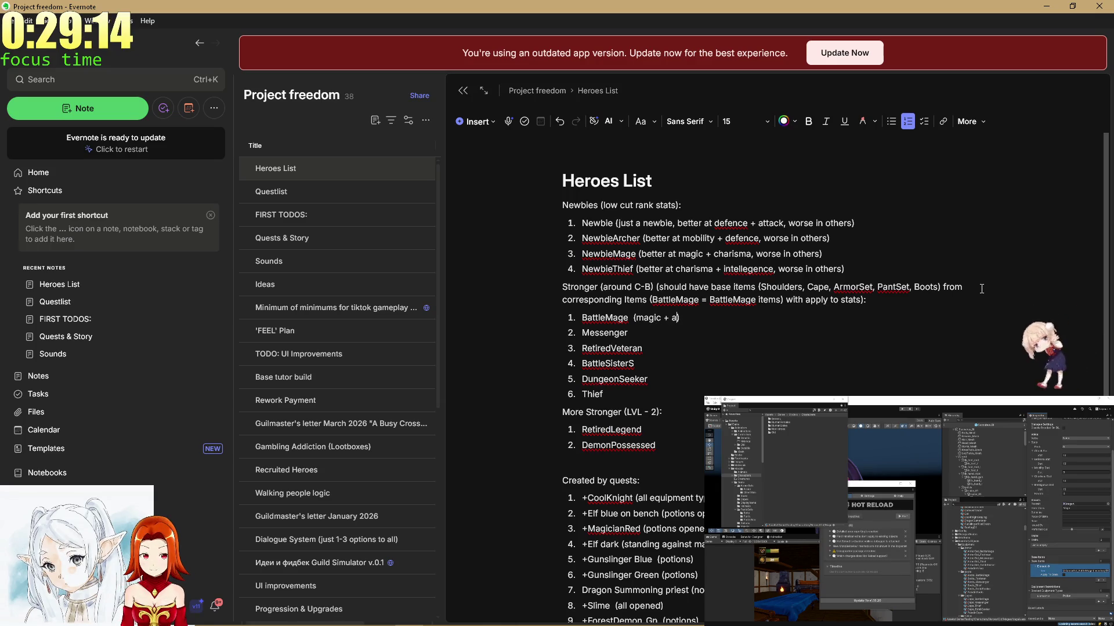
{"action": "type", "text": "ttack"}
Start Messenger's note with 'charisma + '.
{"action": "key", "text": "Down"}
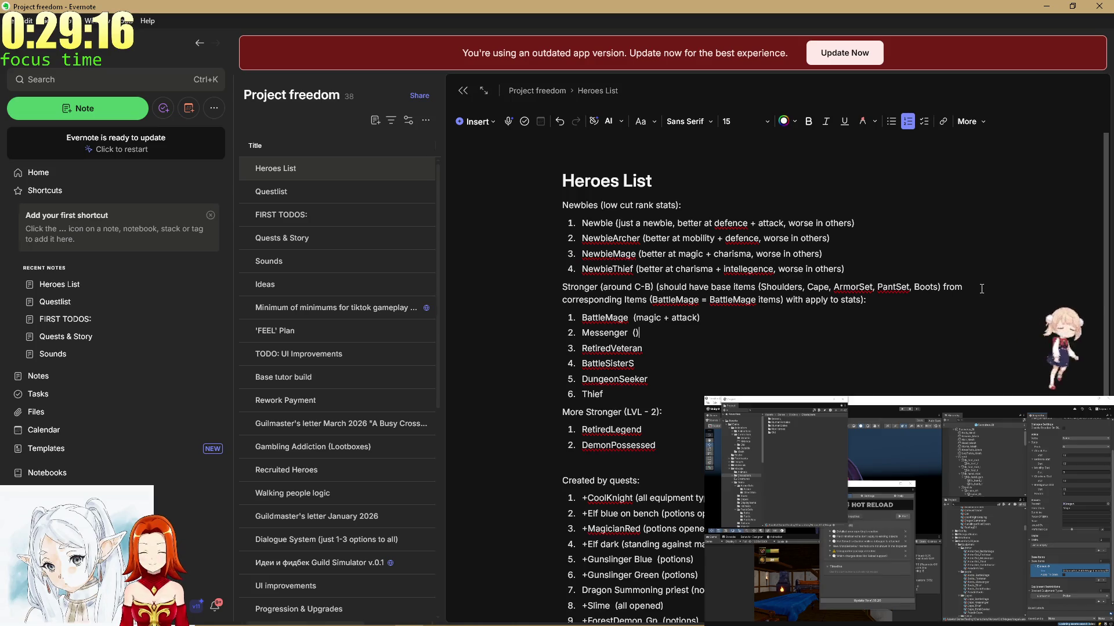
{"action": "key", "text": "Left"}
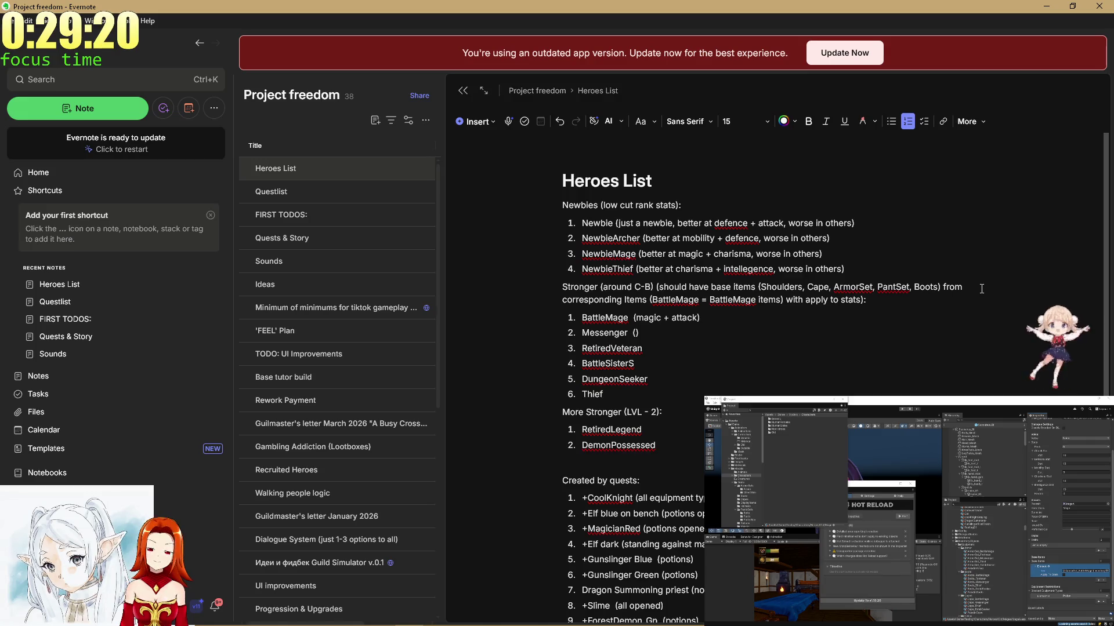
{"action": "type", "text": "charisma"}
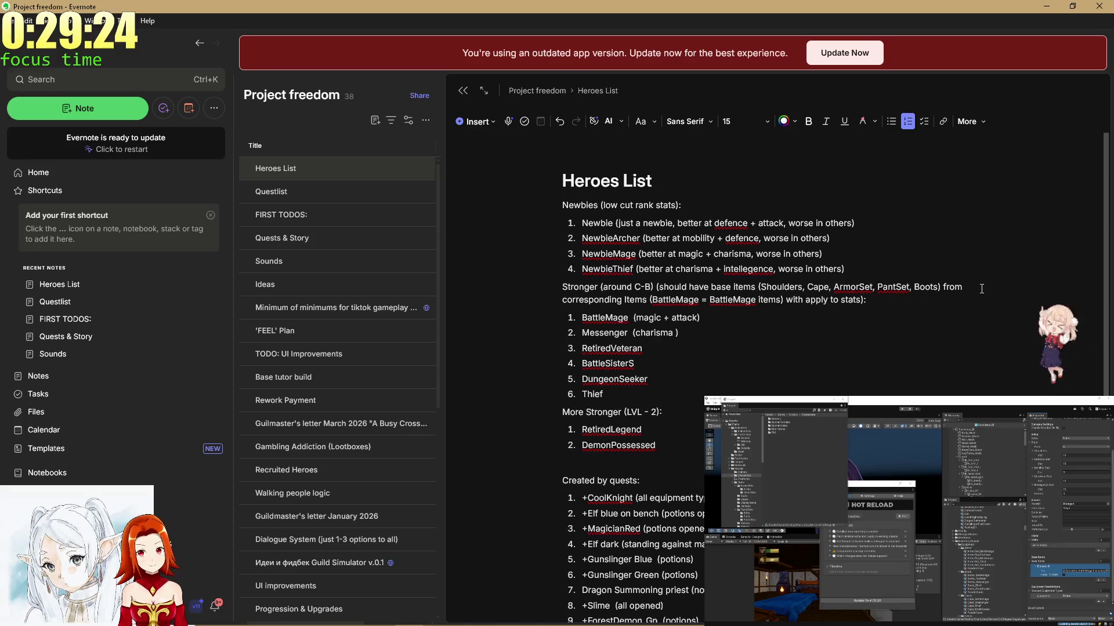
{"action": "type", "text": " +"}
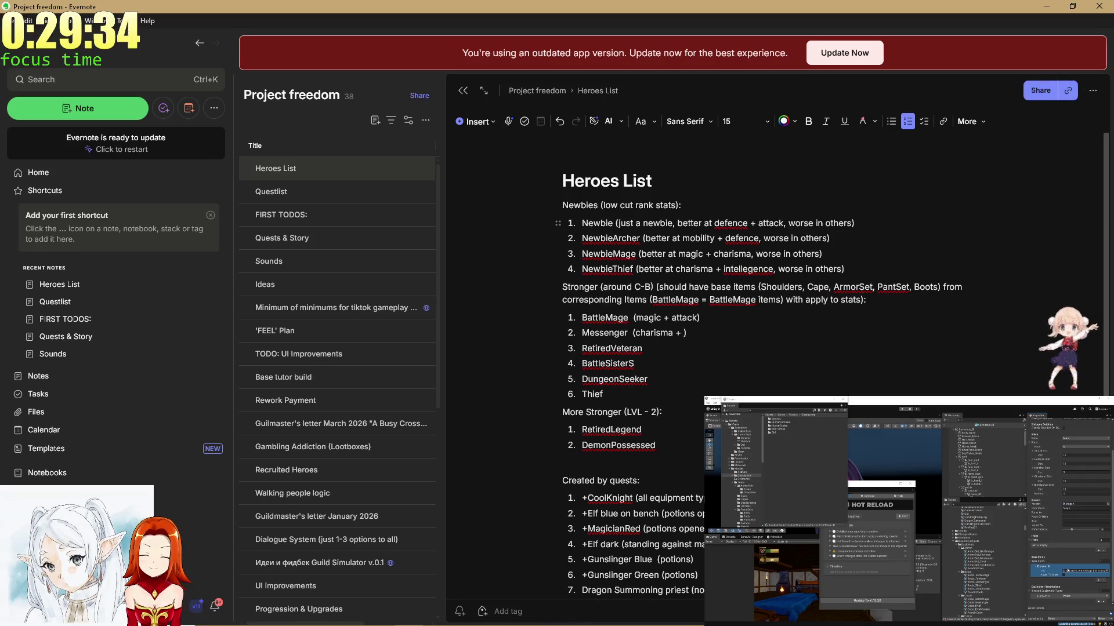
Check the asset's effects list in Unity, then finish Messenger as 'charisma + mobility focuses'.
{"action": "left_click", "coordinate": [986, 558]}
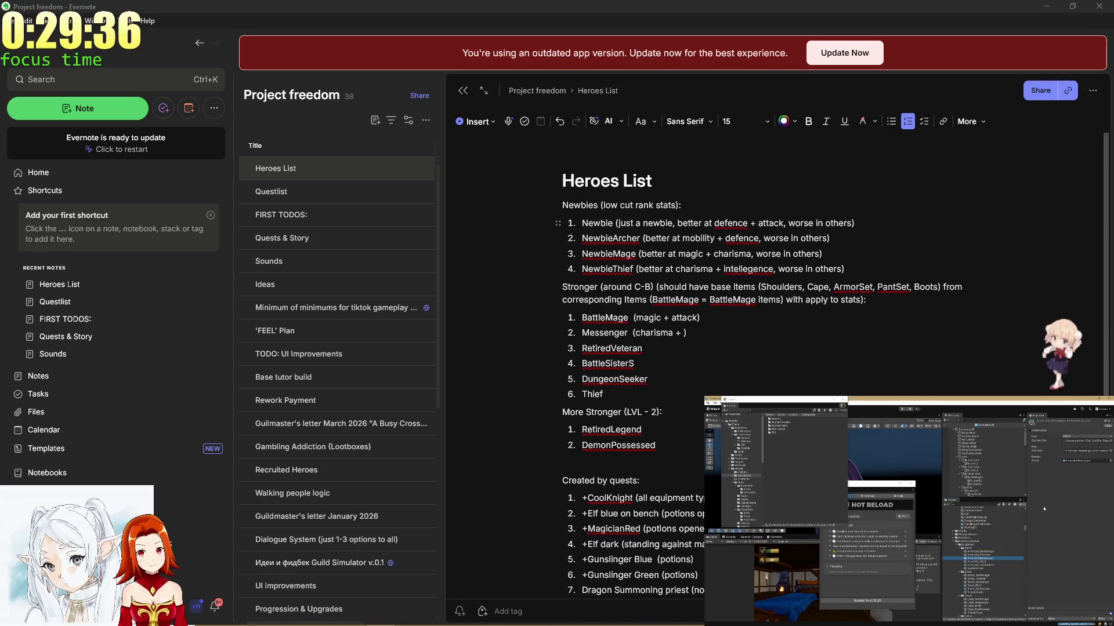
{"action": "left_click", "coordinate": [1072, 451]}
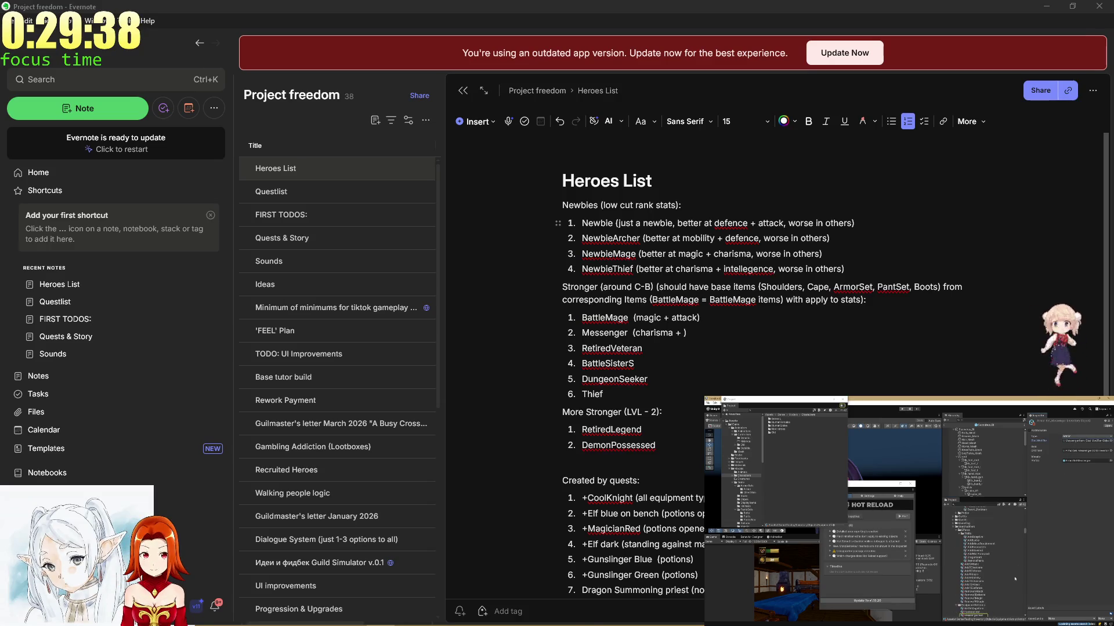
{"action": "double_click", "coordinate": [1078, 459]}
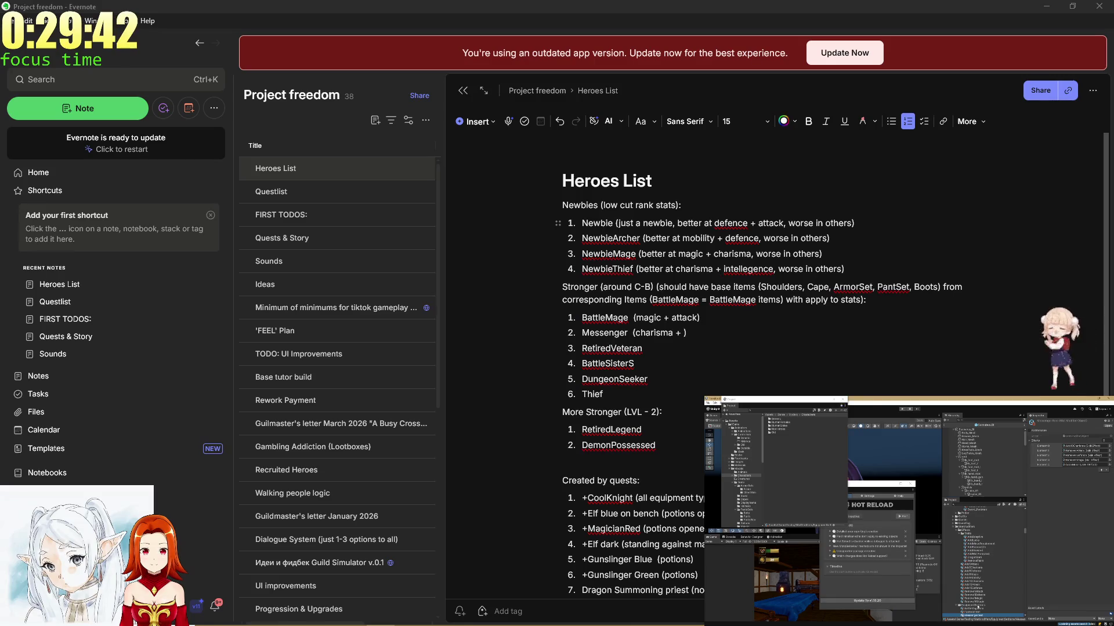
{"action": "left_click", "coordinate": [685, 334]}
{"action": "type", "text": "mobil"}
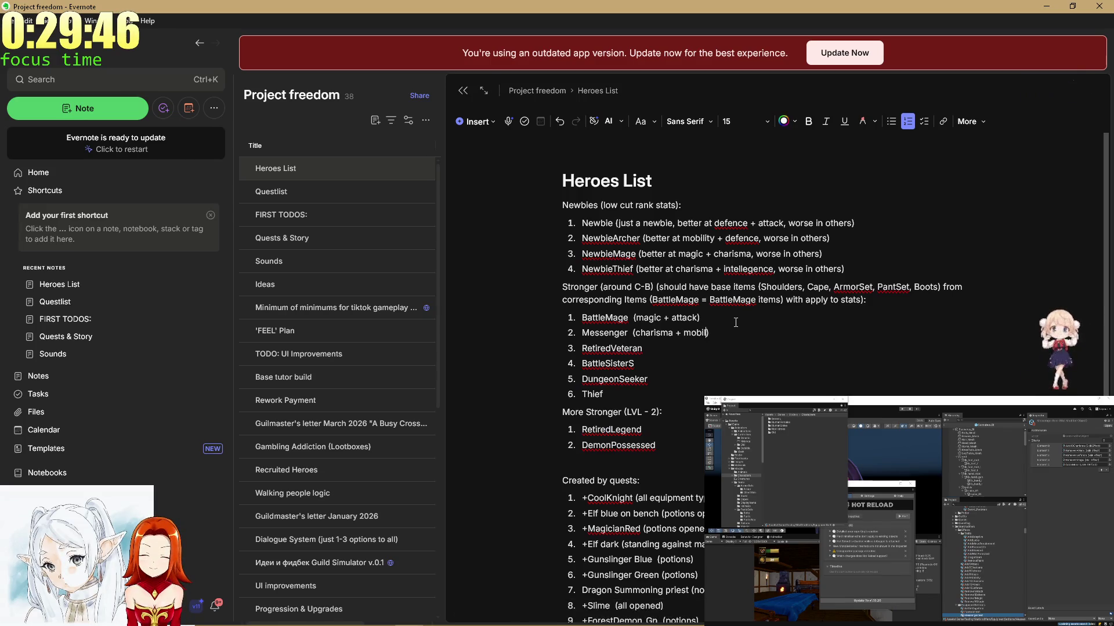
{"action": "type", "text": "ity"}
{"action": "type", "text": " focuses"}
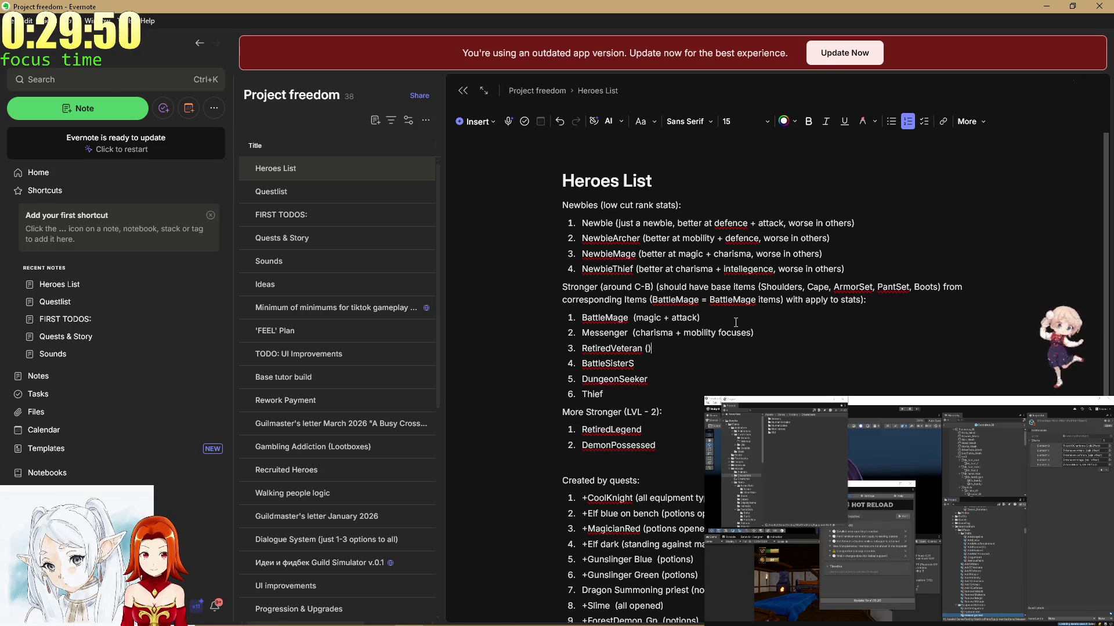
Annotate RetiredVeteran as '(good at all, but primarily attack + defence)'.
{"action": "key", "text": "Left"}
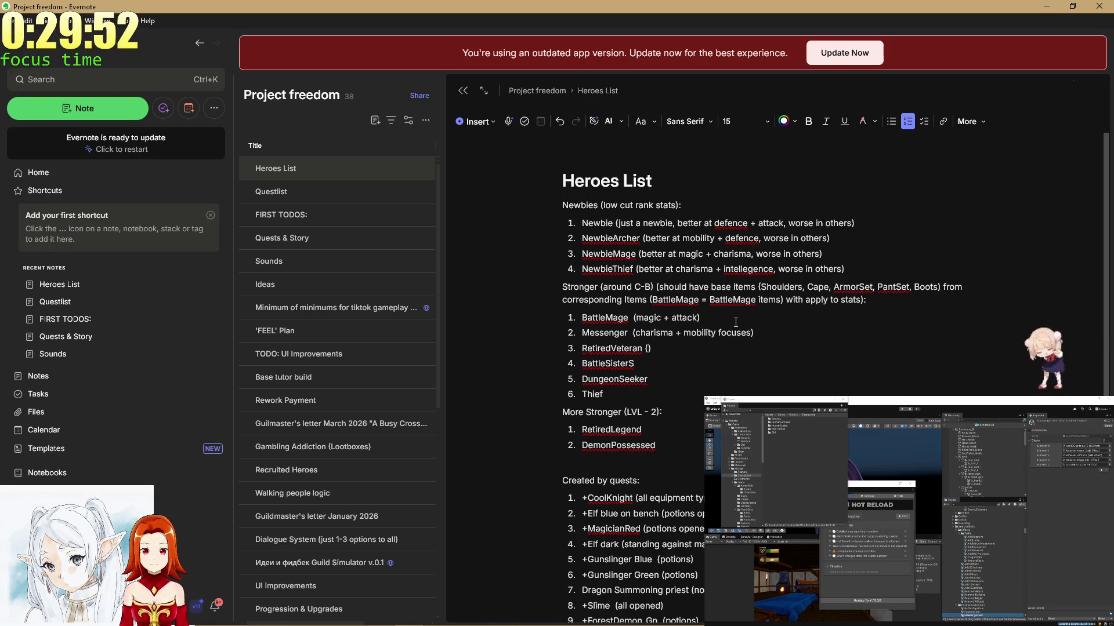
{"action": "type", "text": "good at all, "}
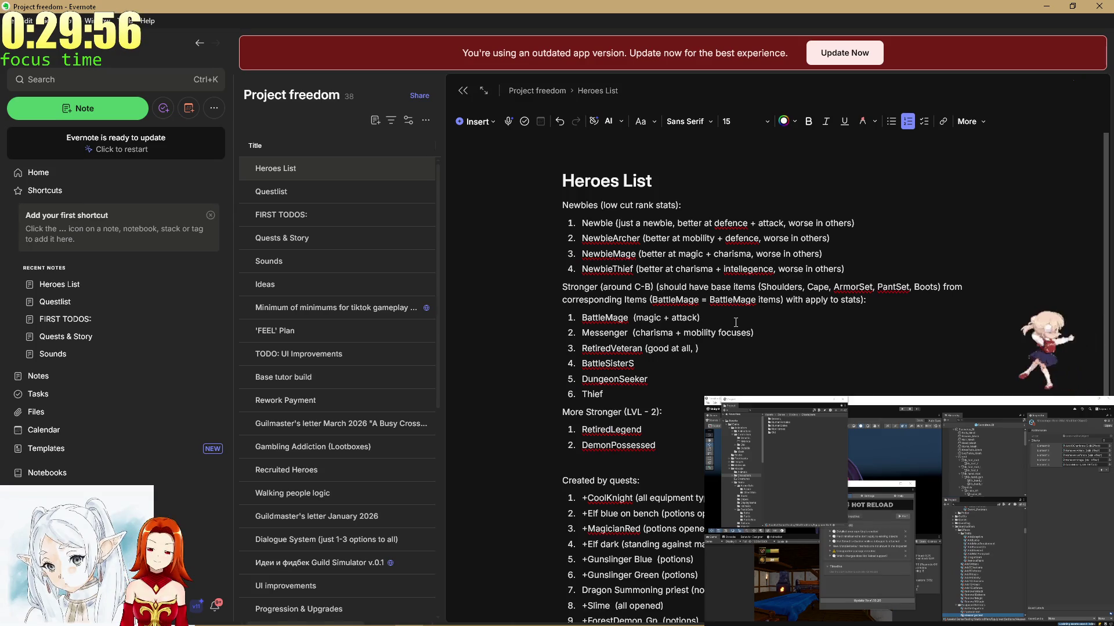
{"action": "type", "text": "but primarly a"}
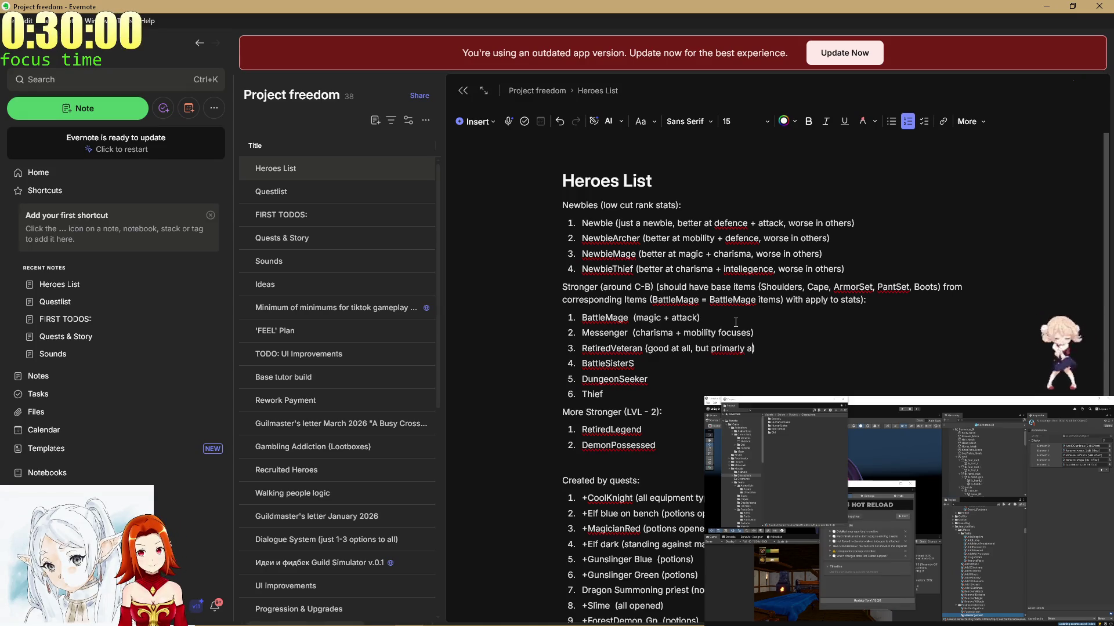
{"action": "type", "text": "ttack + defe"}
{"action": "key", "text": "Down"}
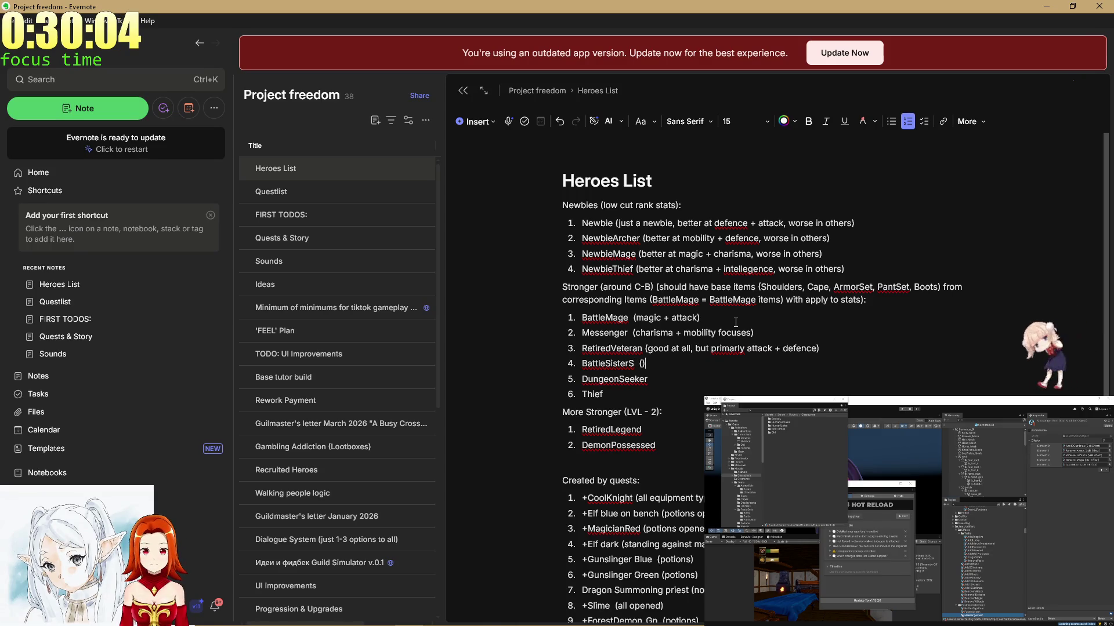
Remove the stray S so BattleSisterS reads BattleSister.
{"action": "key", "text": "Left"}
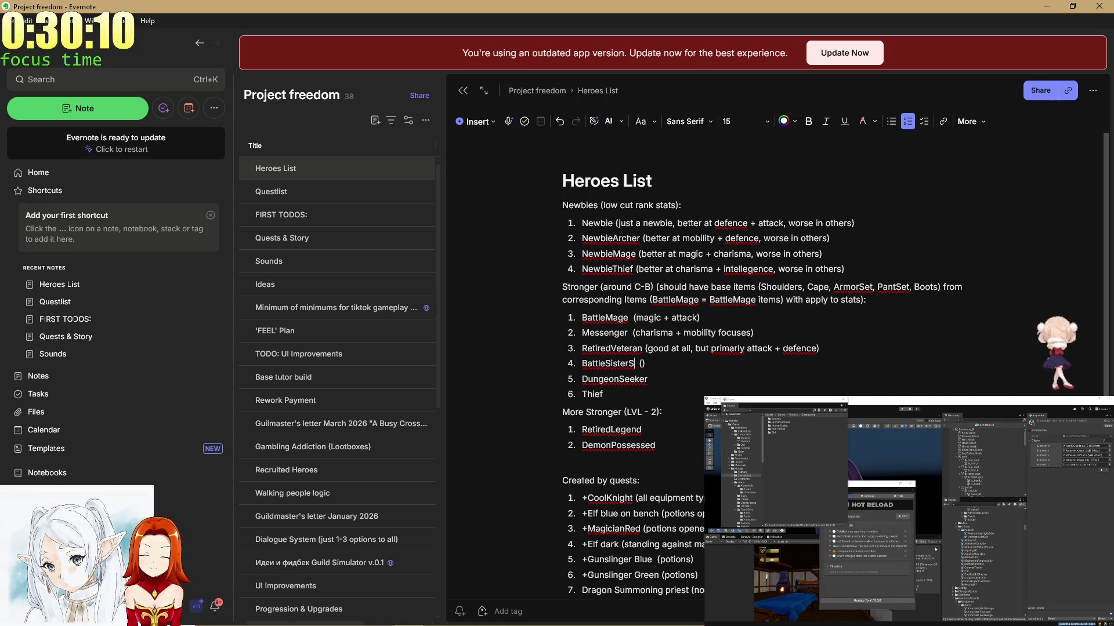
{"action": "key", "text": "BackSpace"}
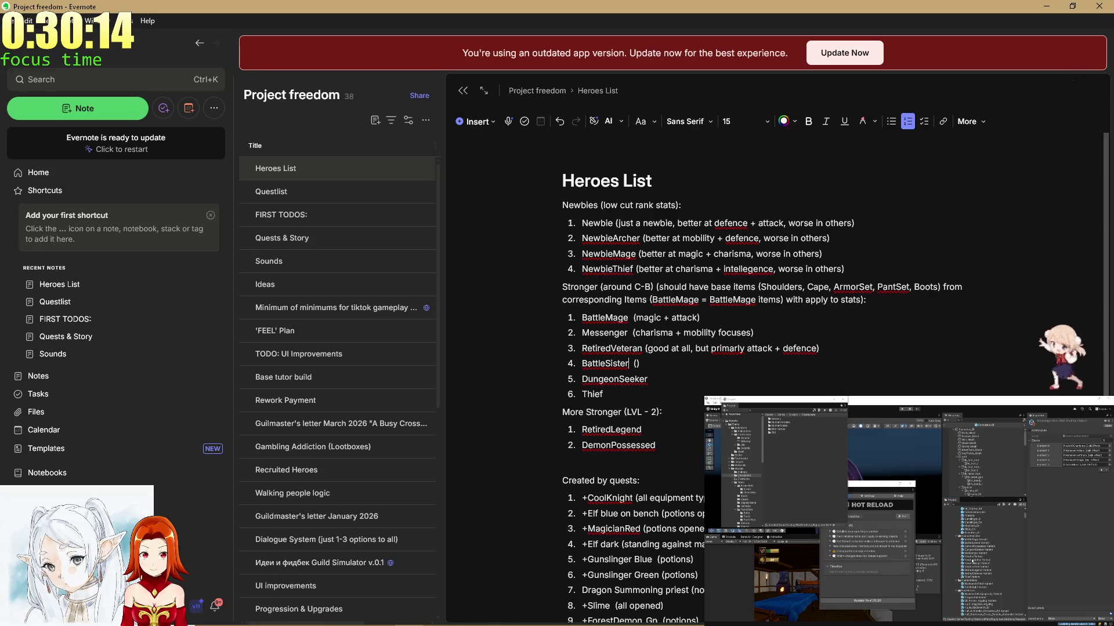
{"action": "left_click", "coordinate": [1018, 548]}
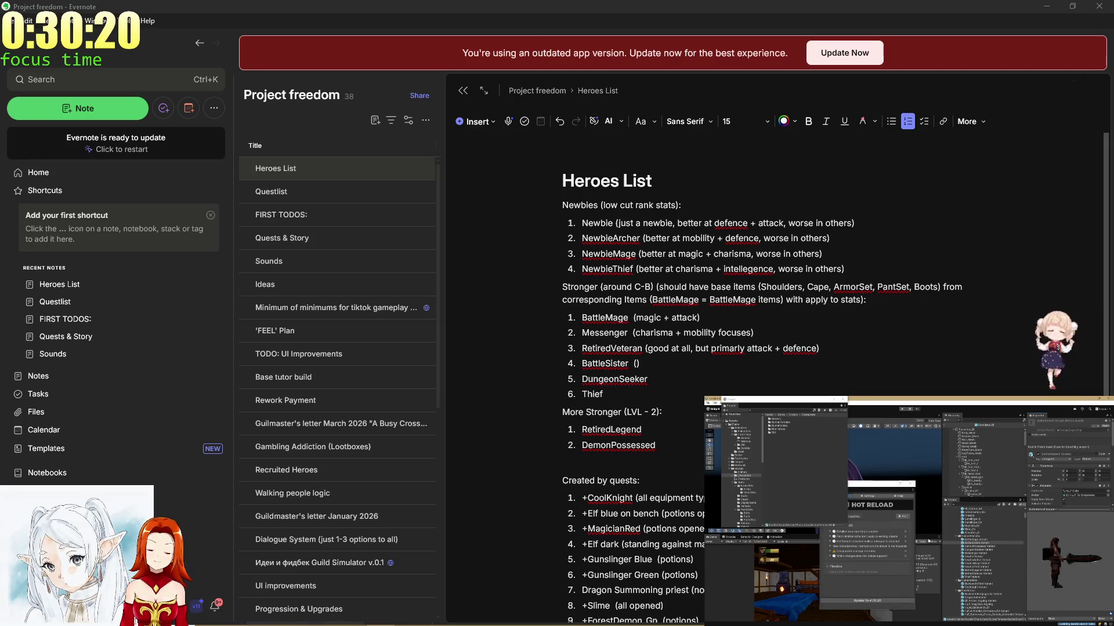
Start BattleSister's note with 'well' and strip the 'good at all' wording from RetiredVeteran.
{"action": "left_click", "coordinate": [728, 362]}
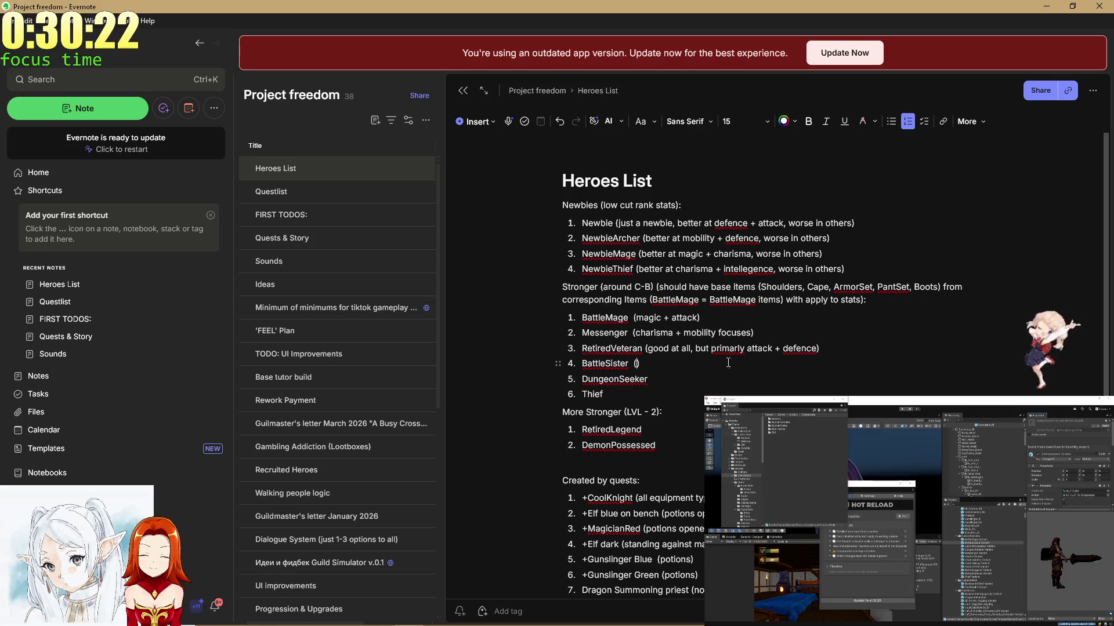
{"action": "type", "text": "well"}
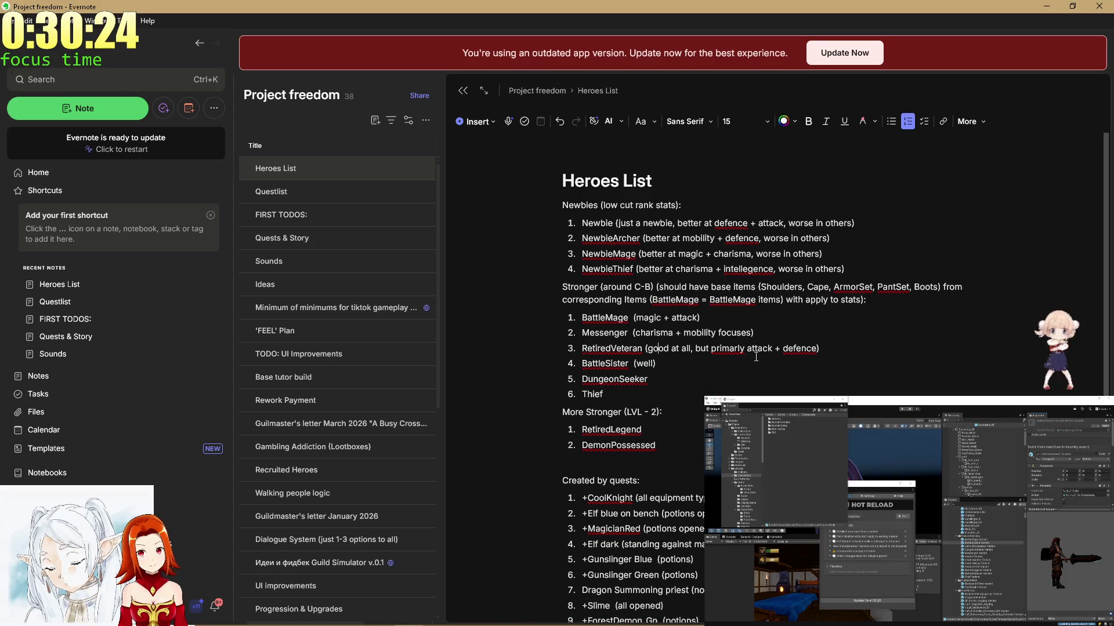
{"action": "key", "text": "Delete"}
{"action": "key", "text": "Delete"}
{"action": "key", "text": "Delete"}
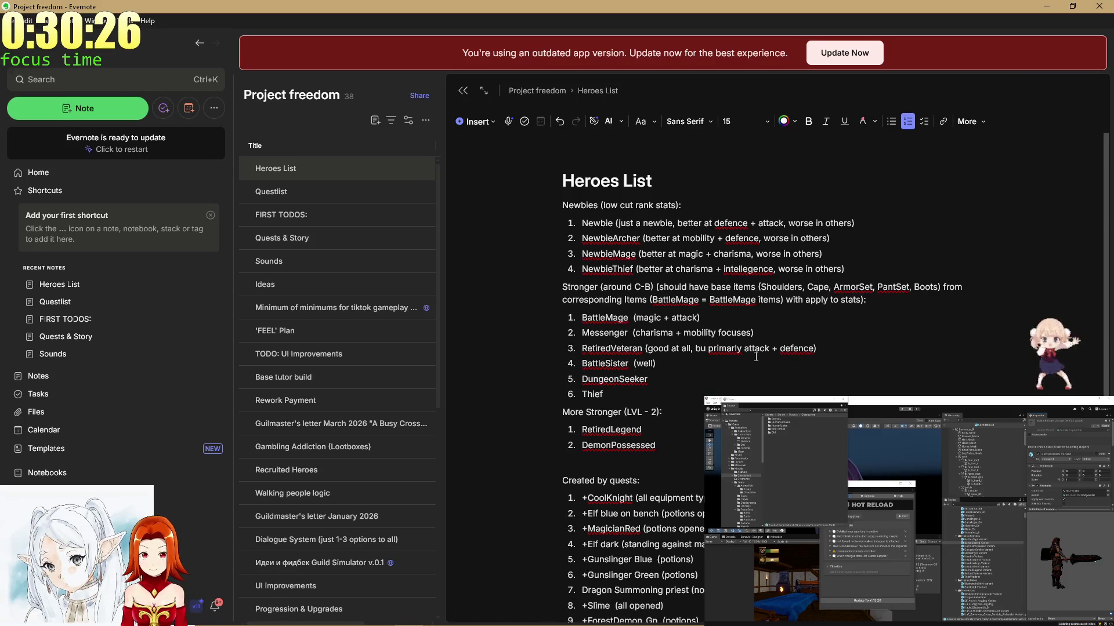
{"action": "key", "text": "BackSpace"}
{"action": "key", "text": "BackSpace"}
{"action": "key", "text": "BackSpace"}
{"action": "key", "text": "BackSpace"}
{"action": "key", "text": "BackSpace"}
{"action": "key", "text": "Delete"}
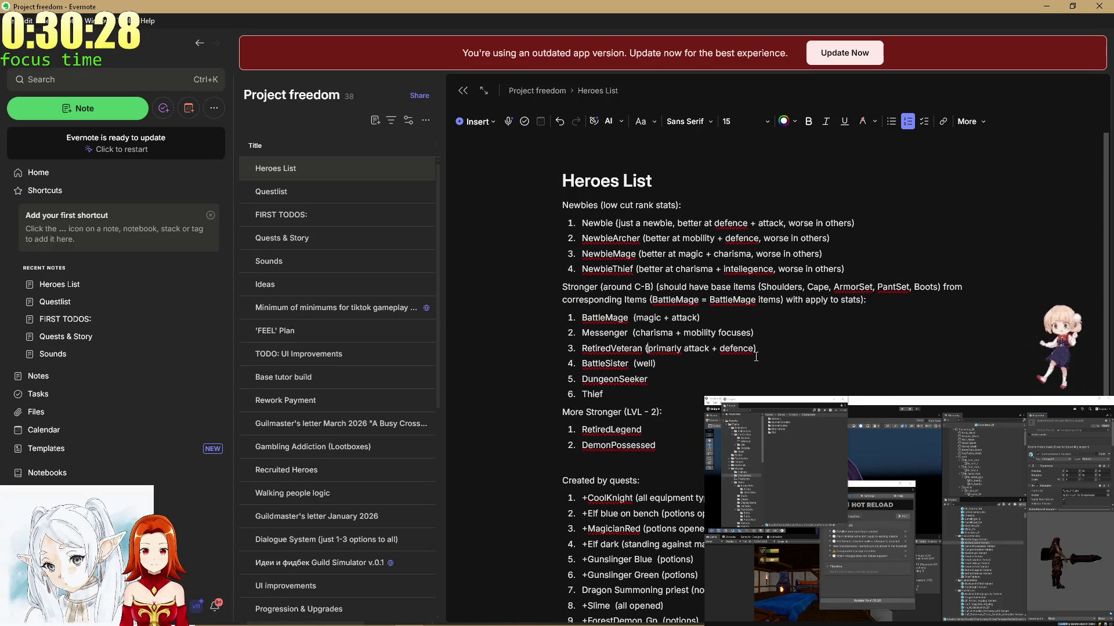
Append ', but rest of the stats not bad' to RetiredVeteran's note.
{"action": "left_click", "coordinate": [756, 357]}
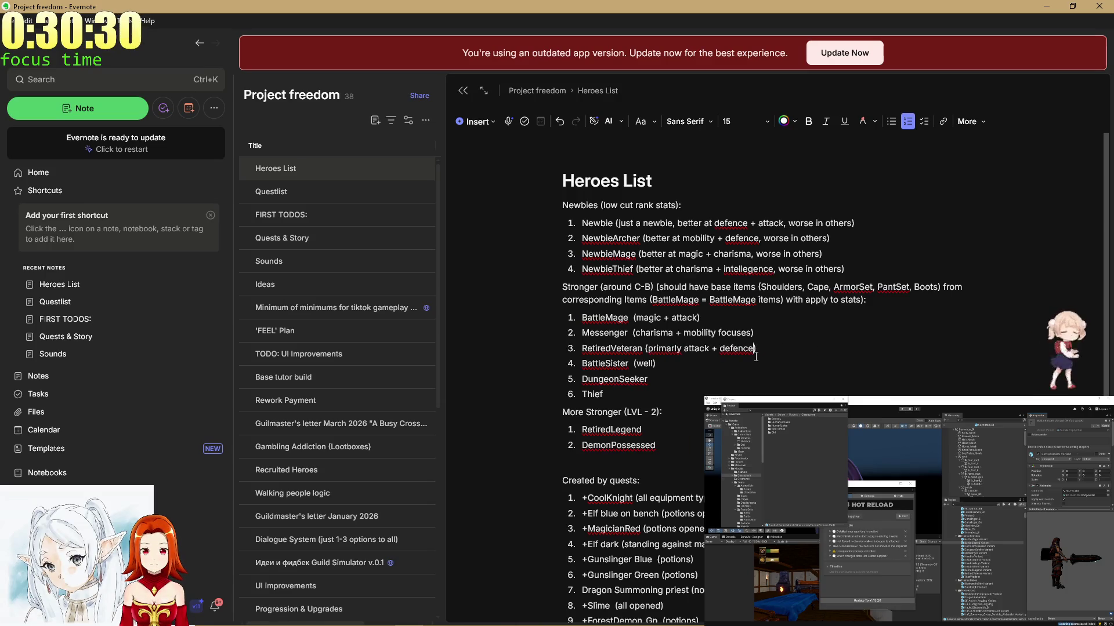
{"action": "type", "text": ", but res"}
{"action": "type", "text": "t of th"}
{"action": "type", "text": "e stats not bad"}
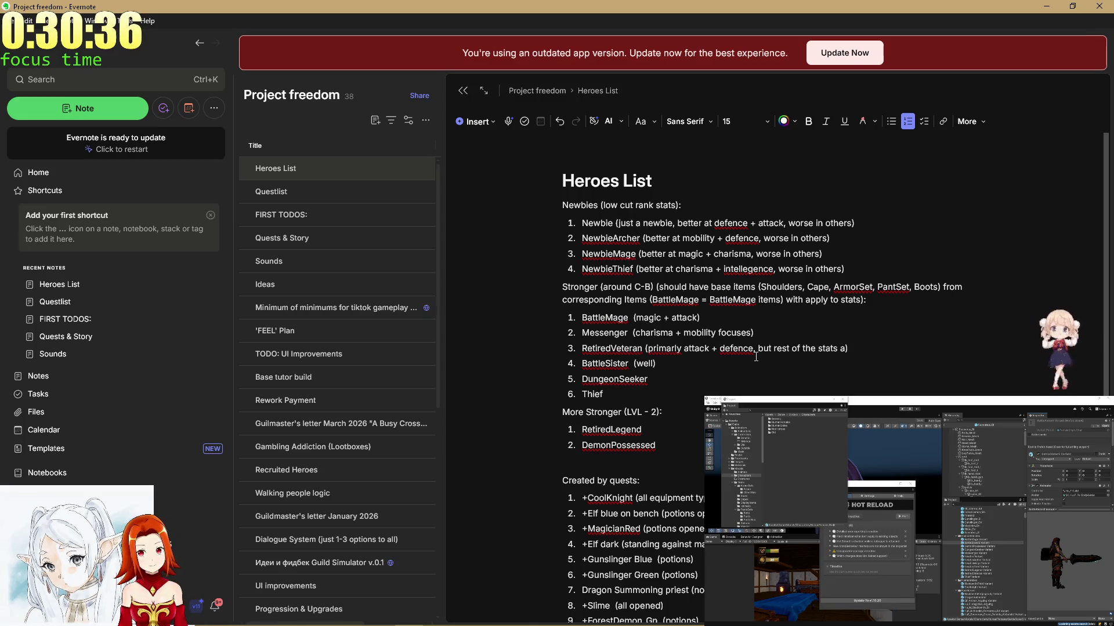
{"action": "key", "text": "BackSpace"}
{"action": "type", "text": "not bad"}
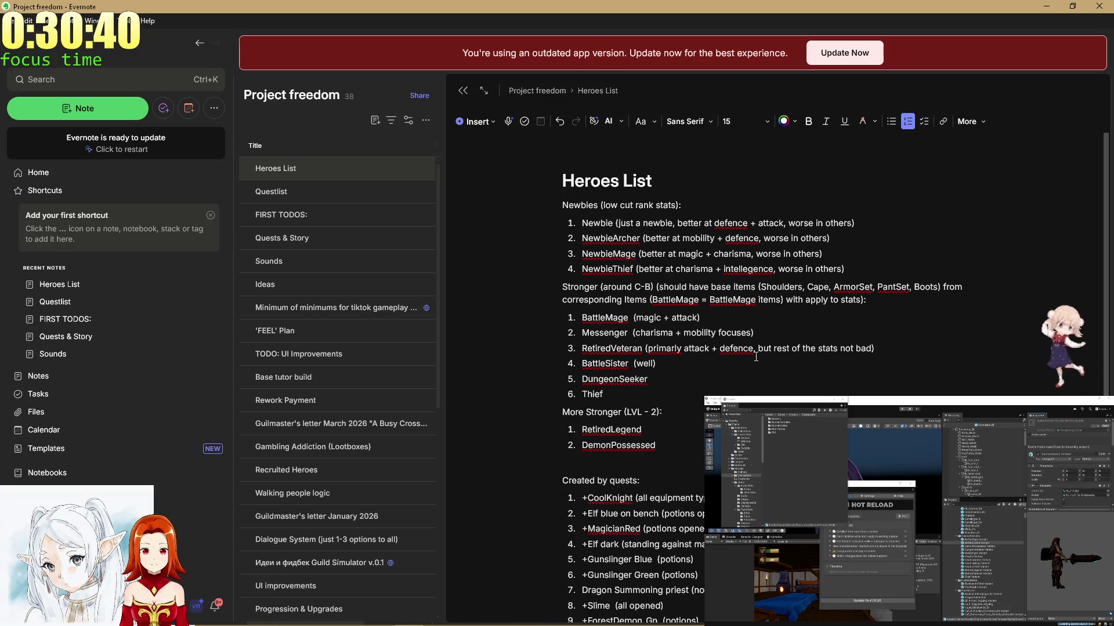
Complete BattleSister's note as '(well rounded in all, rank A)'.
{"action": "key", "text": "Down"}
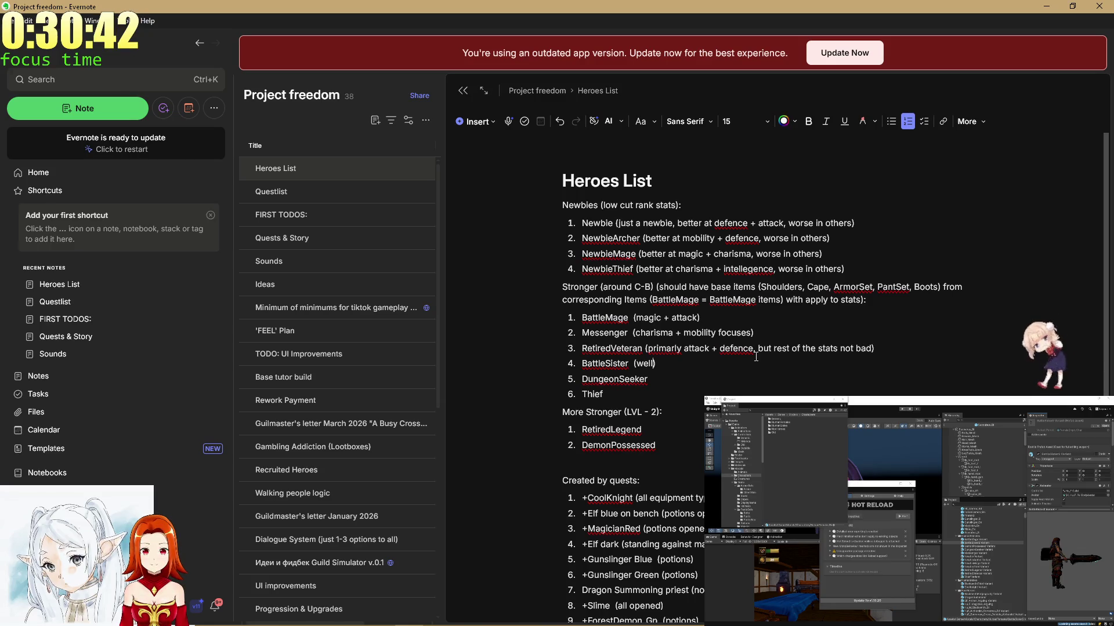
{"action": "type", "text": "ro"}
{"action": "type", "text": "unded in a"}
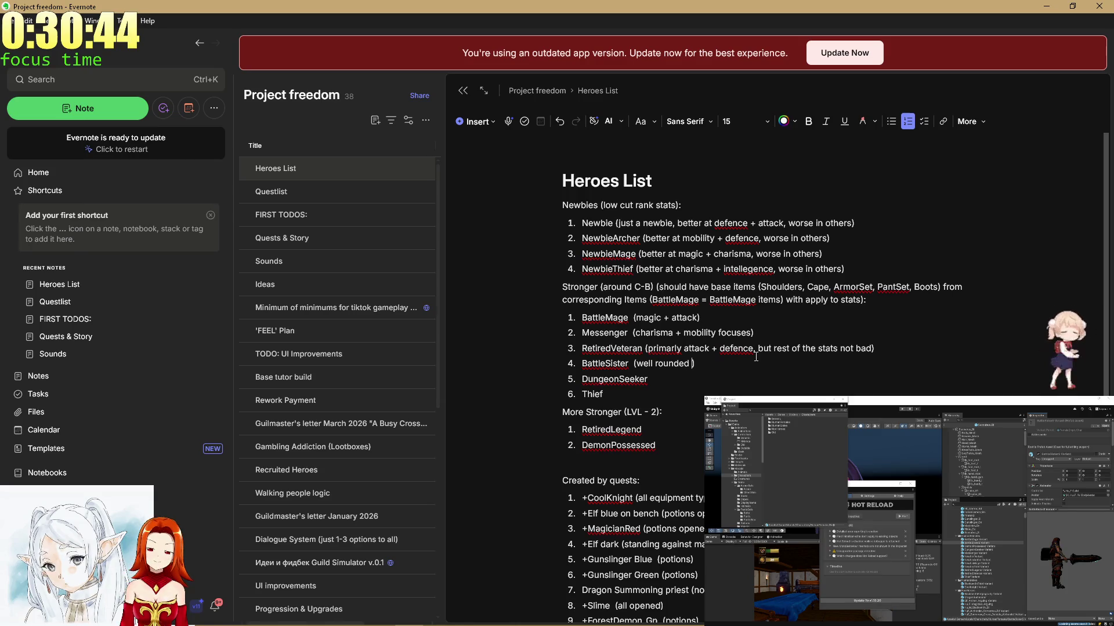
{"action": "type", "text": "ll, "}
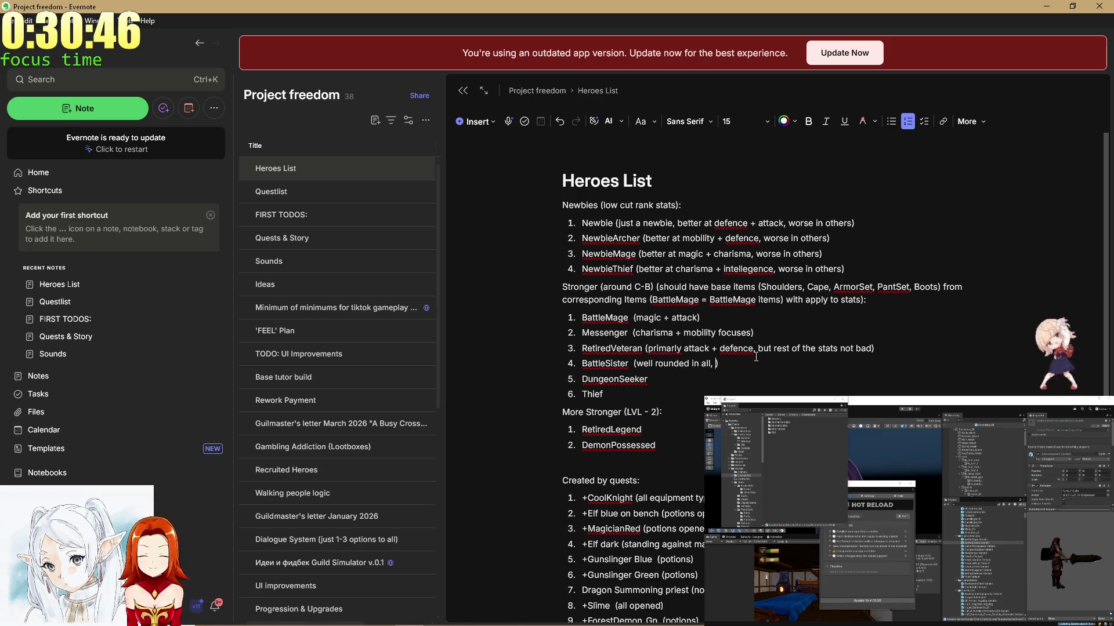
{"action": "type", "text": "rank"}
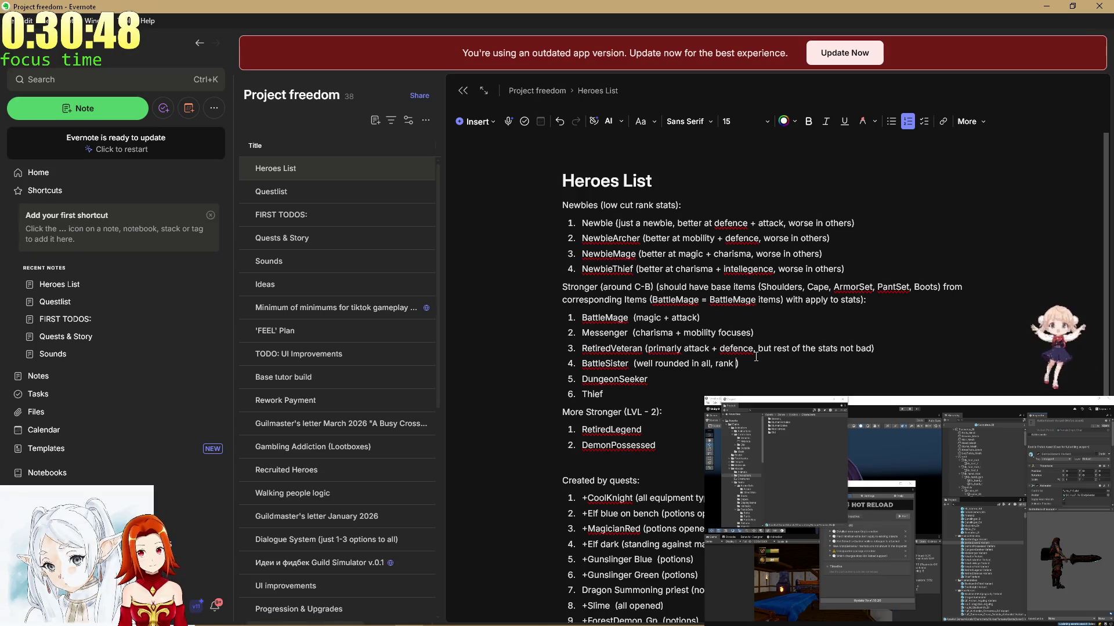
{"action": "key", "text": "Up"}
{"action": "key", "text": "Up"}
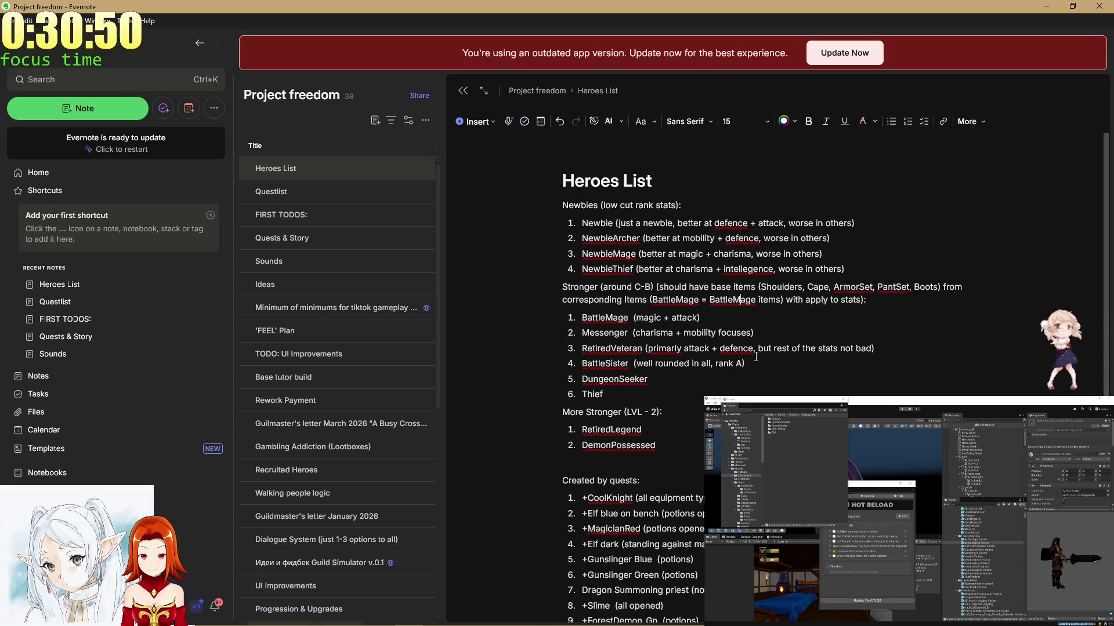
{"action": "key", "text": "Down"}
{"action": "key", "text": "Down"}
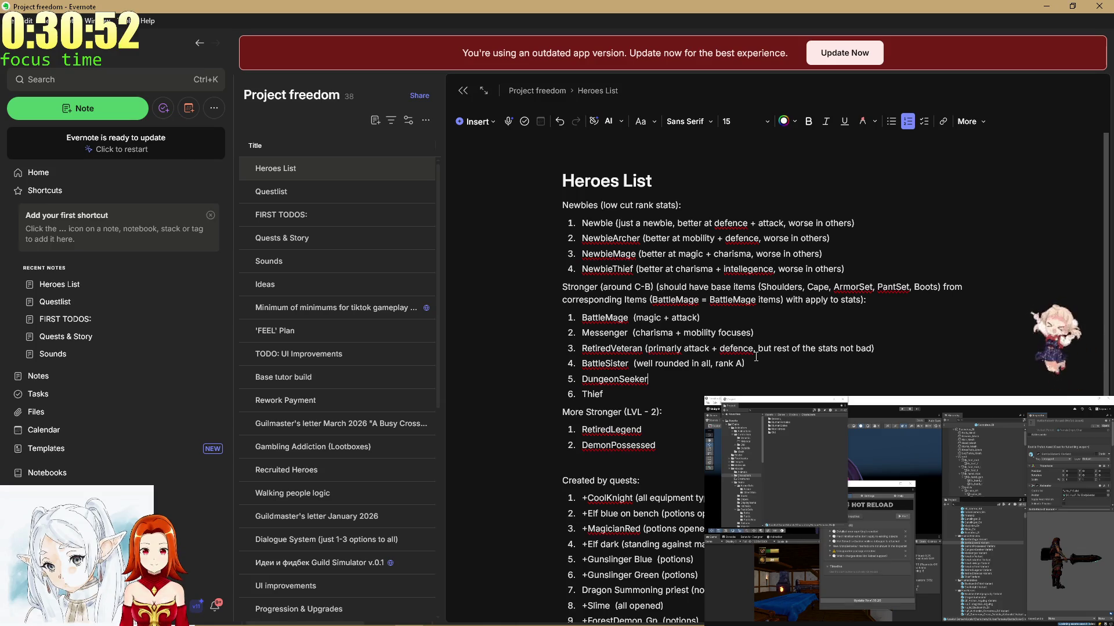
Annotate DungeonSeeker as '(mobility + defence)'.
{"action": "key", "text": "Left"}
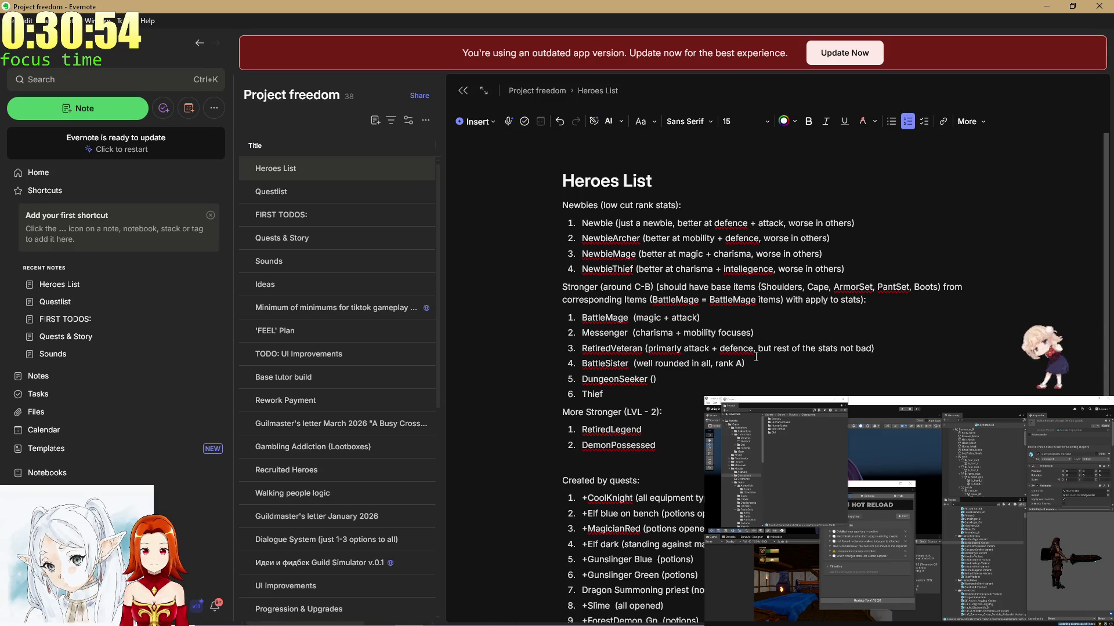
{"action": "type", "text": "mobility"}
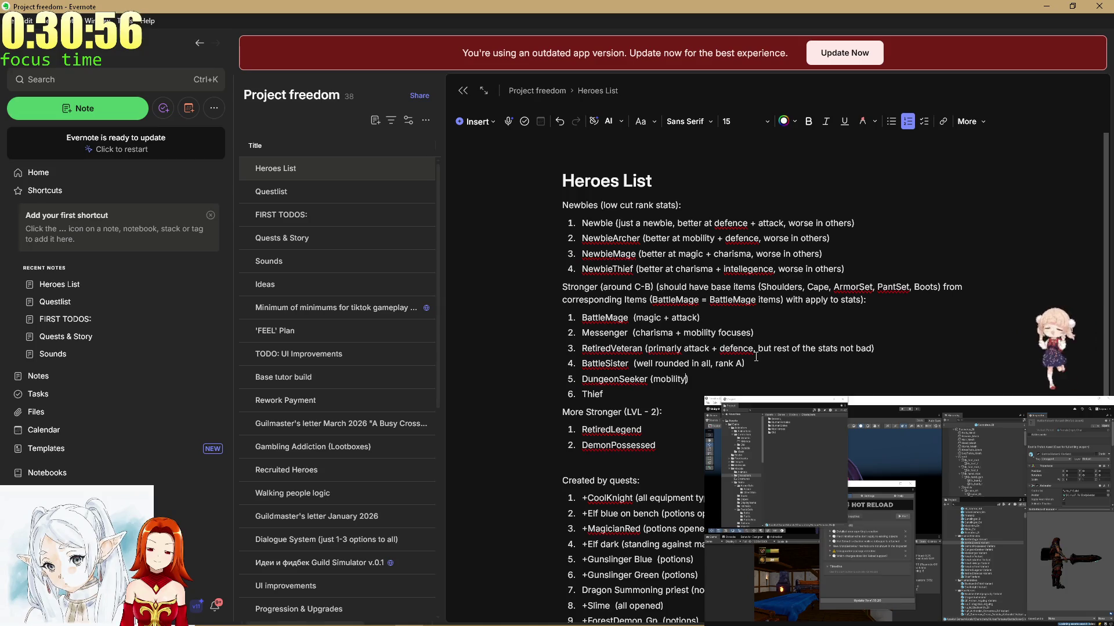
{"action": "type", "text": " + dfeefence"}
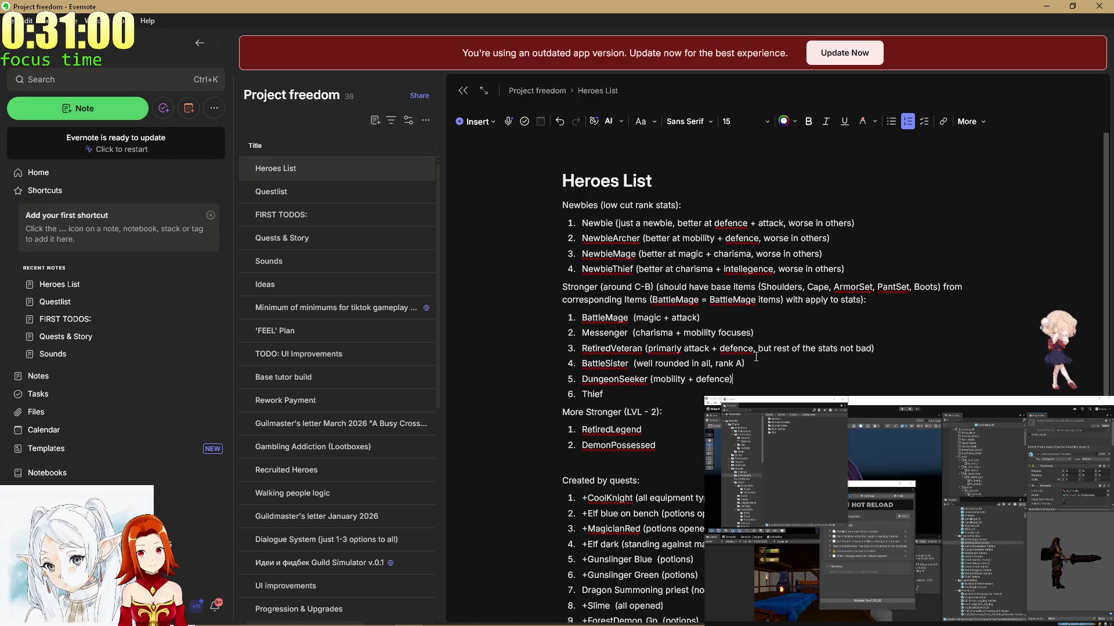
{"action": "left_click", "coordinate": [741, 390]}
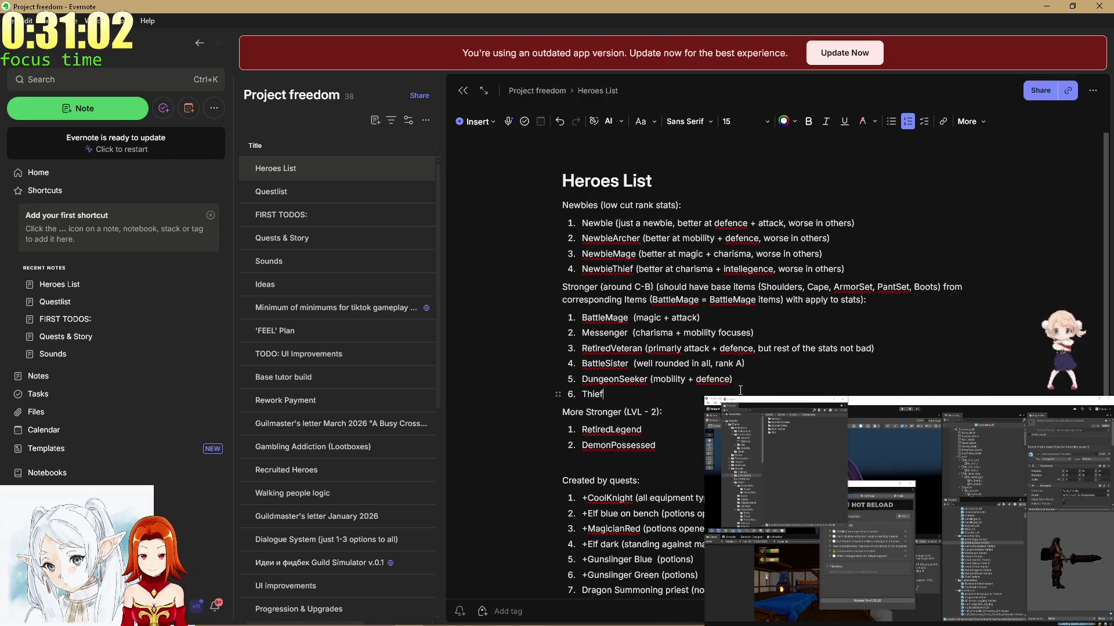
Move the DungeonSeeker entry into a new item under DemonPossessed.
{"action": "left_click_drag", "start_coordinate": [734, 380], "coordinate": [582, 381]}
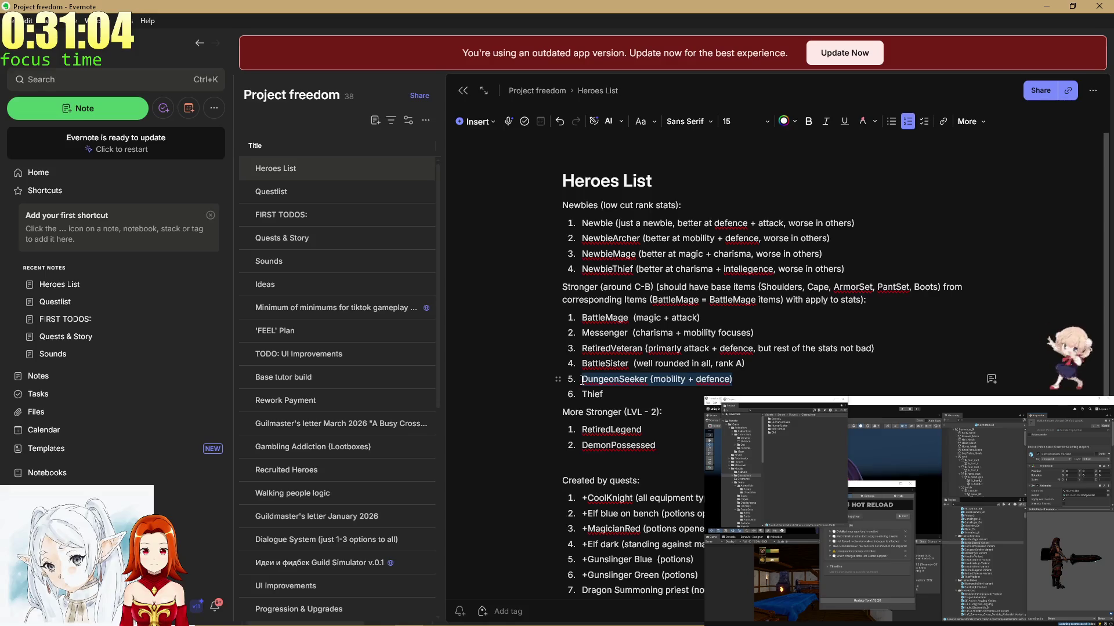
{"action": "key", "text": "BackSpace"}
{"action": "key", "text": "BackSpace"}
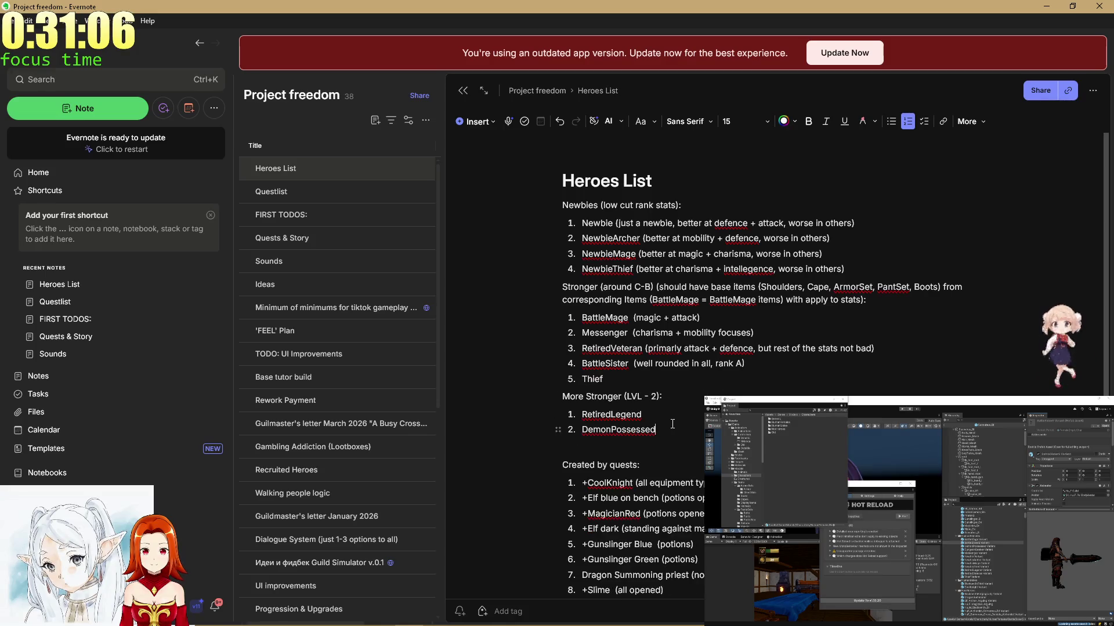
{"action": "key", "text": "Return"}
{"action": "type", "text": "De"}
{"action": "type", "text": "ungeonS"}
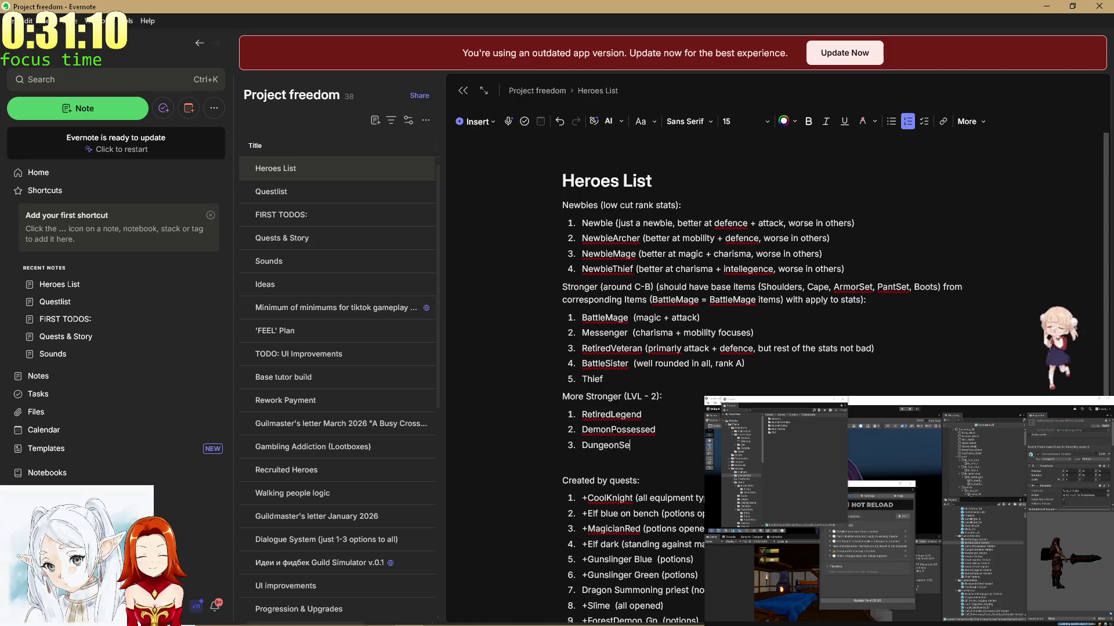
{"action": "type", "text": "e"}
{"action": "key", "text": "ctrl+v"}
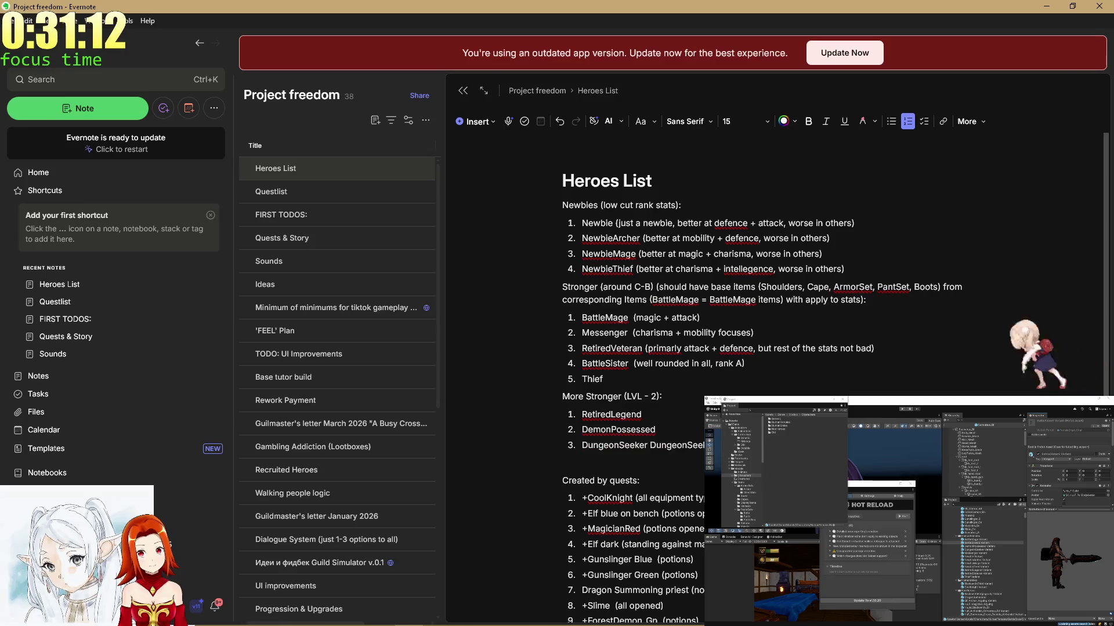
{"action": "key", "text": "ctrl+z"}
{"action": "key", "text": "ctrl+z"}
{"action": "key", "text": "ctrl+z"}
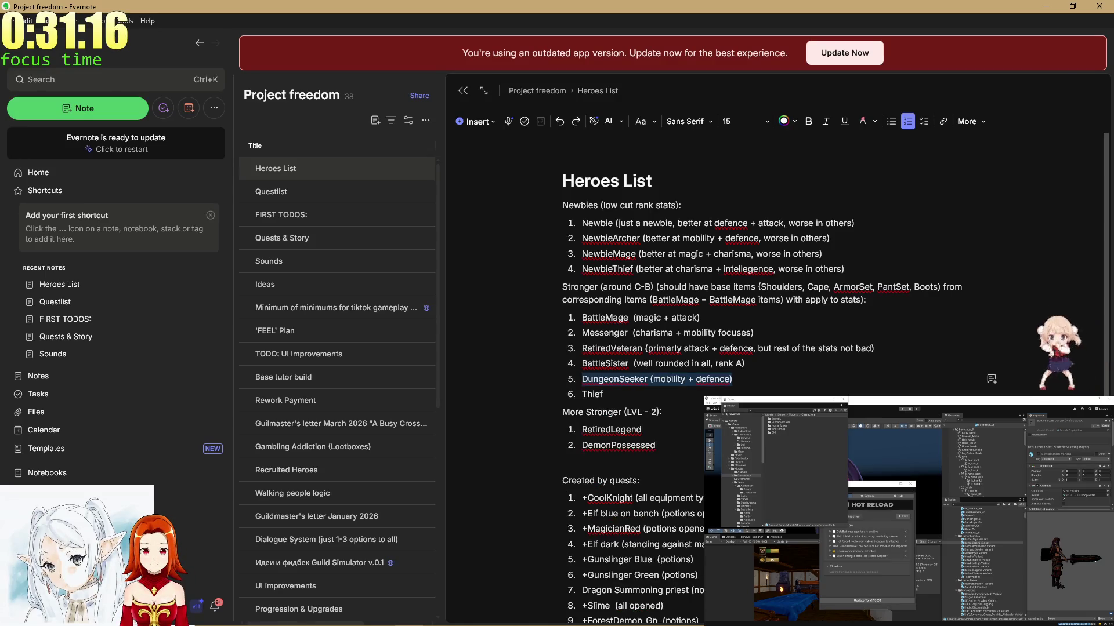
{"action": "key", "text": "ctrl+x"}
{"action": "left_click", "coordinate": [687, 429]}
{"action": "key", "text": "Return"}
{"action": "key", "text": "ctrl+v"}
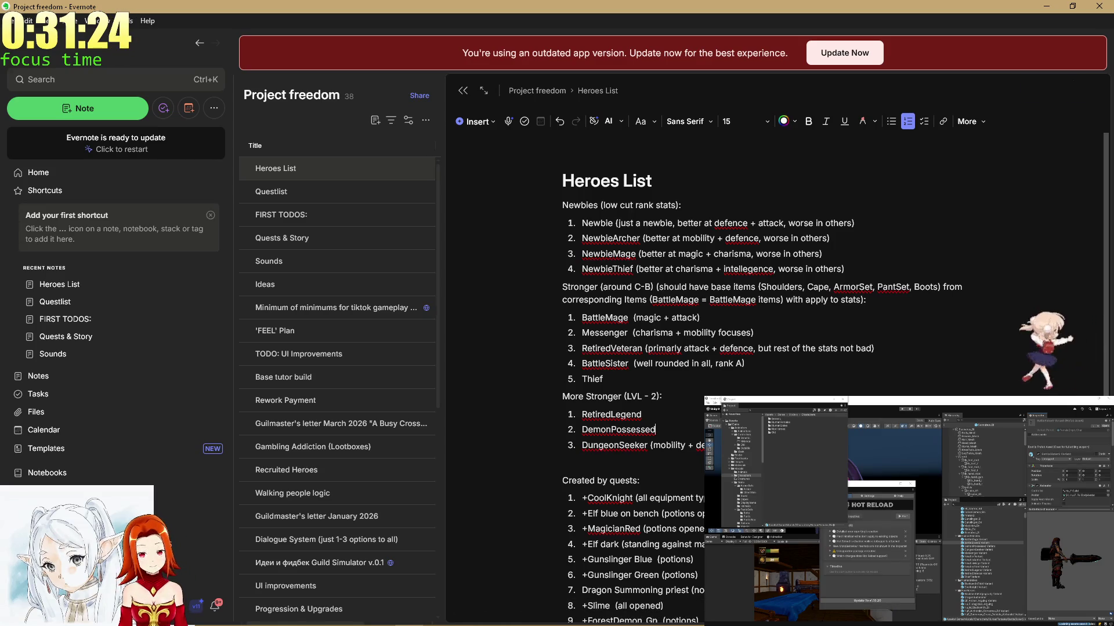
Replace 'LVL - 2' with 'A-S' in the More Stronger heading.
{"action": "left_click", "coordinate": [661, 396]}
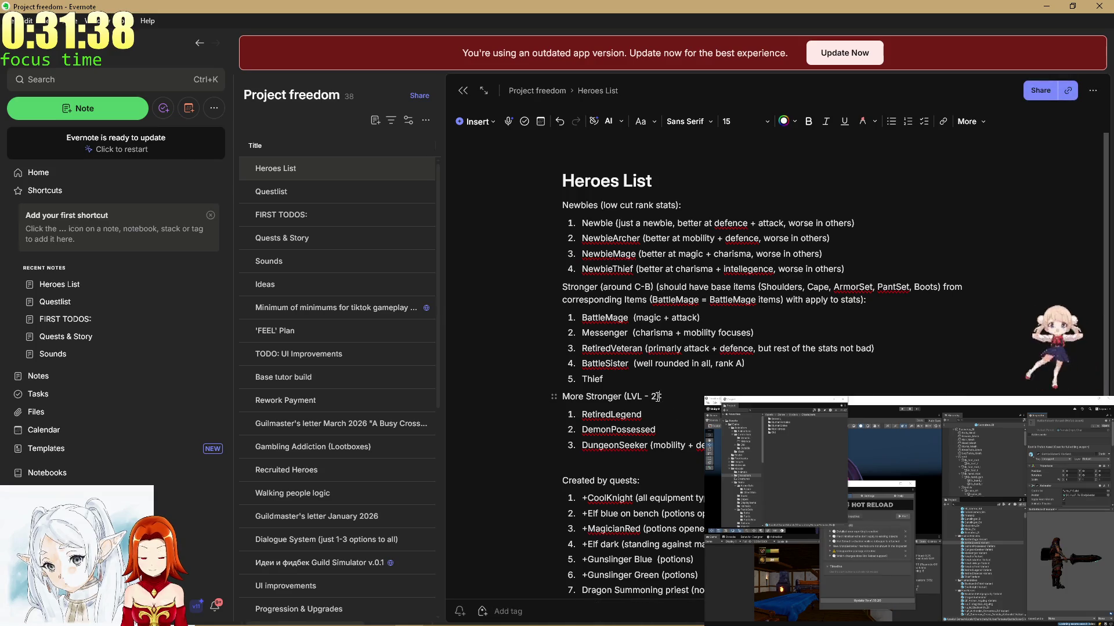
{"action": "left_click_drag", "start_coordinate": [657, 397], "coordinate": [628, 397]}
{"action": "type", "text": "A-"}
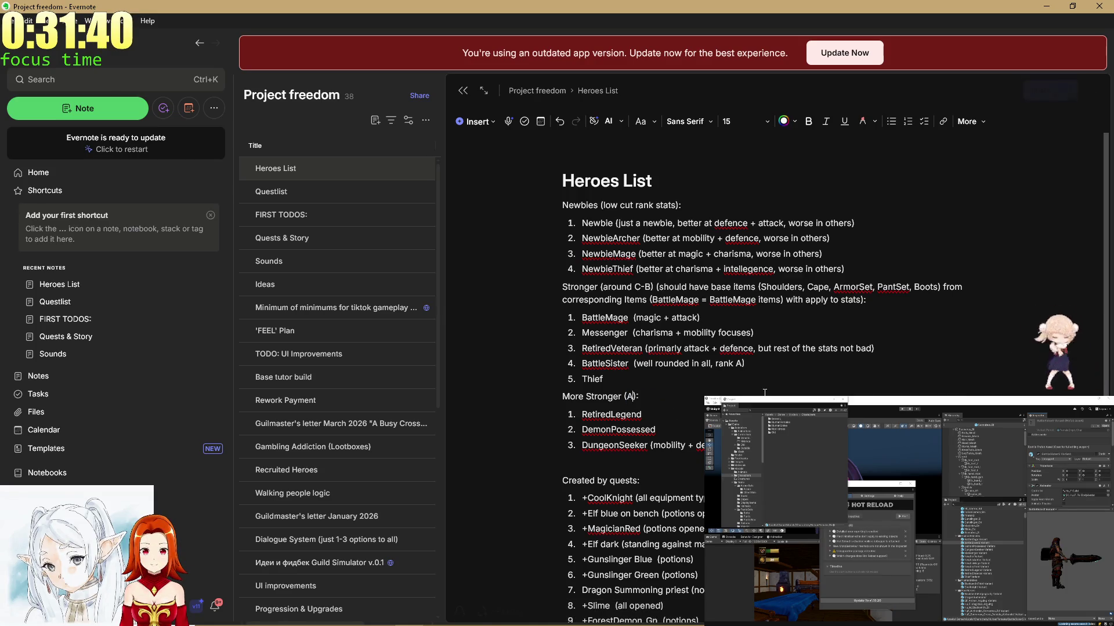
{"action": "key", "text": "Up"}
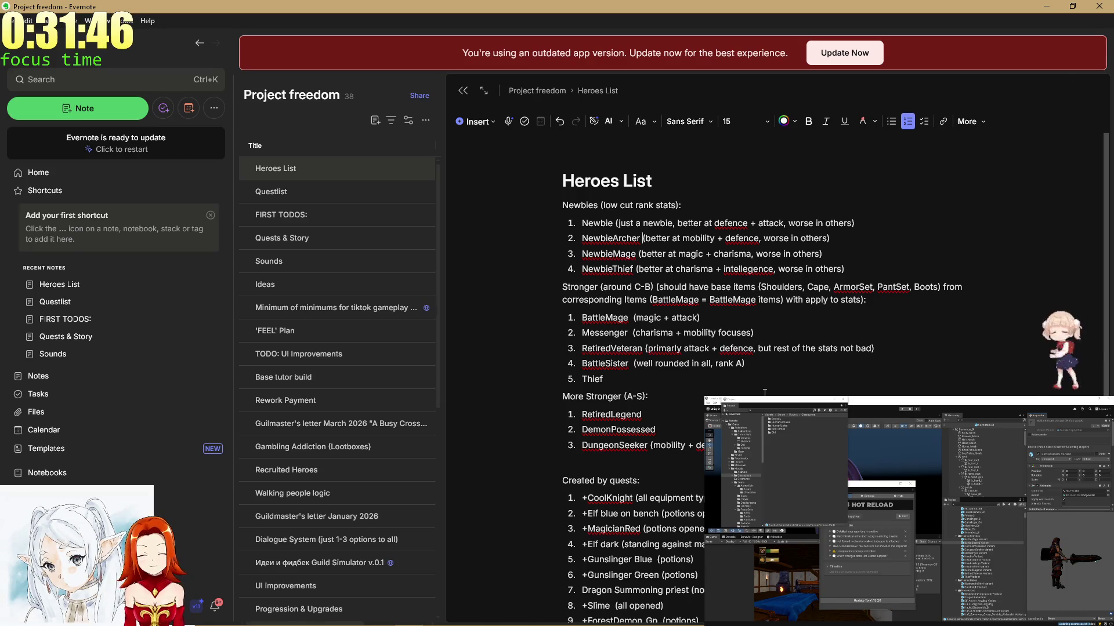
{"action": "key", "text": "Down"}
{"action": "key", "text": "Down"}
{"action": "key", "text": "Down"}
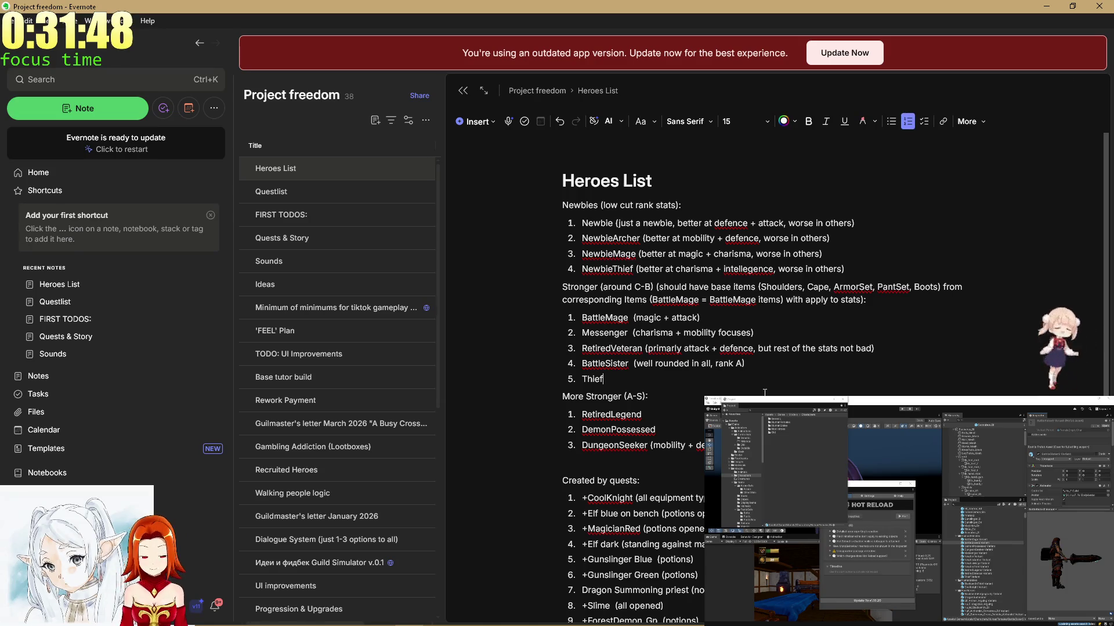
Write the Thief's note as '(mobility + charisma + attack, the rest are fine)'.
{"action": "type", "text": "(m"}
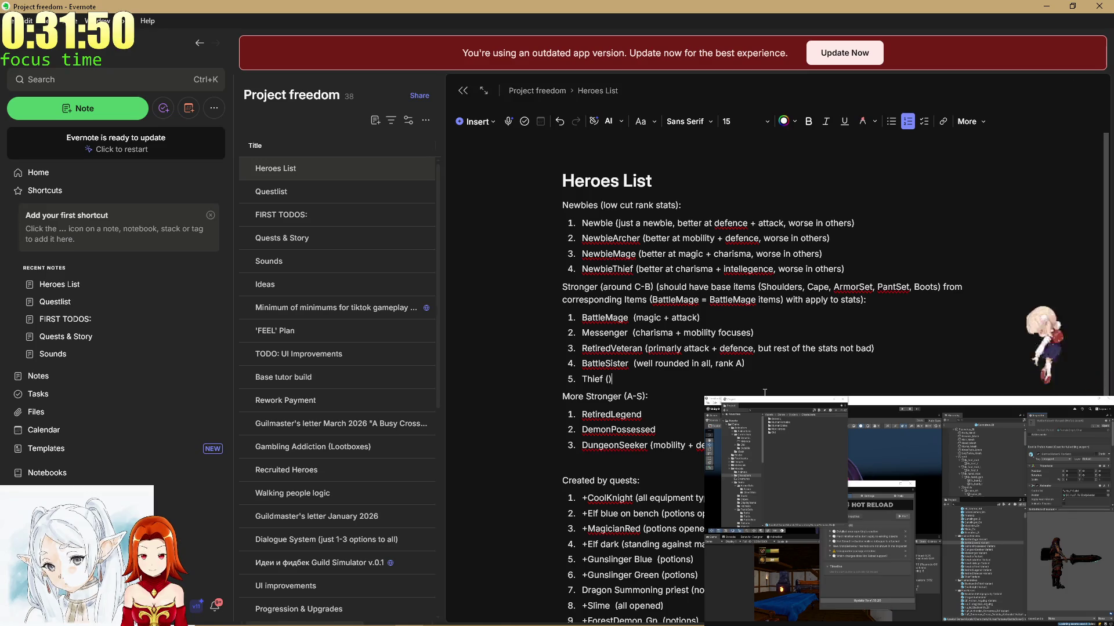
{"action": "type", "text": "obility +"}
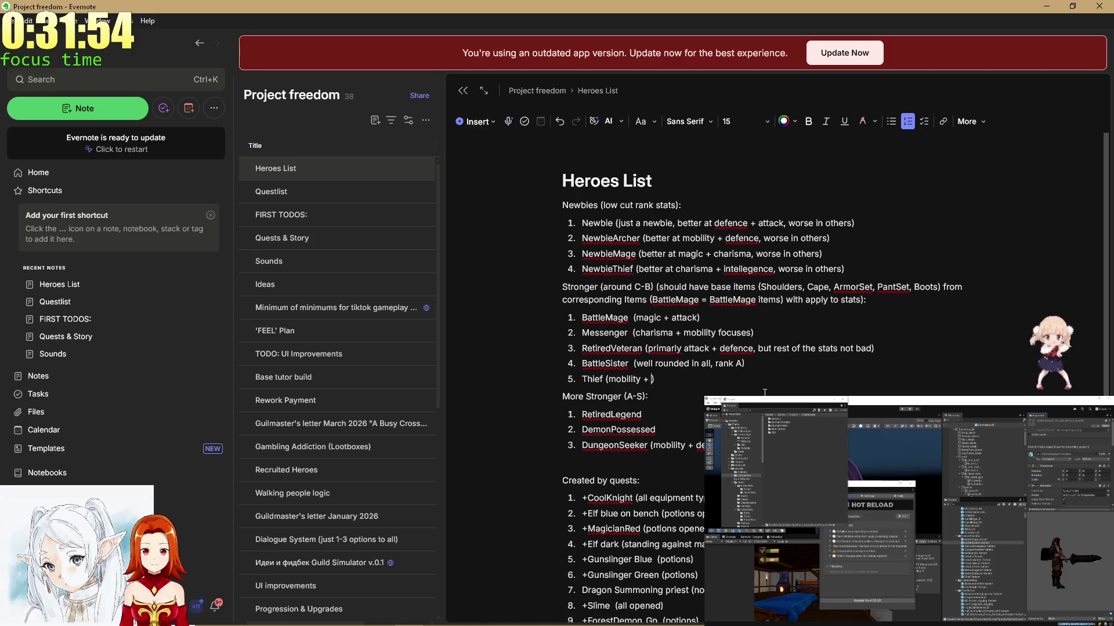
{"action": "type", "text": "charis"}
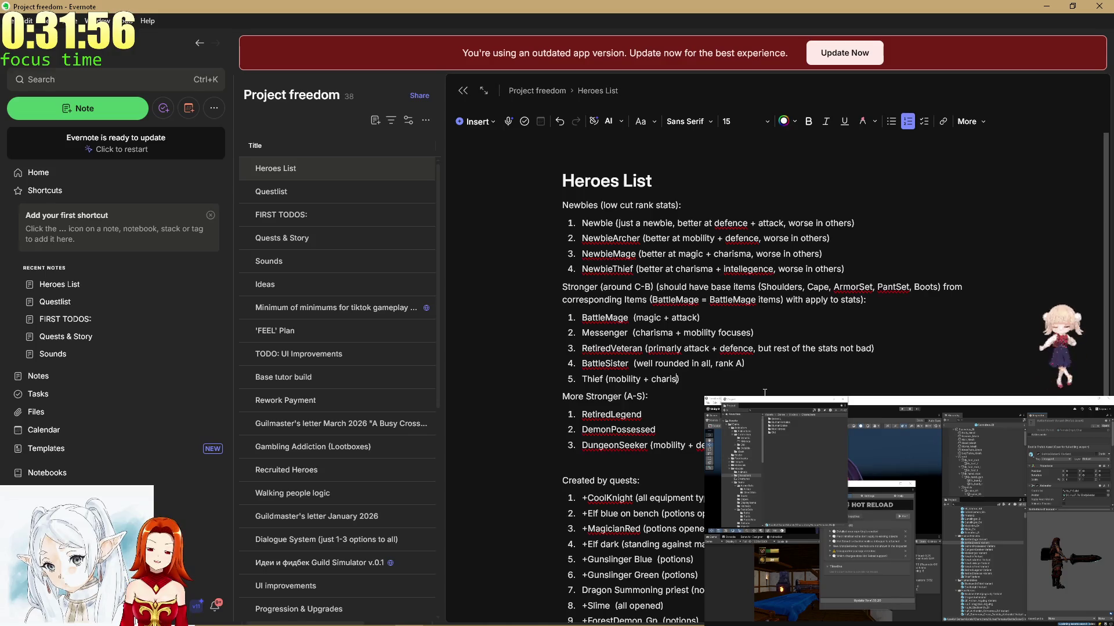
{"action": "type", "text": "ma,"}
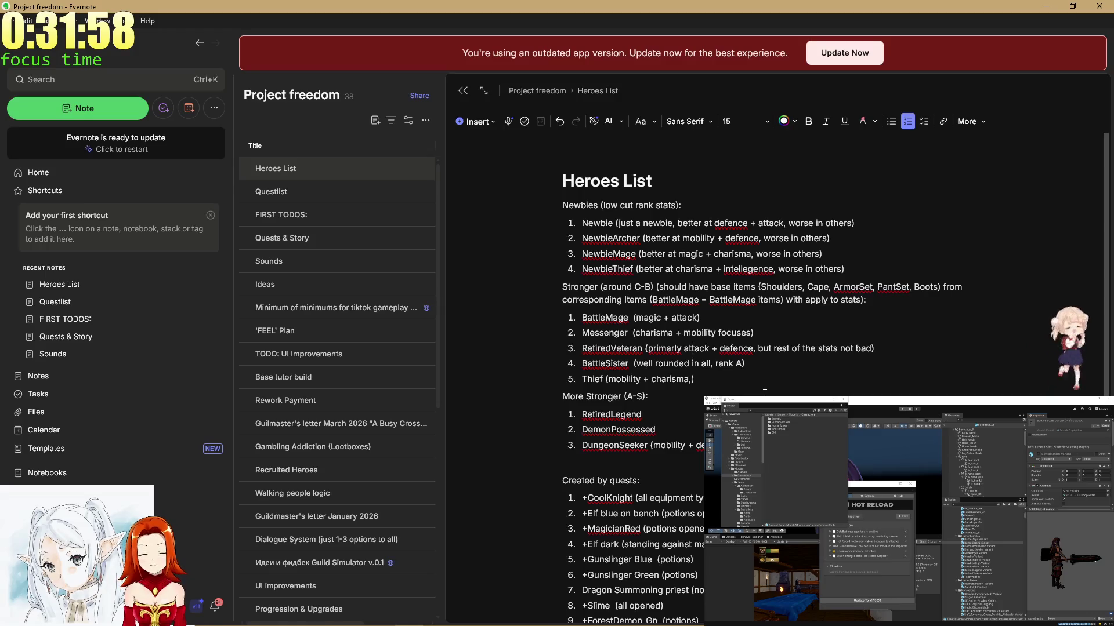
{"action": "key", "text": "Up"}
{"action": "key", "text": "Up"}
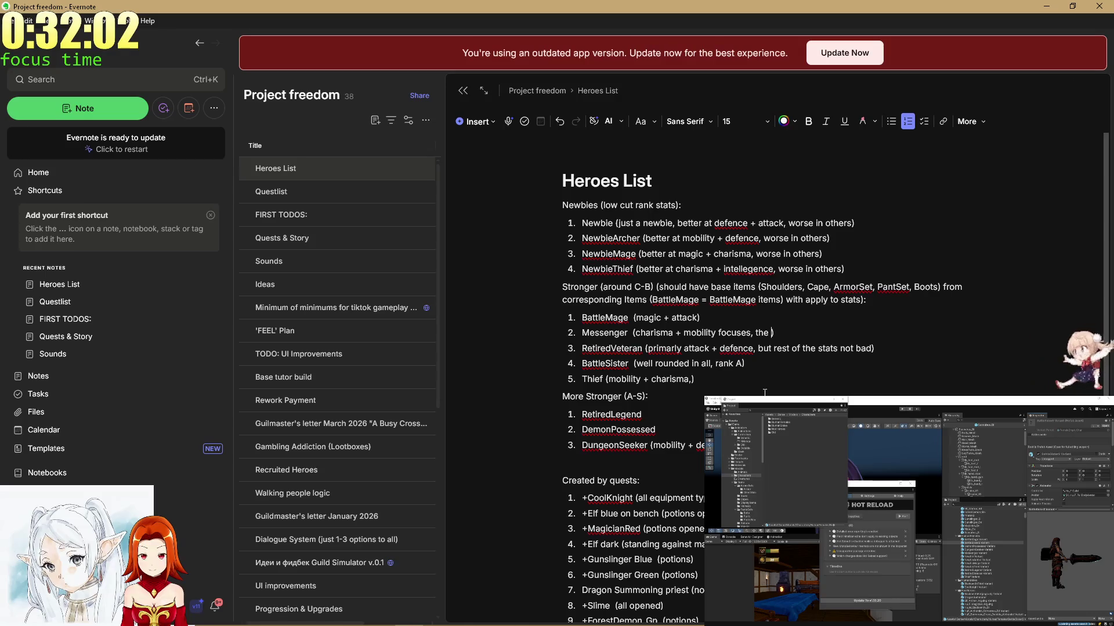
{"action": "type", "text": "rest are bad"}
{"action": "key", "text": "Down"}
{"action": "key", "text": "Down"}
{"action": "key", "text": "Down"}
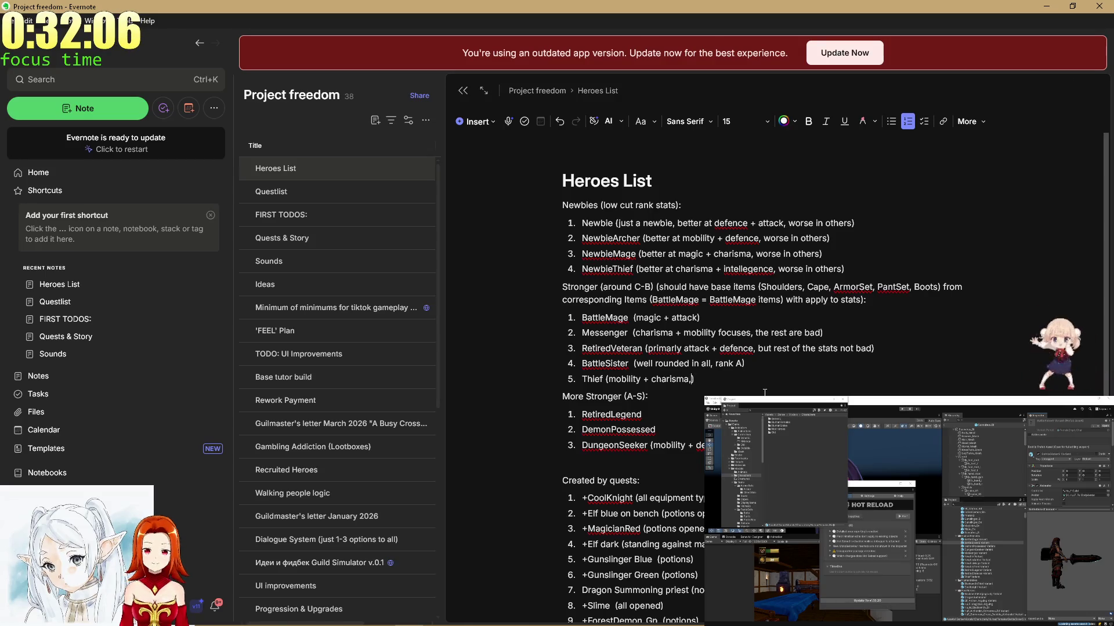
{"action": "key", "text": "BackSpace"}
{"action": "type", "text": "+ attack, the res"}
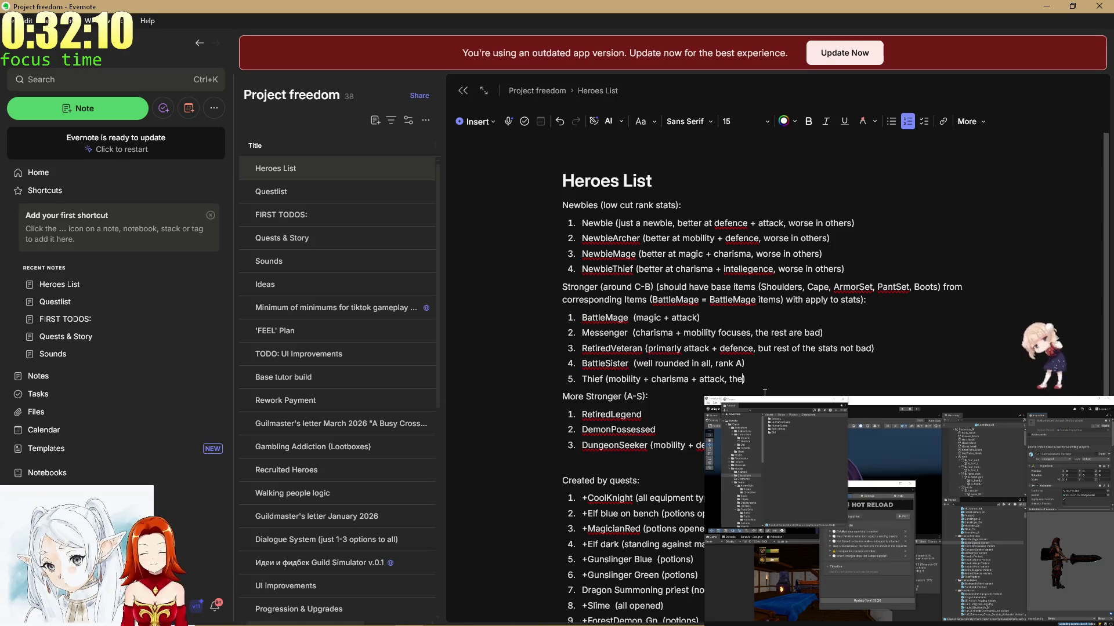
{"action": "type", "text": "t are fine"}
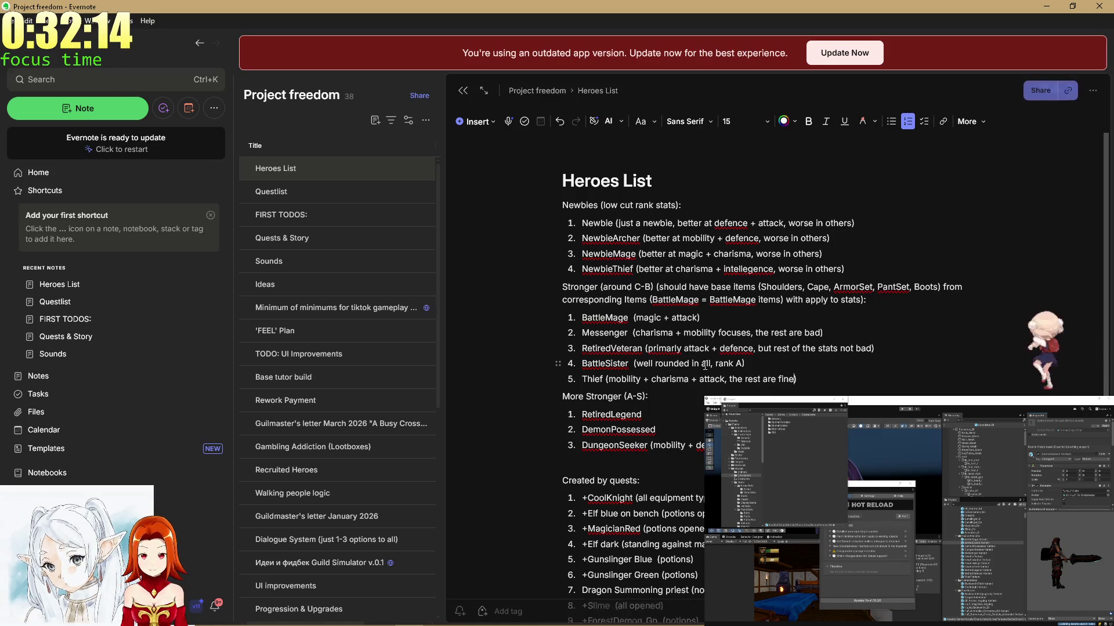
Mark Messenger's charisma as '(super good)'.
{"action": "left_click", "coordinate": [675, 331]}
{"action": "type", "text": "(super) "}
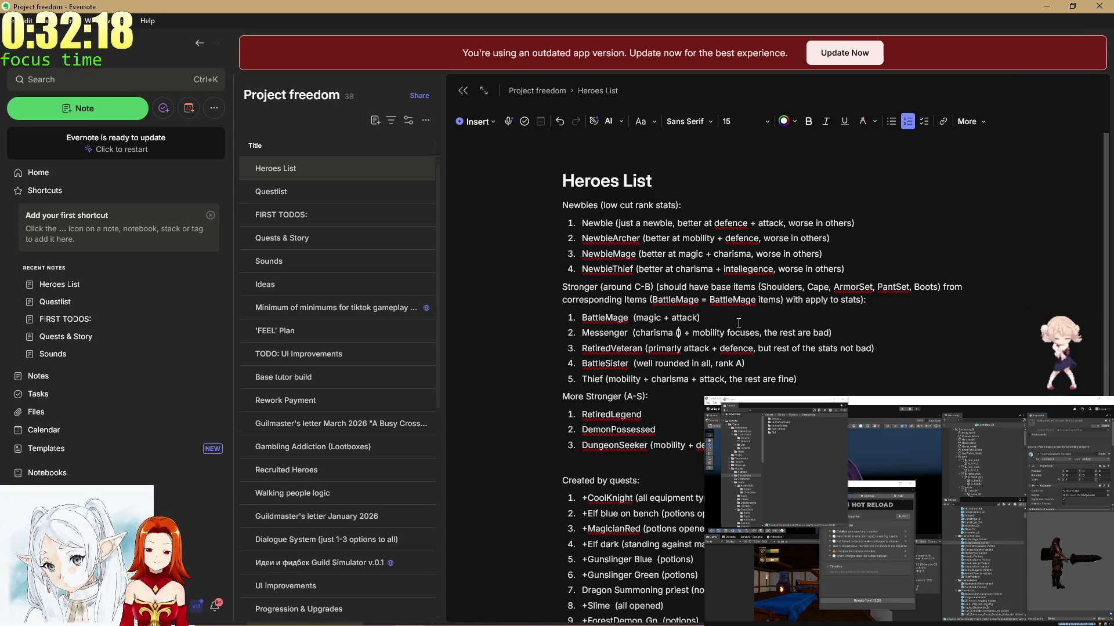
{"action": "type", "text": "good"}
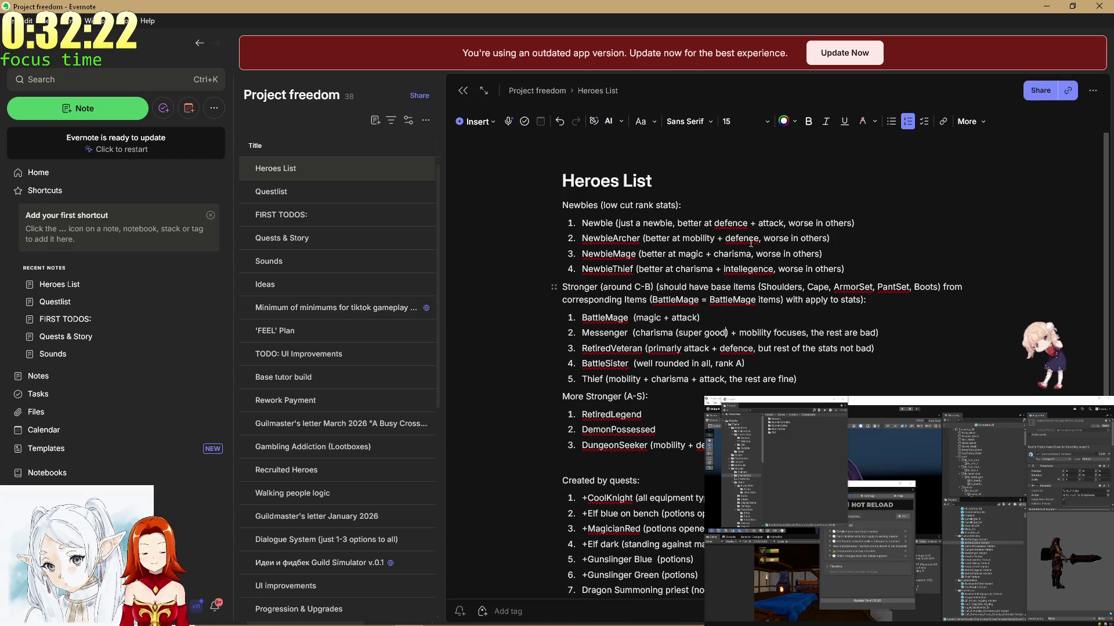
{"action": "left_click", "coordinate": [820, 390]}
{"action": "left_click", "coordinate": [793, 364]}
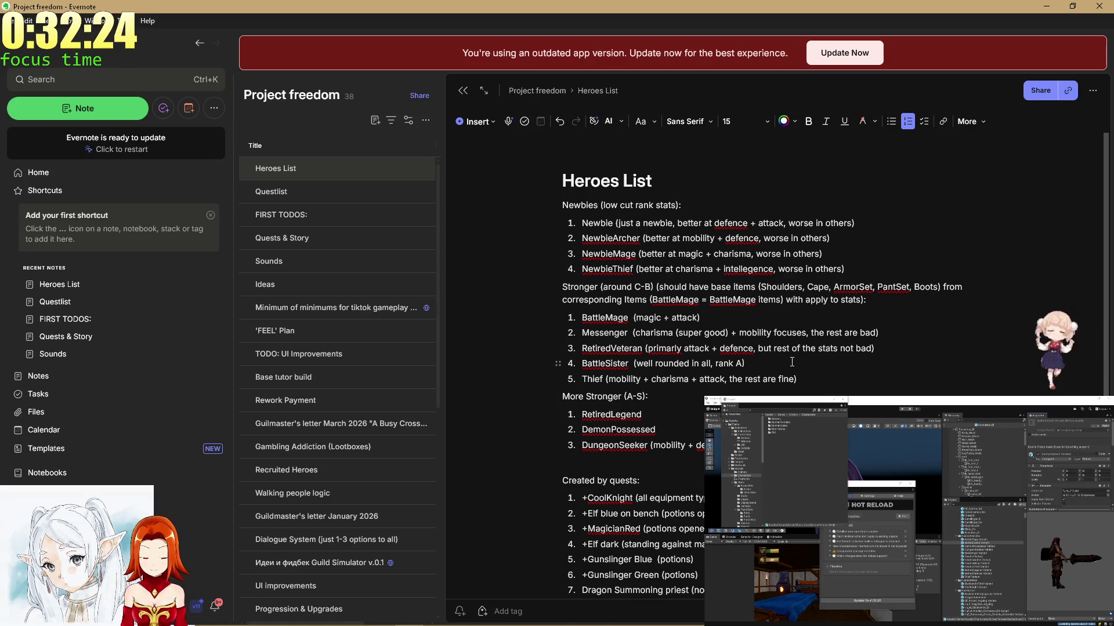
Annotate RetiredLegend as '(S rank very good in all but magic)'.
{"action": "scroll", "coordinate": [754, 336], "scroll_direction": "down", "scroll_amount": 2}
{"action": "left_click", "coordinate": [711, 296]}
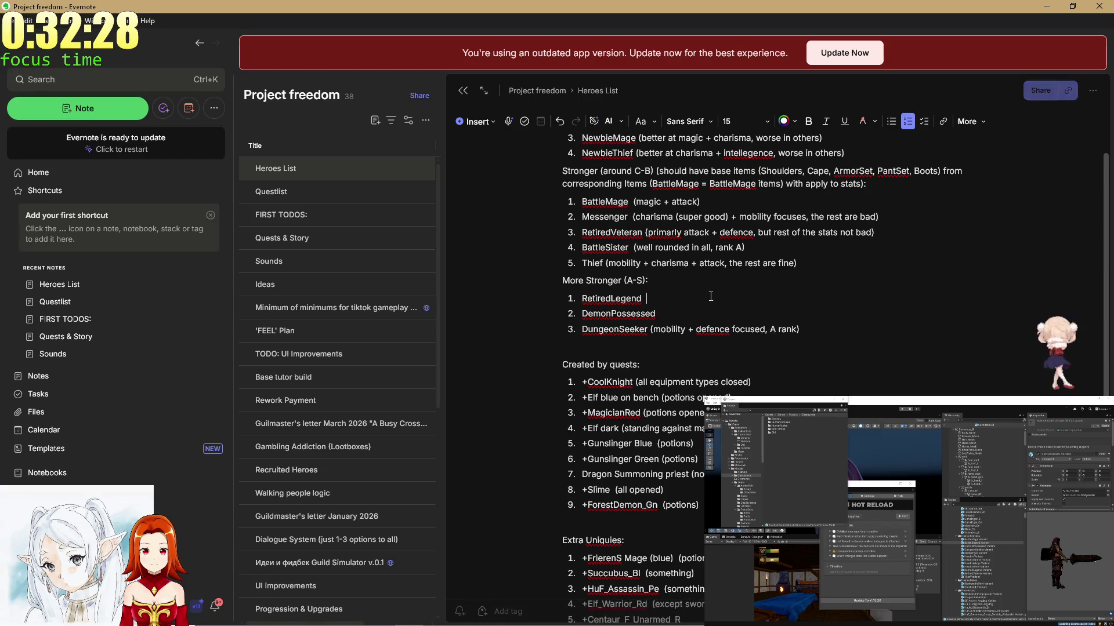
{"action": "type", "text": "S rank v"}
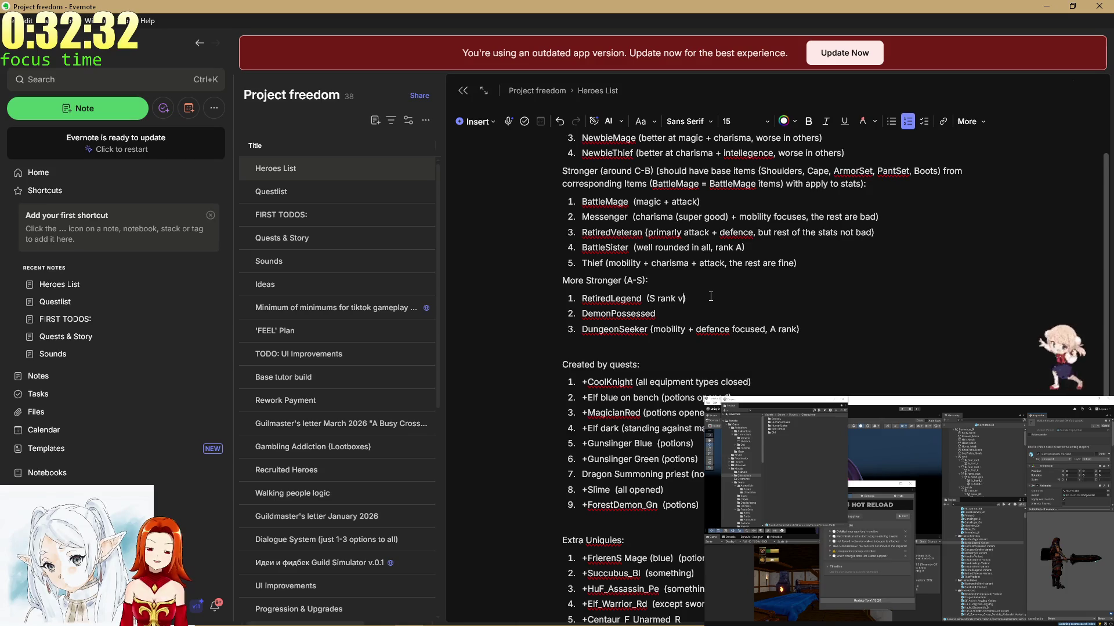
{"action": "type", "text": "ery good"}
{"action": "key", "text": "Up"}
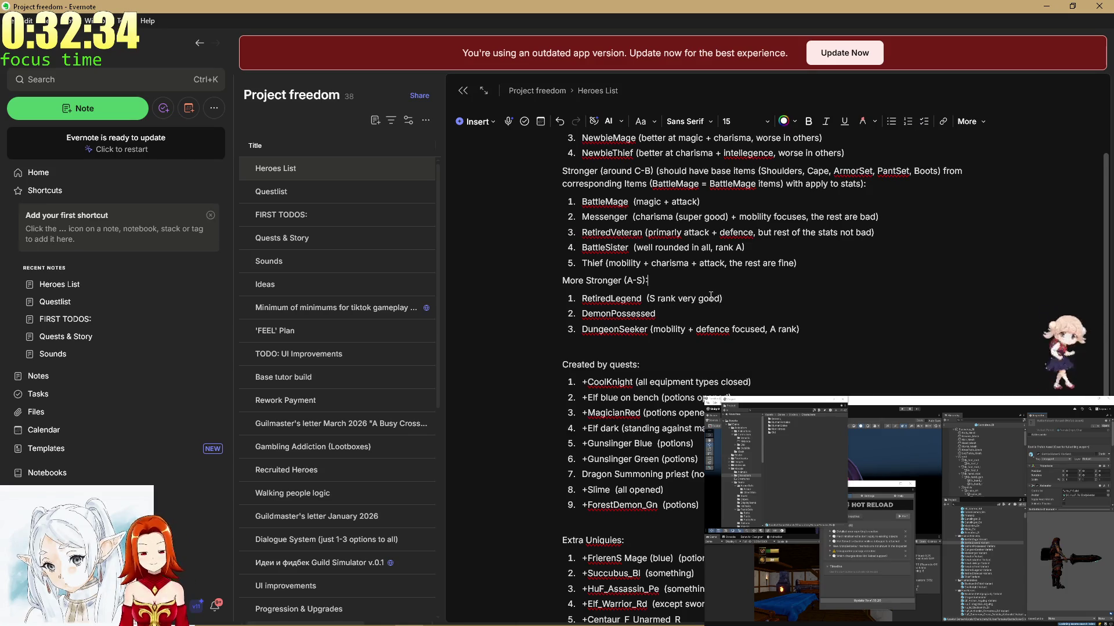
{"action": "key", "text": "Down"}
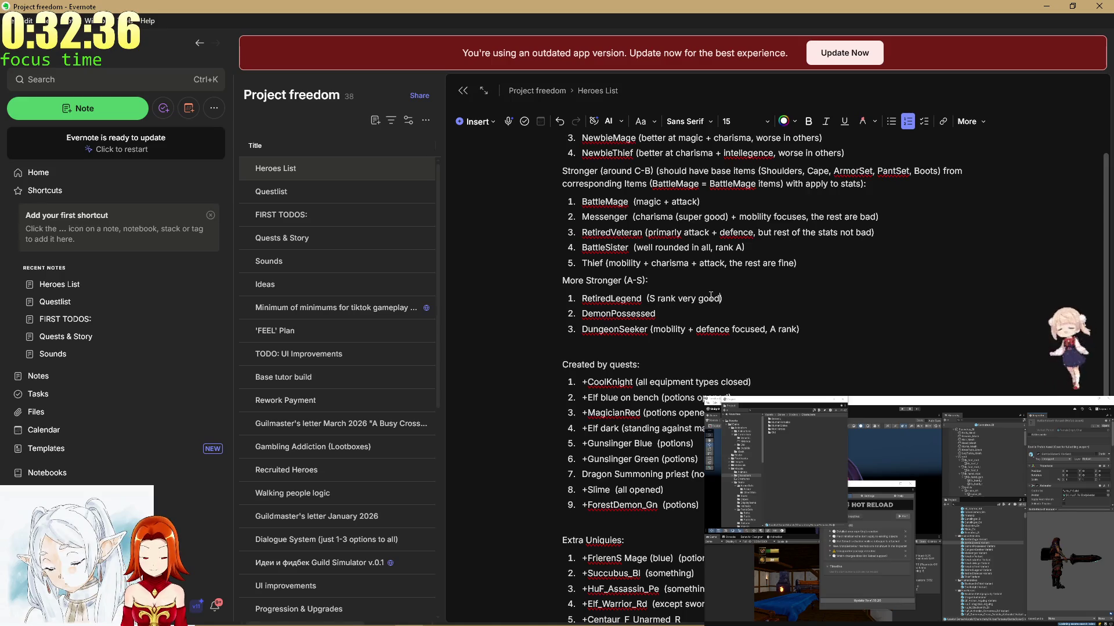
{"action": "type", "text": "in"}
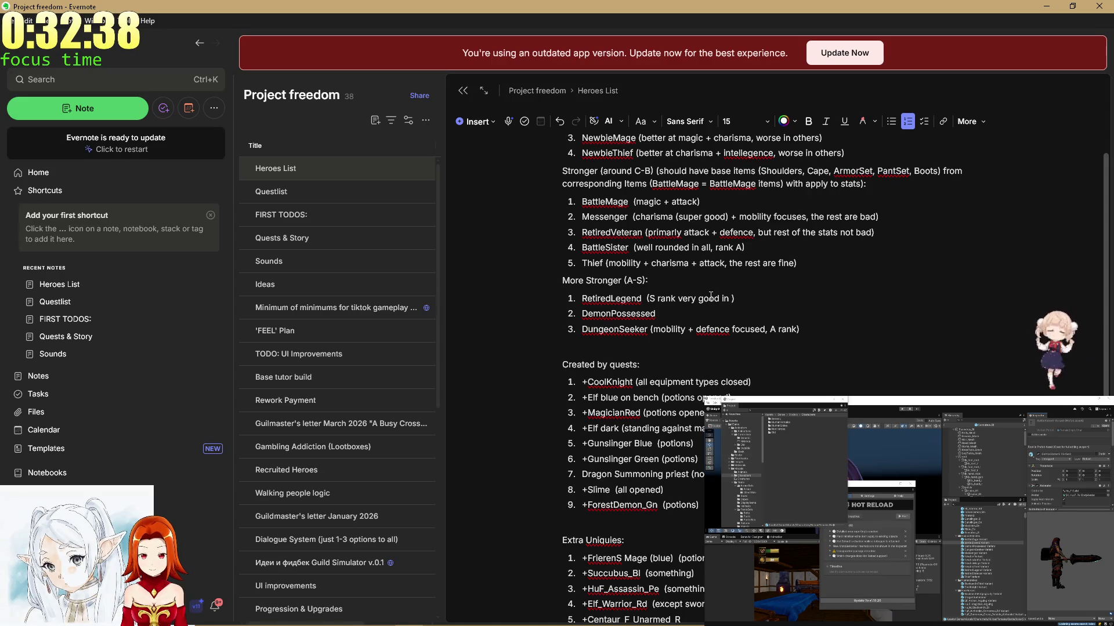
{"action": "type", "text": " all but "}
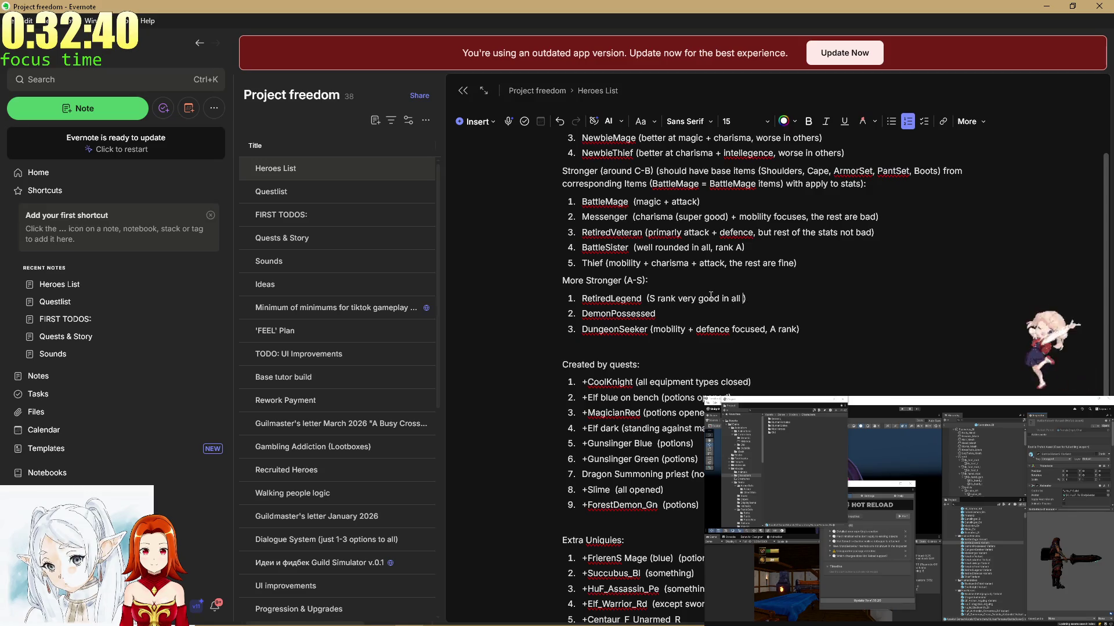
{"action": "type", "text": "magic and"}
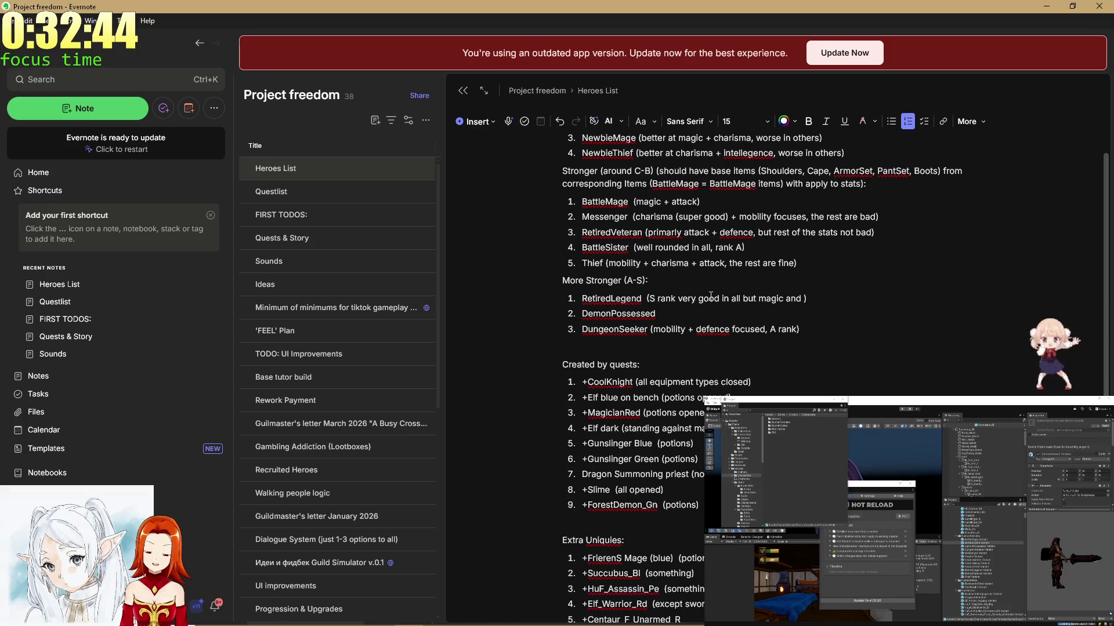
{"action": "key", "text": "BackSpace"}
{"action": "key", "text": "BackSpace"}
{"action": "key", "text": "BackSpace"}
Annotate DemonPossessed as S rank, disguised as a normal citizen, incredible stats except charisma.
{"action": "key", "text": "Down"}
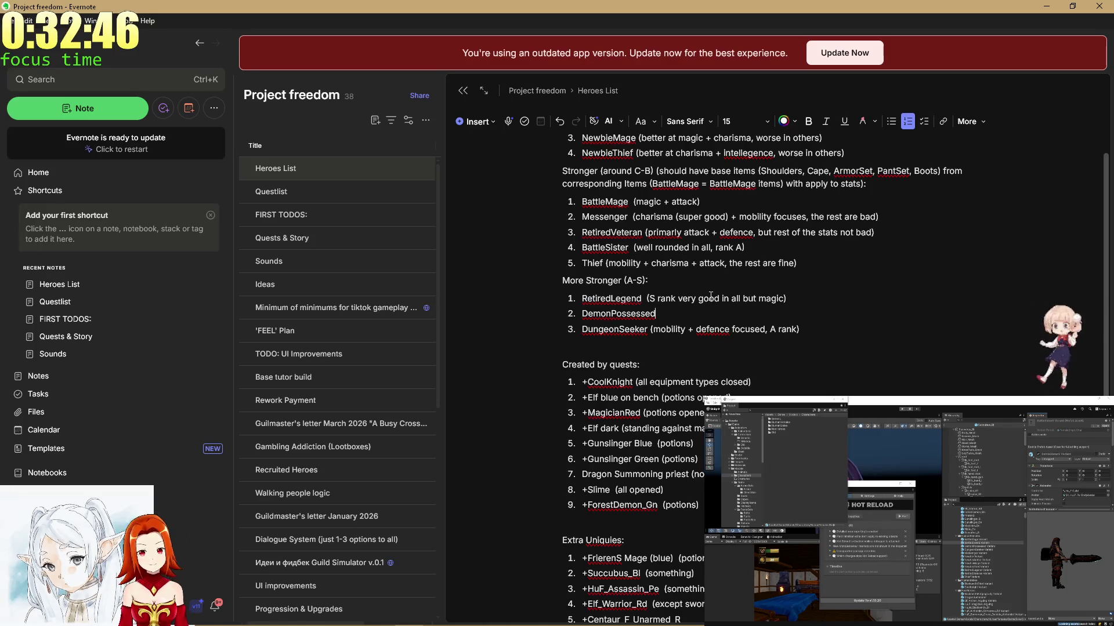
{"action": "type", "text": "("}
{"action": "type", "text": "S rank"}
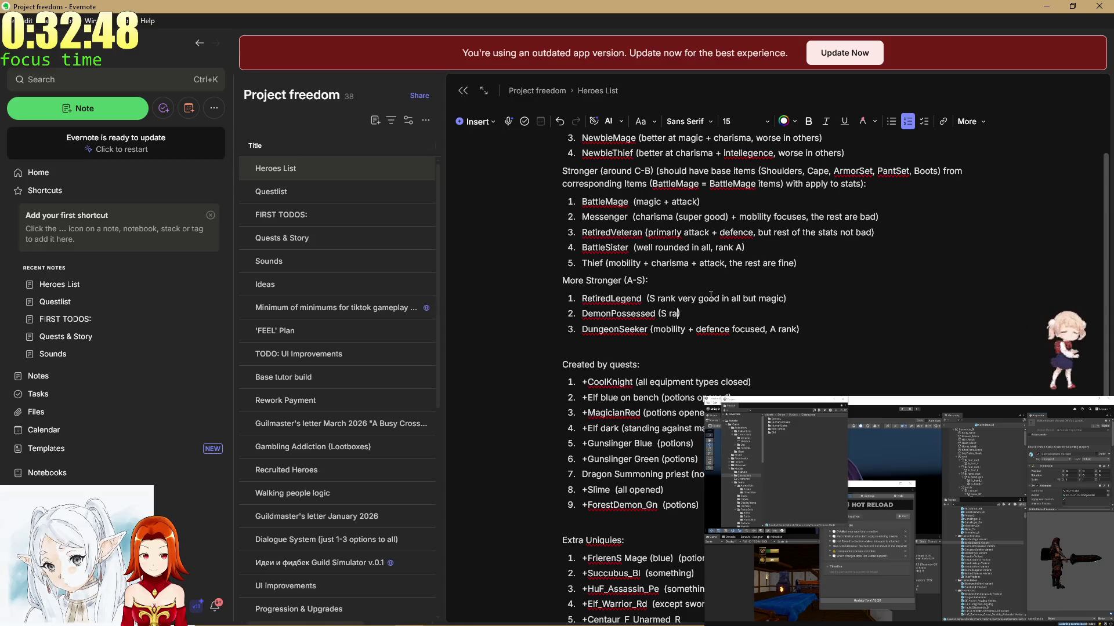
{"action": "type", "text": ","}
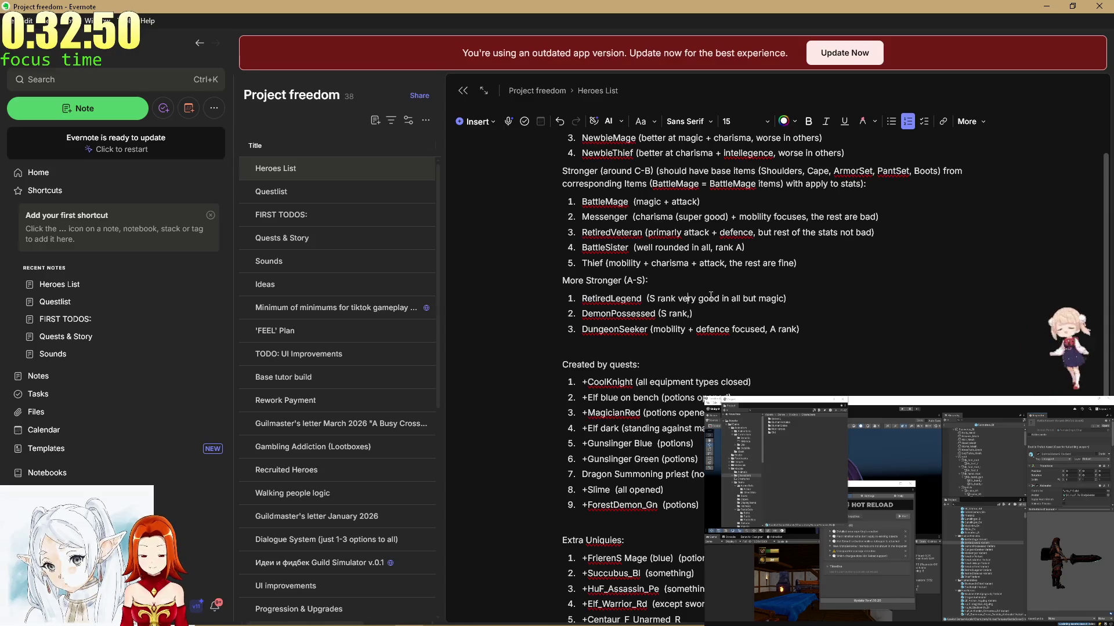
{"action": "key", "text": "Up"}
{"action": "key", "text": "Up"}
{"action": "key", "text": "Up"}
{"action": "key", "text": "Down"}
{"action": "key", "text": "Down"}
{"action": "key", "text": "Down"}
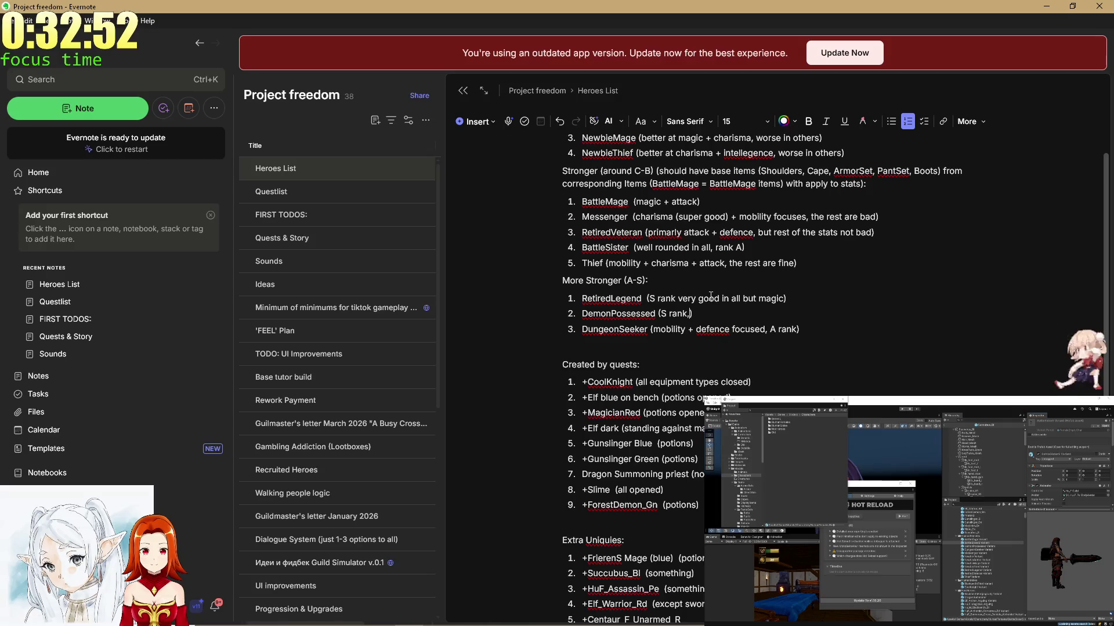
{"action": "key", "text": "Up"}
{"action": "key", "text": "Home"}
{"action": "key", "text": "Down"}
{"action": "key", "text": "End"}
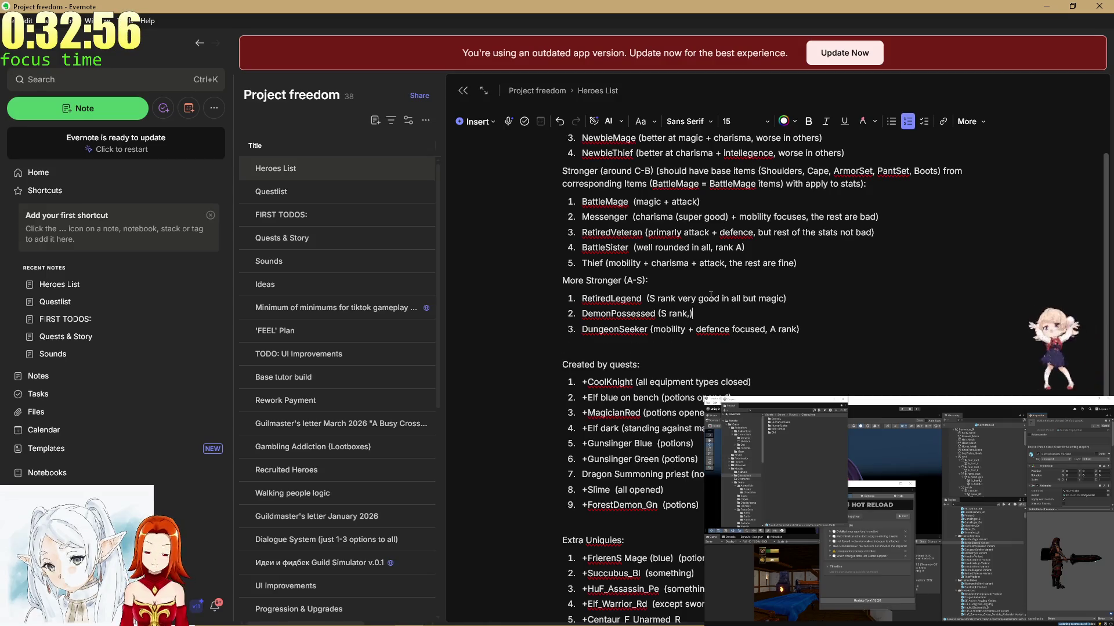
{"action": "type", "text": " in visuals "}
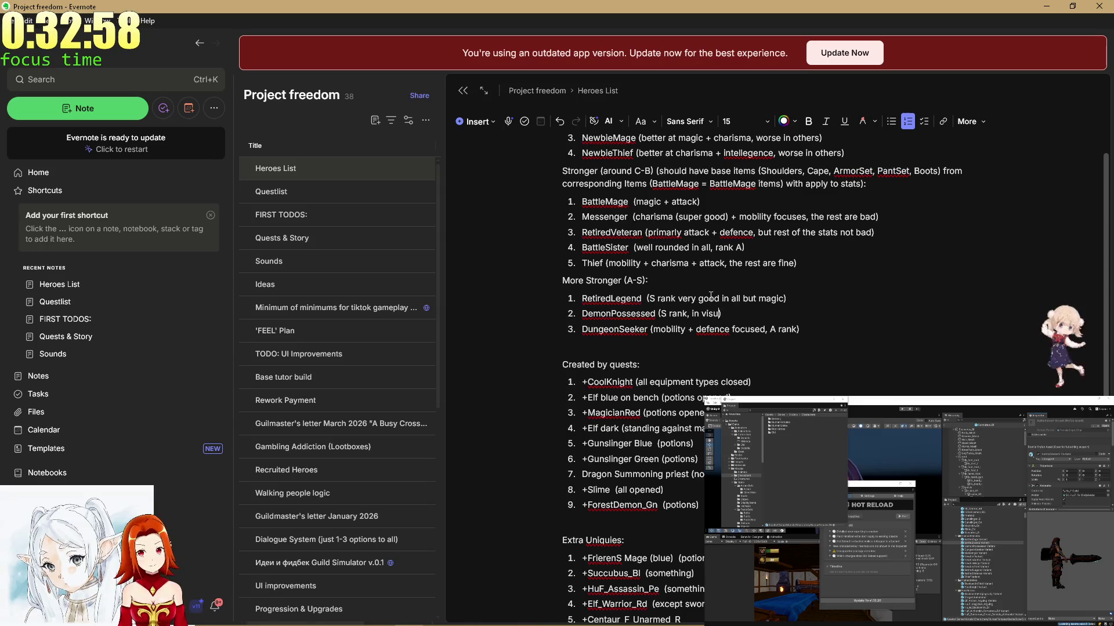
{"action": "type", "text": "try "}
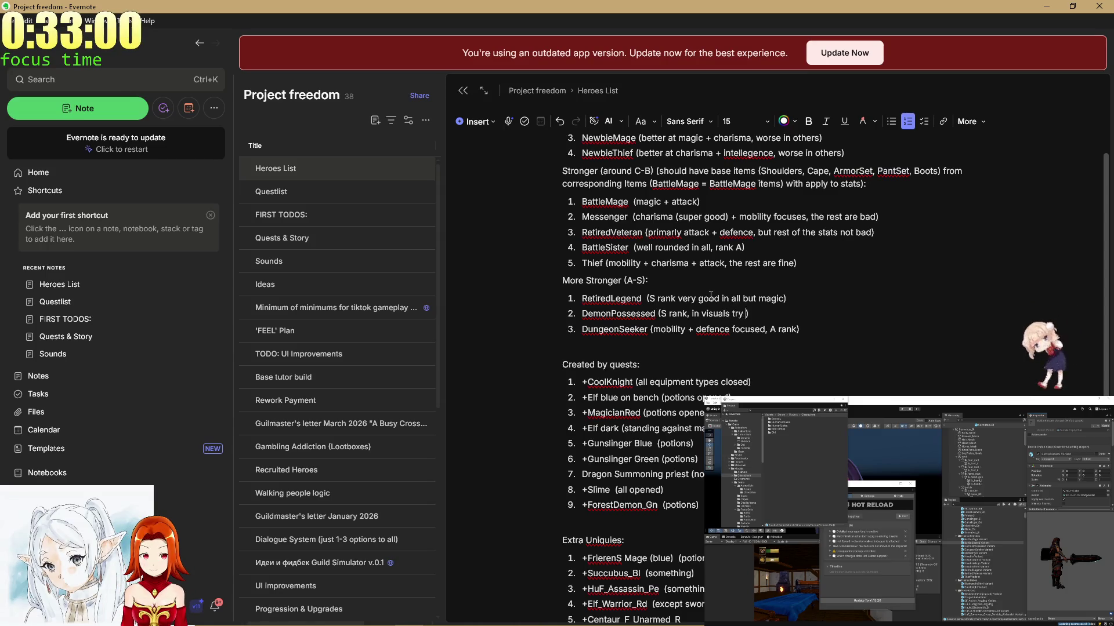
{"action": "type", "text": "to appear as a norma"}
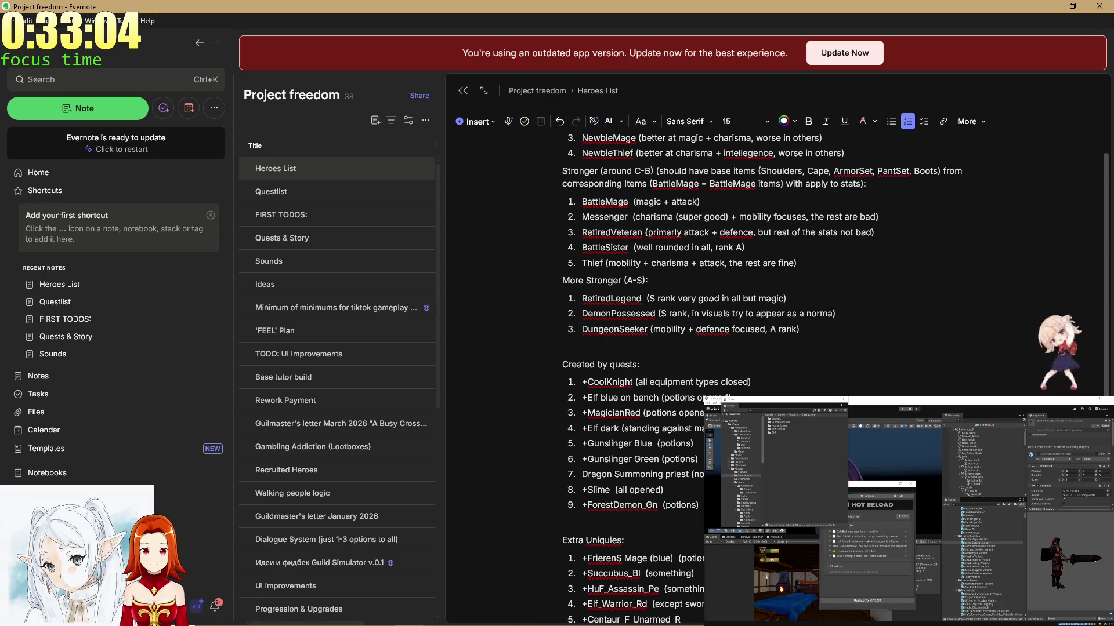
{"action": "type", "text": "l citizen,"}
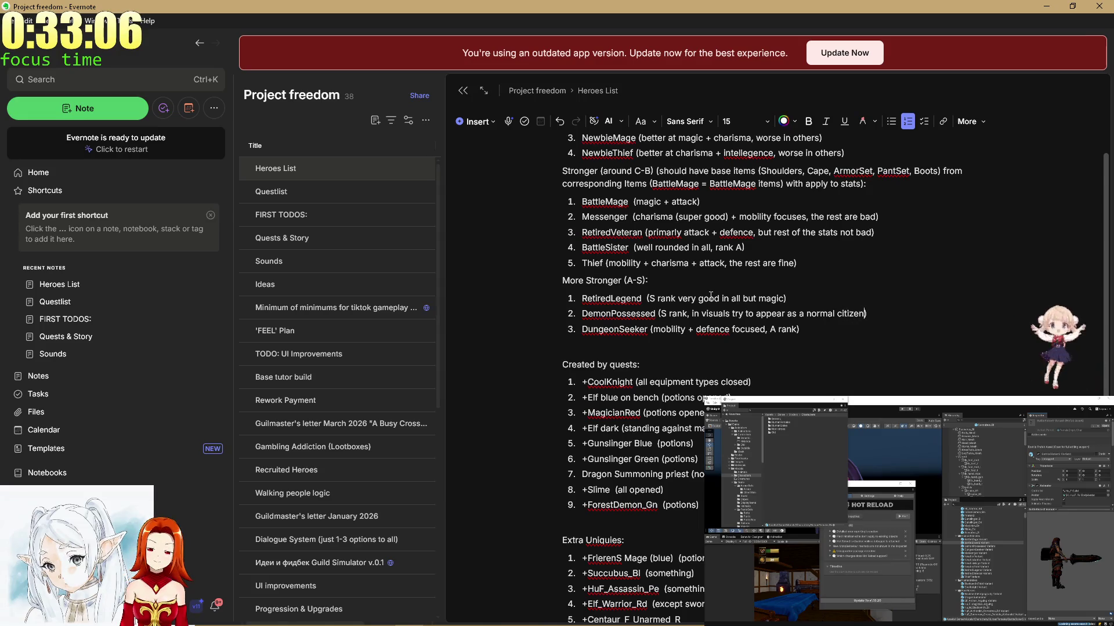
{"action": "type", "text": " but h"}
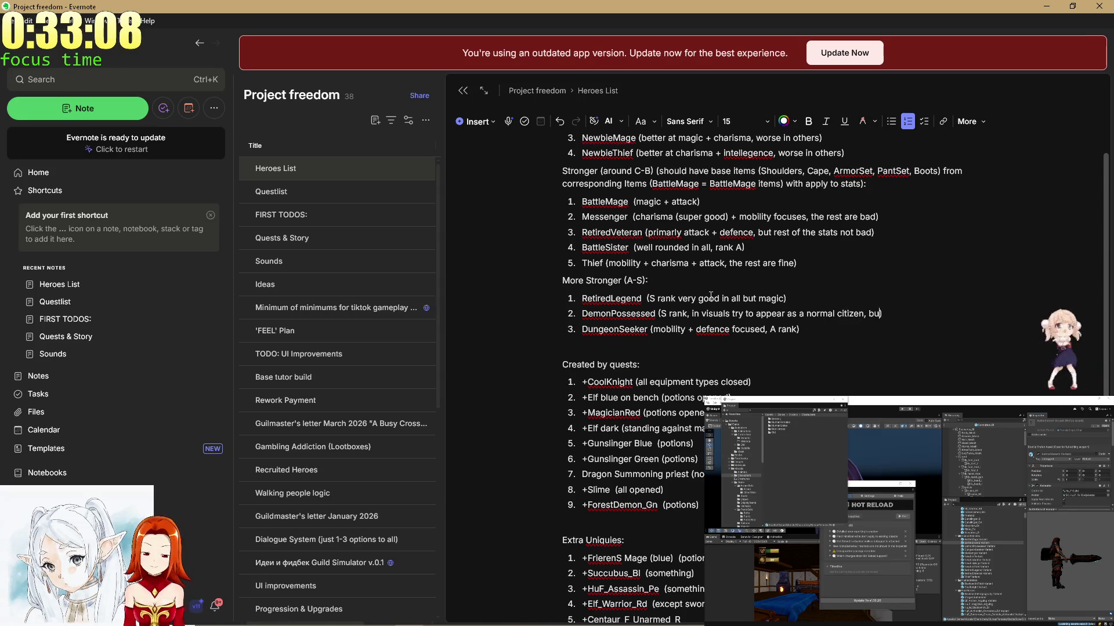
{"action": "key", "text": "BackSpace"}
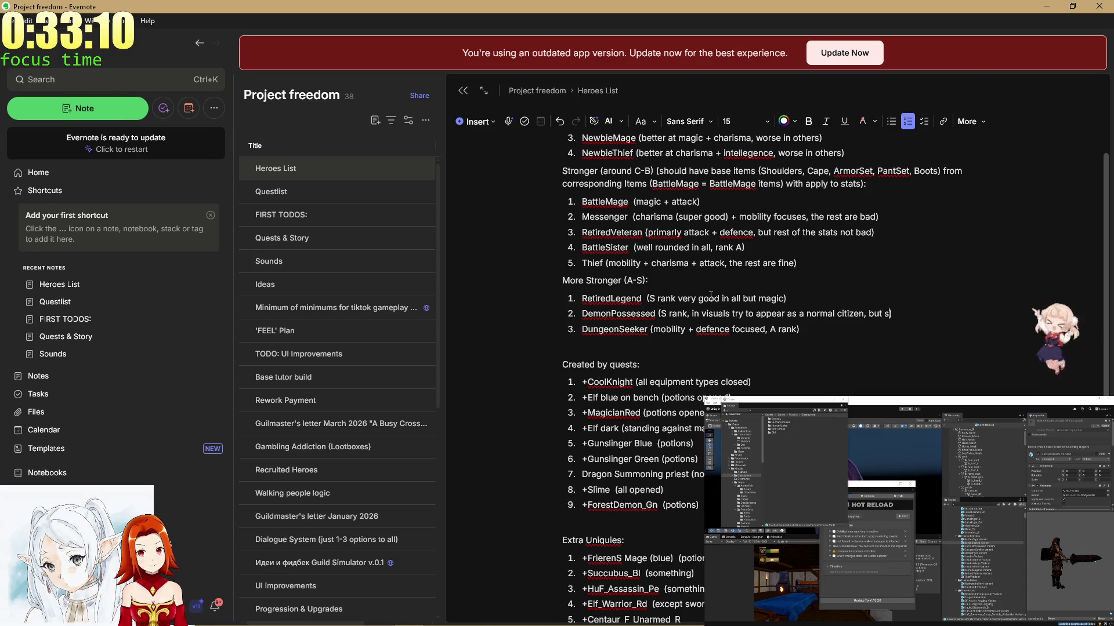
{"action": "type", "text": "tats areincredibl"}
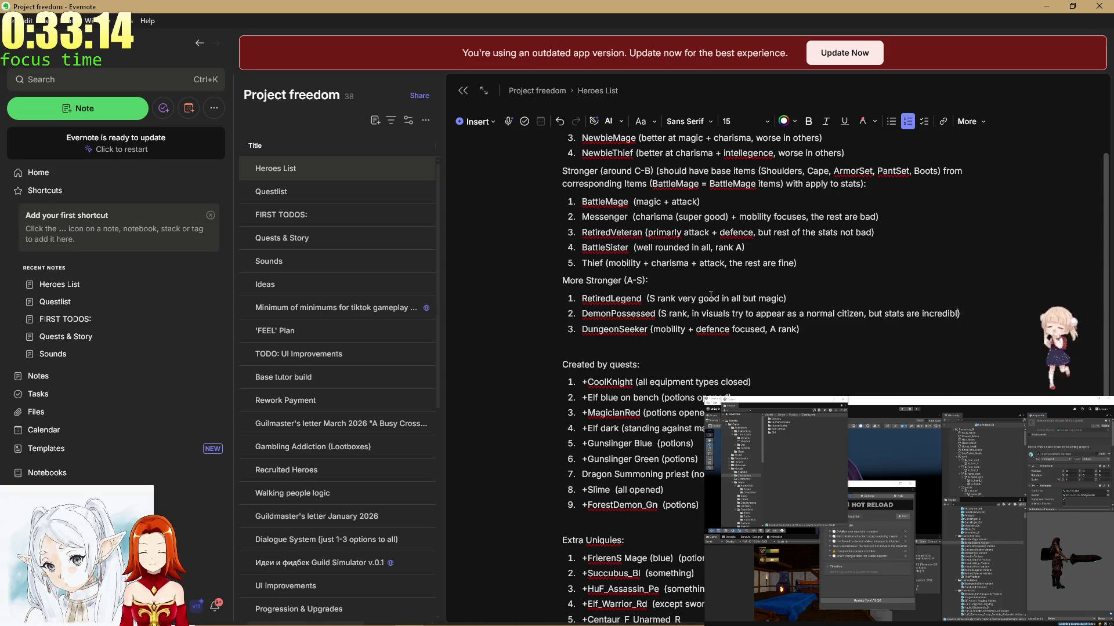
{"action": "type", "text": "e,"}
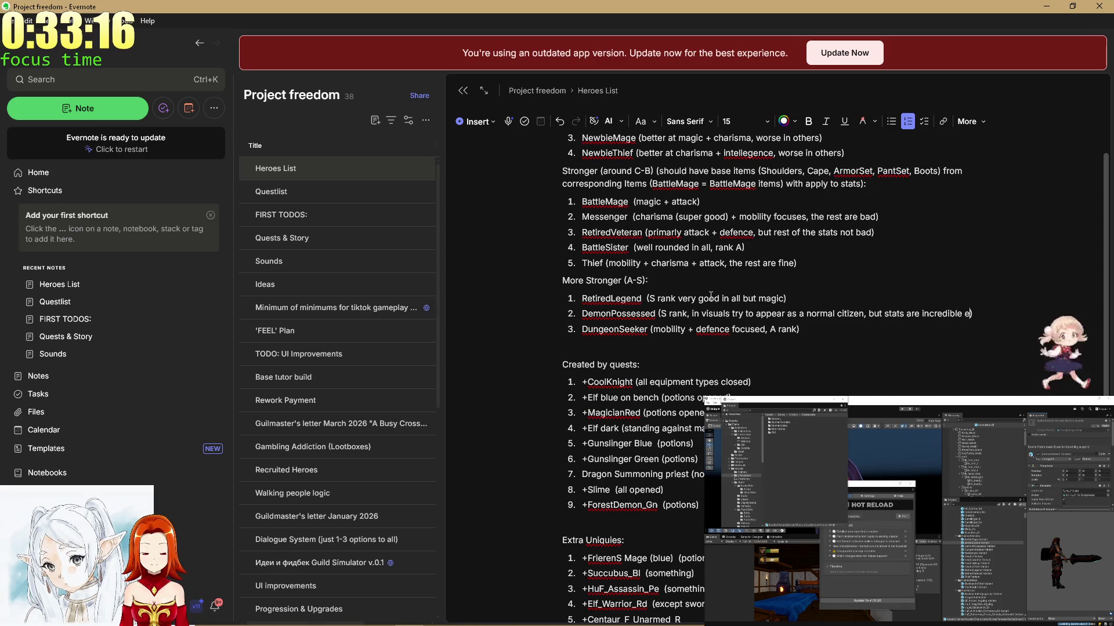
{"action": "type", "text": "everywhere but charis"}
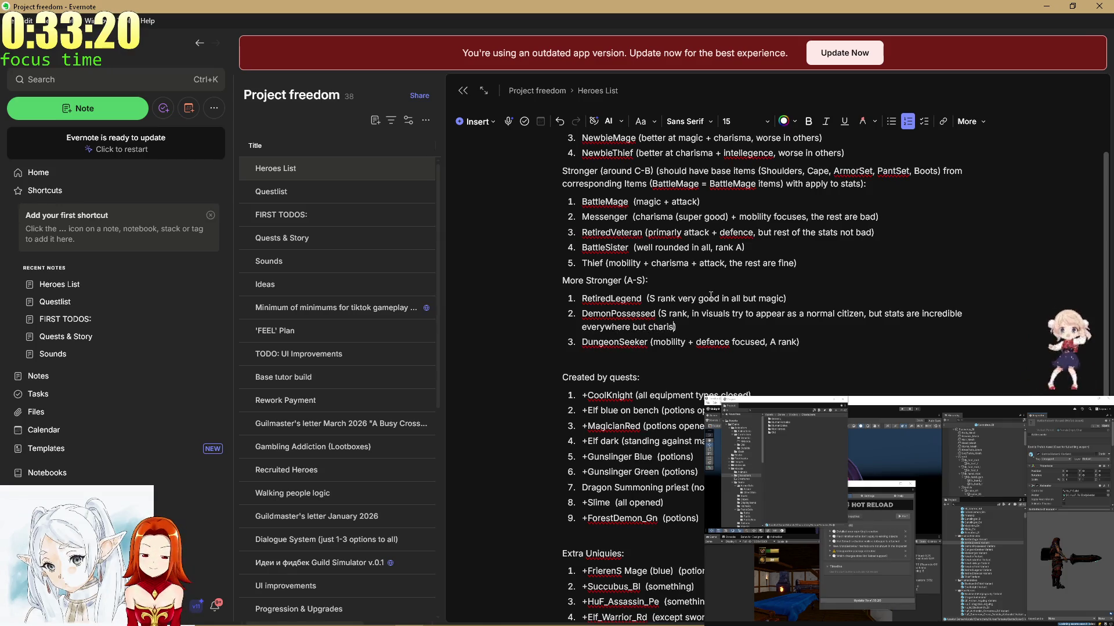
{"action": "type", "text": "ma"}
Move to the DungeonSeeker annotation and scroll to review the More Stronger list.
{"action": "key", "text": "Down"}
{"action": "key", "text": "Right"}
{"action": "key", "text": "Right"}
{"action": "key", "text": "Right"}
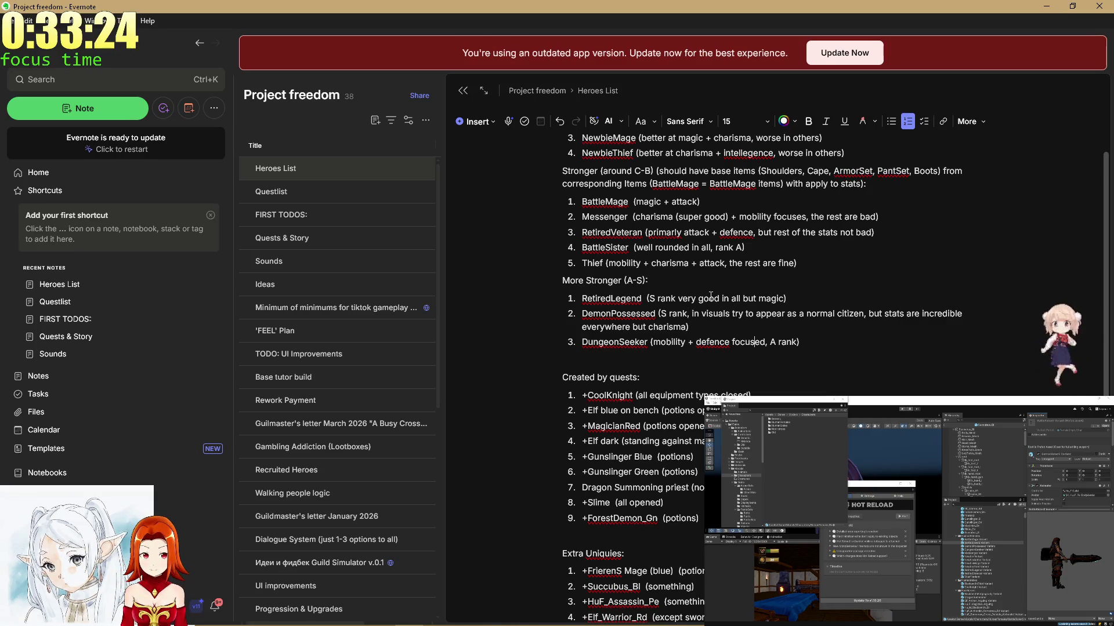
{"action": "scroll", "coordinate": [719, 386], "scroll_direction": "down", "scroll_amount": 2}
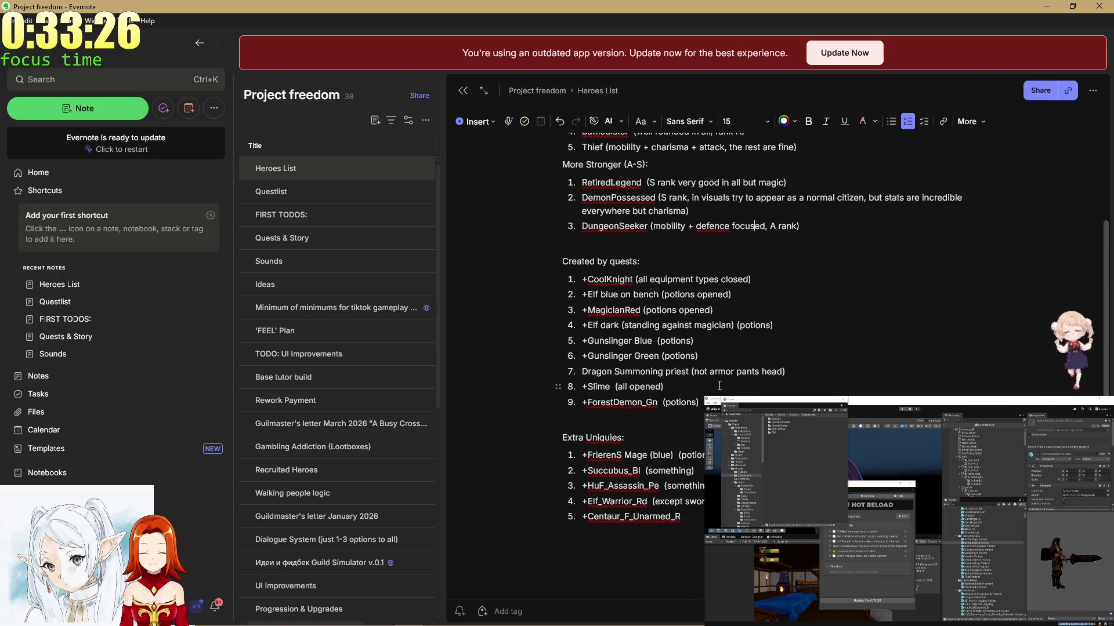
{"action": "scroll", "coordinate": [719, 385], "scroll_direction": "down", "scroll_amount": 2}
{"action": "scroll", "coordinate": [619, 431], "scroll_direction": "up", "scroll_amount": 5}
Replace CoolKnight's old description with 'A rank with low' charisma note.
{"action": "left_click", "coordinate": [584, 456]}
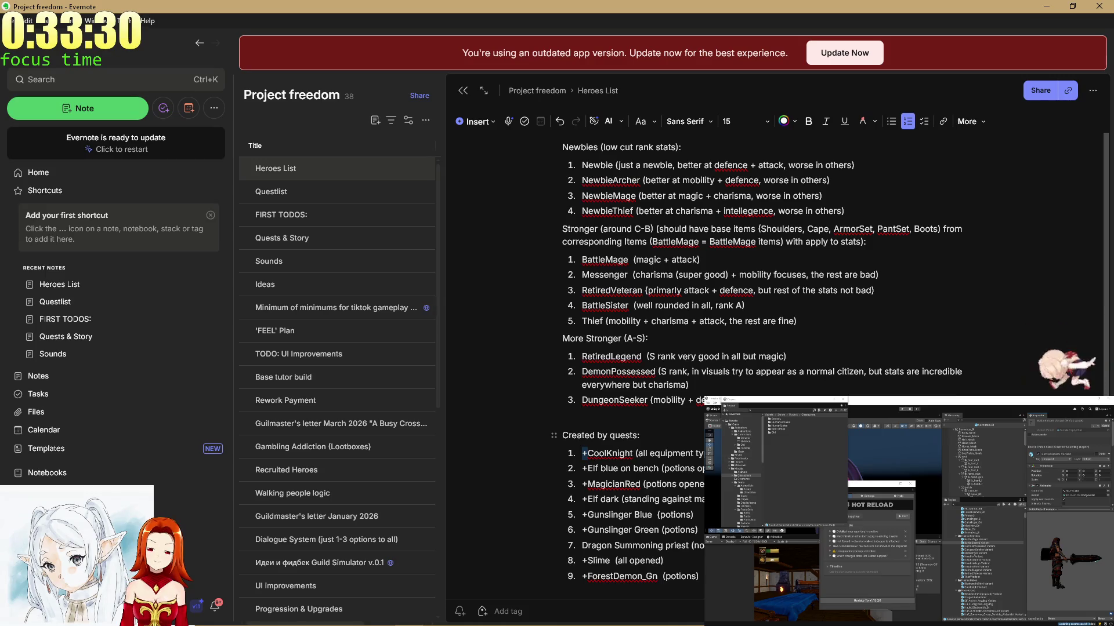
{"action": "key", "text": "Delete"}
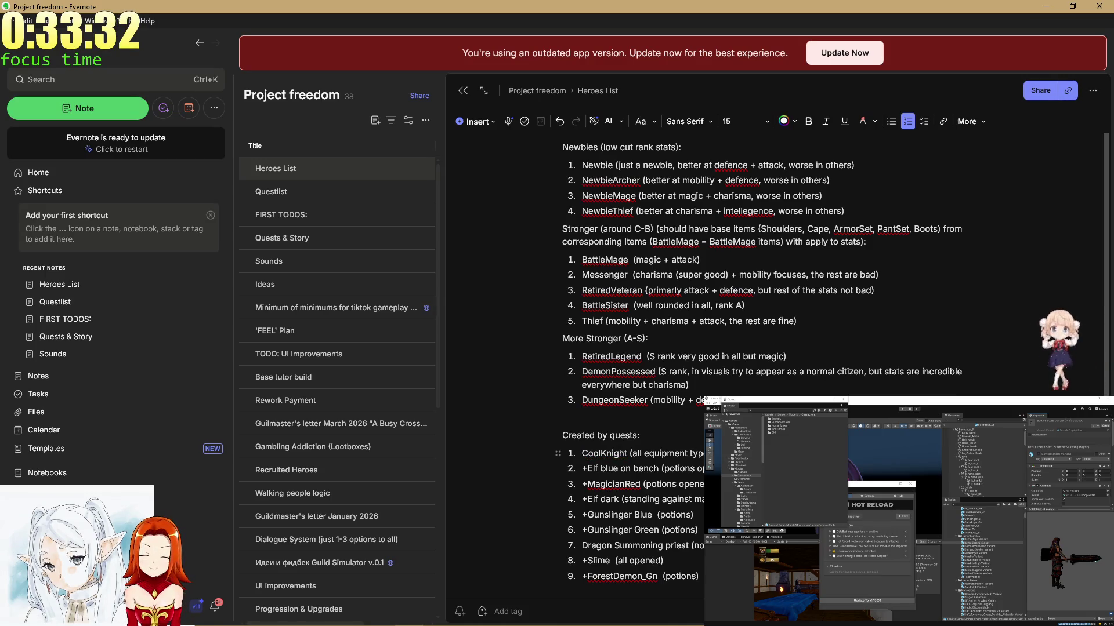
{"action": "key", "text": "ctrl+shift+Left"}
{"action": "key", "text": "ctrl+shift+Left"}
{"action": "key", "text": "ctrl+shift+Left"}
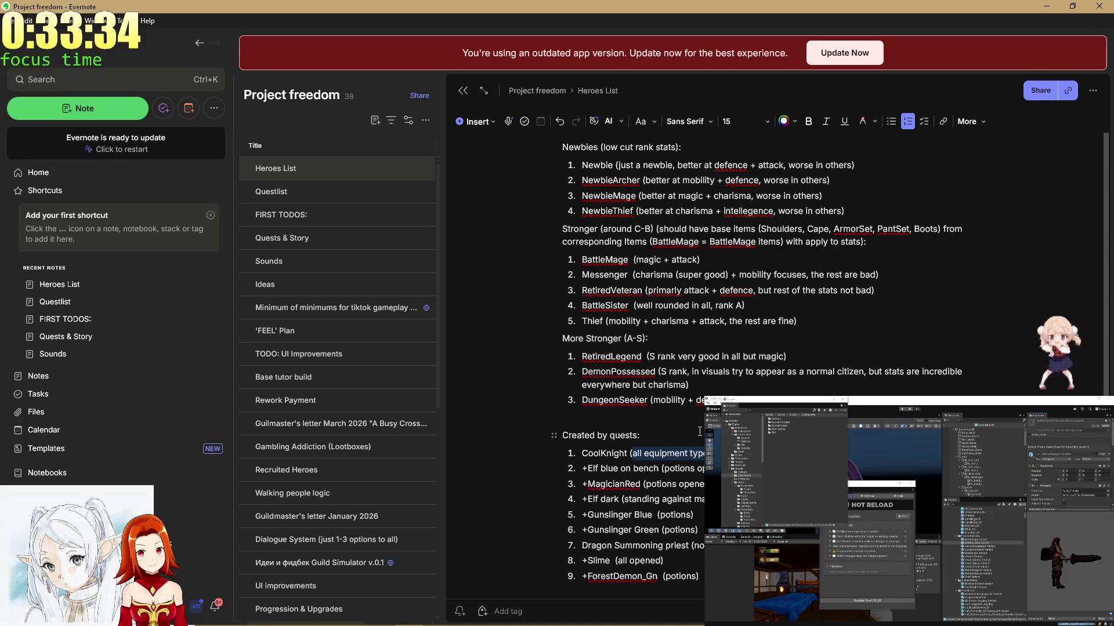
{"action": "type", "text": "A rank"}
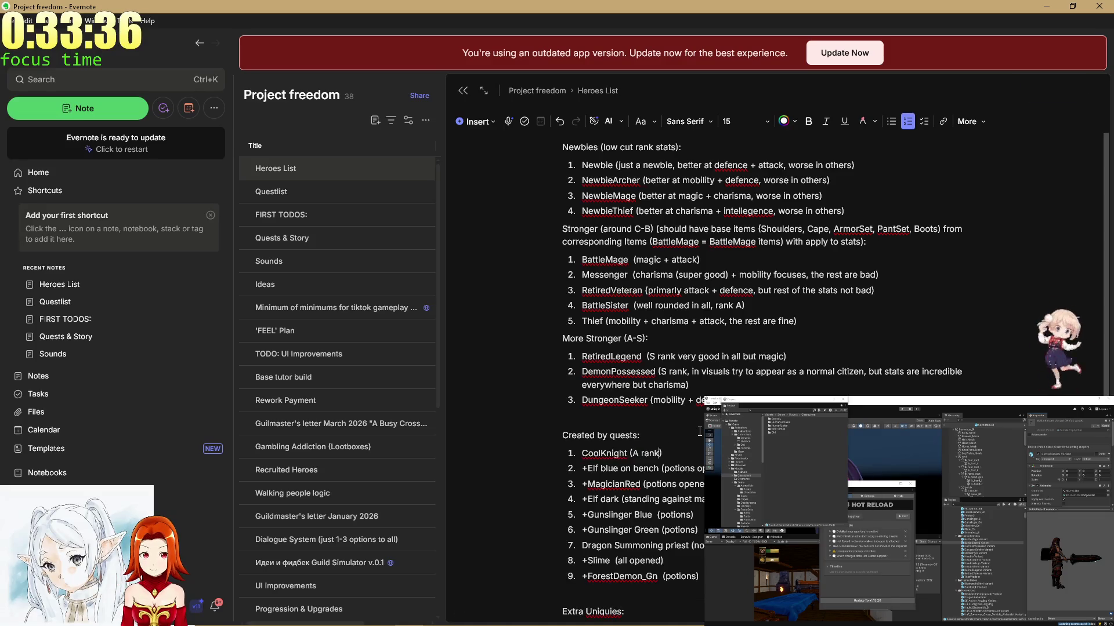
{"action": "type", "text": " with low cl"}
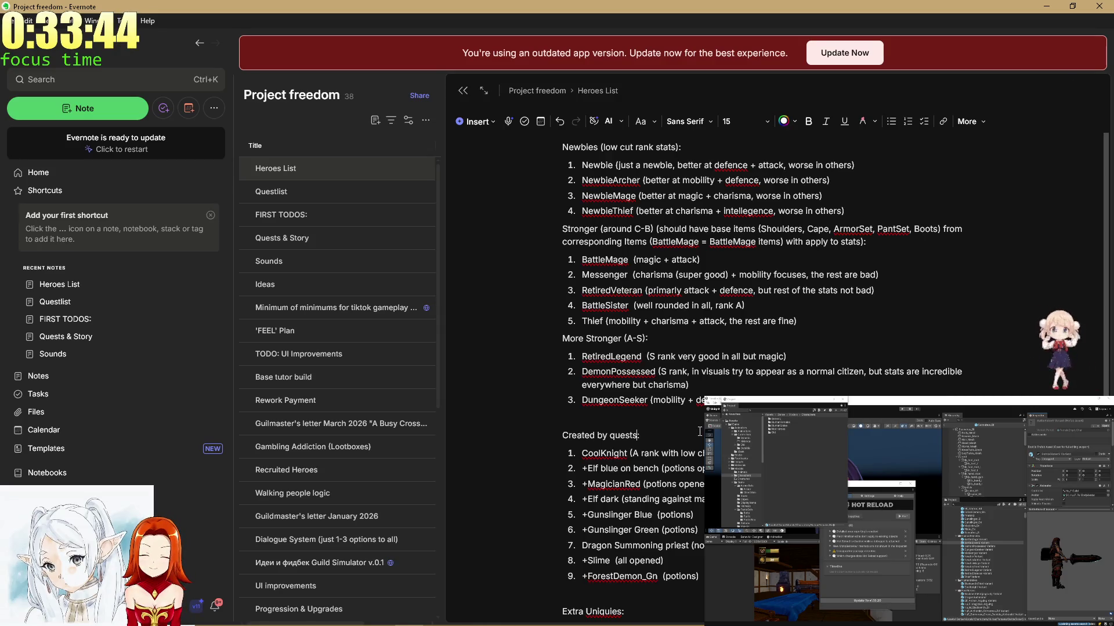
Rename the 'Created by quests:' heading to 'Generic'.
{"action": "key", "text": "BackSpace"}
{"action": "key", "text": "BackSpace"}
{"action": "key", "text": "BackSpace"}
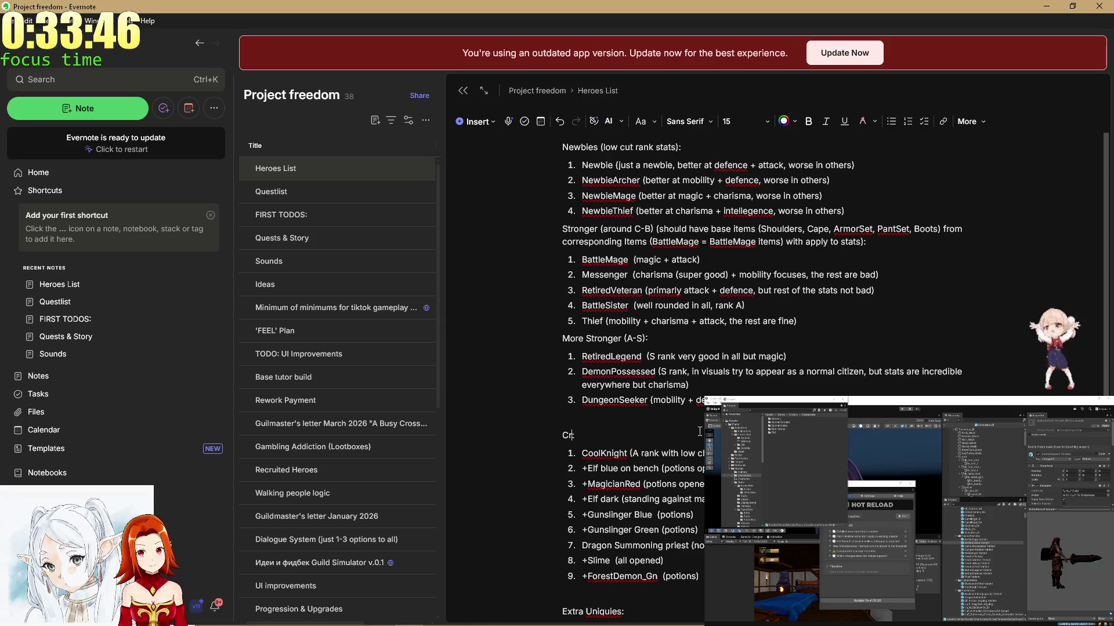
{"action": "type", "text": "Generic:"}
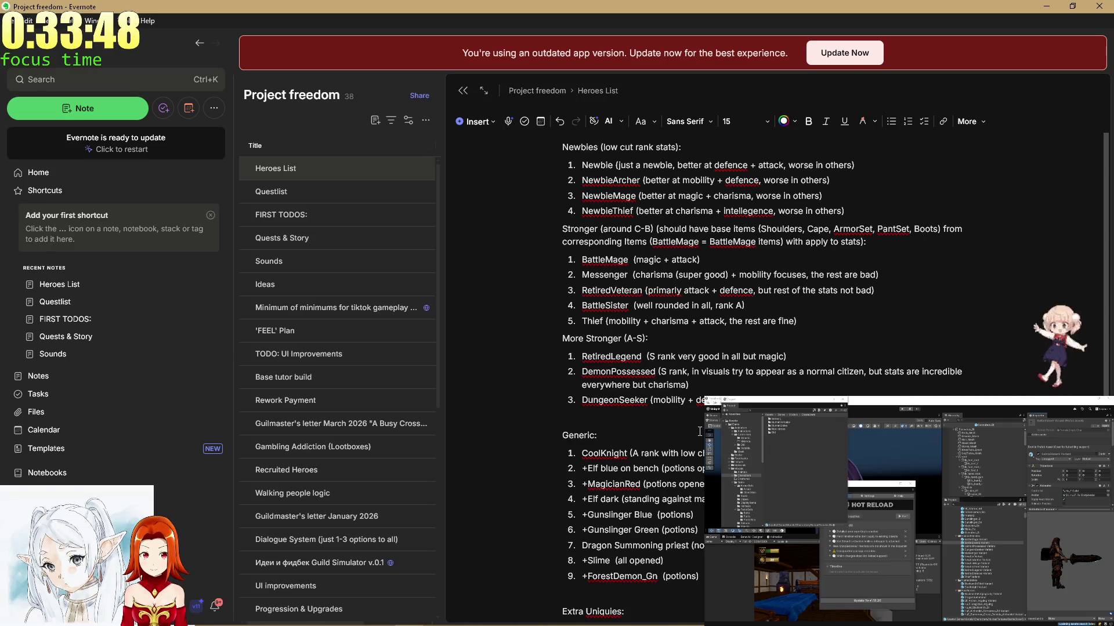
{"action": "key", "text": "Up"}
{"action": "key", "text": "Up"}
{"action": "key", "text": "Up"}
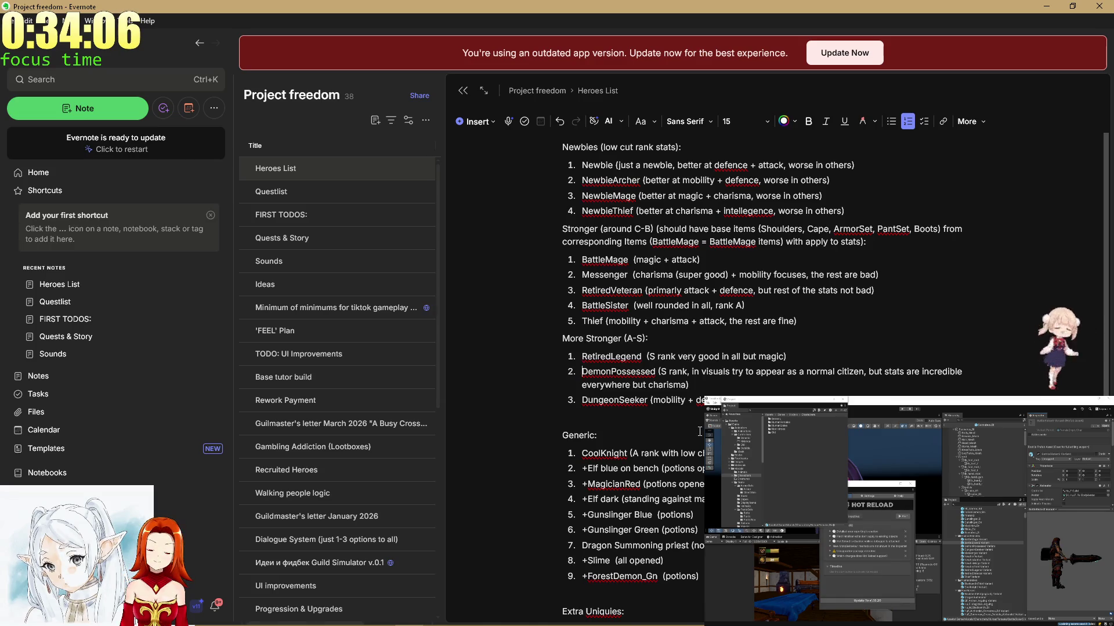
Rate Messenger's mobility '(okay)' and add 'and mid Magic, the rest are good' to CoolKnight.
{"action": "scroll", "coordinate": [700, 432], "scroll_direction": "down", "scroll_amount": 1}
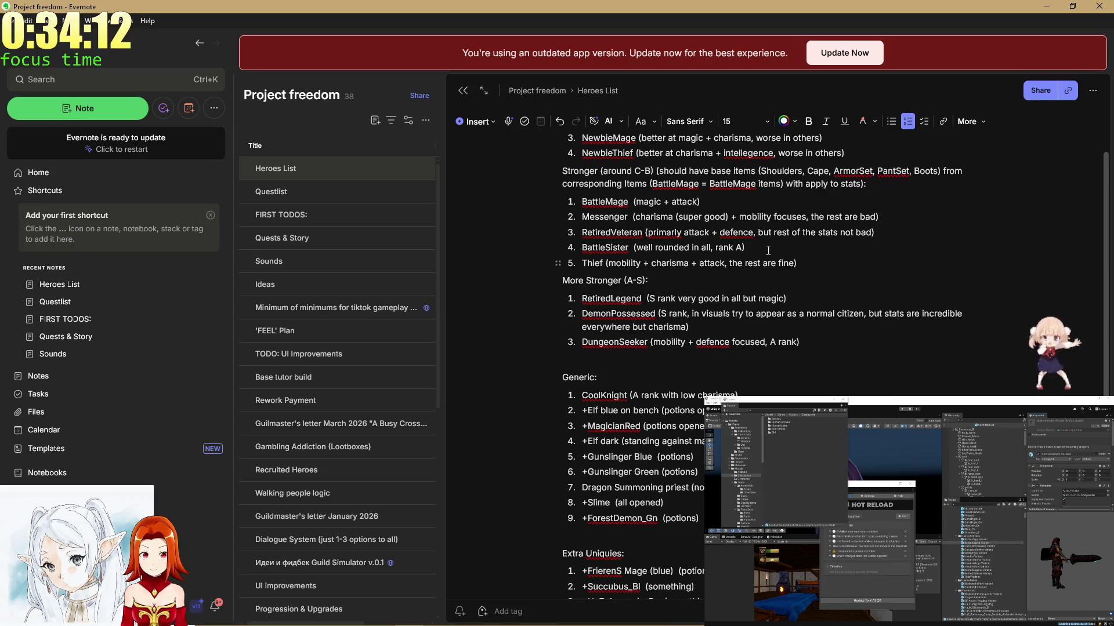
{"action": "left_click", "coordinate": [774, 217]}
{"action": "type", "text": "(o"}
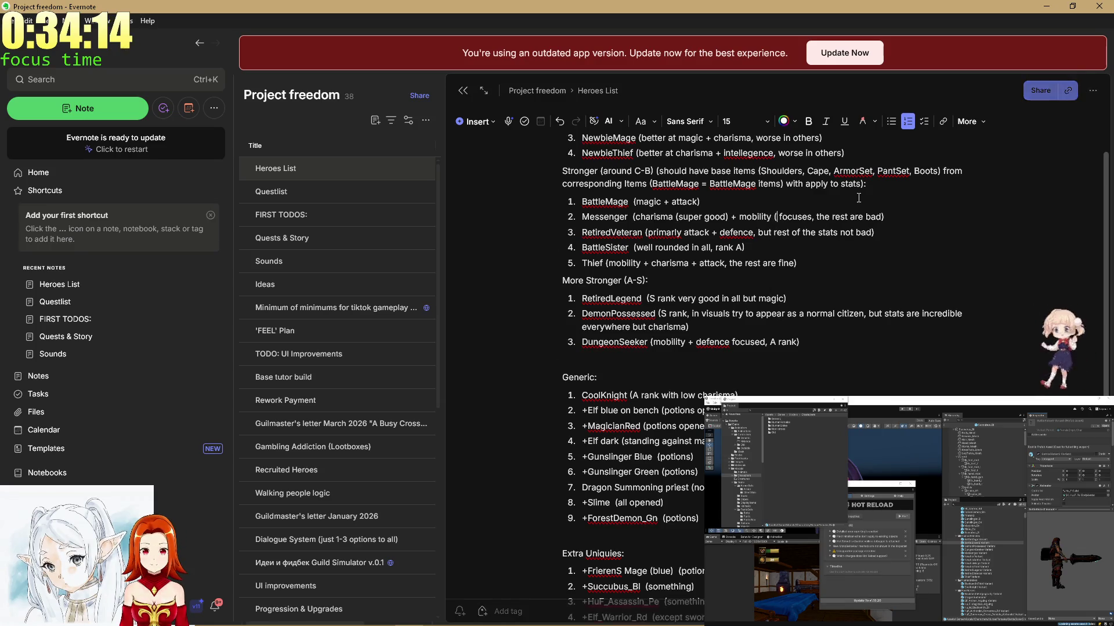
{"action": "type", "text": "kay"}
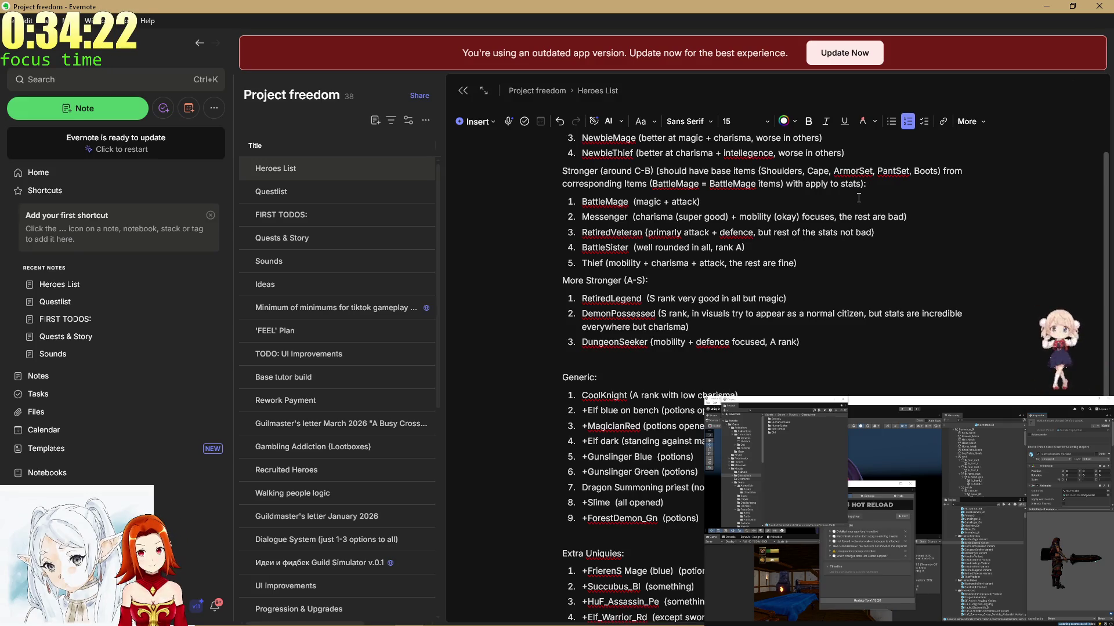
{"action": "type", "text": "and m"}
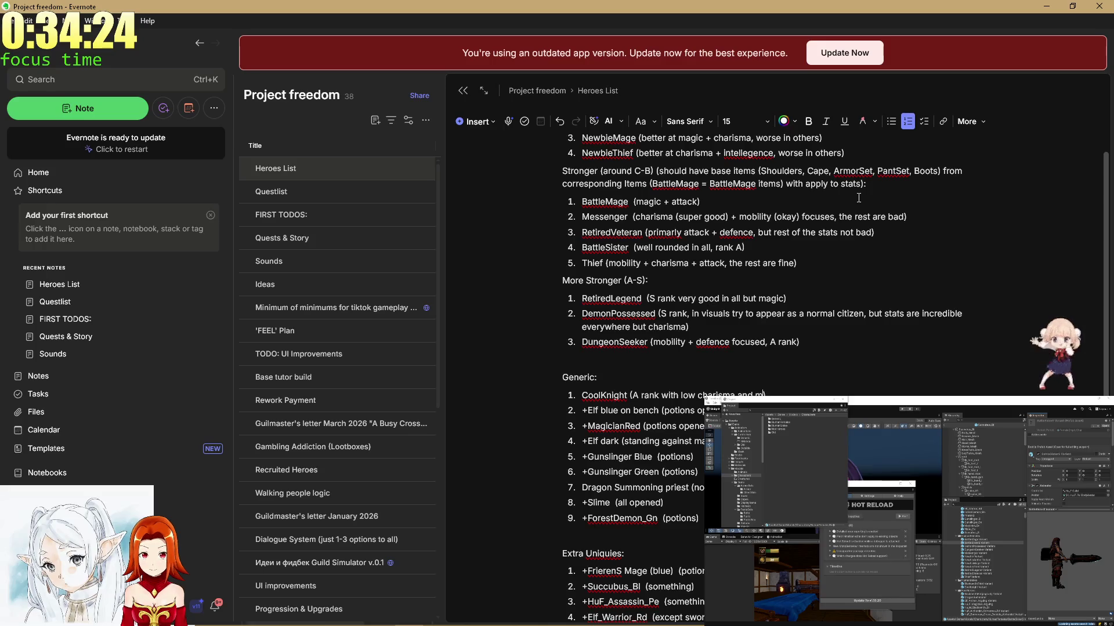
{"action": "type", "text": "id"}
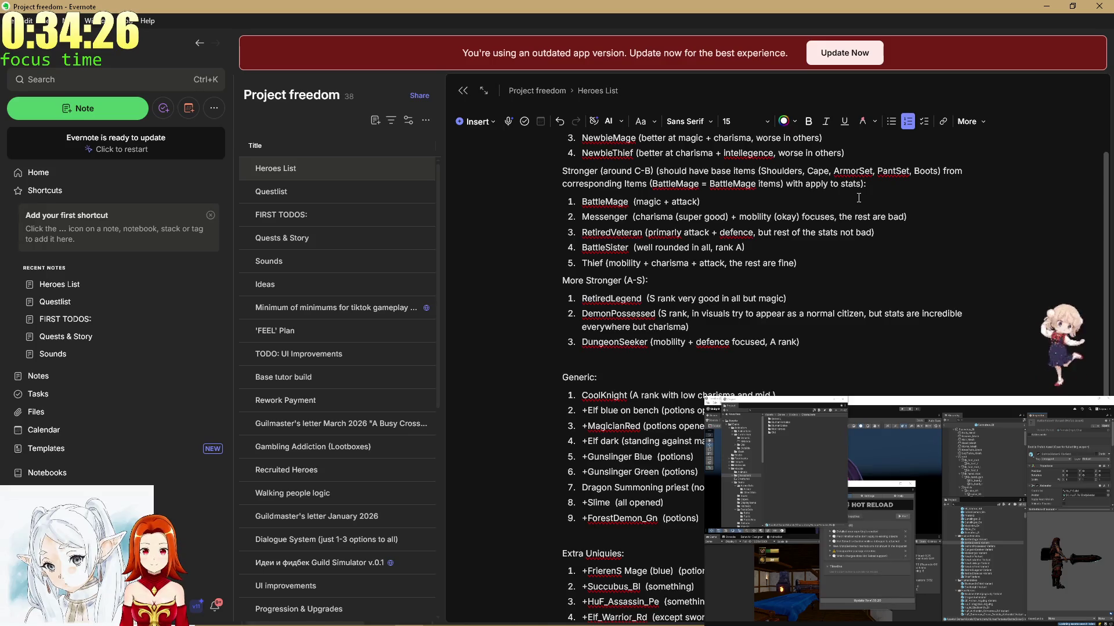
{"action": "type", "text": "Magic"}
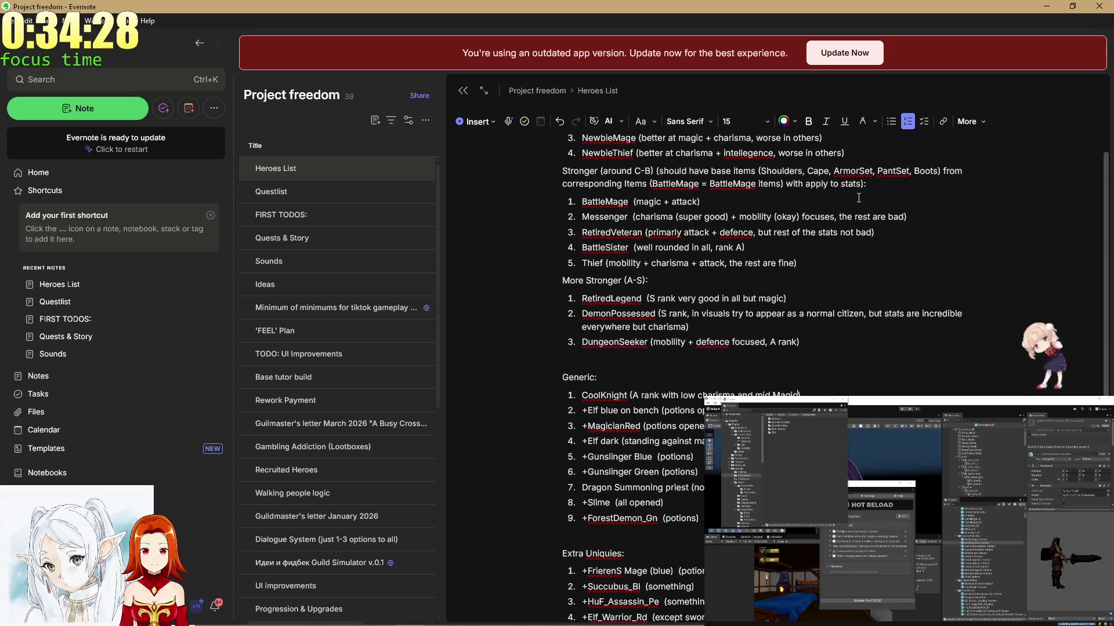
{"action": "type", "text": "  re"}
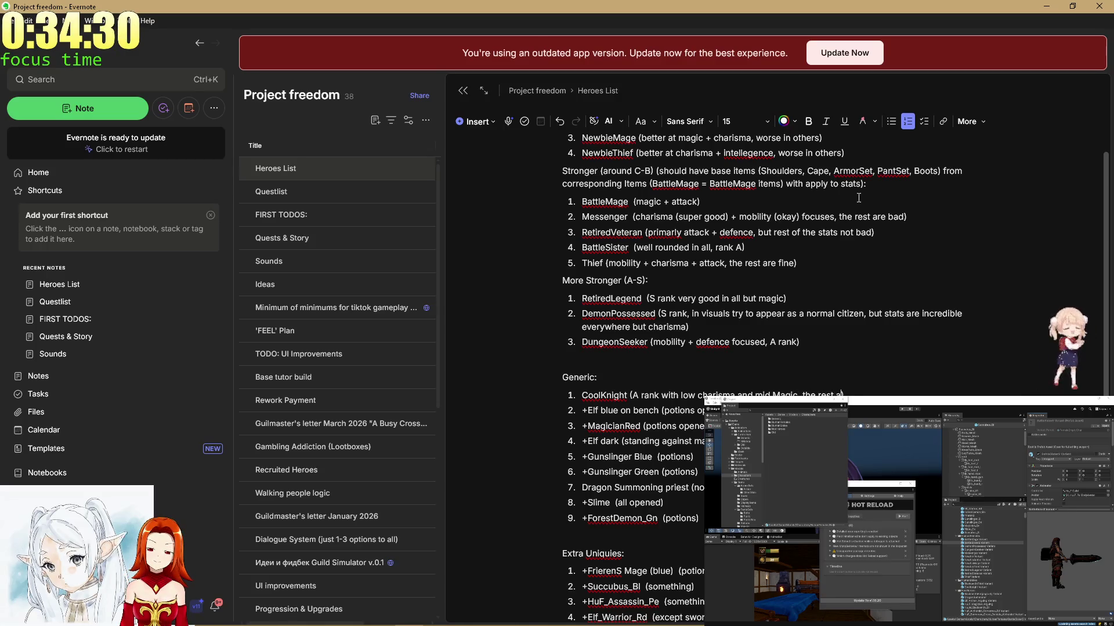
{"action": "type", "text": "re)"}
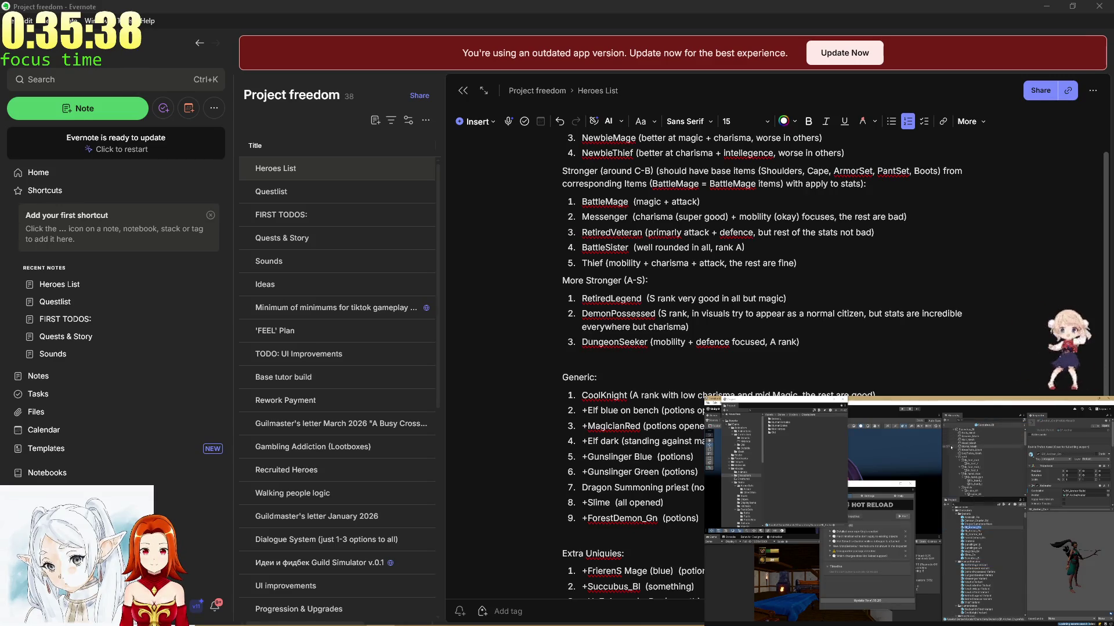
Rename Generic item 2 to Elf_Archer_Cn and begin its '(C rank with …' note.
{"action": "left_click", "coordinate": [613, 404]}
{"action": "left_click_drag", "start_coordinate": [619, 411], "coordinate": [581, 411]}
{"action": "type", "text": "Elf_Archer_Cn"}
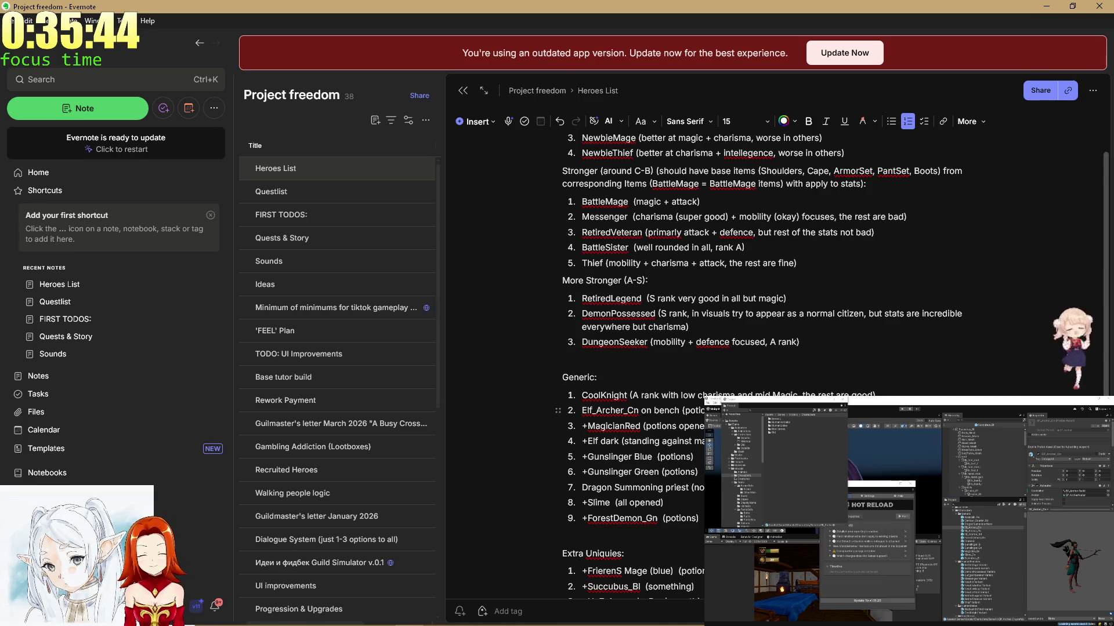
{"action": "left_click_drag", "start_coordinate": [723, 410], "coordinate": [643, 411]}
{"action": "type", "text": "("}
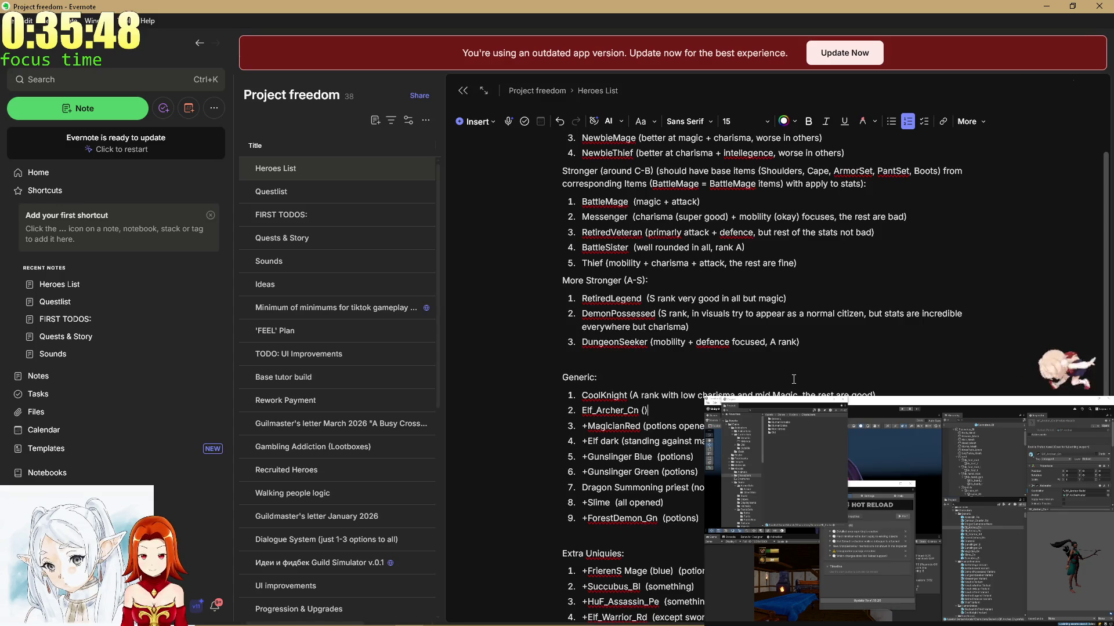
{"action": "type", "text": "C"}
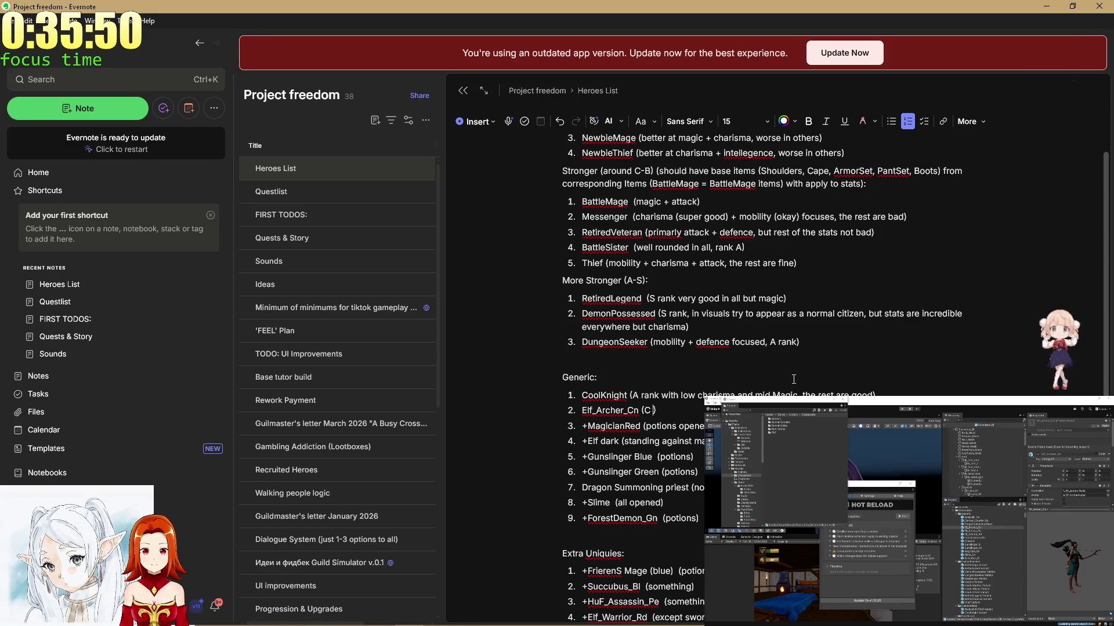
{"action": "type", "text": " rank"}
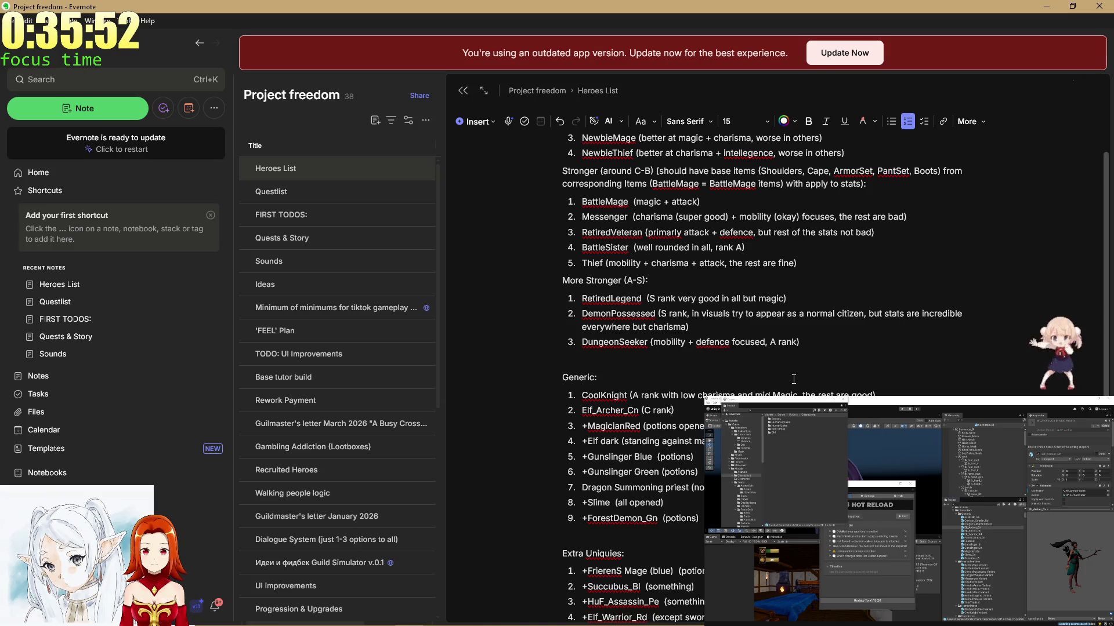
{"action": "key", "text": "Up"}
{"action": "type", "text": "with"}
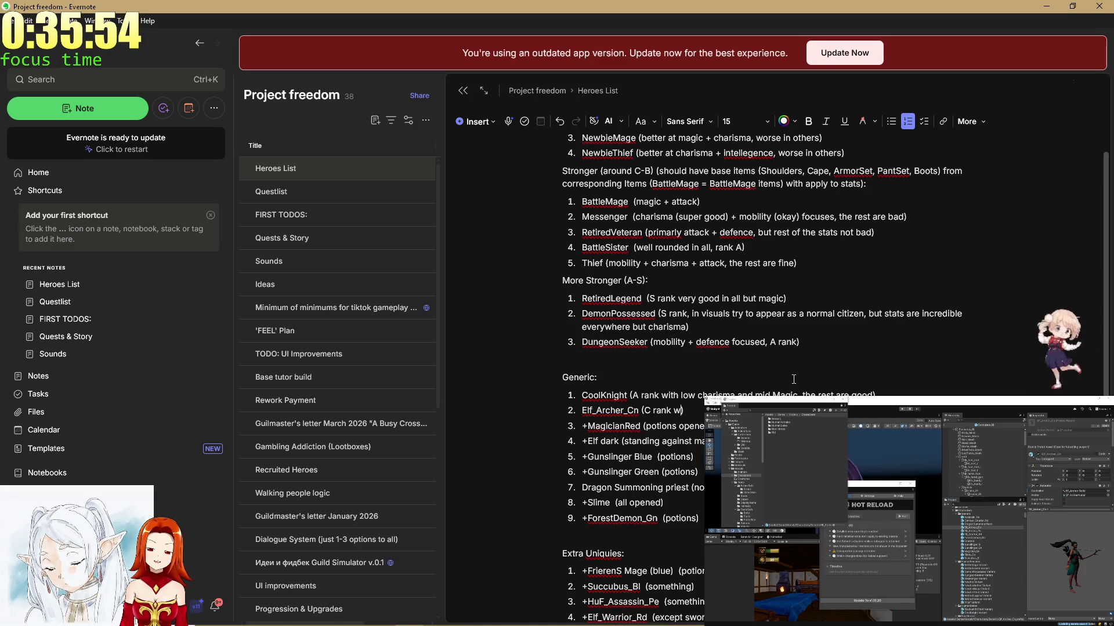
{"action": "type", "text": "rel"}
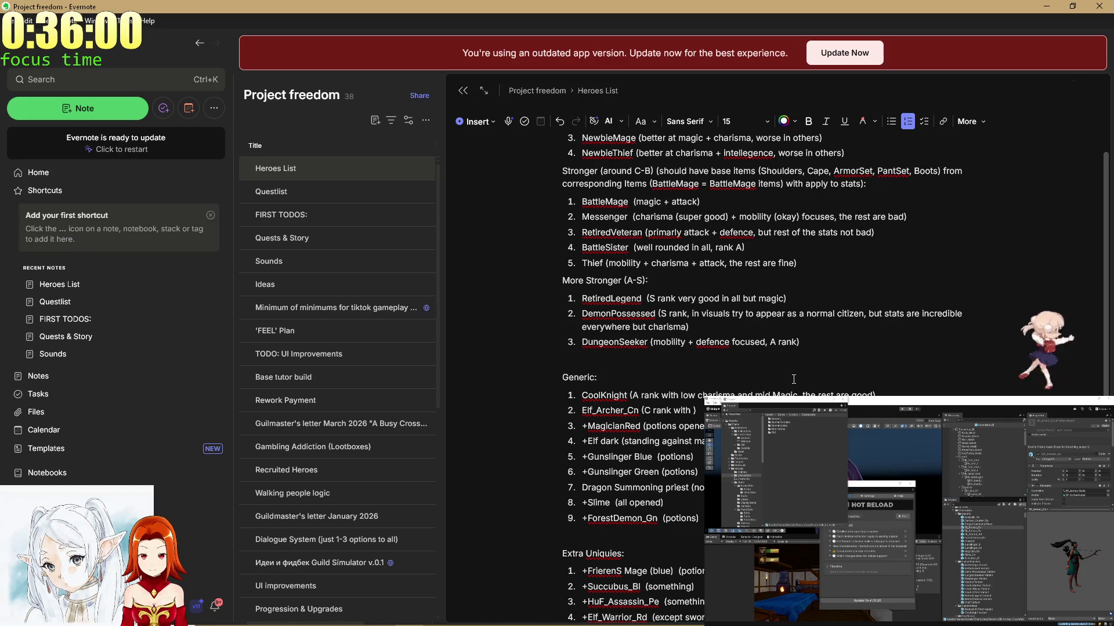
{"action": "type", "text": "de"}
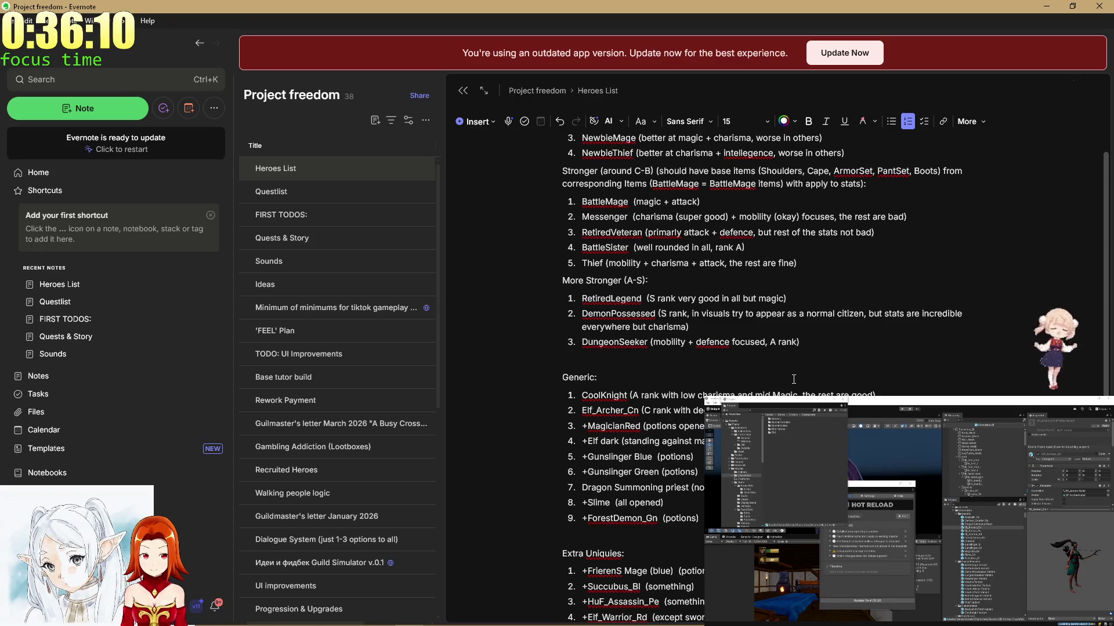
Inspect the Messenger and Magician hero prefabs in the Unity project.
{"action": "left_click", "coordinate": [1024, 525]}
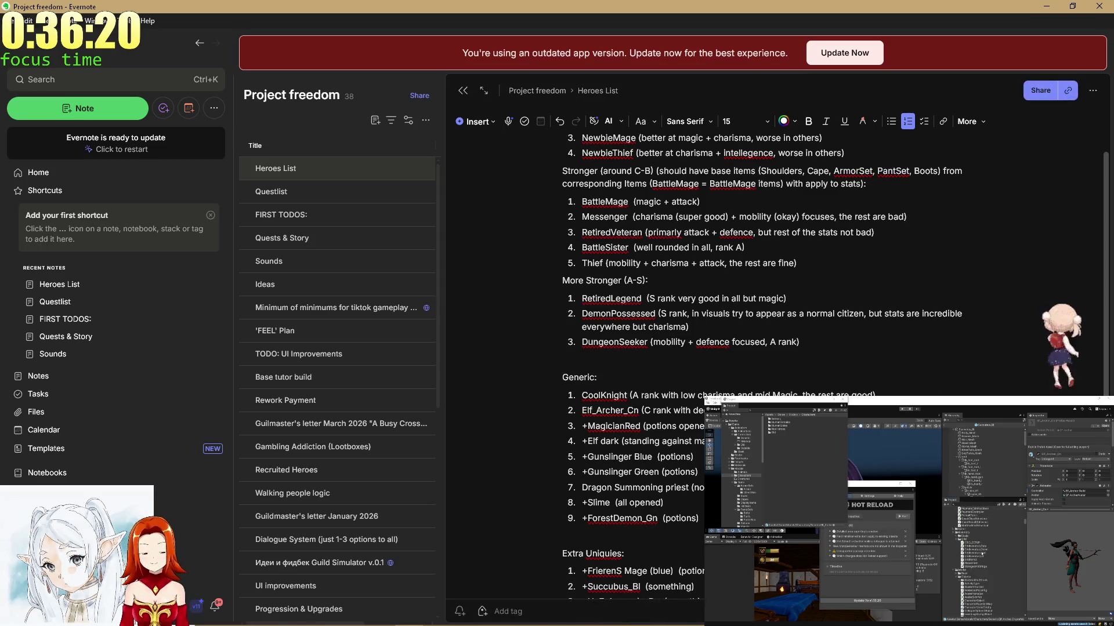
{"action": "scroll", "coordinate": [980, 549], "scroll_direction": "up", "scroll_amount": 5}
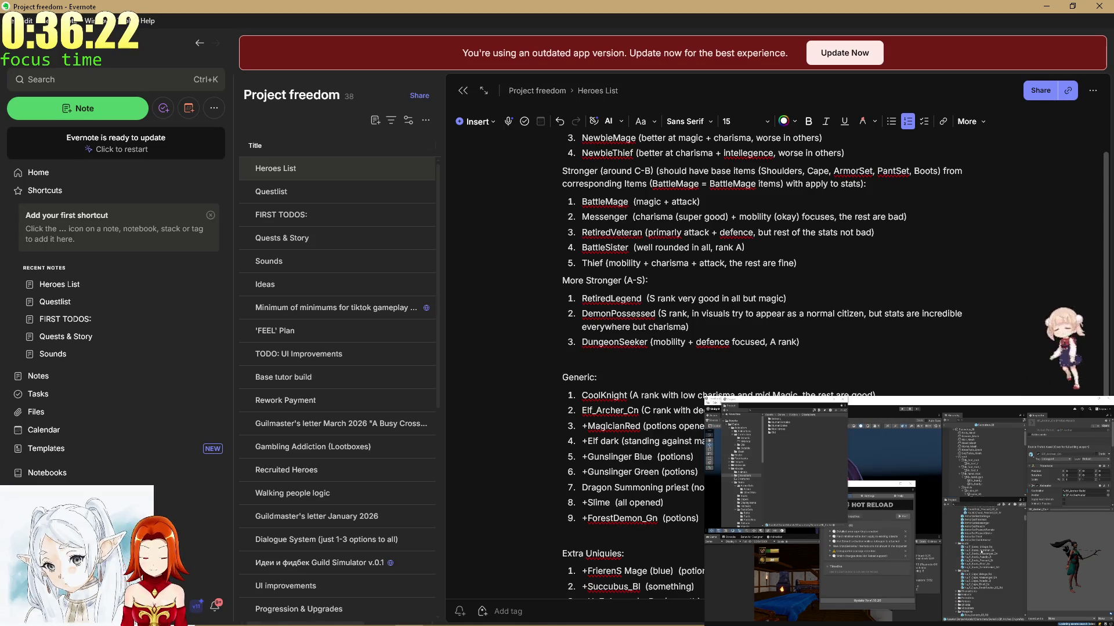
{"action": "scroll", "coordinate": [980, 548], "scroll_direction": "down", "scroll_amount": 3}
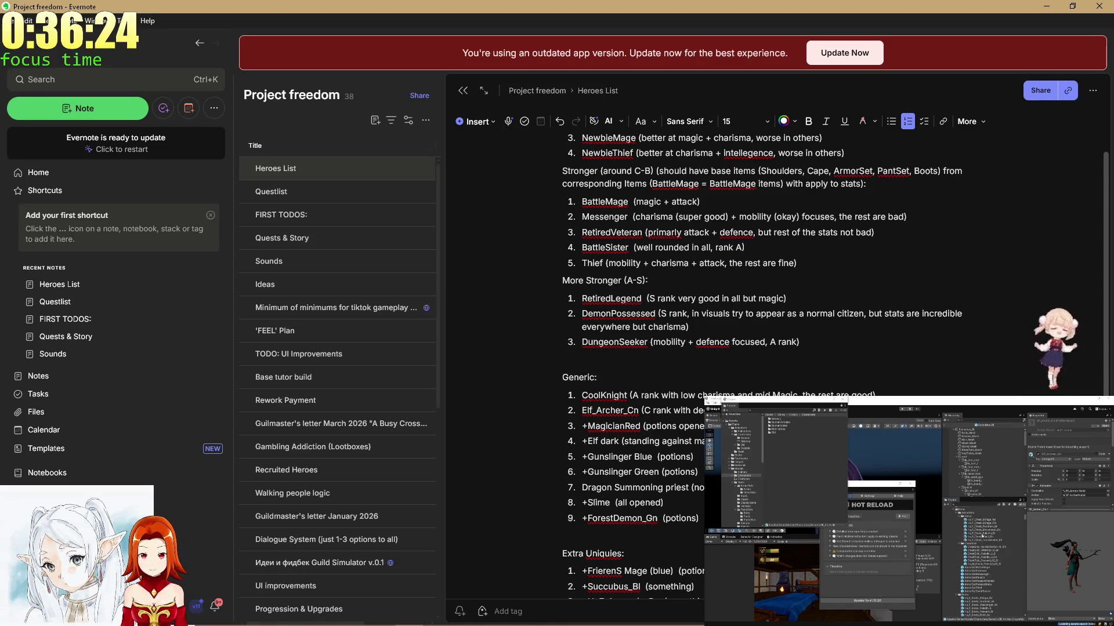
{"action": "left_click", "coordinate": [985, 531]}
{"action": "scroll", "coordinate": [981, 537], "scroll_direction": "down", "scroll_amount": 5}
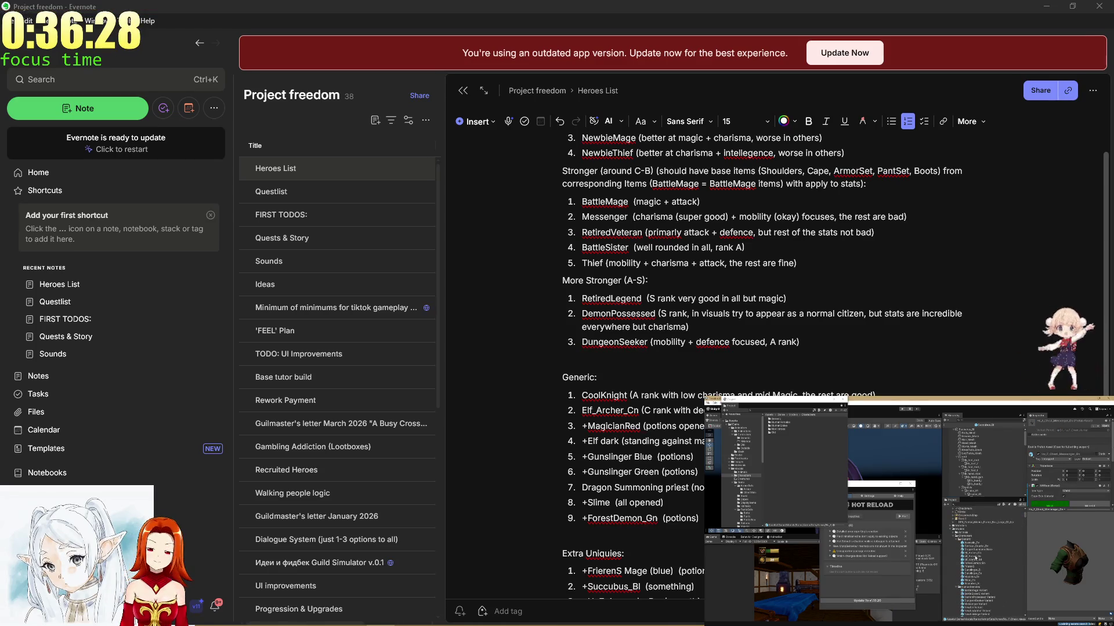
{"action": "left_click", "coordinate": [976, 577]}
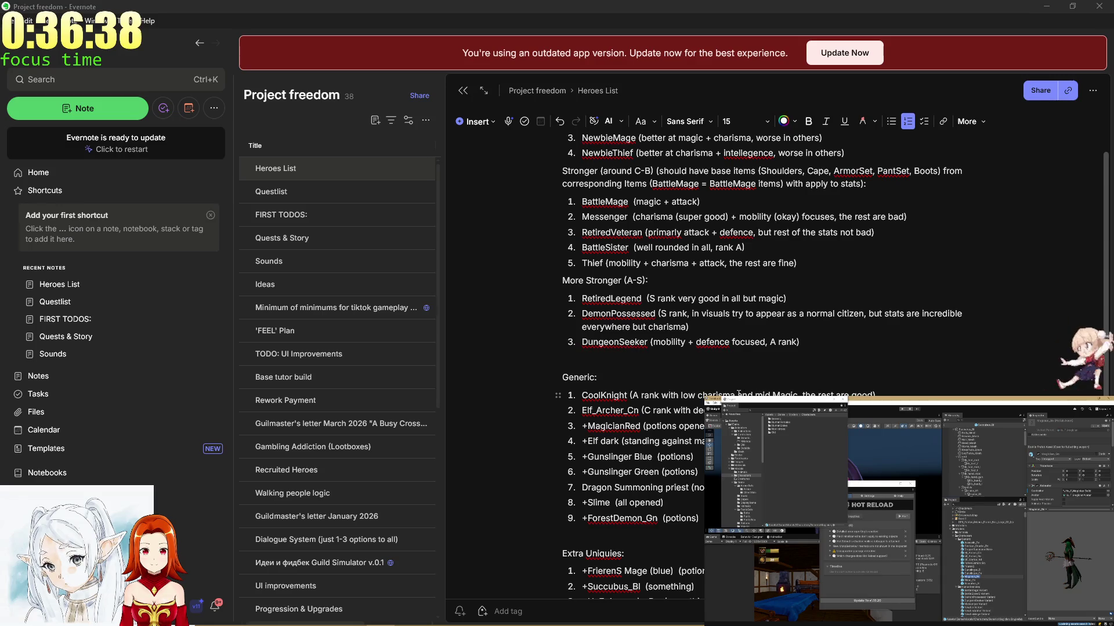
Rename +MagicianRed to Magician_Gn and replace its old potions note with a C rank note.
{"action": "scroll", "coordinate": [738, 394], "scroll_direction": "down", "scroll_amount": 1}
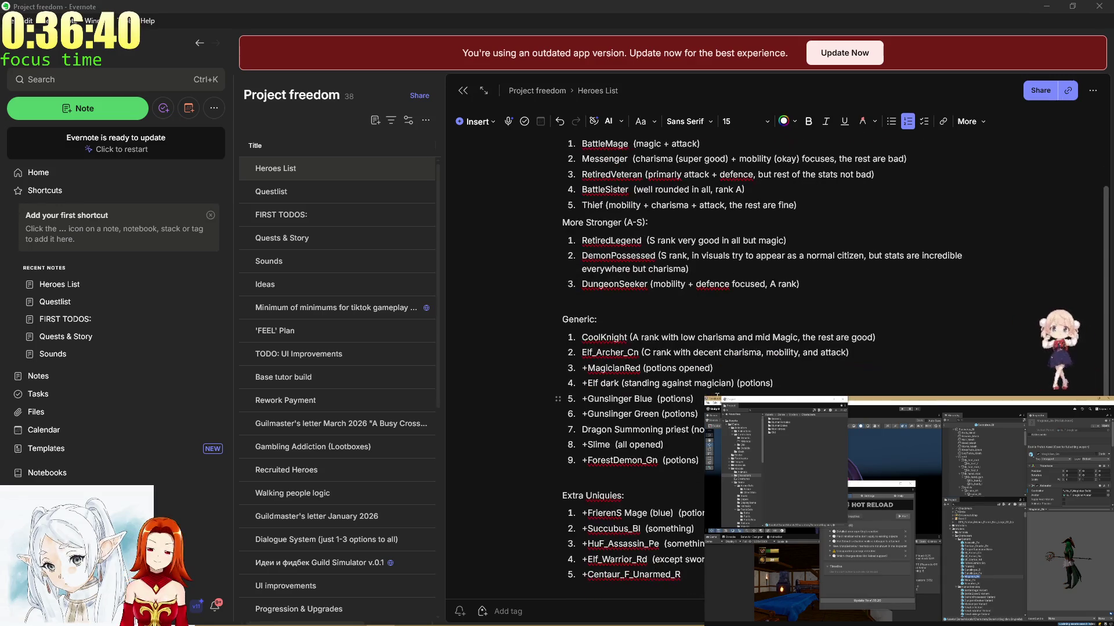
{"action": "left_click_drag", "start_coordinate": [642, 368], "coordinate": [580, 368]}
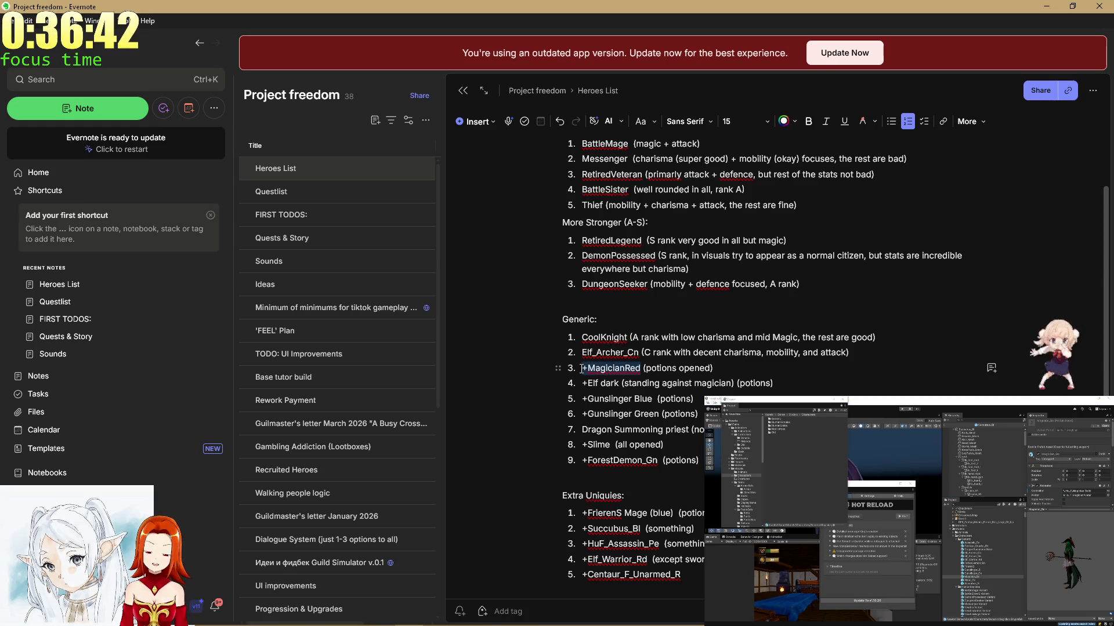
{"action": "type", "text": "Magician_Gn"}
{"action": "left_click_drag", "start_coordinate": [706, 368], "coordinate": [638, 369]}
{"action": "left_click", "coordinate": [704, 369]}
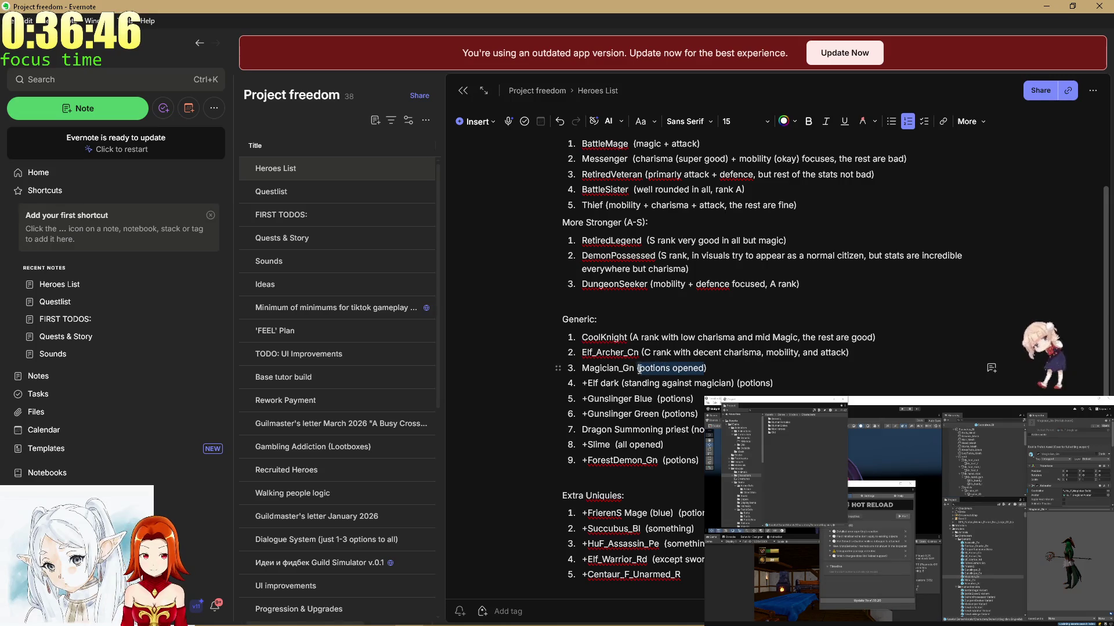
{"action": "type", "text": "C)"}
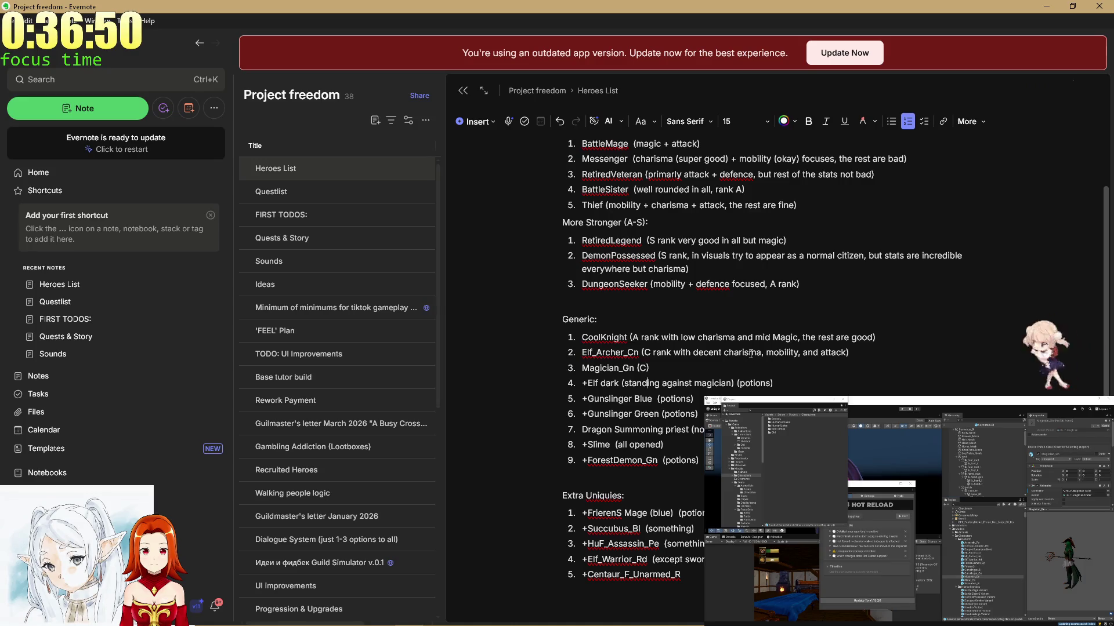
{"action": "key", "text": "Down"}
{"action": "key", "text": "Down"}
Change Magician_Gn's rating to B, typing 'B rank with goo', and select the +Elf dark name.
{"action": "scroll", "coordinate": [666, 319], "scroll_direction": "up", "scroll_amount": 3}
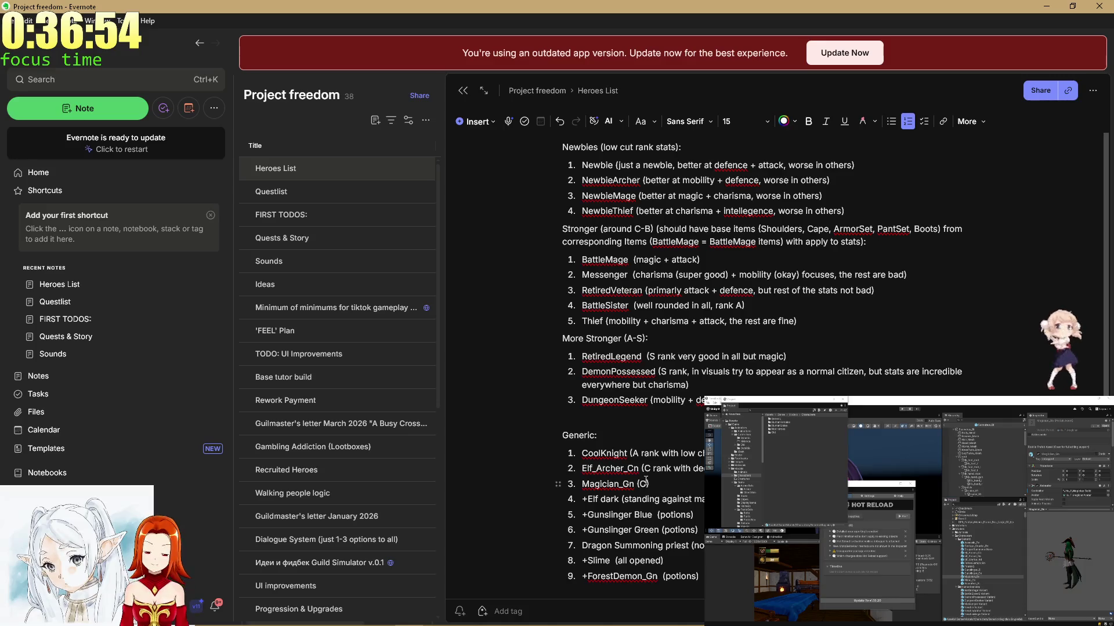
{"action": "left_click", "coordinate": [647, 484]}
{"action": "key", "text": "BackSpace"}
{"action": "key", "text": "BackSpace"}
{"action": "type", "text": "B ra"}
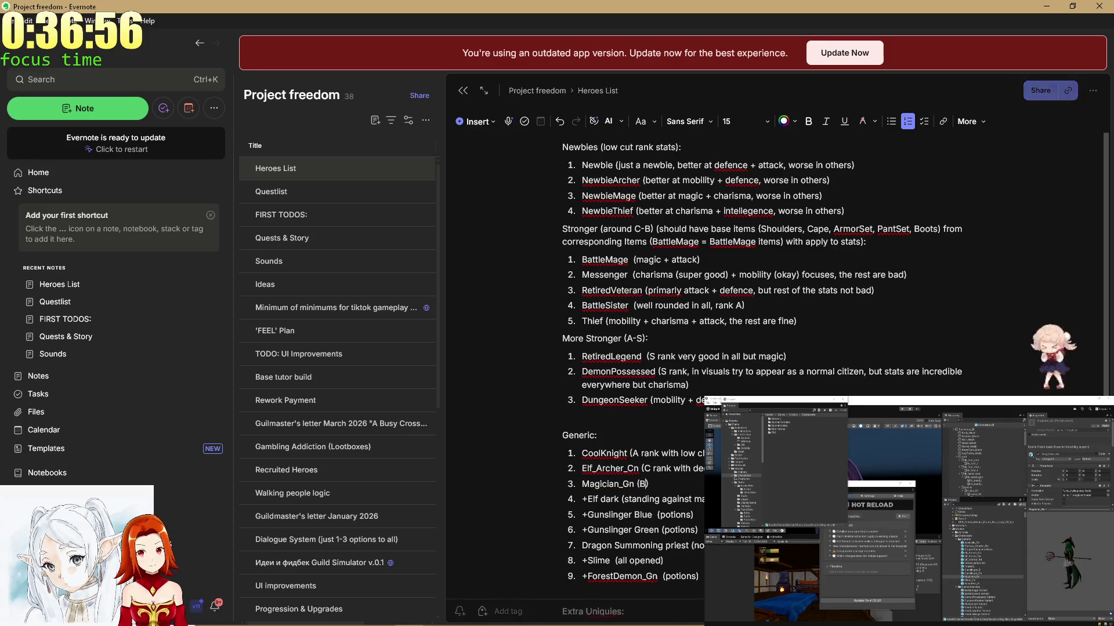
{"action": "type", "text": "nk with goo"}
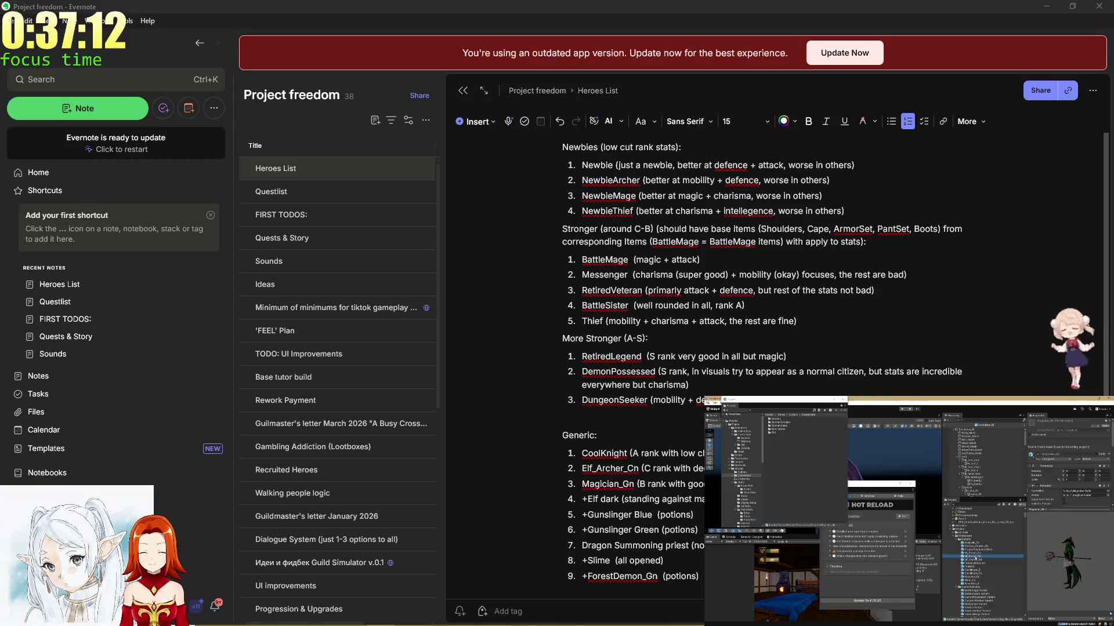
{"action": "right_click", "coordinate": [979, 555]}
{"action": "key", "text": "Escape"}
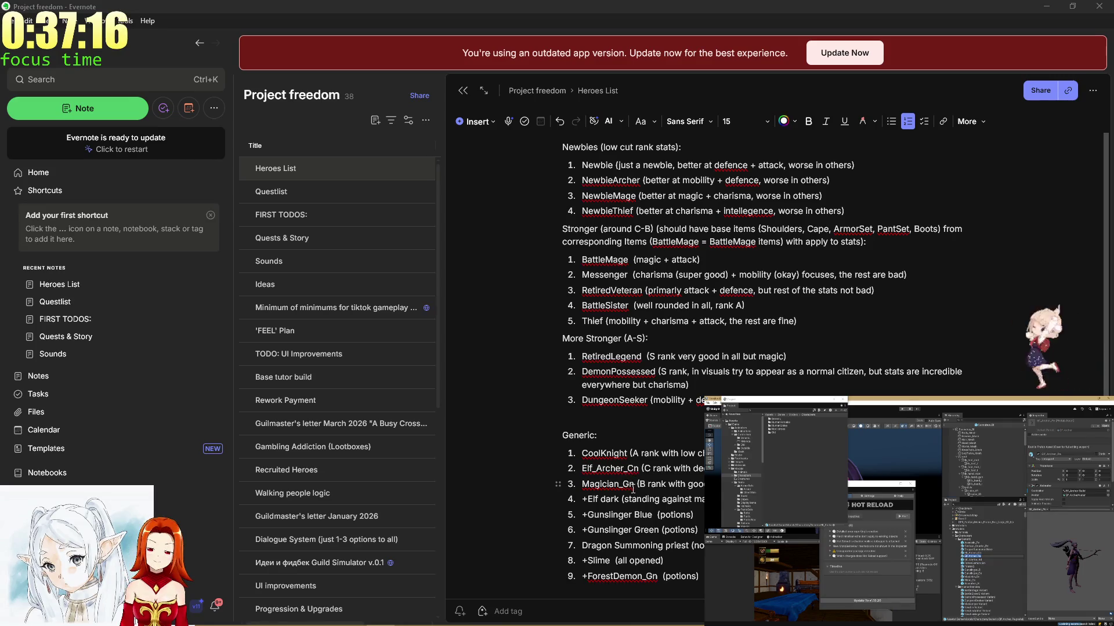
{"action": "left_click_drag", "start_coordinate": [620, 499], "coordinate": [581, 499]}
Rename +Elf dark to Elf_Archer_Pe and type its B rank note on mobility and defence.
{"action": "type", "text": "Elf_Archer_Pe"}
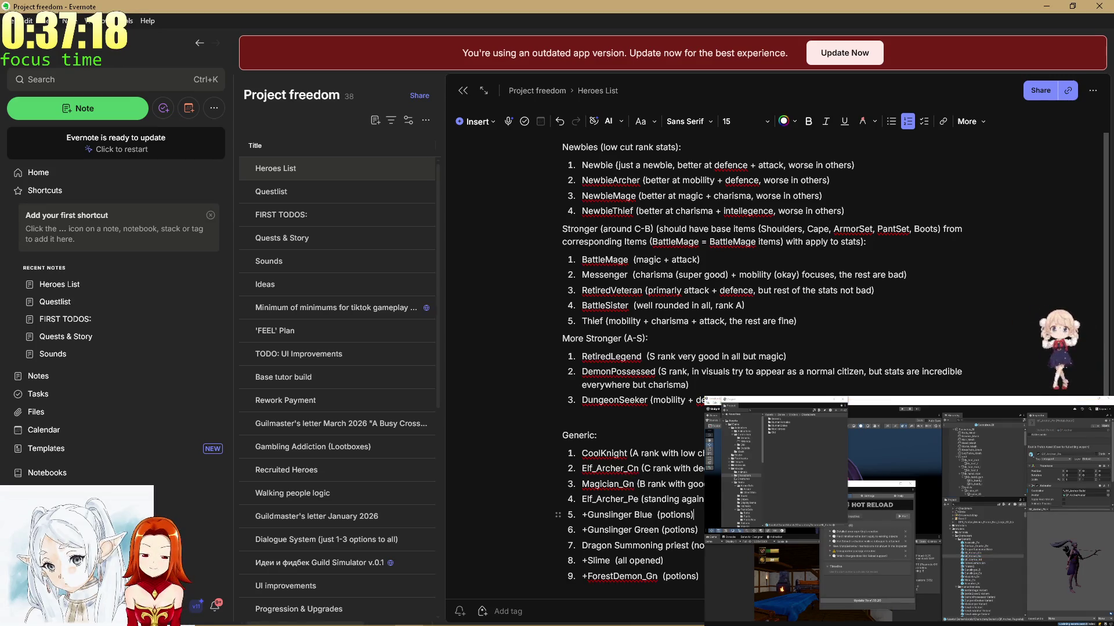
{"action": "scroll", "coordinate": [754, 348], "scroll_direction": "down", "scroll_amount": 2}
{"action": "left_click_drag", "start_coordinate": [785, 383], "coordinate": [648, 384]}
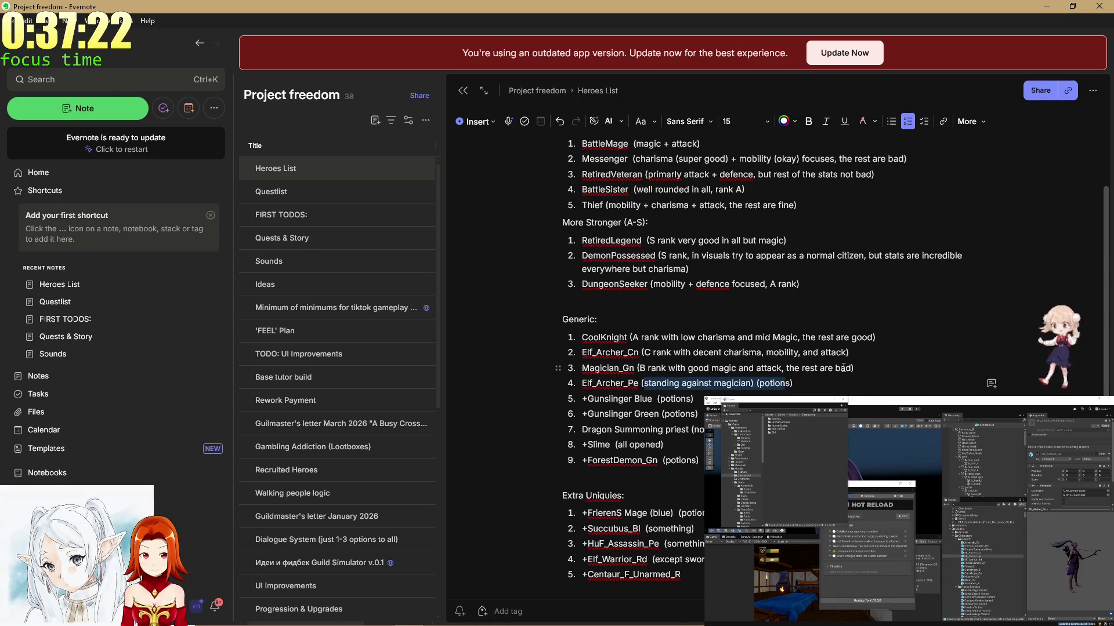
{"action": "type", "text": "B ra"}
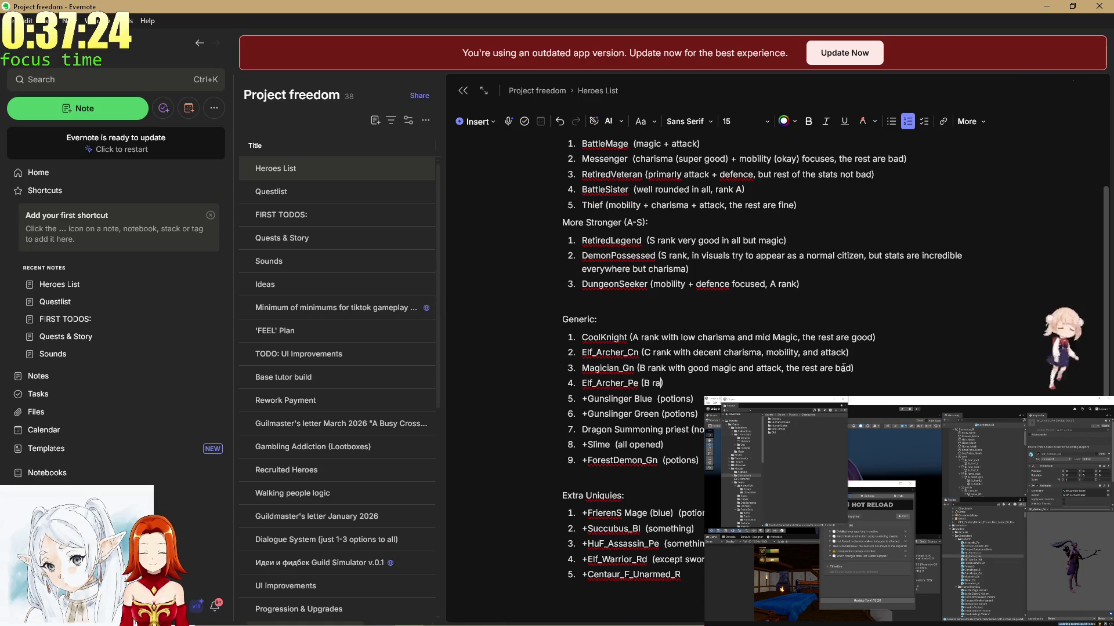
{"action": "type", "text": "nk with good"}
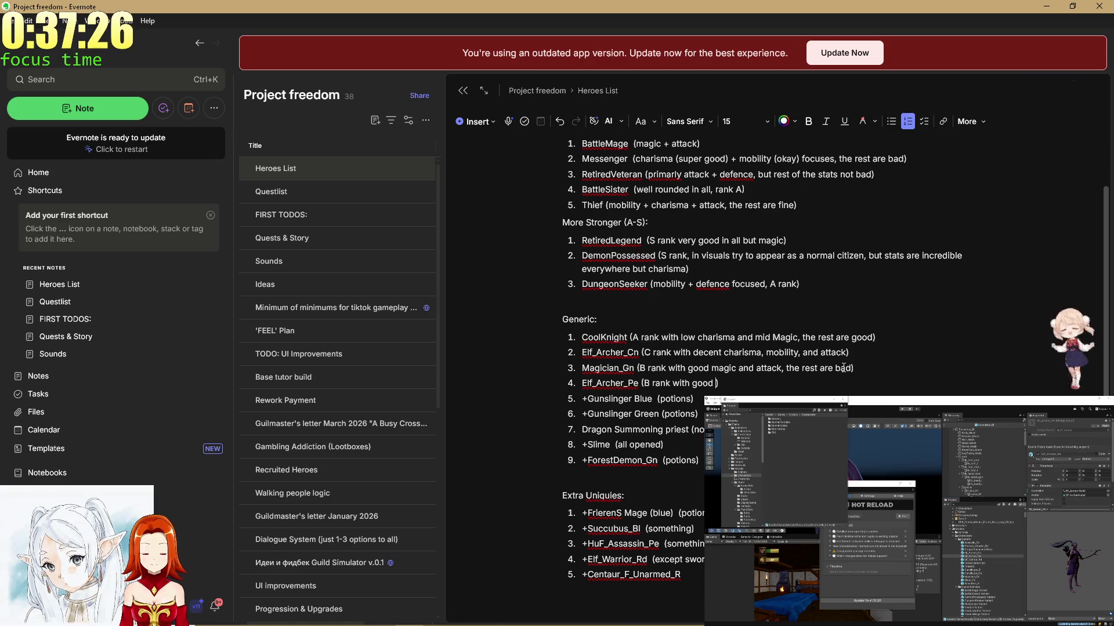
{"action": "type", "text": "m"}
{"action": "type", "text": "obilit"}
{"action": "type", "text": " and f"}
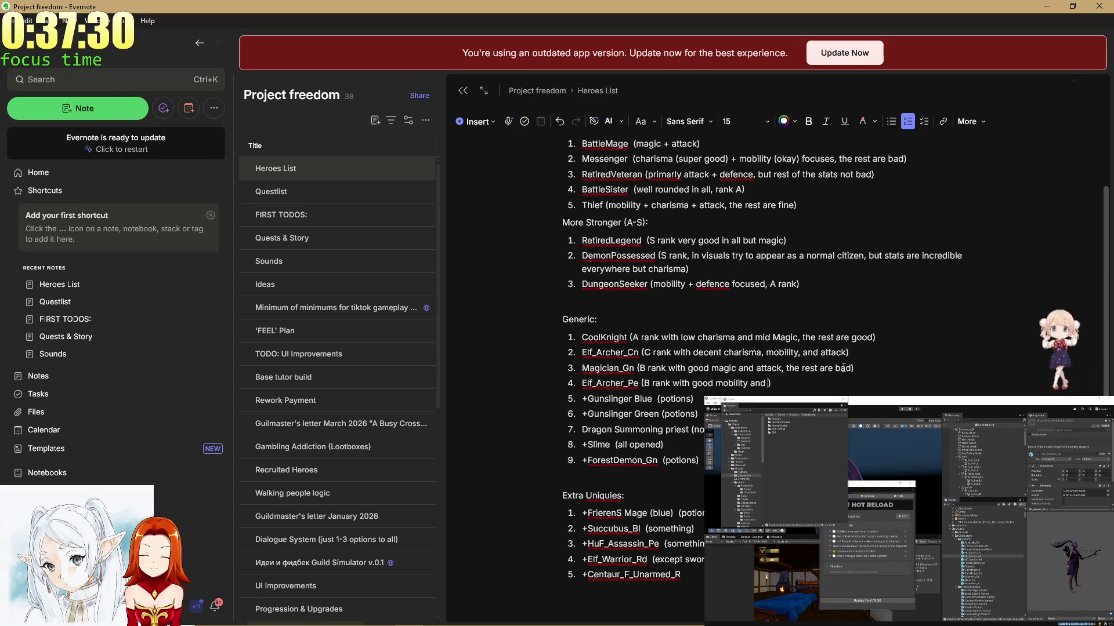
{"action": "type", "text": "defence, "}
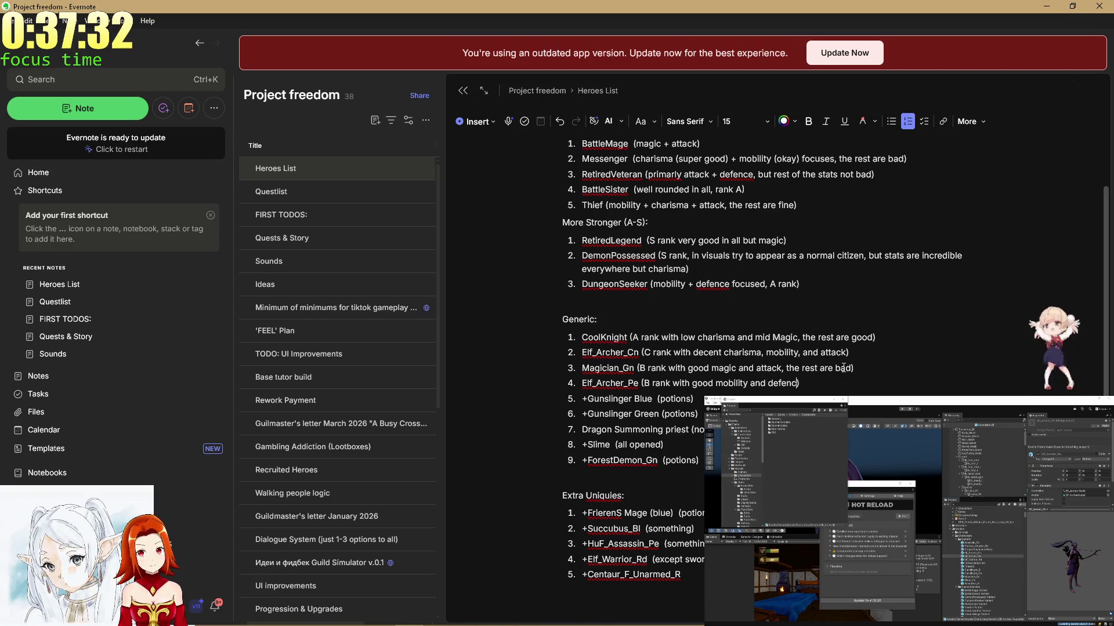
{"action": "type", "text": "the "}
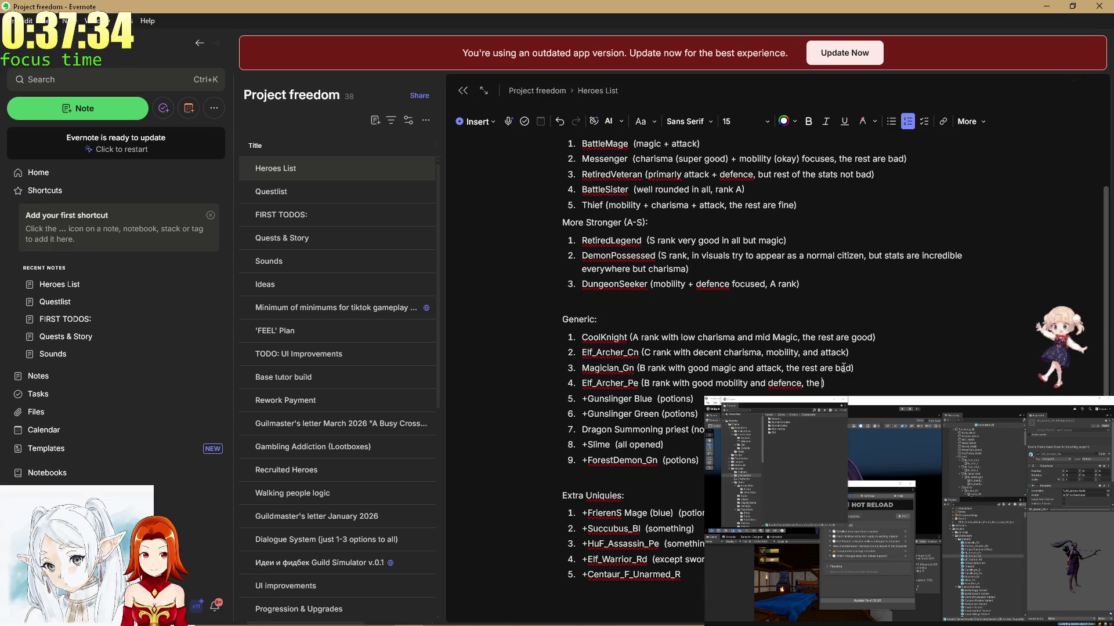
{"action": "type", "text": "rest are"}
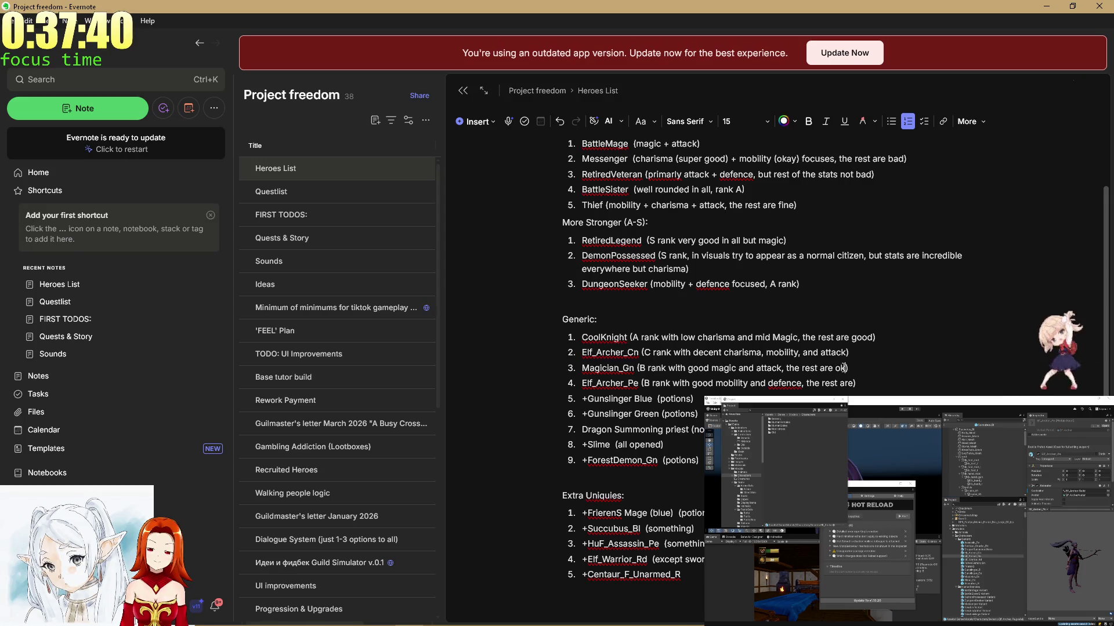
End Elf_Archer_Pe's note with 'the rest okay' and mark Magician_Gn's other stats okay.
{"action": "type", "text": "o"}
{"action": "type", "text": "kay"}
{"action": "key", "text": "Down"}
{"action": "key", "text": "BackSpace"}
{"action": "key", "text": "BackSpace"}
{"action": "key", "text": "BackSpace"}
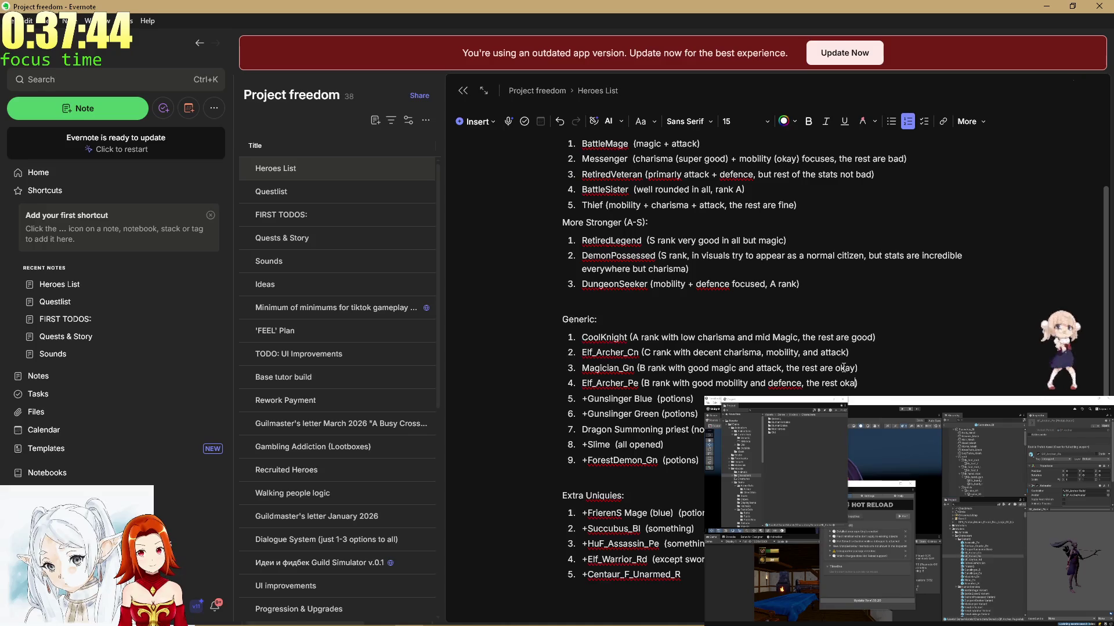
{"action": "type", "text": "y"}
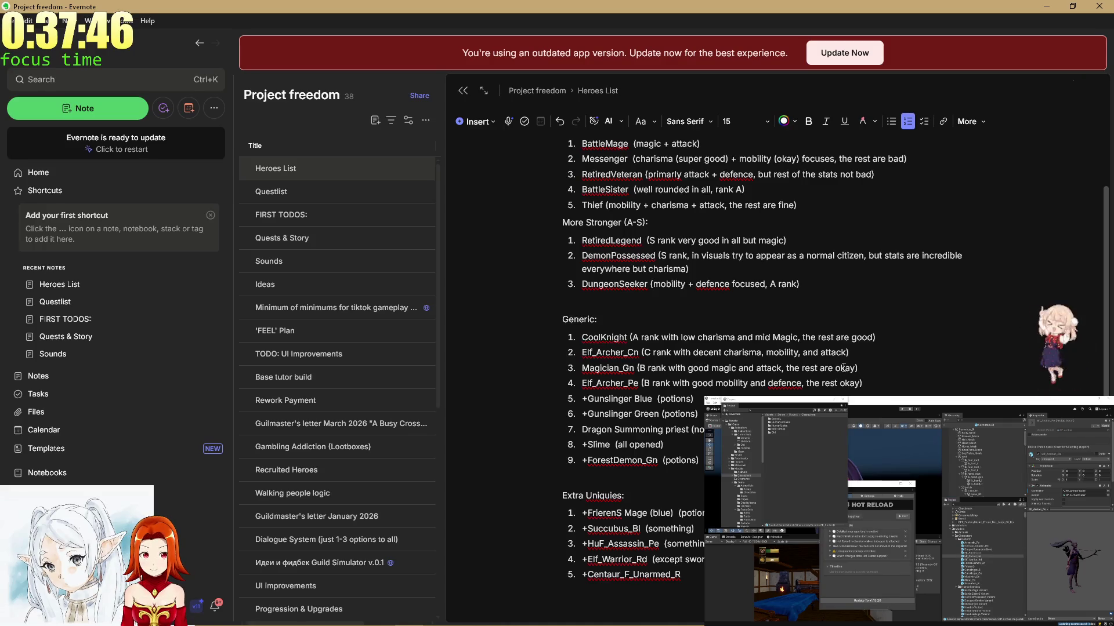
{"action": "key", "text": "Up"}
{"action": "key", "text": "Up"}
{"action": "key", "text": "Up"}
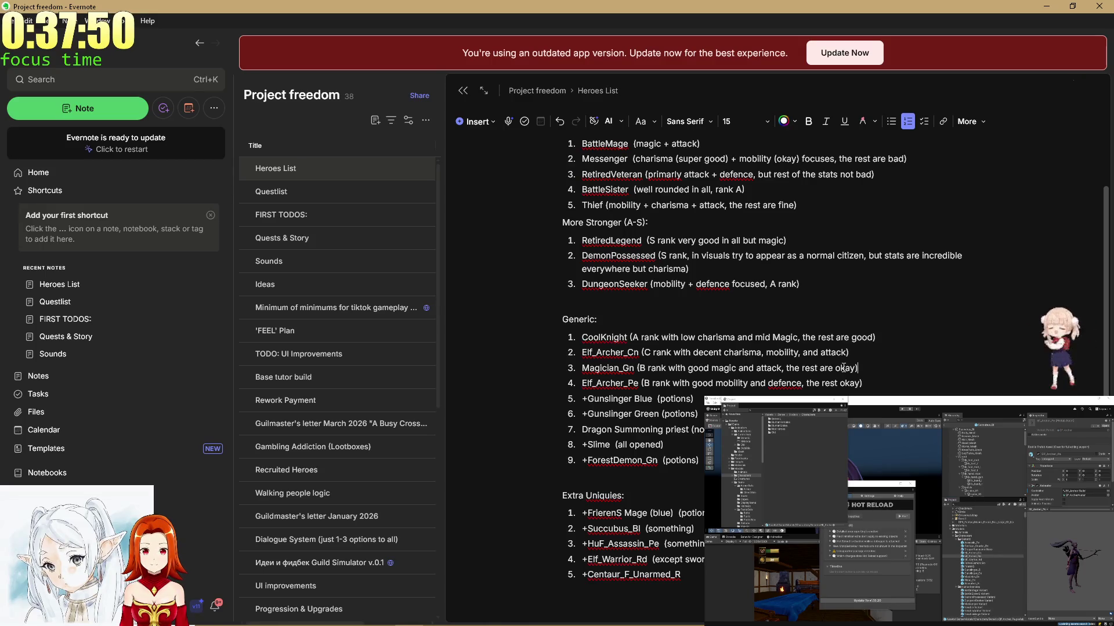
{"action": "scroll", "coordinate": [839, 362], "scroll_direction": "up", "scroll_amount": 3}
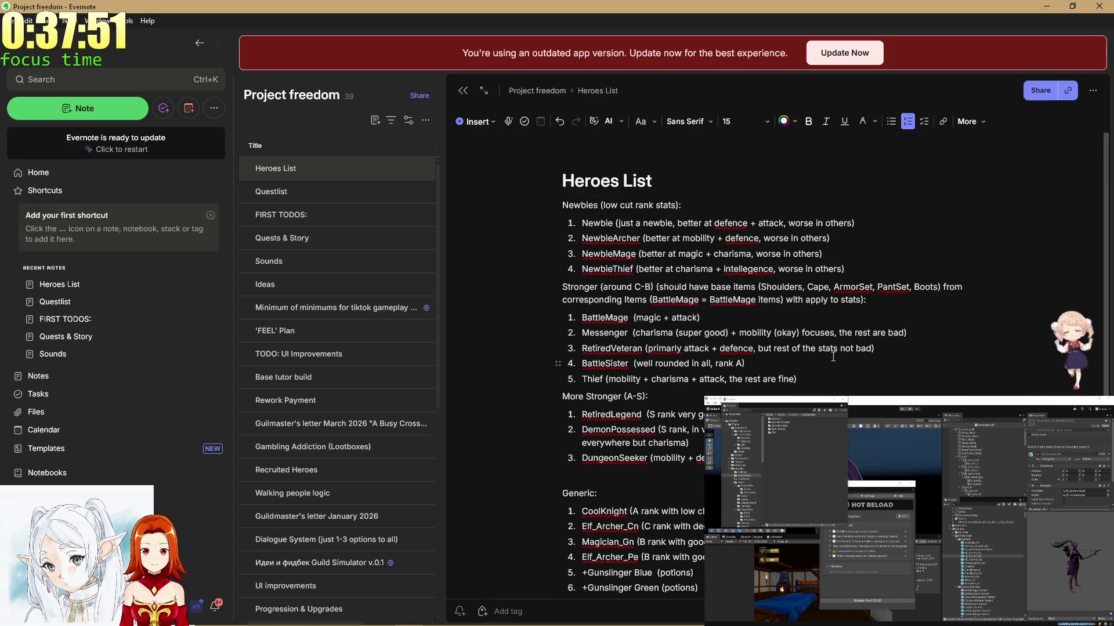
Add '(D-E)' after the Newbies heading so it reads 'Newbies (D-E)'.
{"action": "left_click", "coordinate": [595, 203]}
{"action": "type", "text": "()"}
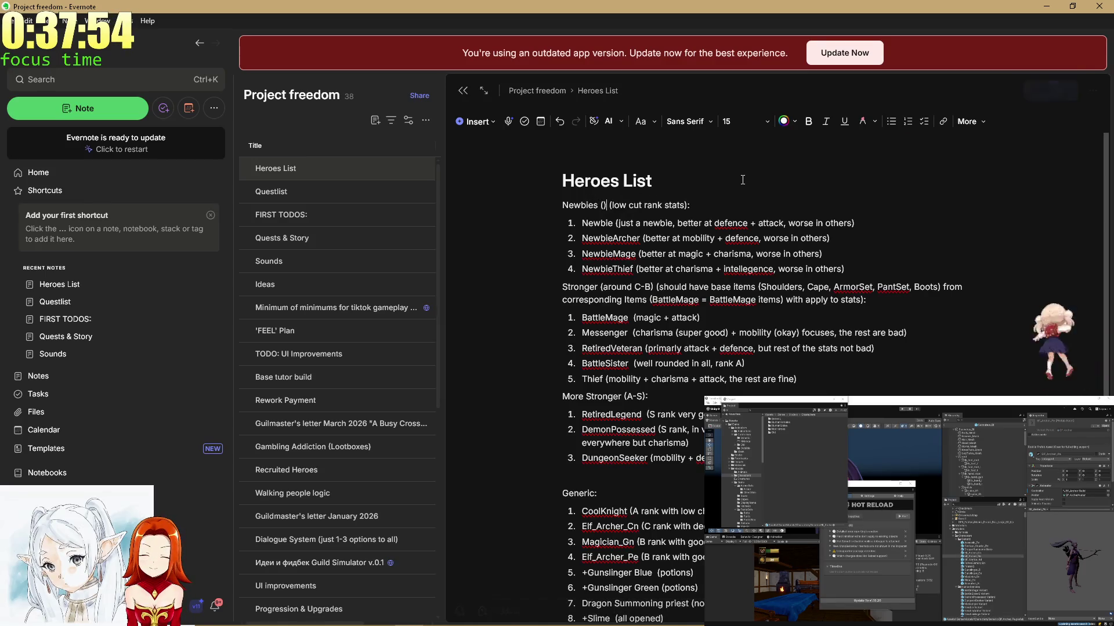
{"action": "type", "text": "D-E"}
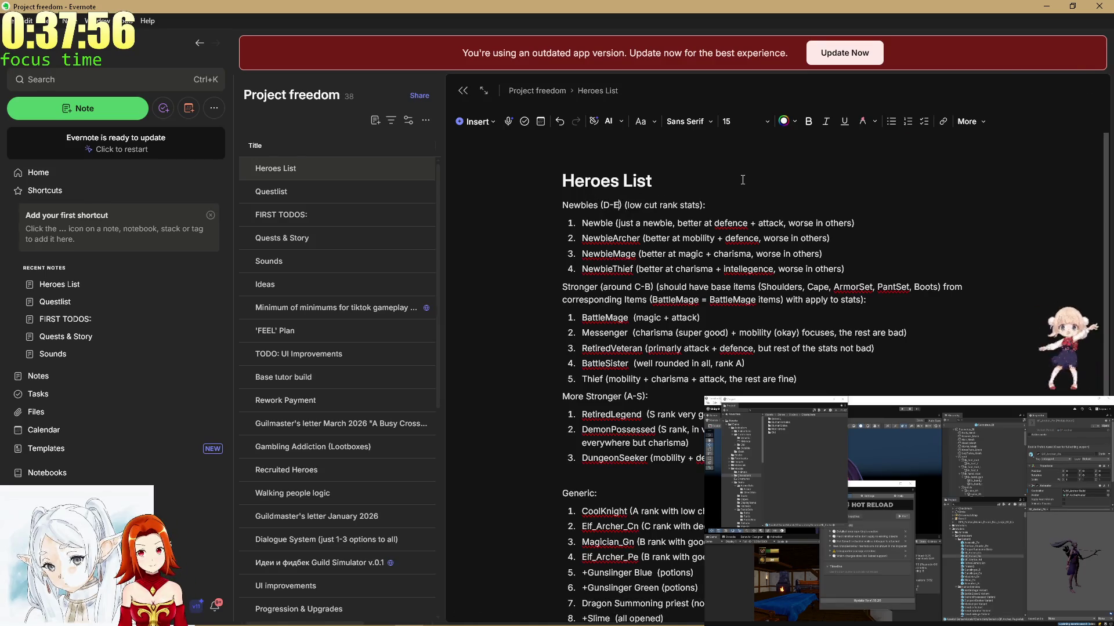
{"action": "left_click", "coordinate": [738, 332]}
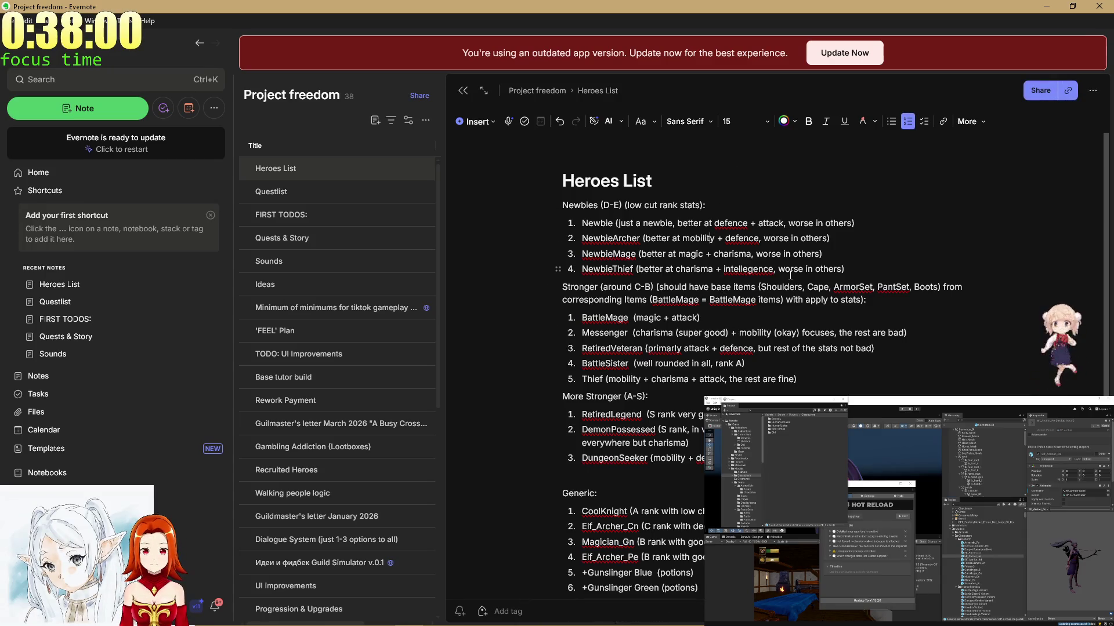
{"action": "scroll", "coordinate": [790, 274], "scroll_direction": "down", "scroll_amount": 2}
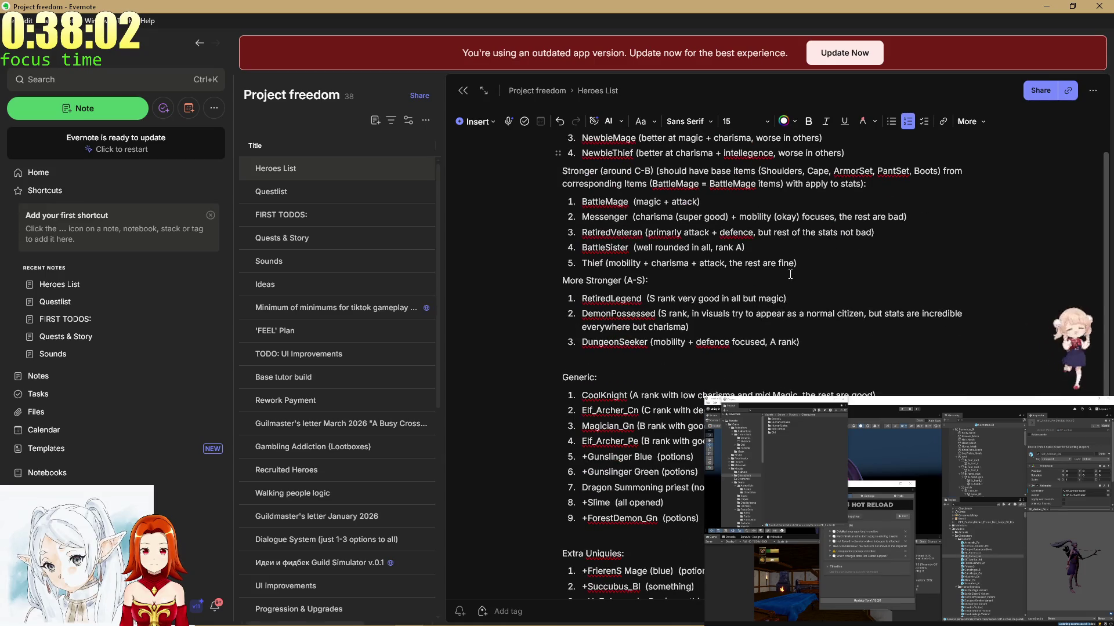
{"action": "scroll", "coordinate": [790, 274], "scroll_direction": "down", "scroll_amount": 2}
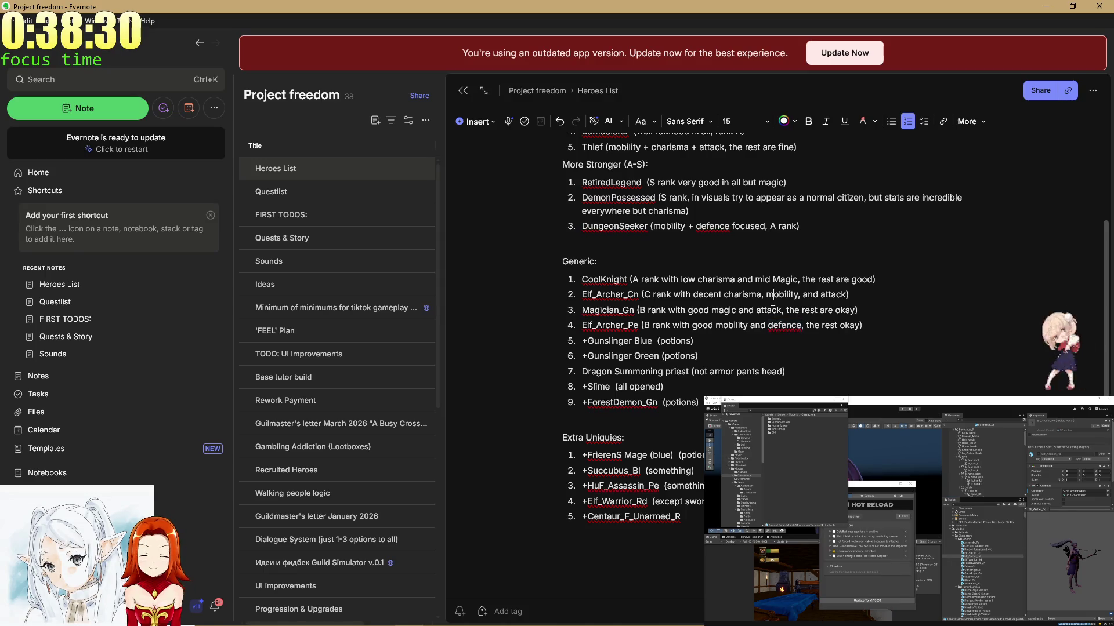
{"action": "scroll", "coordinate": [773, 300], "scroll_direction": "up", "scroll_amount": 5}
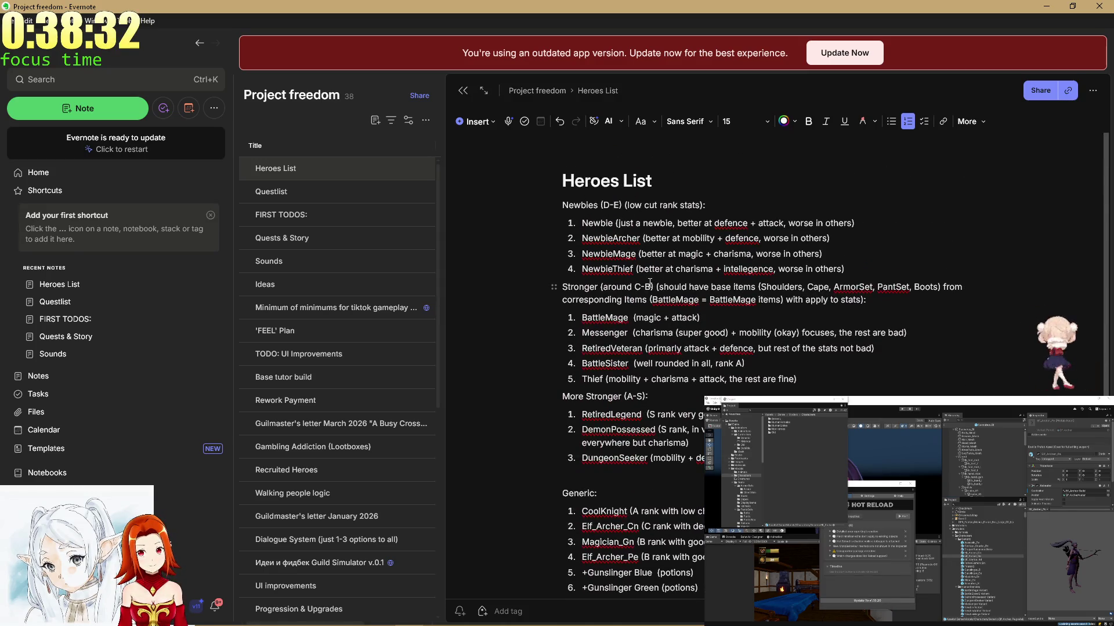
{"action": "double_click", "coordinate": [649, 286]}
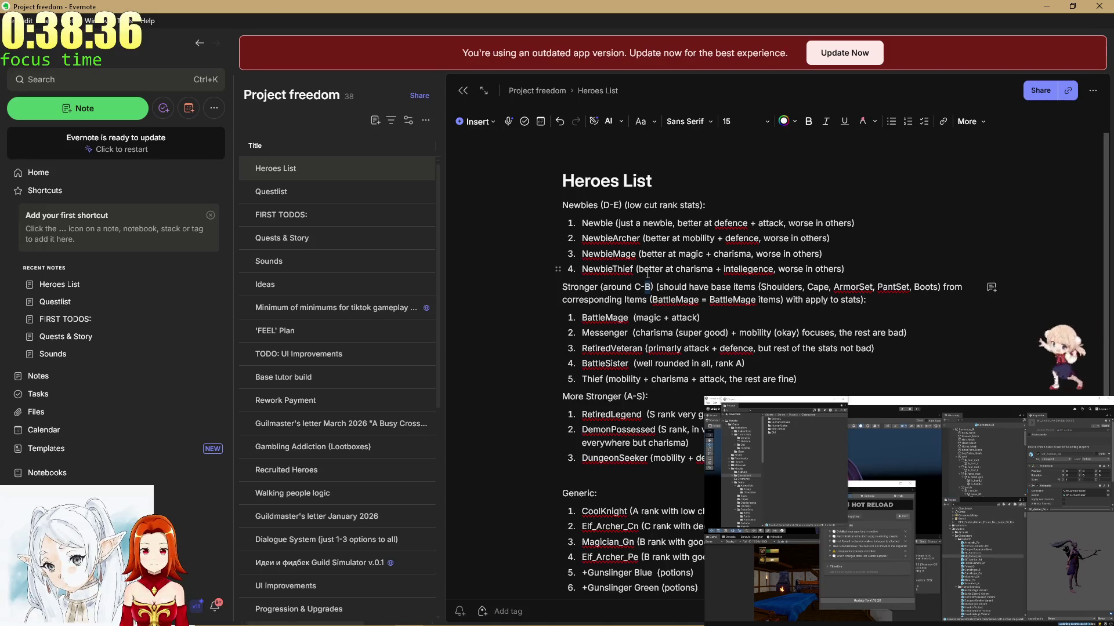
{"action": "scroll", "coordinate": [628, 274], "scroll_direction": "down", "scroll_amount": 2}
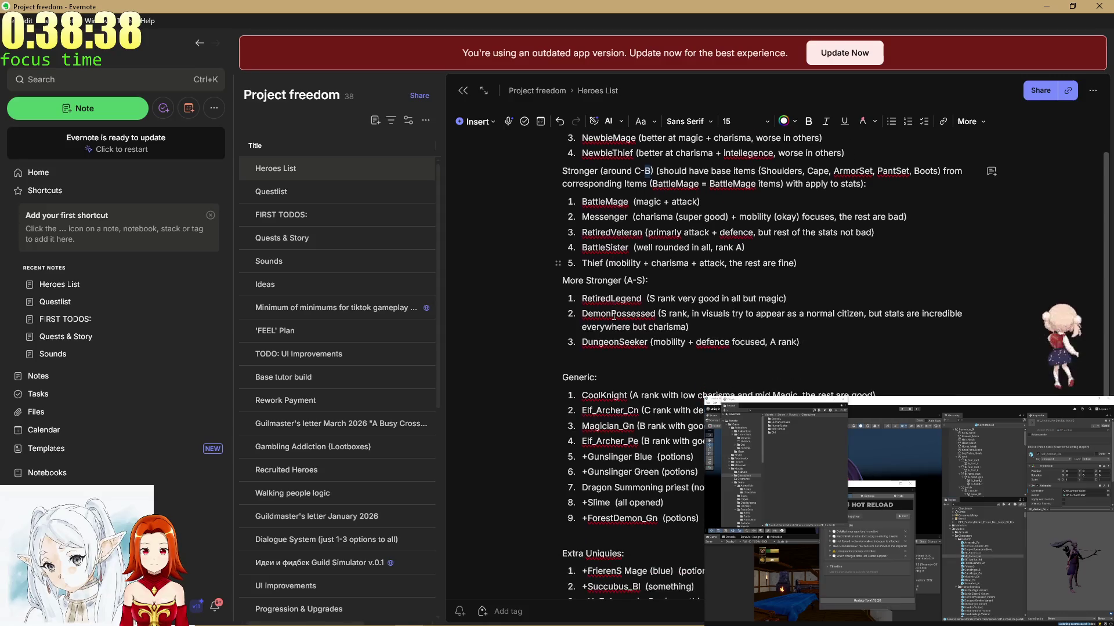
{"action": "scroll", "coordinate": [584, 467], "scroll_direction": "down", "scroll_amount": 1}
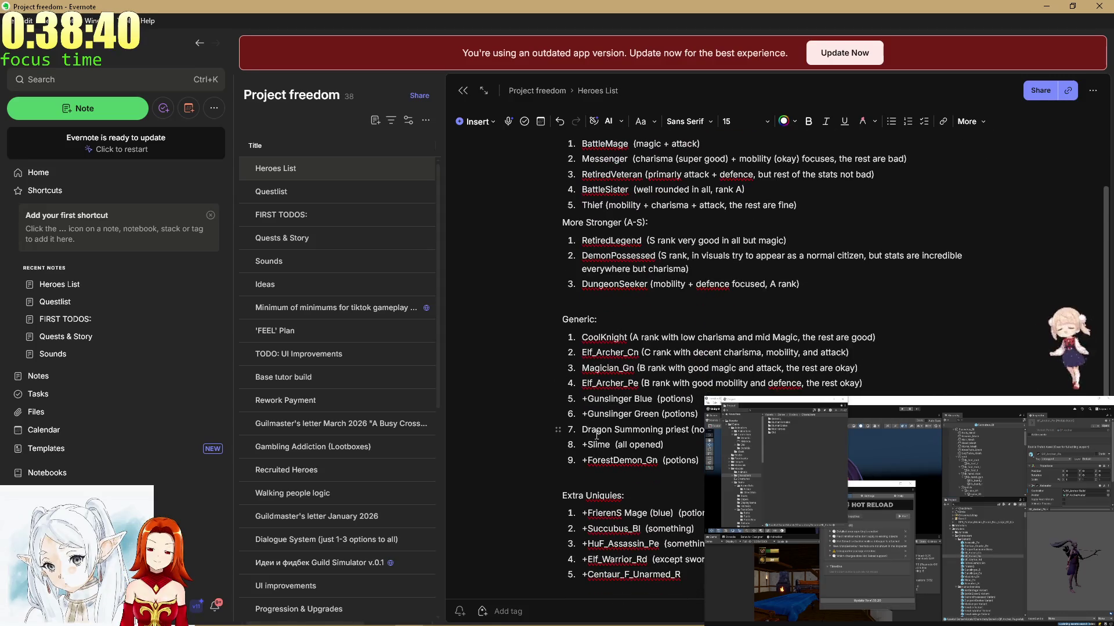
{"action": "scroll", "coordinate": [593, 408], "scroll_direction": "down", "scroll_amount": 1}
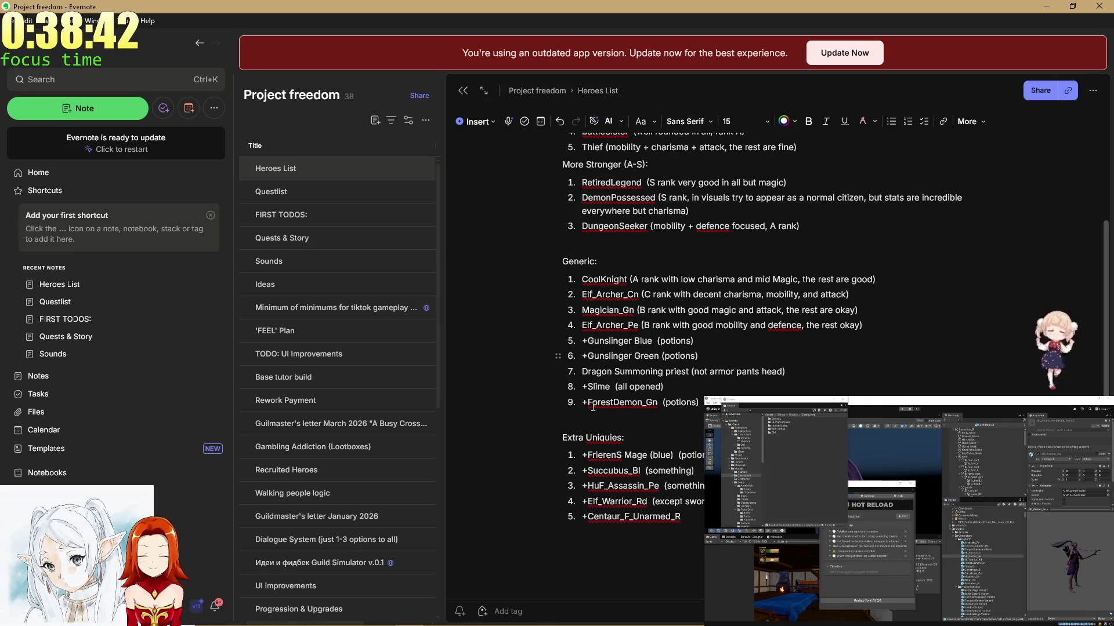
{"action": "scroll", "coordinate": [593, 408], "scroll_direction": "up", "scroll_amount": 1}
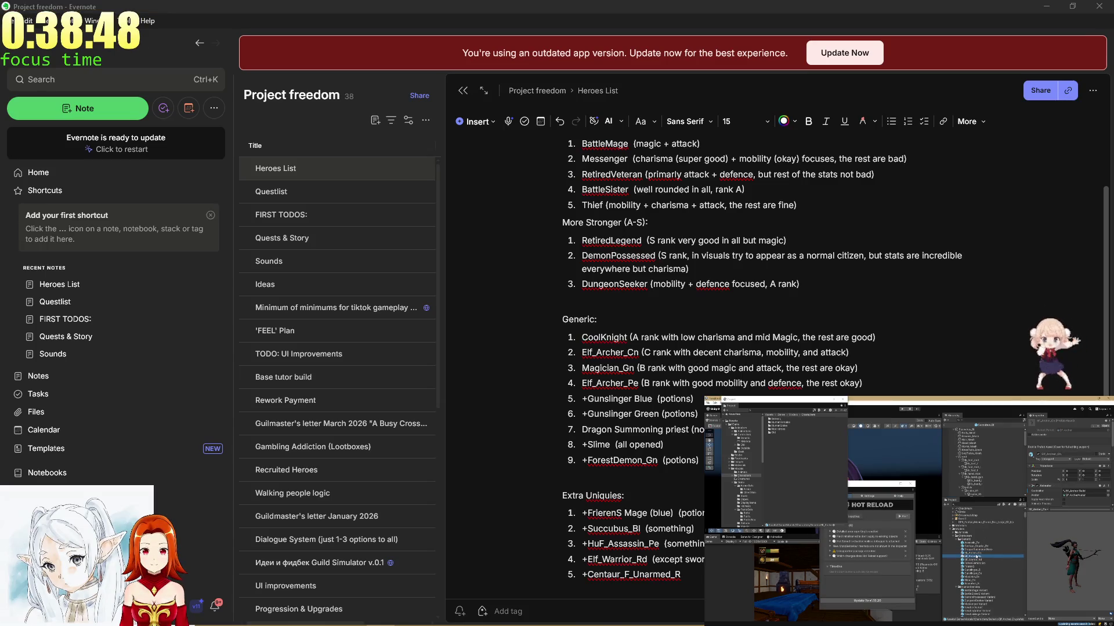
Drop the plus before Gunslinger Blue and replace its potions note with 'B rank with attack and'.
{"action": "left_click", "coordinate": [589, 398]}
{"action": "key", "text": "BackSpace"}
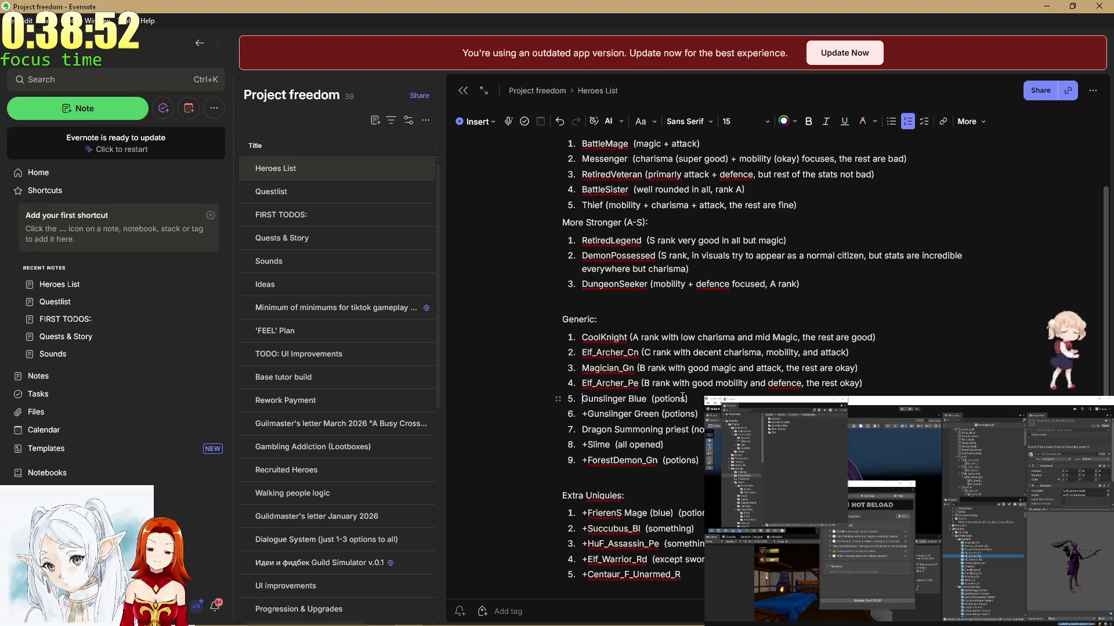
{"action": "left_click_drag", "start_coordinate": [686, 398], "coordinate": [656, 398]}
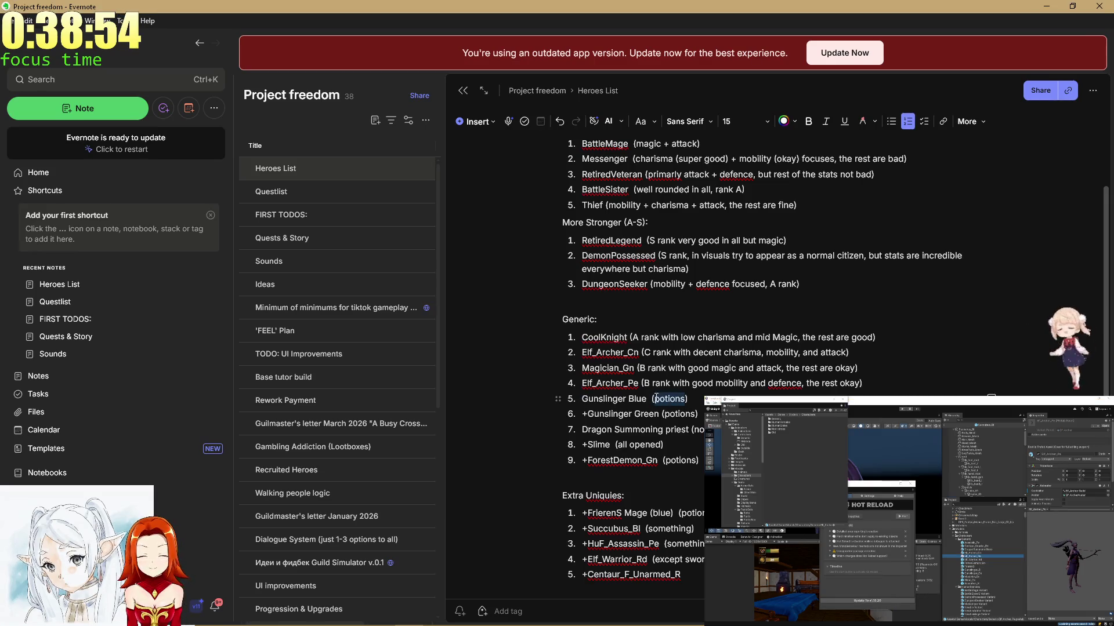
{"action": "type", "text": "B rank with"}
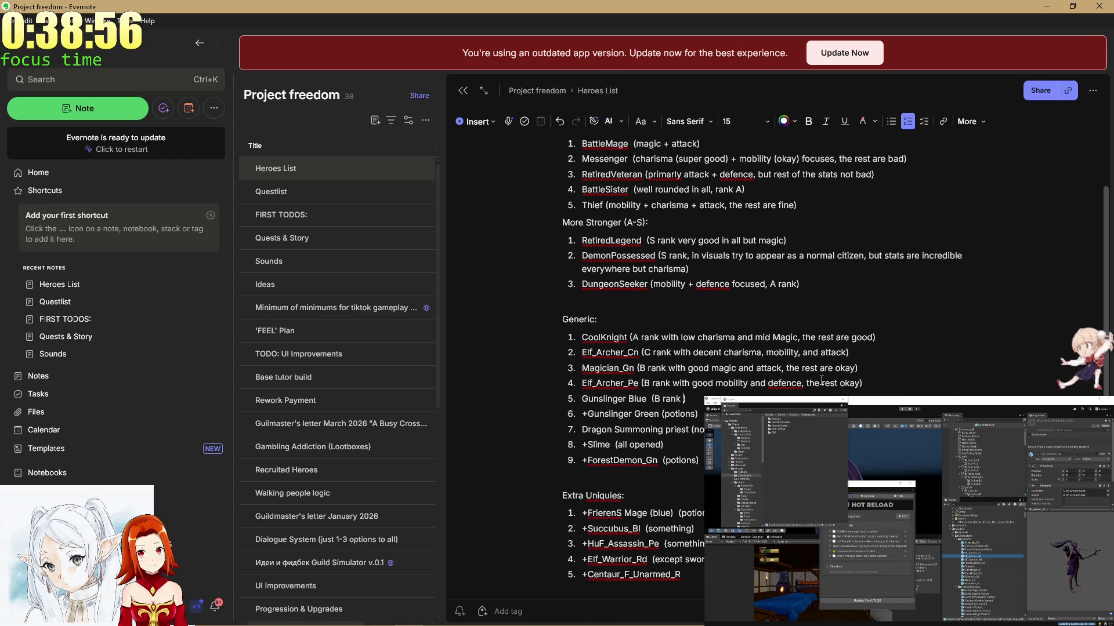
{"action": "type", "text": "g"}
{"action": "type", "text": " attack a"}
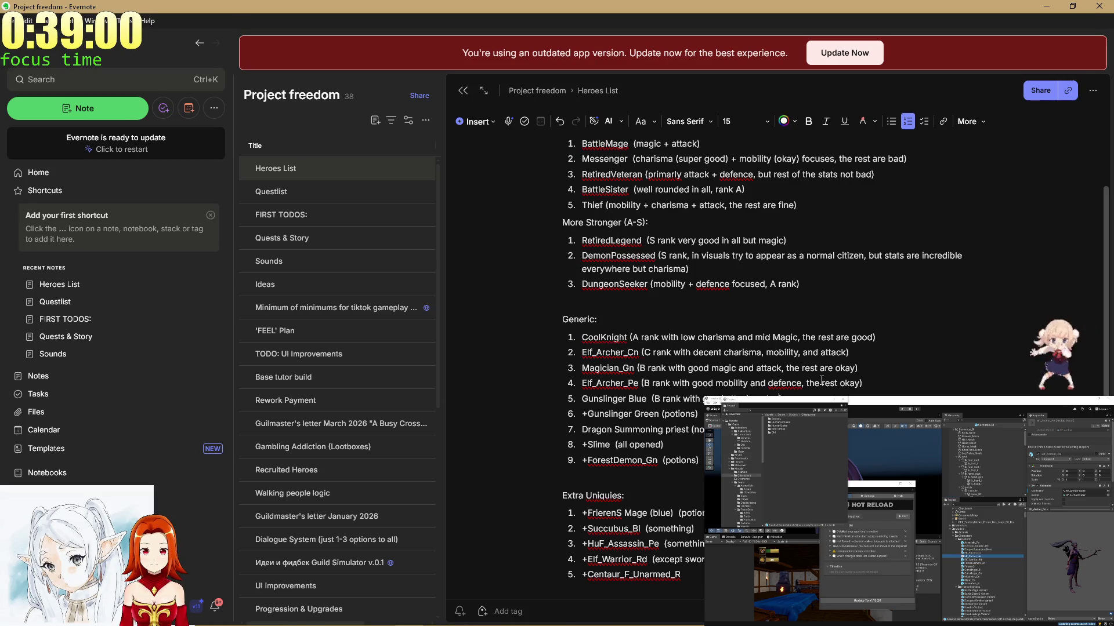
{"action": "type", "text": "nd"}
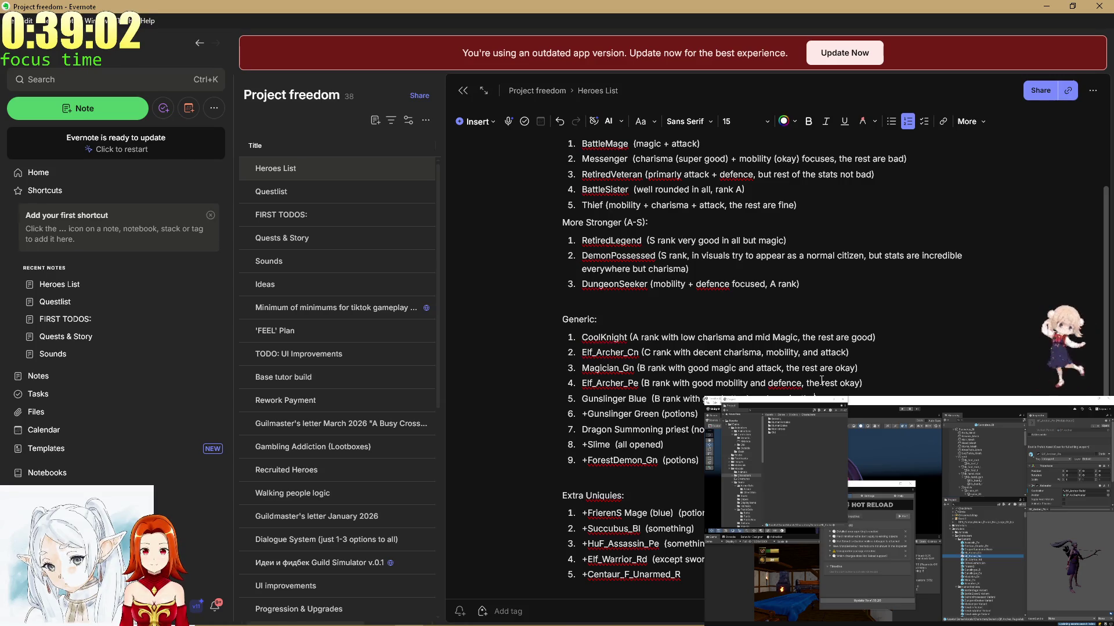
Append ', charisma is bad' to Elf_Archer_Pe's note and start Gunslinger Green's B rank note.
{"action": "key", "text": "Up"}
{"action": "key", "text": "Up"}
{"action": "key", "text": "Right"}
{"action": "key", "text": "Right"}
{"action": "key", "text": "Right"}
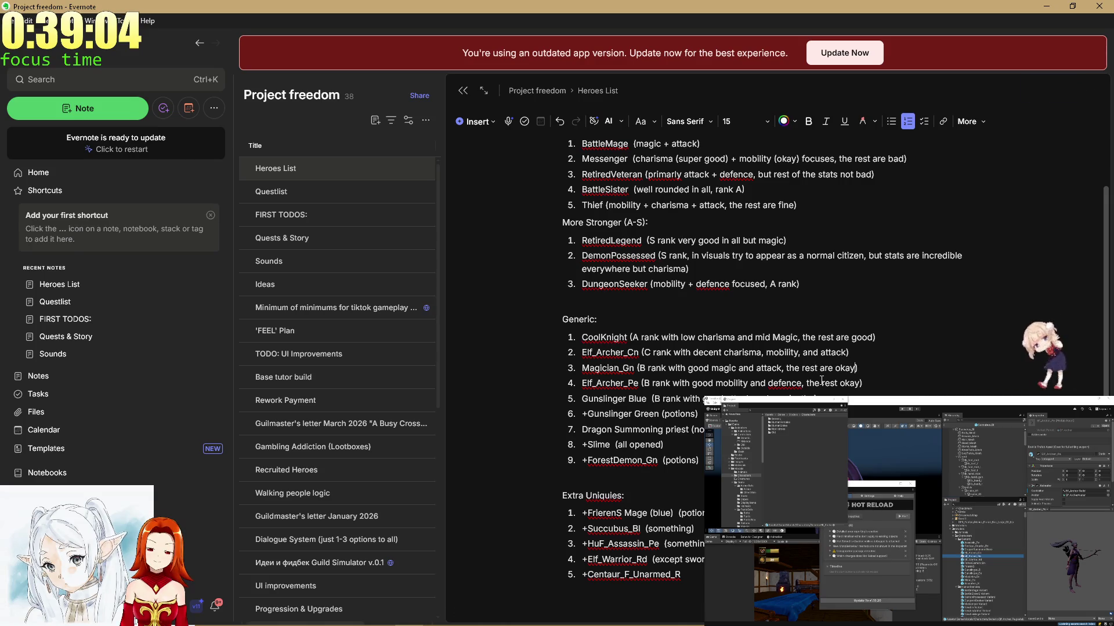
{"action": "type", "text": ","}
{"action": "type", "text": "rism"}
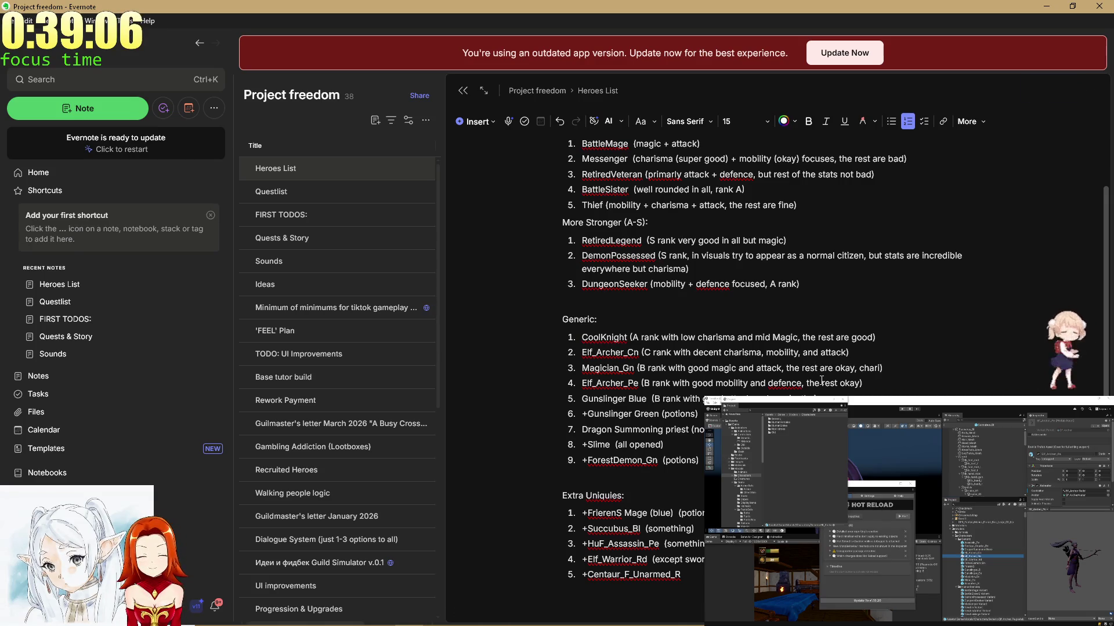
{"action": "type", "text": " bad"}
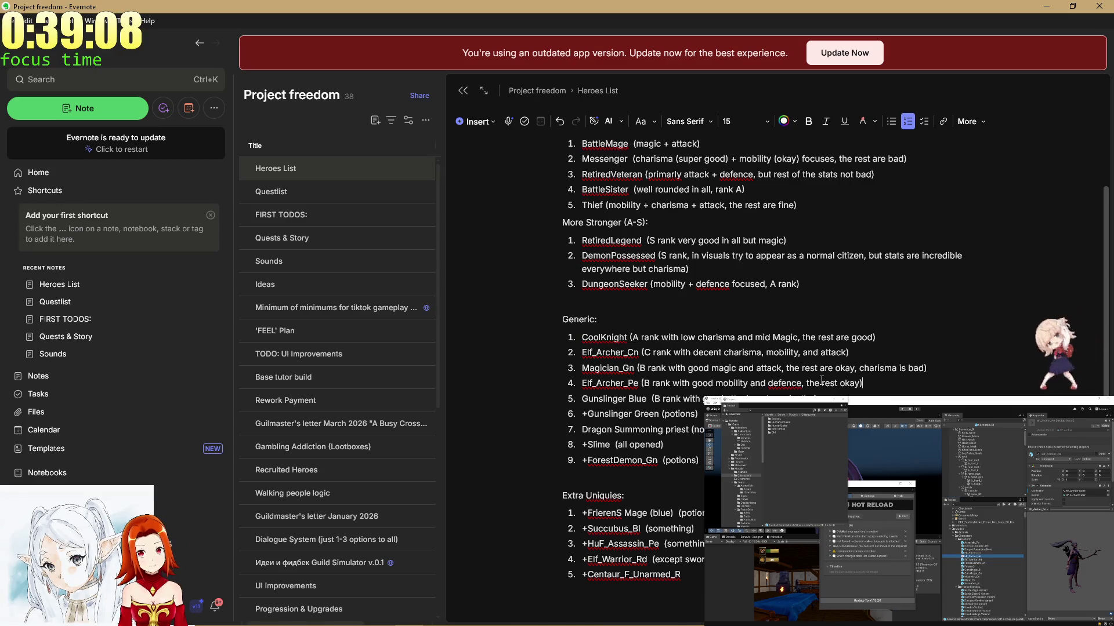
{"action": "type", "text": ", charisma"}
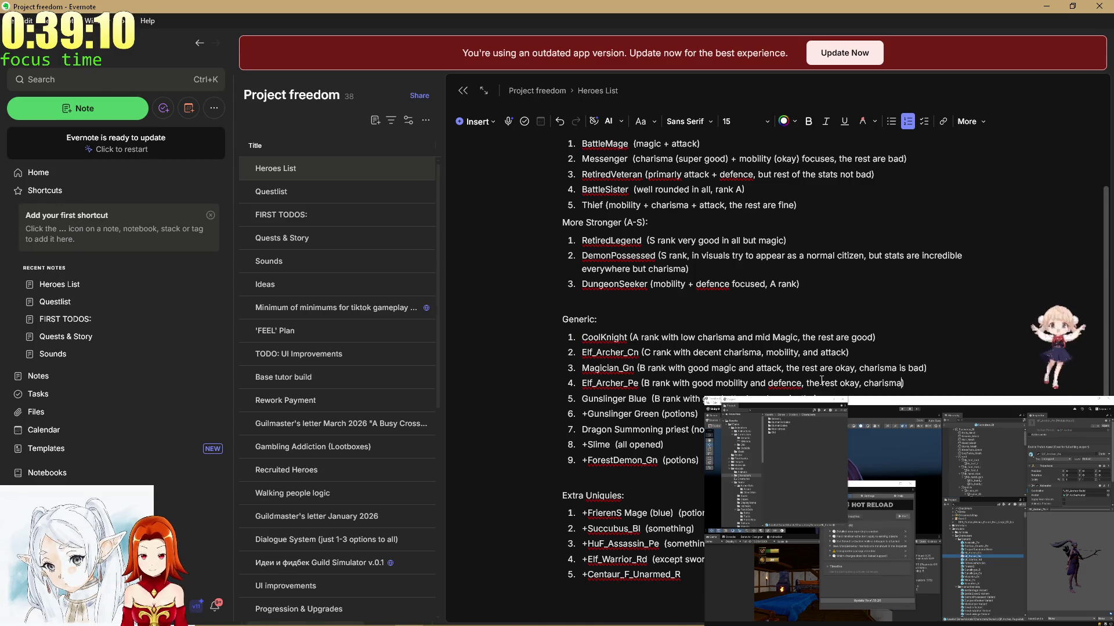
{"action": "type", "text": " is bad"}
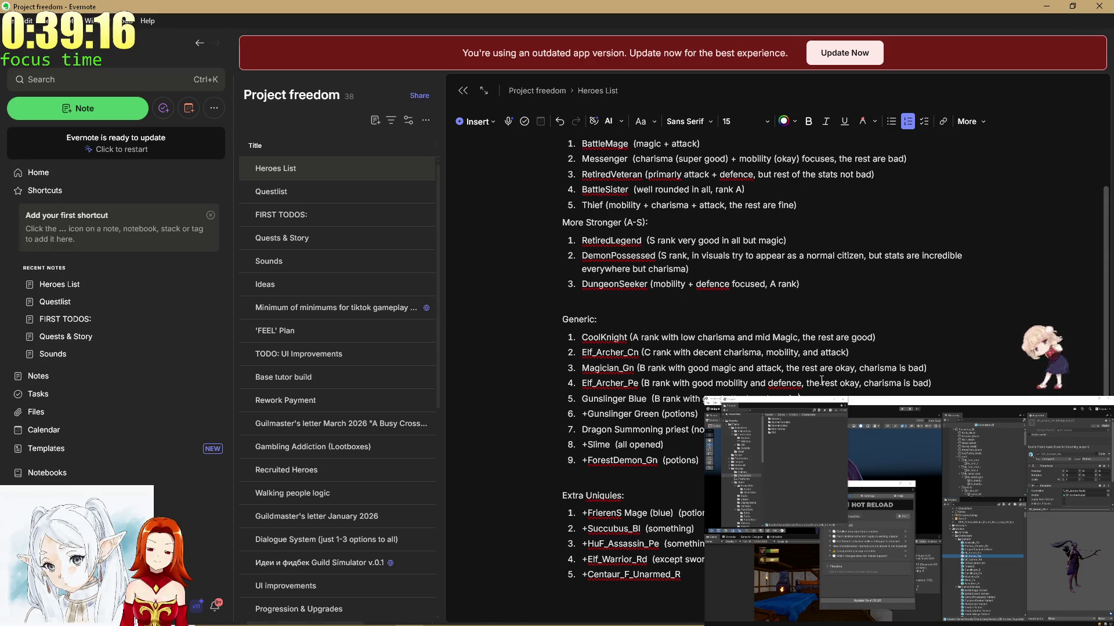
{"action": "key", "text": "BackSpace"}
{"action": "key", "text": "BackSpace"}
{"action": "key", "text": "BackSpace"}
{"action": "key", "text": "BackSpace"}
{"action": "type", "text": "B rank wit"}
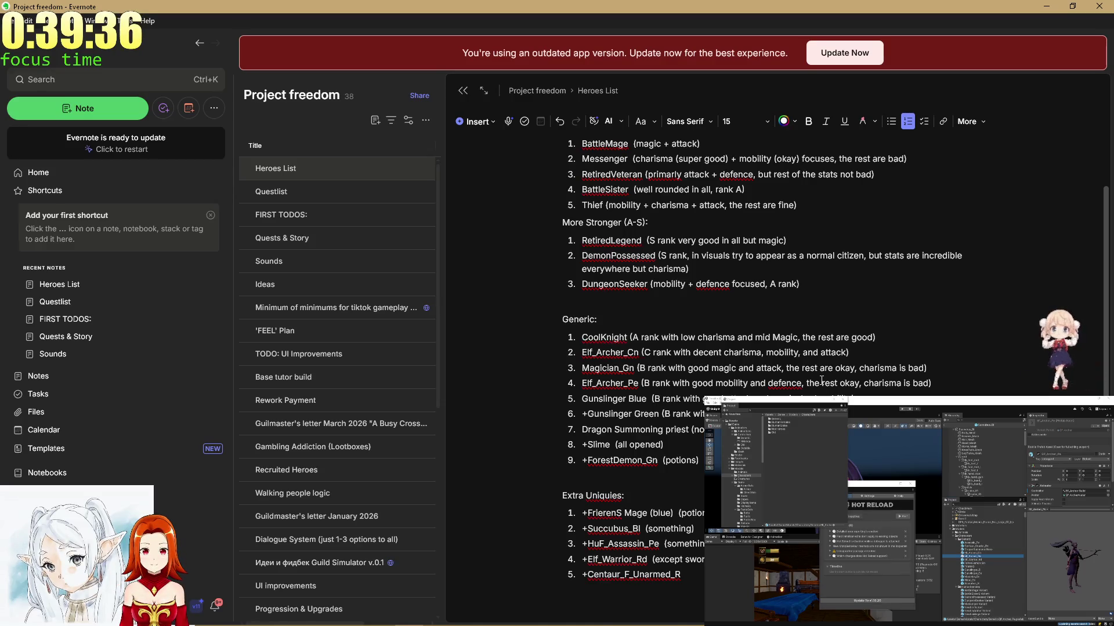
Remove the plus sign before Gunslinger Green and move to the Dragon Summoning priest entry.
{"action": "key", "text": "Left"}
{"action": "key", "text": "Left"}
{"action": "key", "text": "Left"}
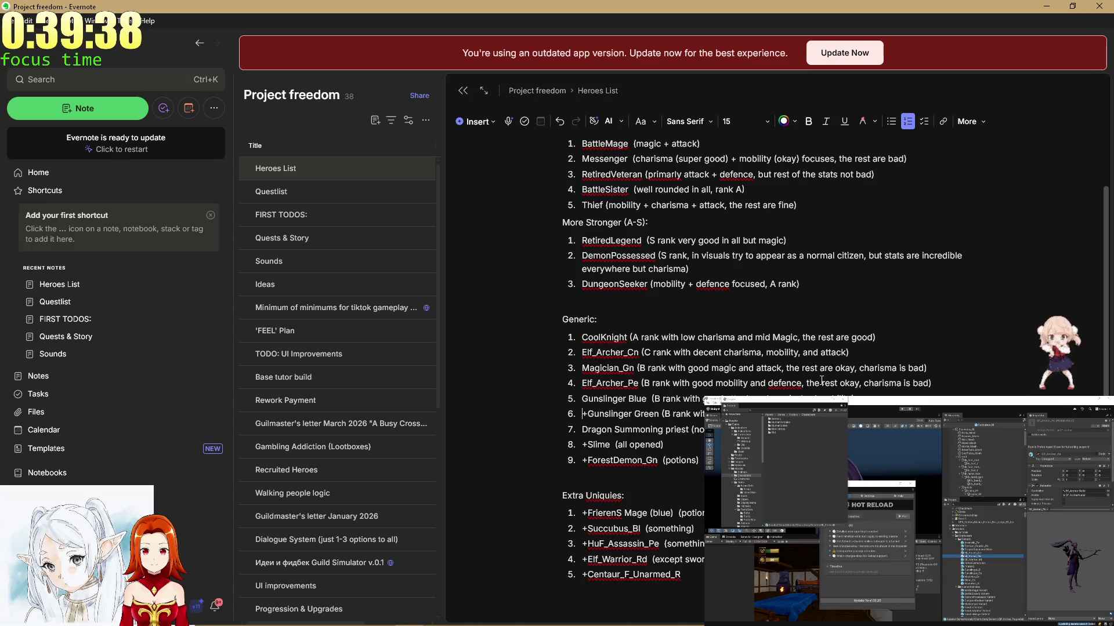
{"action": "key", "text": "Delete"}
{"action": "key", "text": "Down"}
{"action": "key", "text": "Right"}
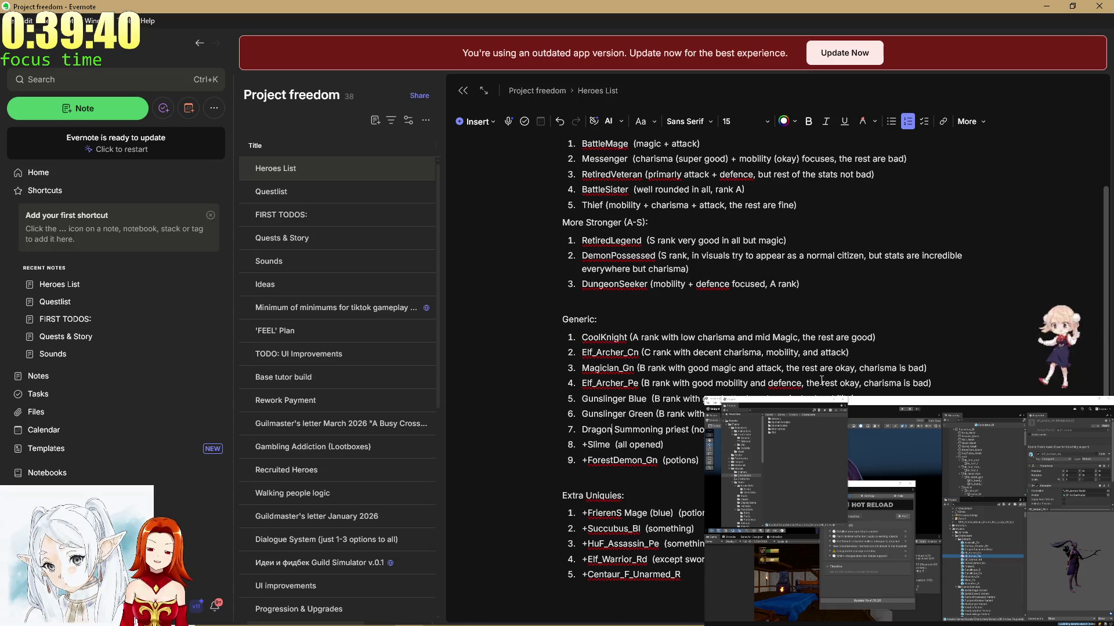
{"action": "key", "text": "Right"}
{"action": "key", "text": "Right"}
{"action": "key", "text": "Right"}
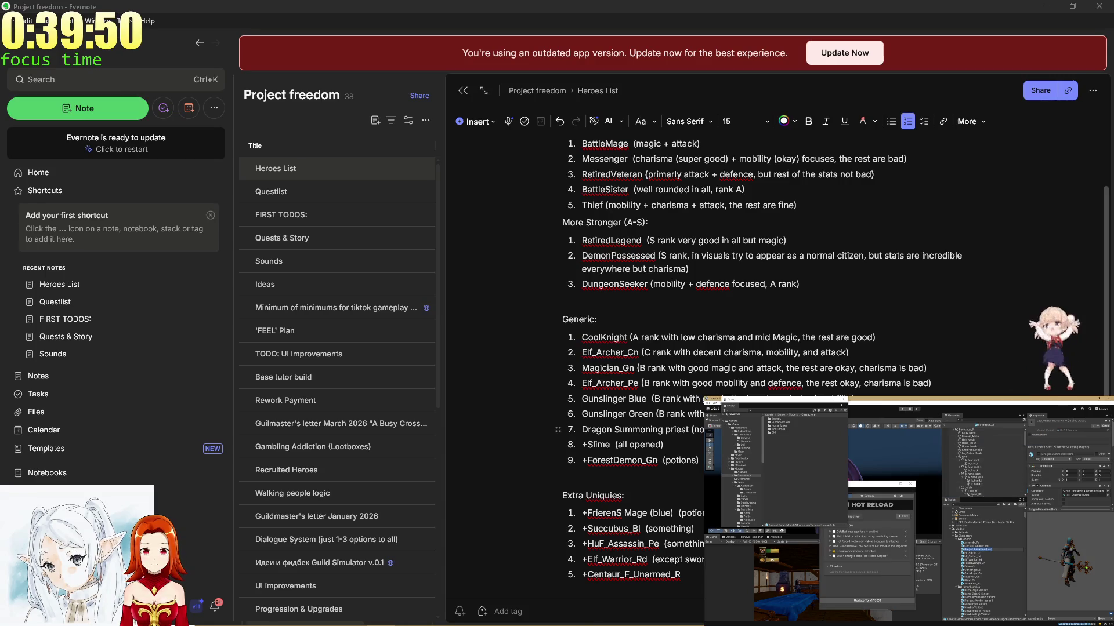
Rename Dragon Summoning priest to DragonSummonerHero and begin its note with 'A r'.
{"action": "left_click_drag", "start_coordinate": [693, 429], "coordinate": [581, 429]}
{"action": "type", "text": "DragonSummonerHero"}
{"action": "left_click", "coordinate": [664, 445]}
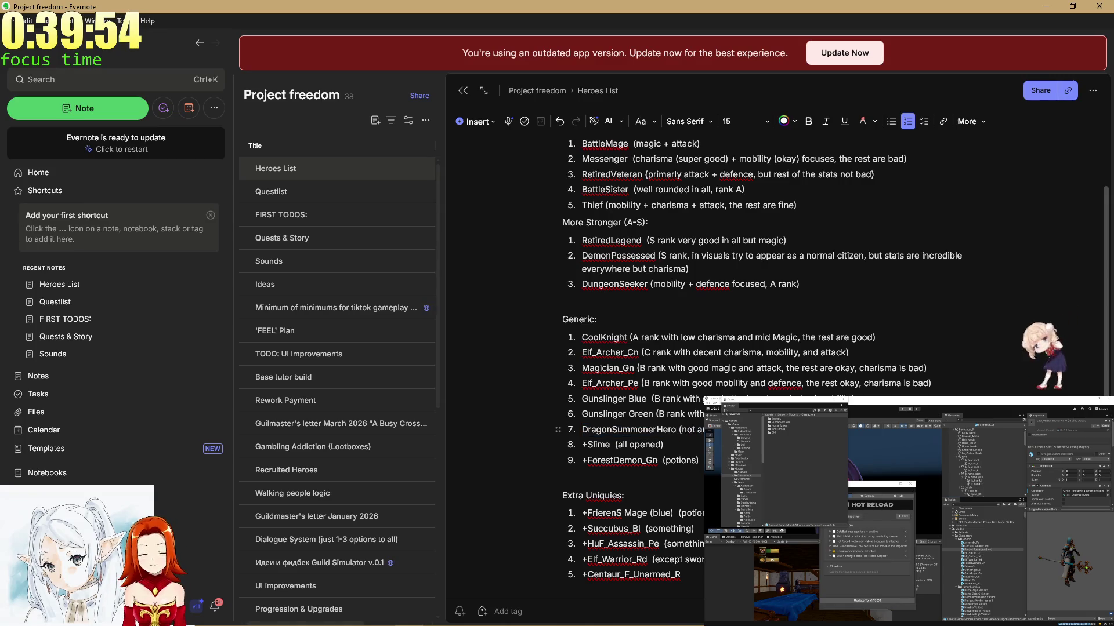
{"action": "left_click_drag", "start_coordinate": [704, 430], "coordinate": [685, 429]}
{"action": "type", "text": "A"}
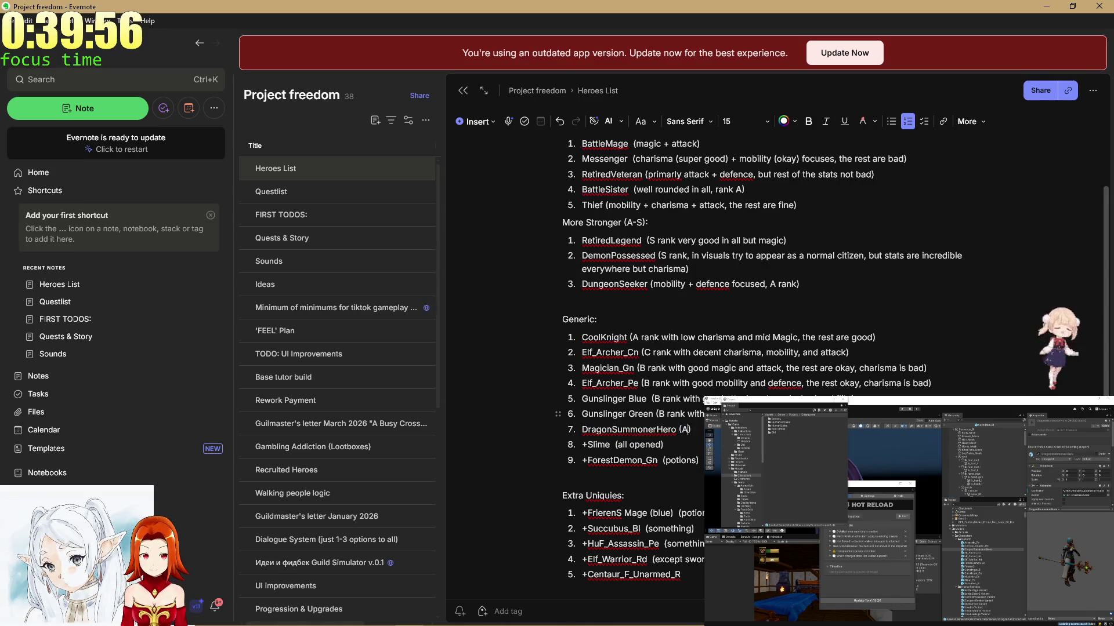
{"action": "type", "text": " ran"}
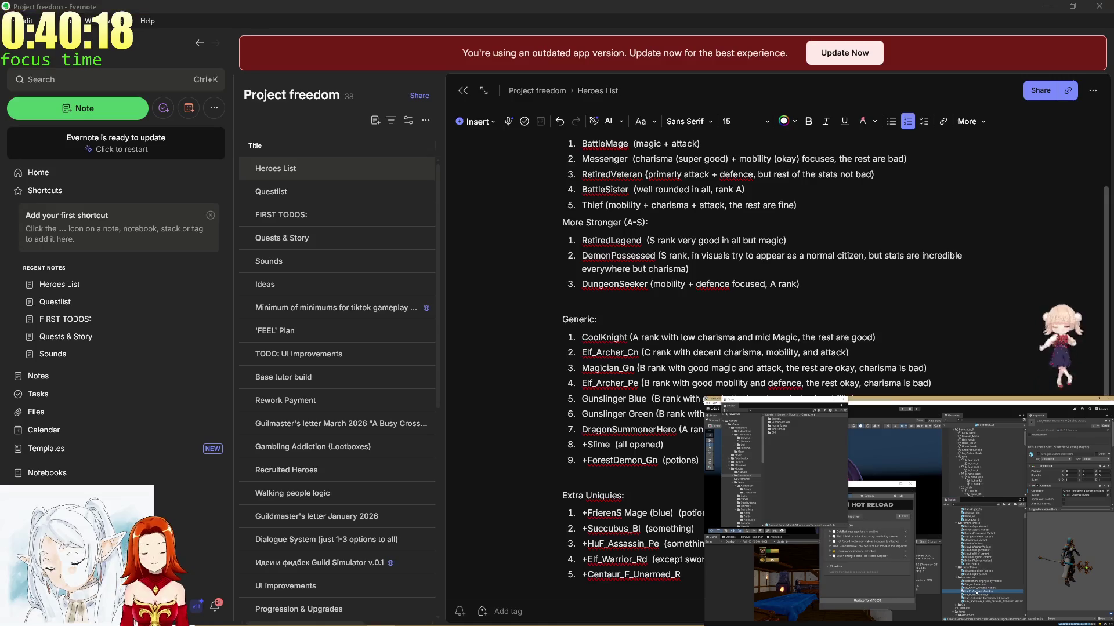
{"action": "left_click_drag", "start_coordinate": [658, 461], "coordinate": [588, 461]}
{"action": "left_click", "coordinate": [963, 509]}
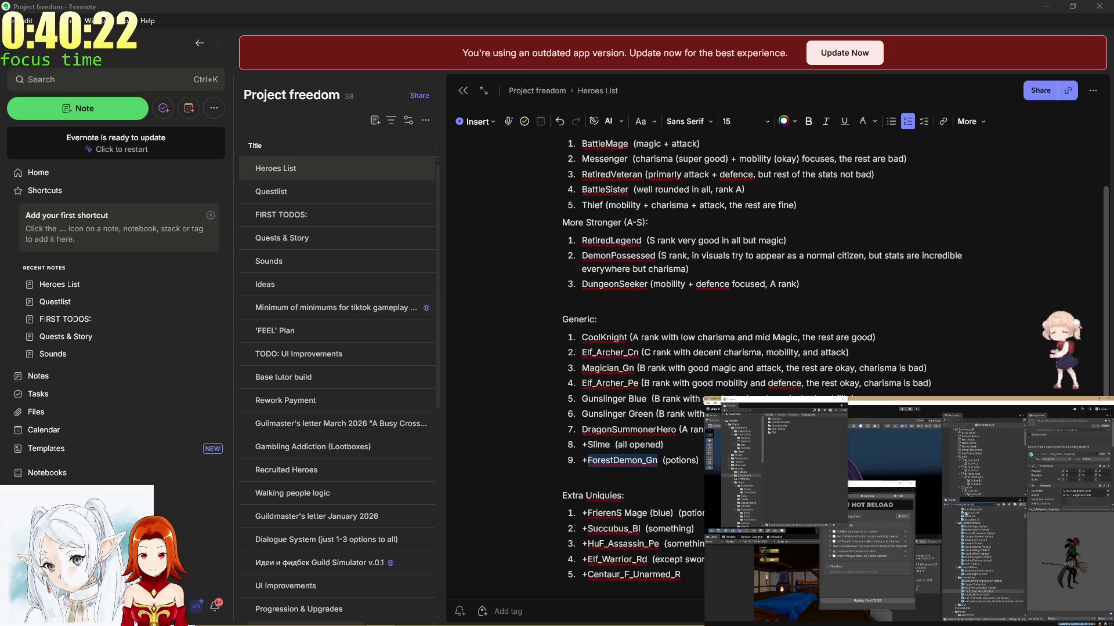
{"action": "key", "text": "ctrl+v"}
{"action": "double_click", "coordinate": [962, 514]}
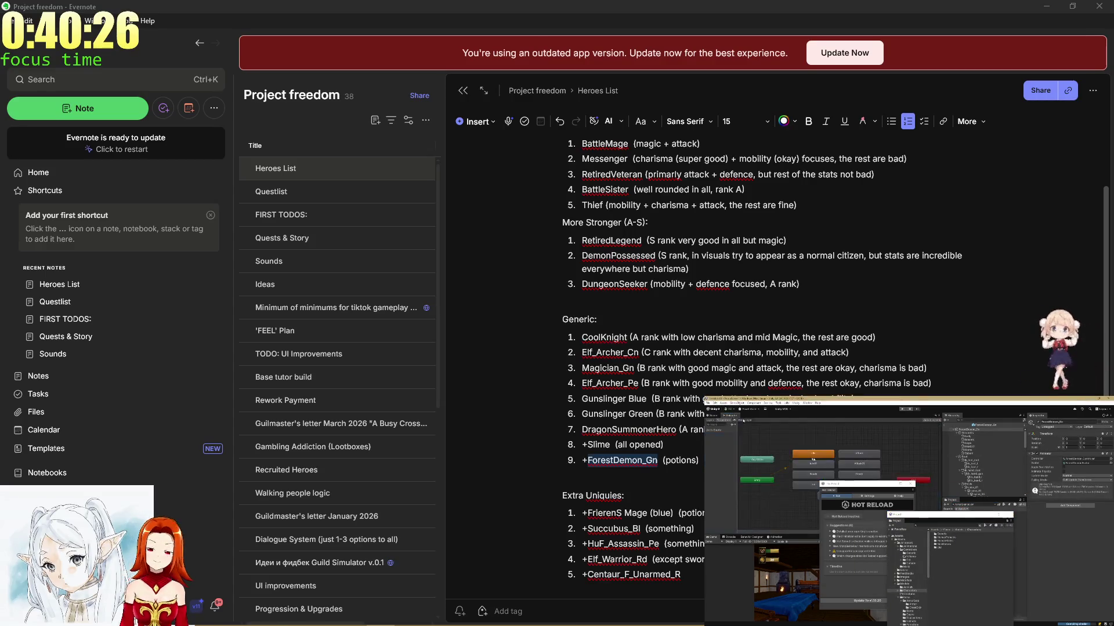
{"action": "left_click_drag", "start_coordinate": [857, 484], "coordinate": [853, 511]}
{"action": "left_click", "coordinate": [830, 492]}
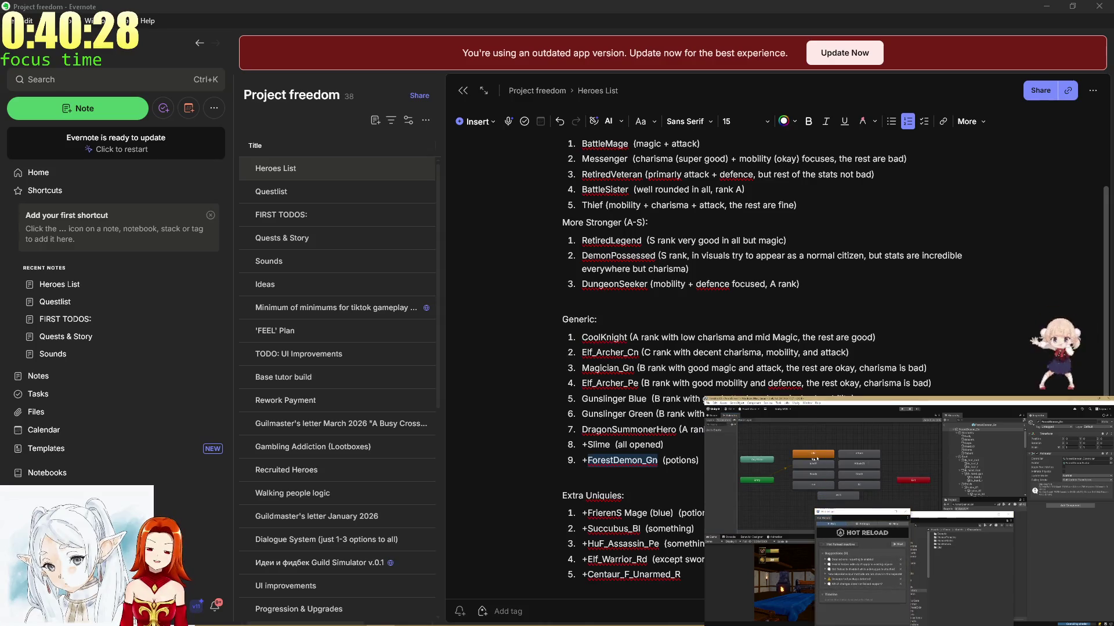
{"action": "left_click", "coordinate": [853, 495]}
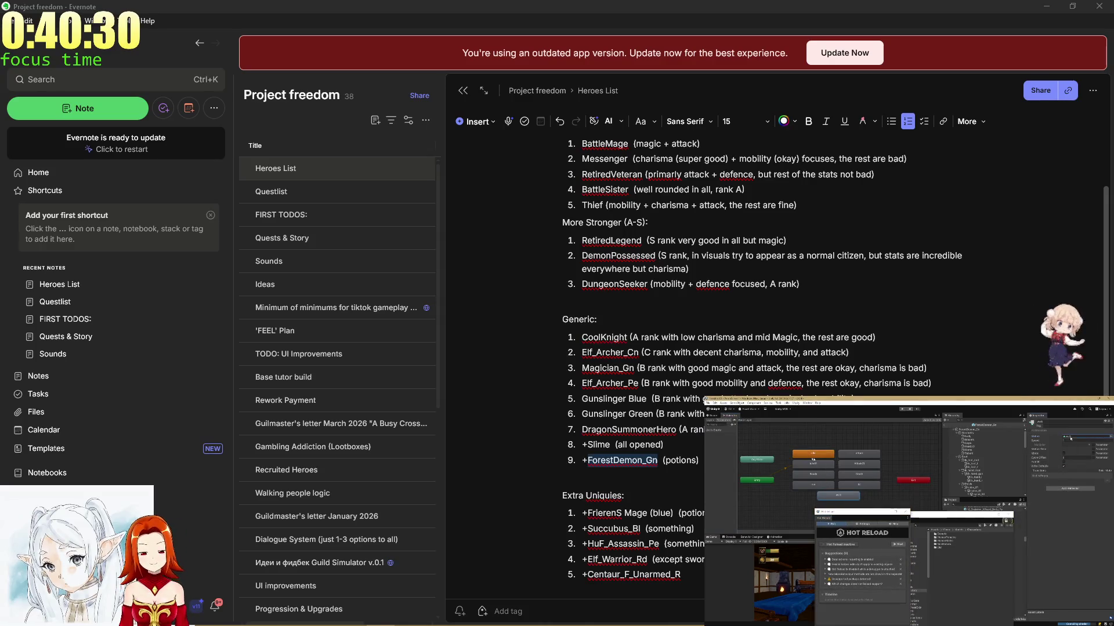
{"action": "left_click_drag", "start_coordinate": [977, 517], "coordinate": [870, 508]}
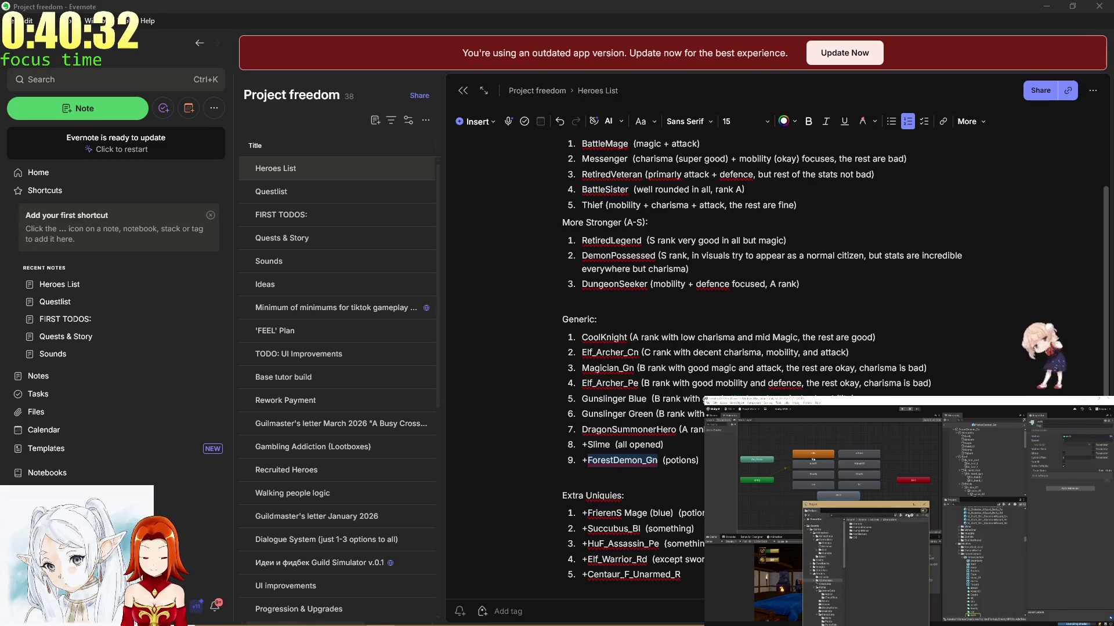
{"action": "left_click", "coordinate": [972, 616]}
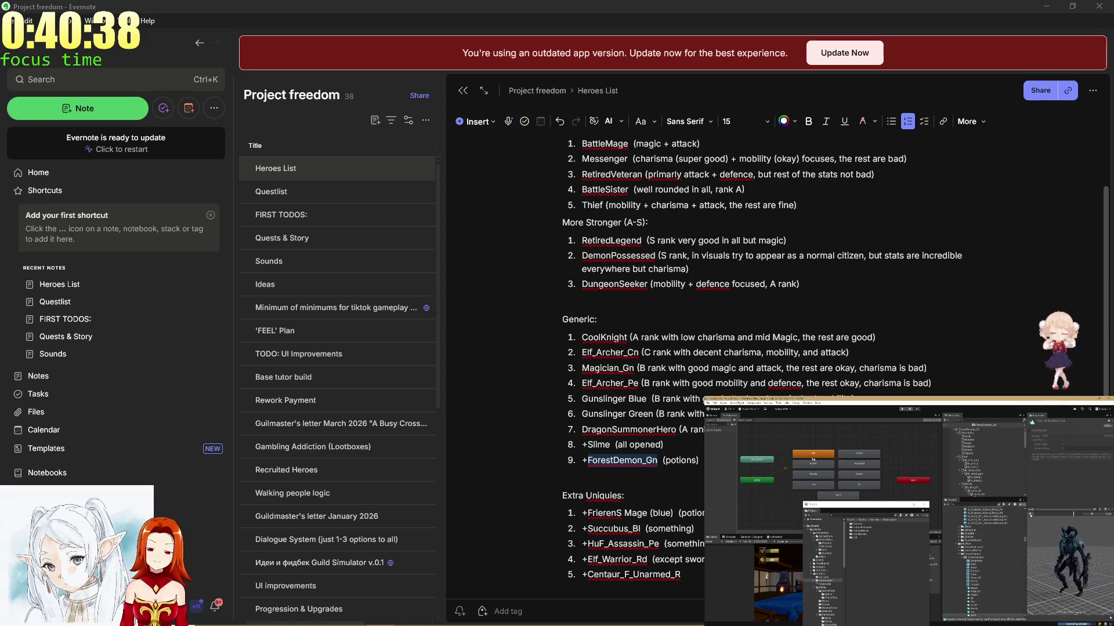
{"action": "scroll", "coordinate": [846, 448], "scroll_direction": "up", "scroll_amount": 1}
{"action": "left_click", "coordinate": [846, 447]}
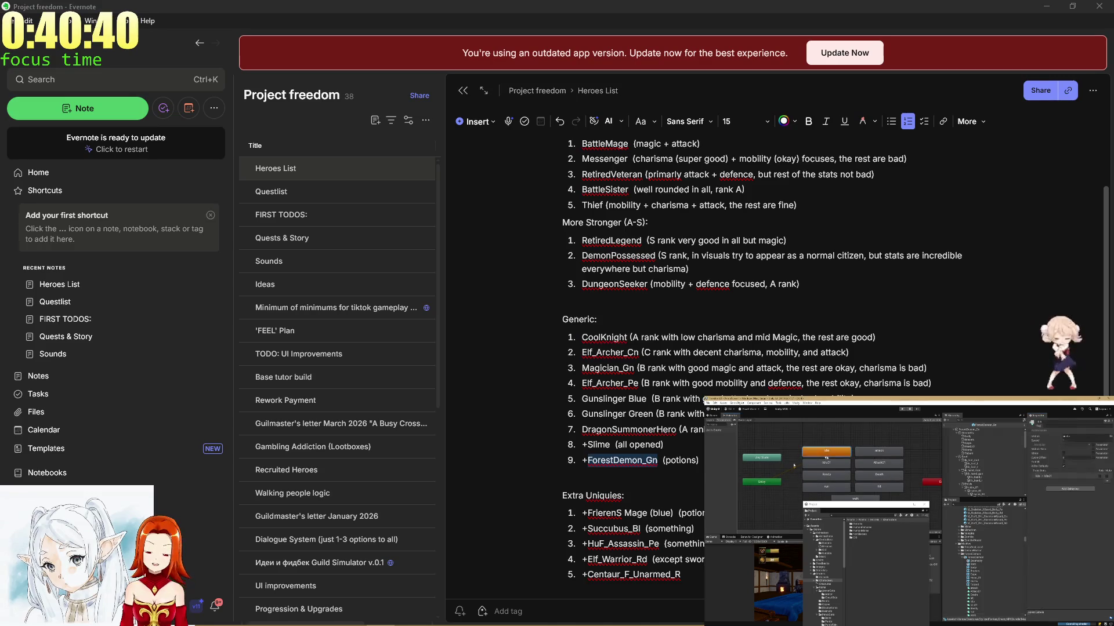
{"action": "left_click", "coordinate": [910, 350]}
{"action": "left_click", "coordinate": [881, 308]}
{"action": "left_click", "coordinate": [848, 271]}
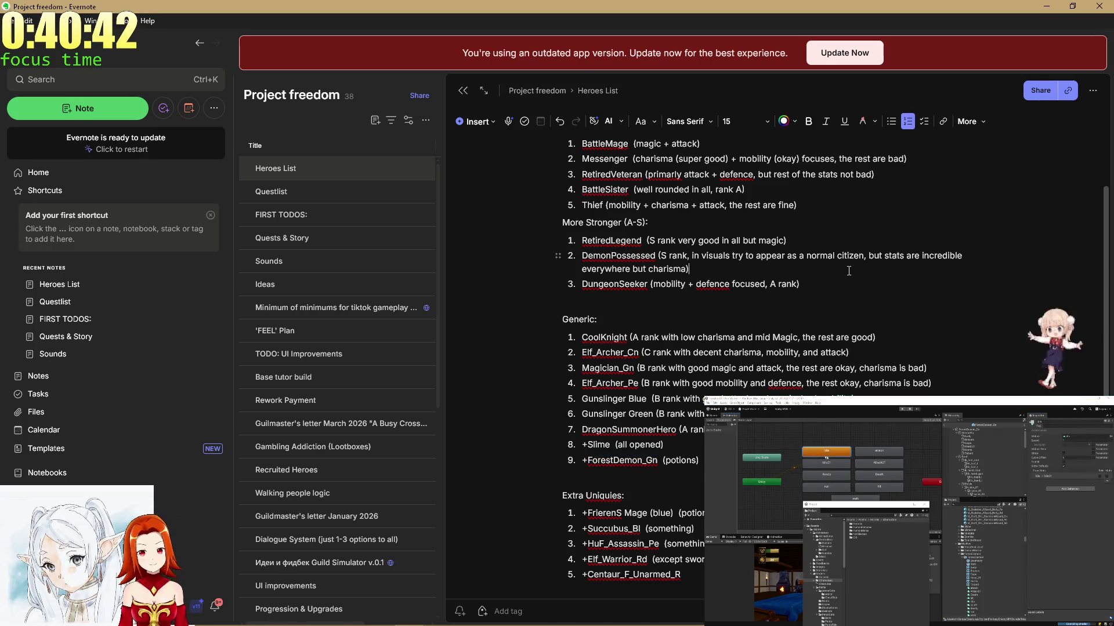
Move through the Extra Uniques and Generic entries back to DragonSummonerHero's 'good magic' note.
{"action": "right_click", "coordinate": [839, 227]}
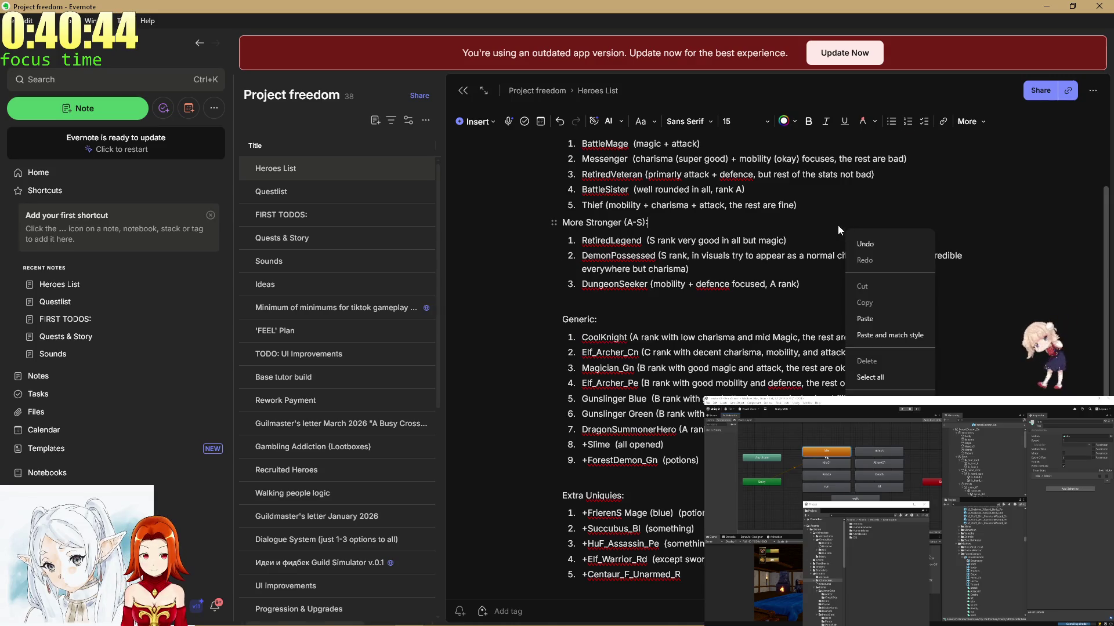
{"action": "key", "text": "Escape"}
{"action": "left_click", "coordinate": [787, 200]}
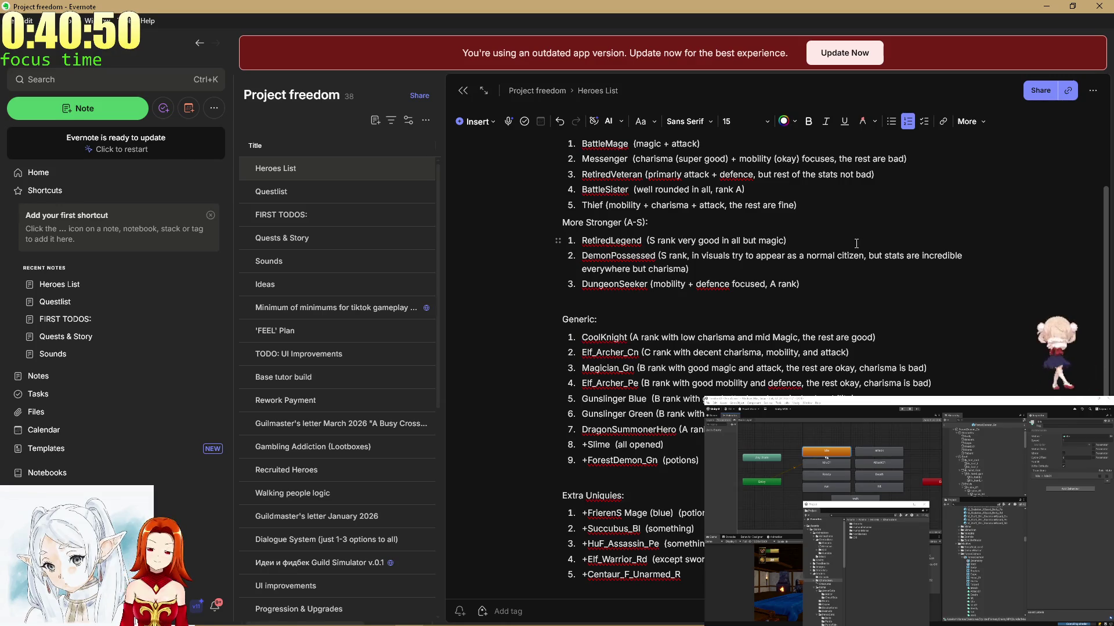
{"action": "left_click", "coordinate": [808, 238]}
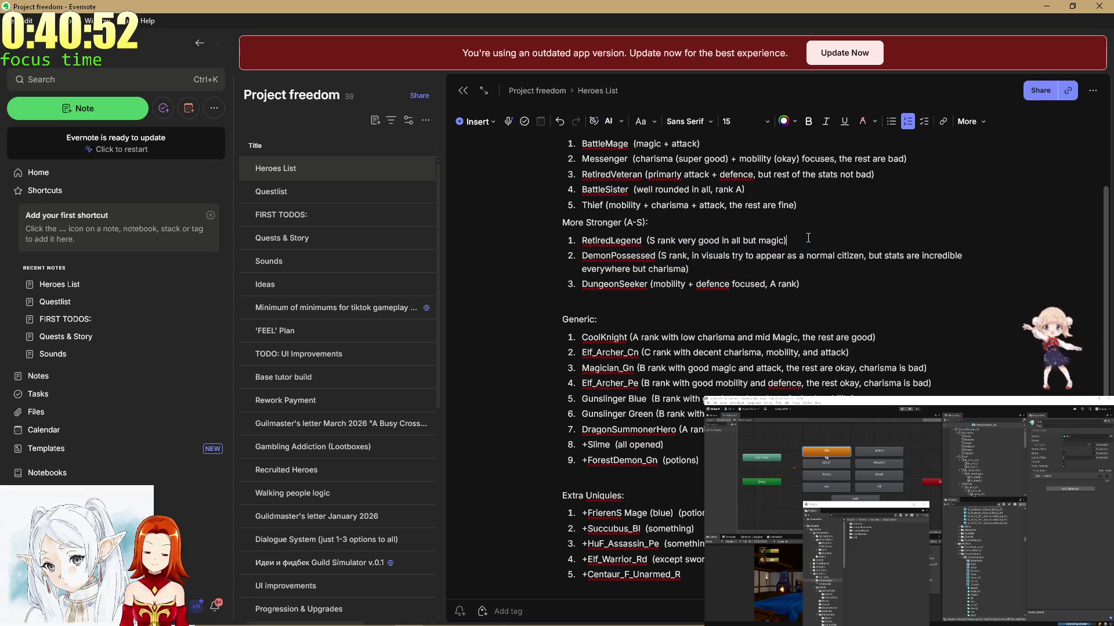
{"action": "scroll", "coordinate": [807, 235], "scroll_direction": "down", "scroll_amount": 3}
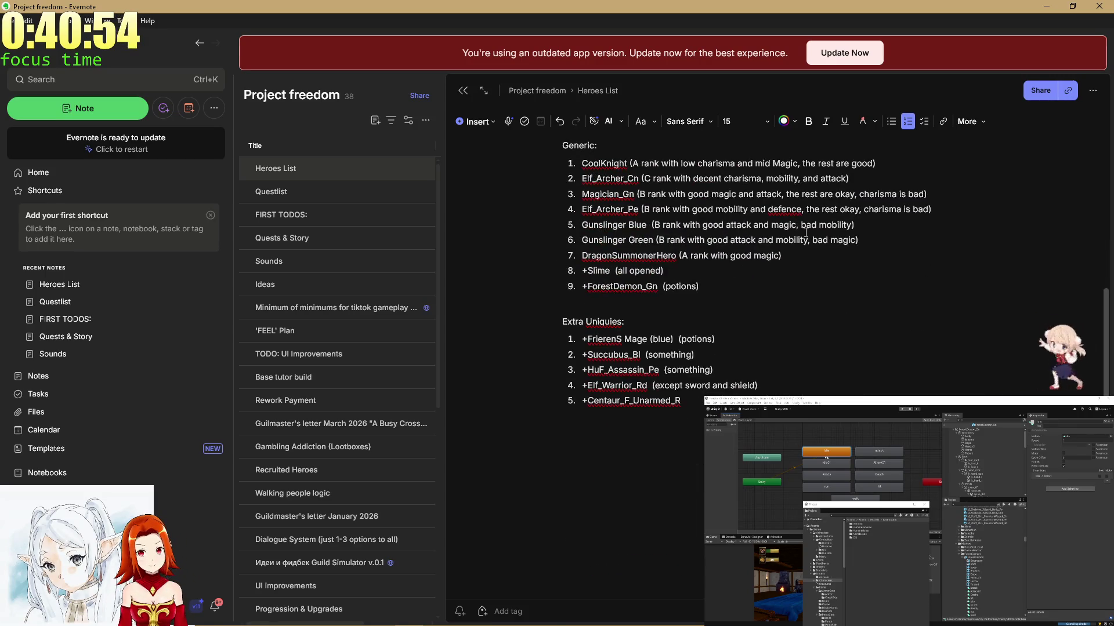
{"action": "mouse_move", "coordinate": [806, 625]}
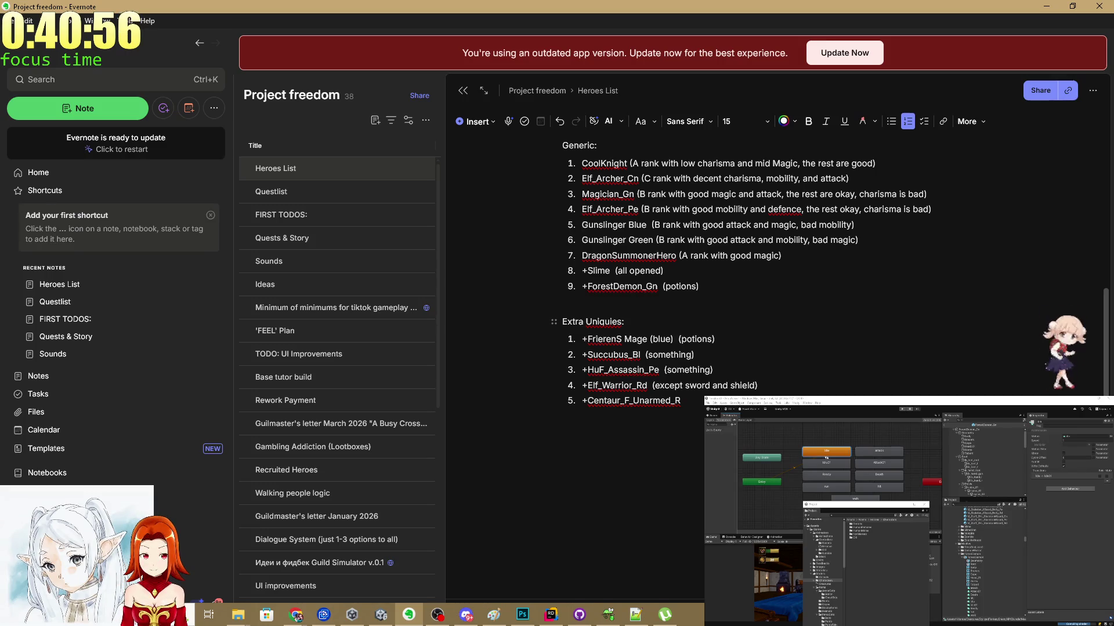
{"action": "left_click_drag", "start_coordinate": [554, 419], "coordinate": [616, 271]}
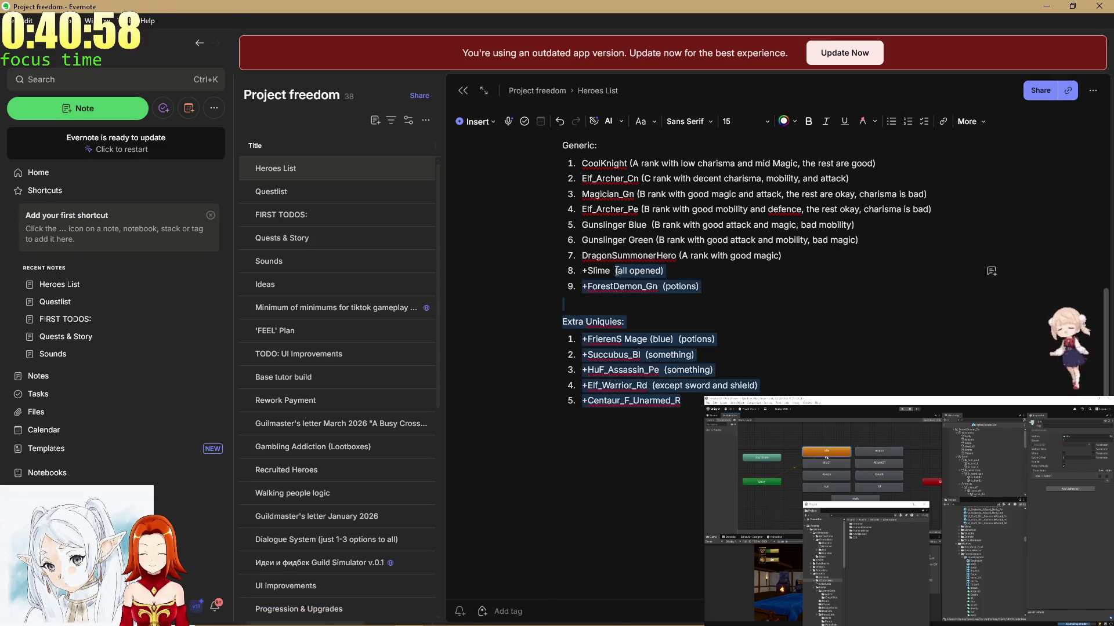
{"action": "left_click", "coordinate": [563, 418]}
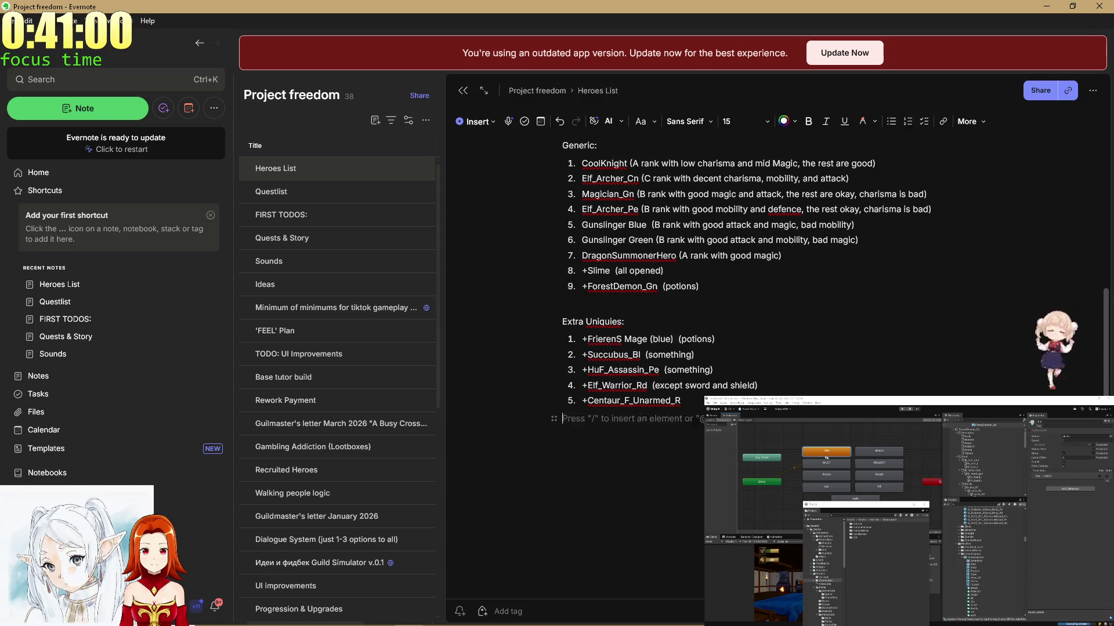
{"action": "left_click", "coordinate": [674, 228]}
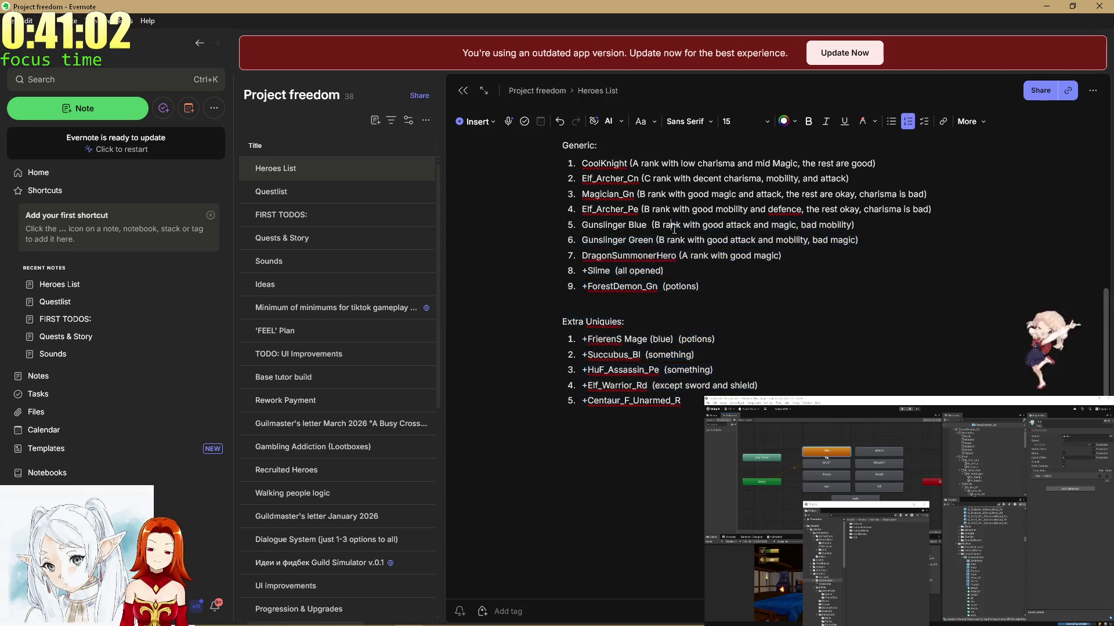
{"action": "left_click", "coordinate": [682, 402], "text": "shift"}
{"action": "left_click", "coordinate": [656, 228]}
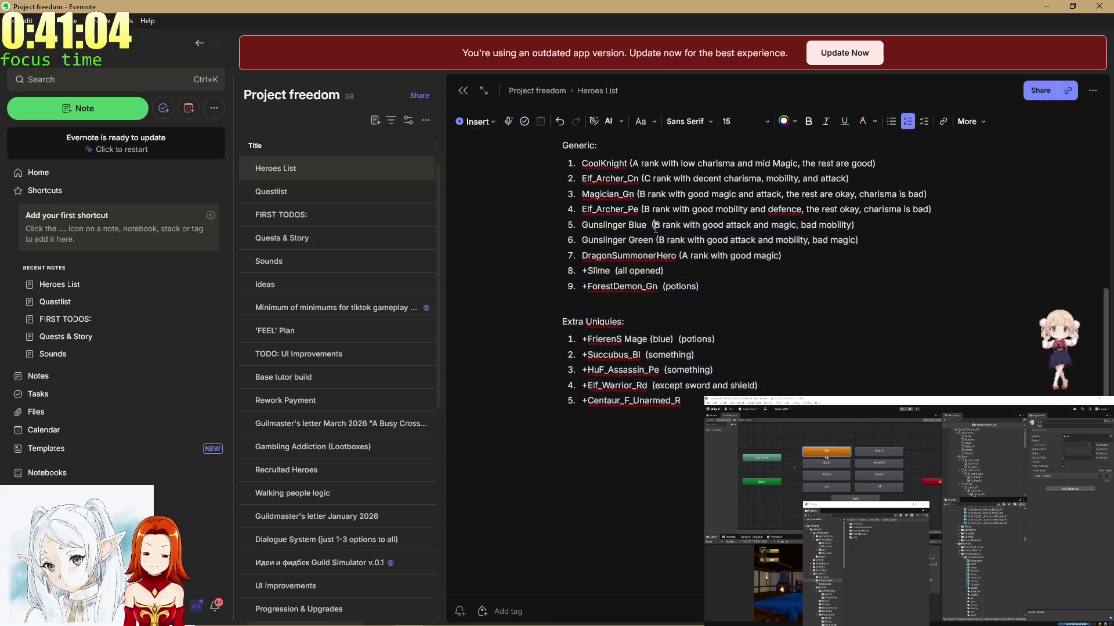
{"action": "scroll", "coordinate": [655, 227], "scroll_direction": "up", "scroll_amount": 2}
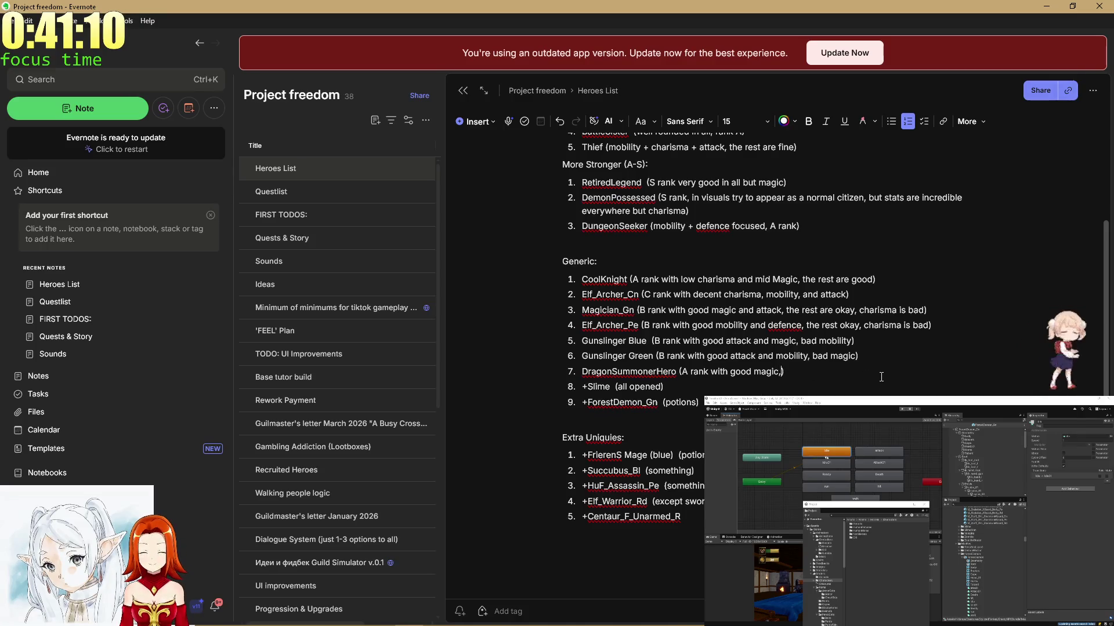
Extend DragonSummonerHero's note with 'decent charisma, okay mobility, bad defence and attack'.
{"action": "type", "text": "dewent charisma, "}
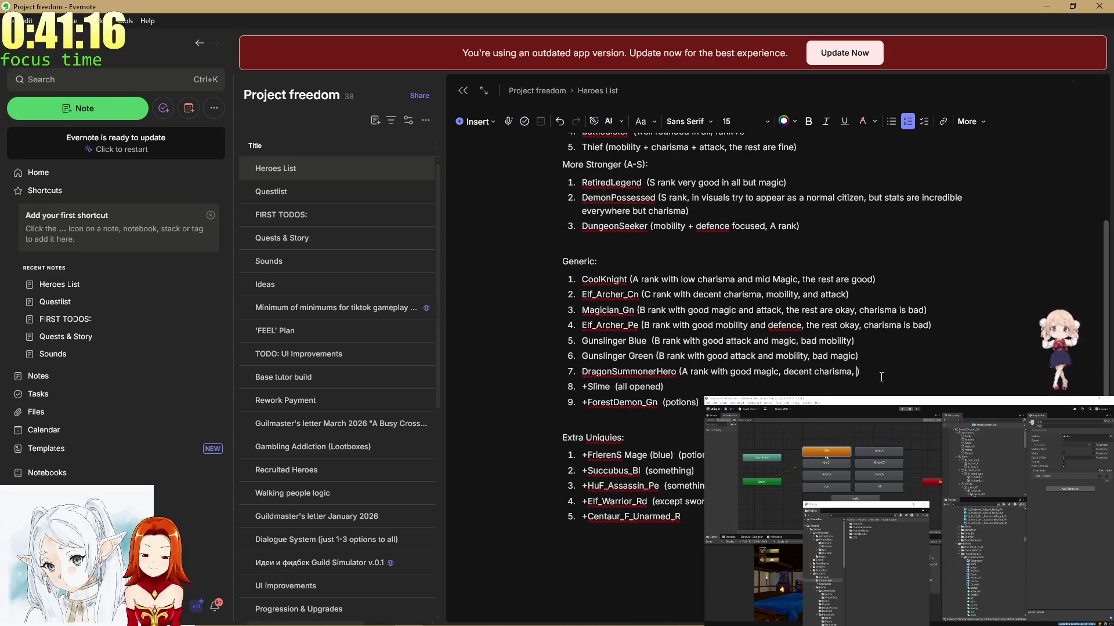
{"action": "type", "text": "okay mobil"}
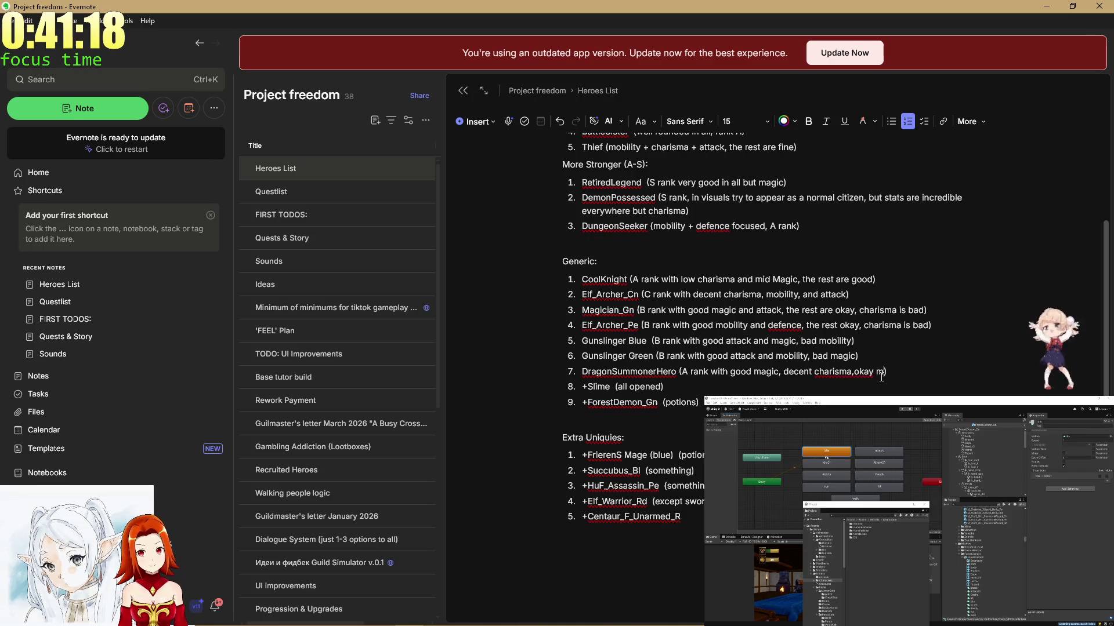
{"action": "type", "text": ", ba"}
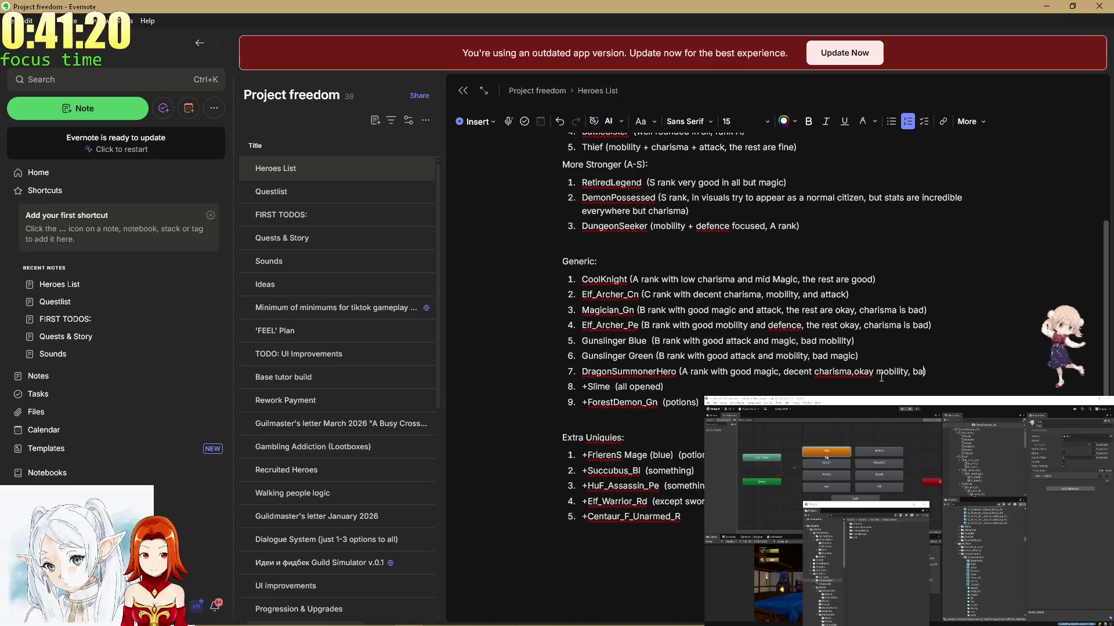
{"action": "type", "text": "d"}
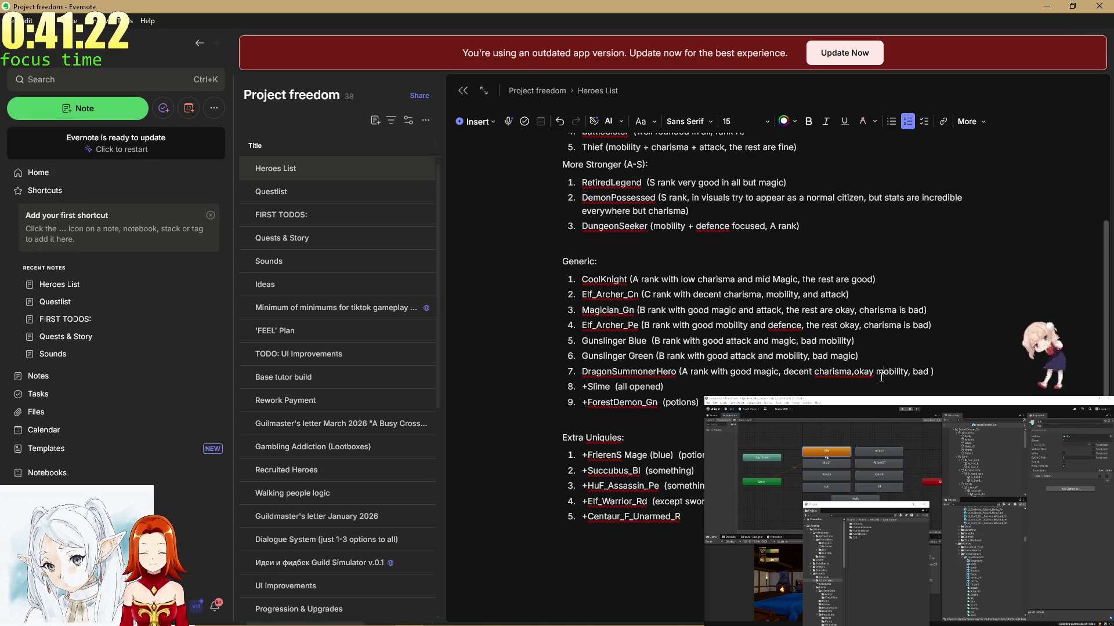
{"action": "key", "text": "Left"}
{"action": "key", "text": "Left"}
{"action": "key", "text": "Left"}
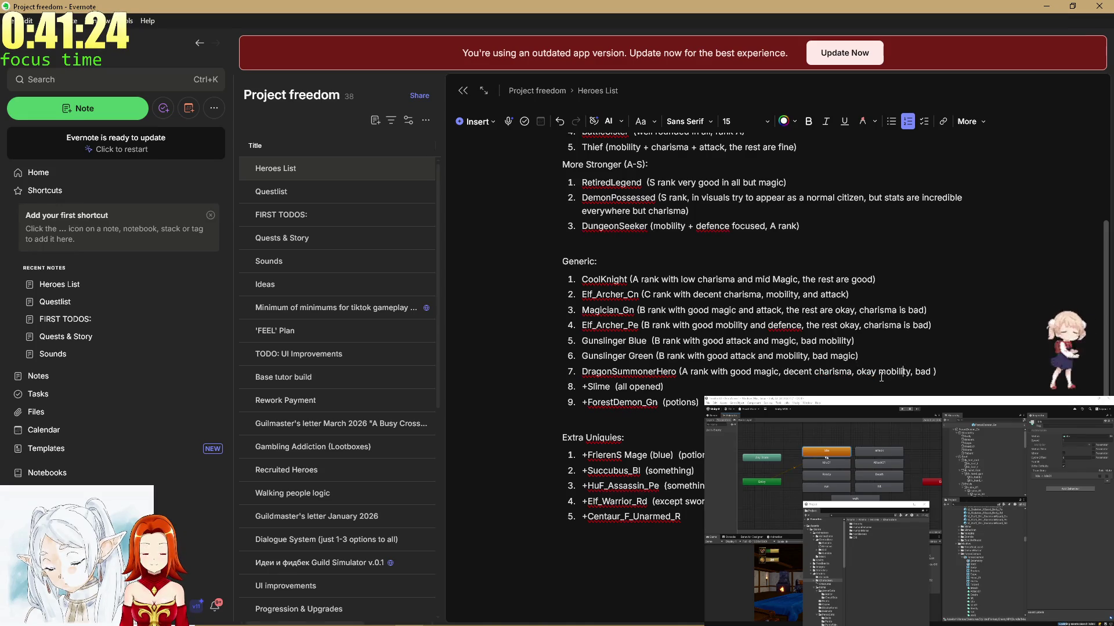
{"action": "key", "text": "Right"}
{"action": "key", "text": "Right"}
{"action": "key", "text": "Right"}
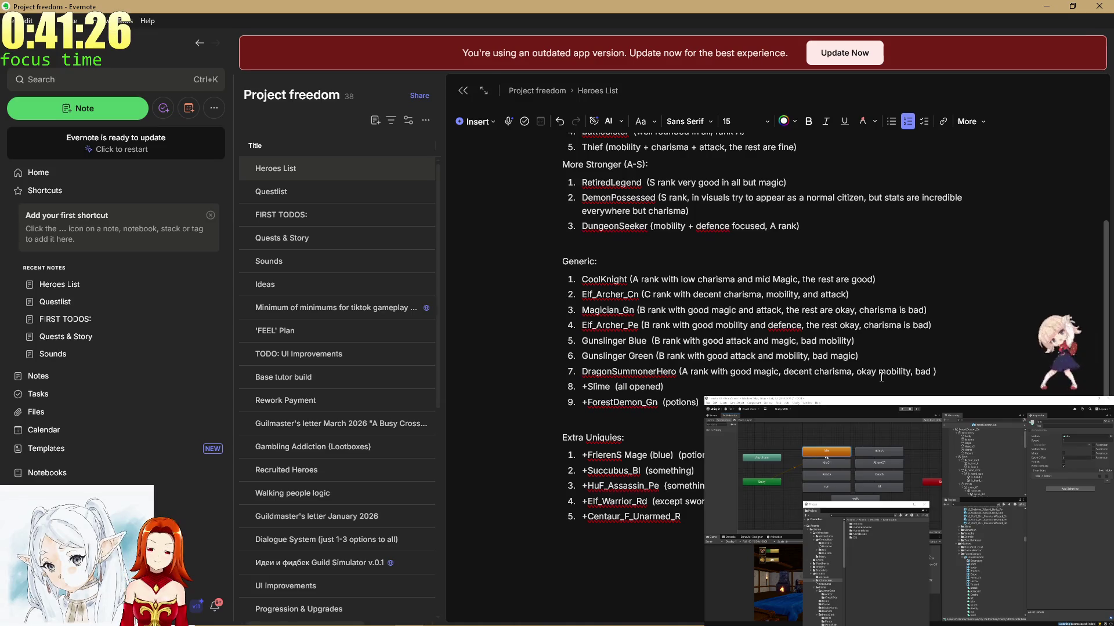
{"action": "type", "text": "defence ant"}
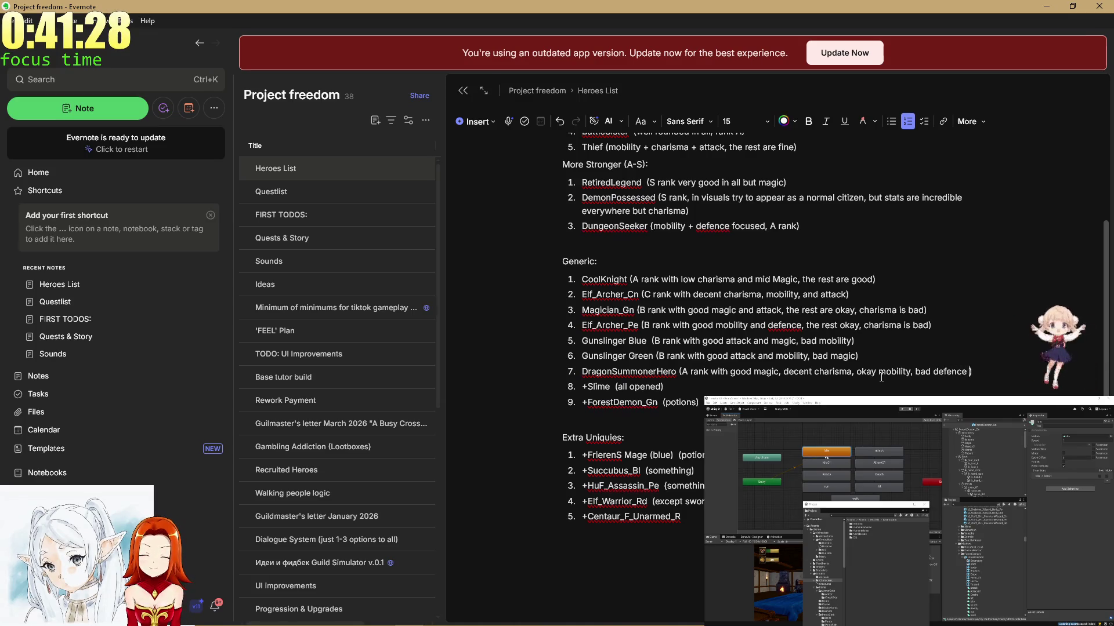
{"action": "key", "text": "BackSpace"}
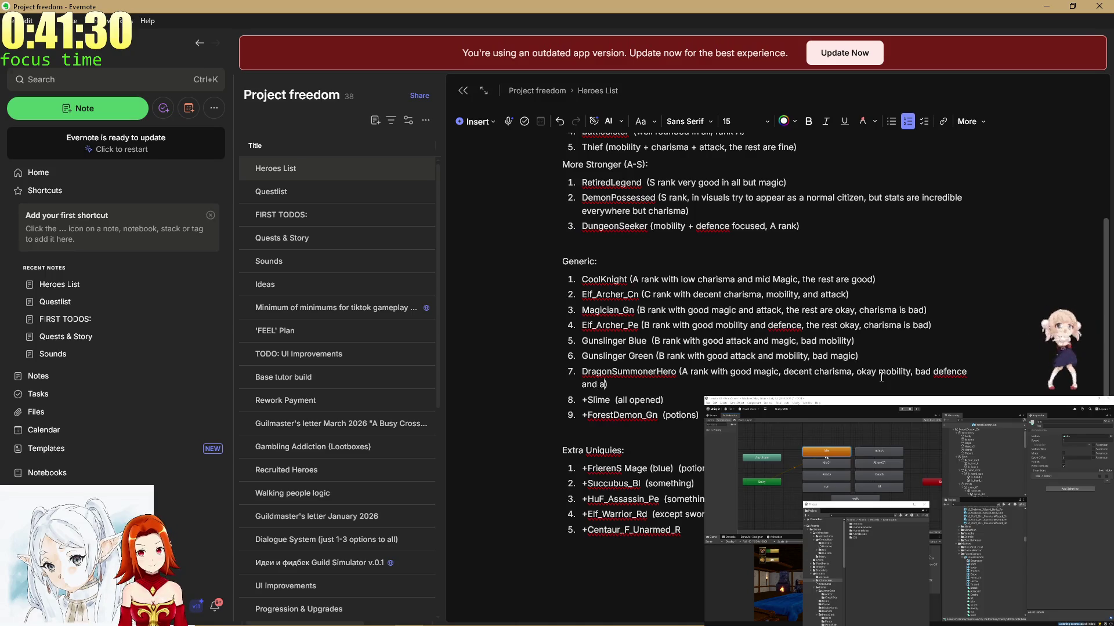
{"action": "type", "text": "ttack"}
Start erasing Slime's old 'all opened' note.
{"action": "key", "text": "Down"}
{"action": "key", "text": "Right"}
{"action": "key", "text": "Right"}
{"action": "key", "text": "Right"}
{"action": "key", "text": "BackSpace"}
{"action": "key", "text": "BackSpace"}
{"action": "key", "text": "BackSpace"}
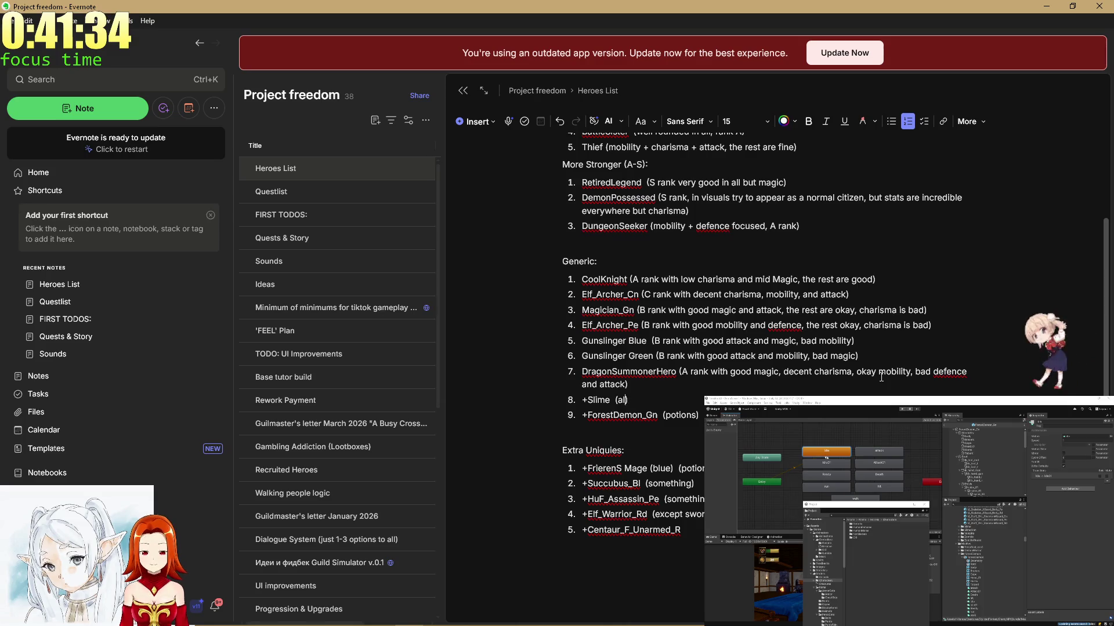
Remove the plus before Slime and rewrite its note as '(C rank with 0 cut)'.
{"action": "key", "text": "Home"}
{"action": "key", "text": "Delete"}
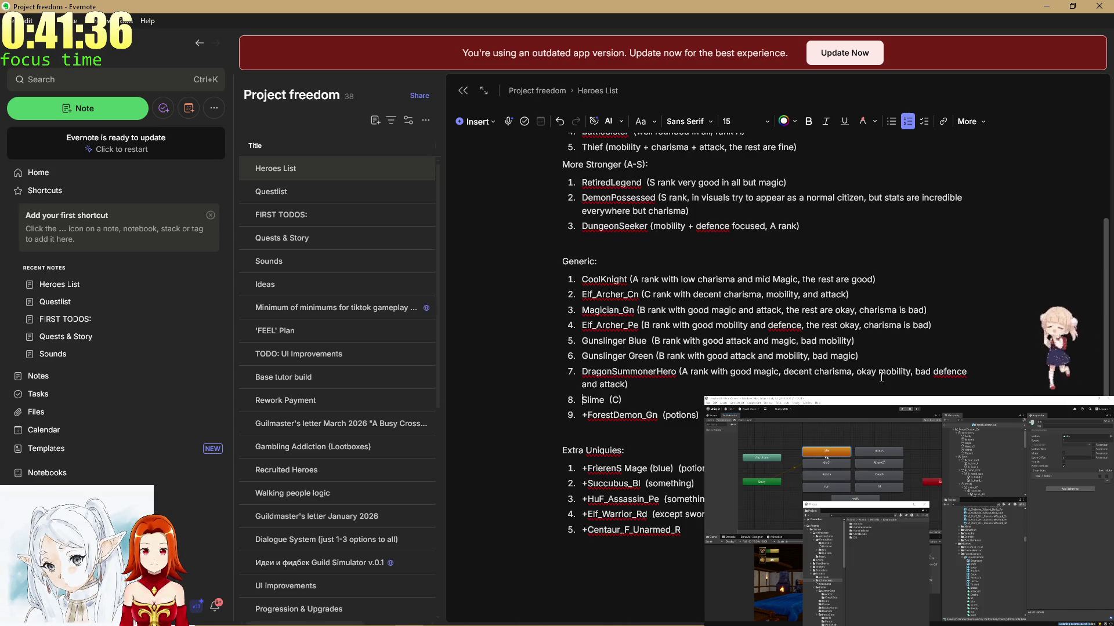
{"action": "key", "text": "End"}
{"action": "type", "text": "rank"}
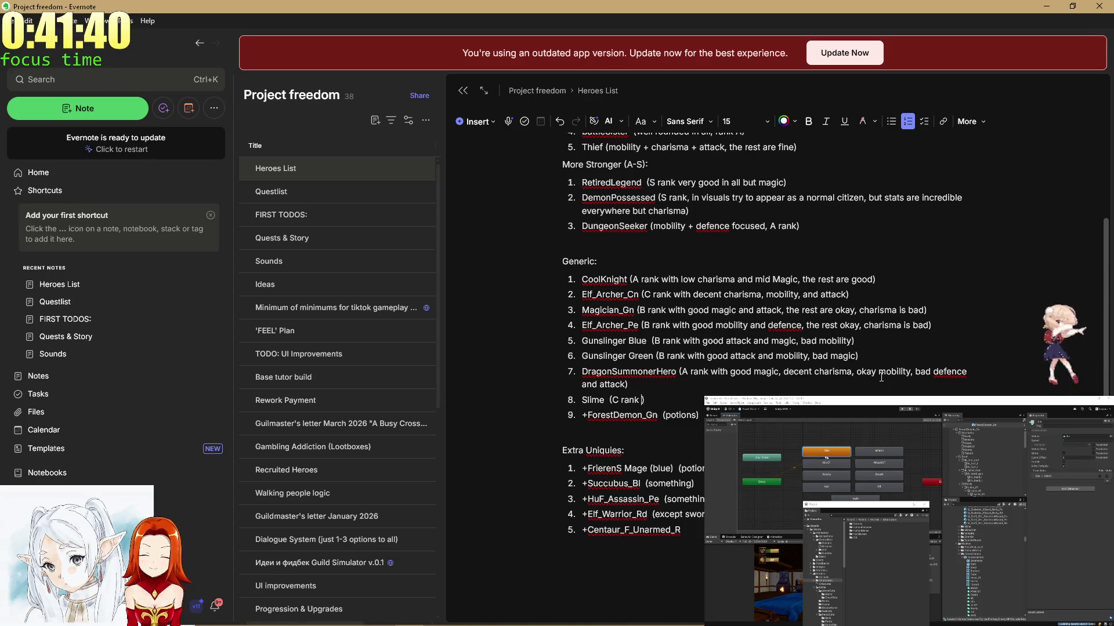
{"action": "type", "text": " with everything"}
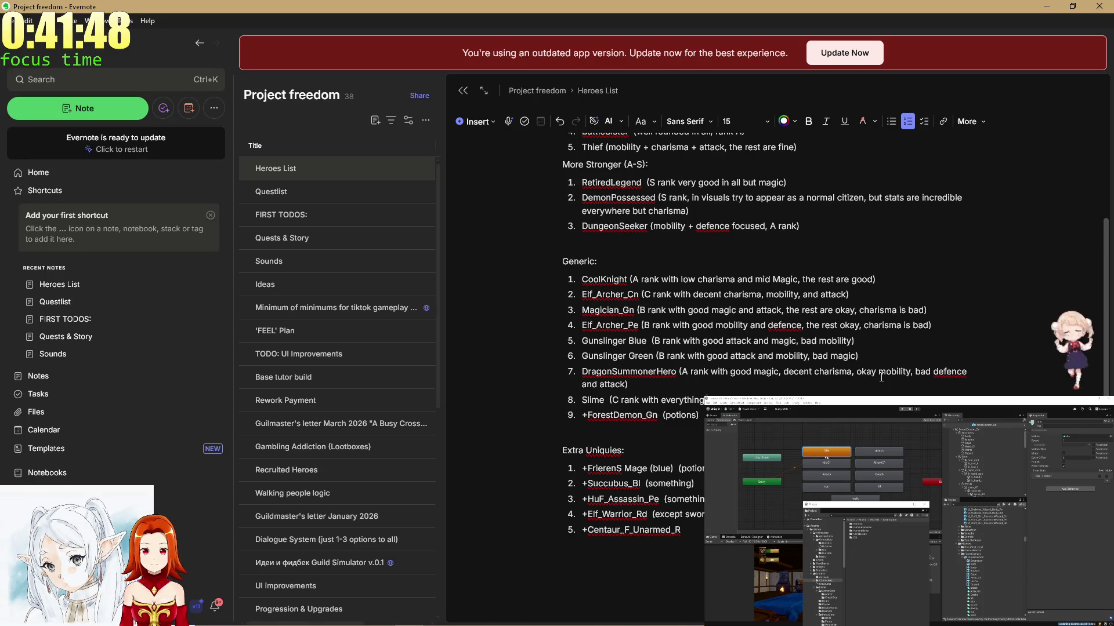
{"action": "key", "text": "BackSpace"}
{"action": "key", "text": "BackSpace"}
{"action": "key", "text": "BackSpace"}
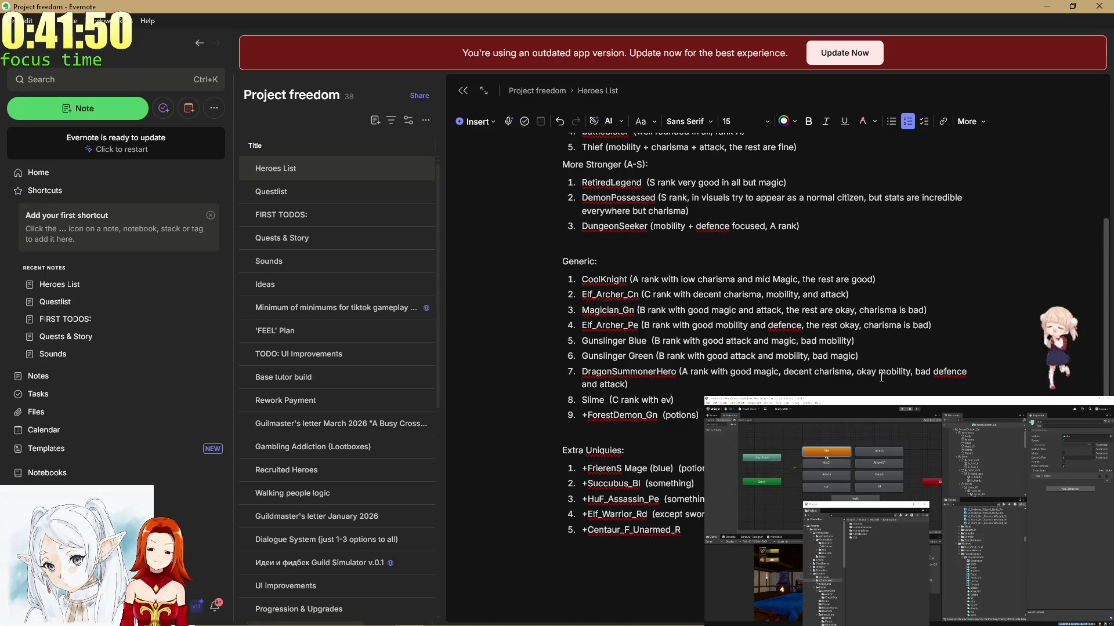
{"action": "key", "text": "BackSpace"}
{"action": "key", "text": "BackSpace"}
{"action": "key", "text": "Left"}
{"action": "key", "text": "Left"}
{"action": "key", "text": "Left"}
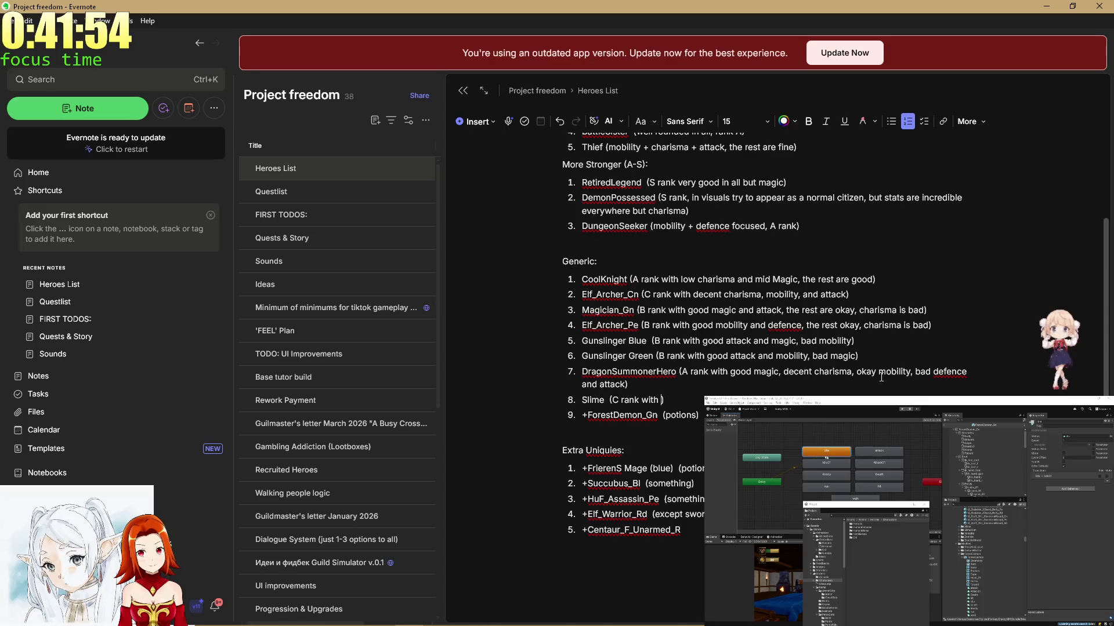
{"action": "type", "text": "0 cut"}
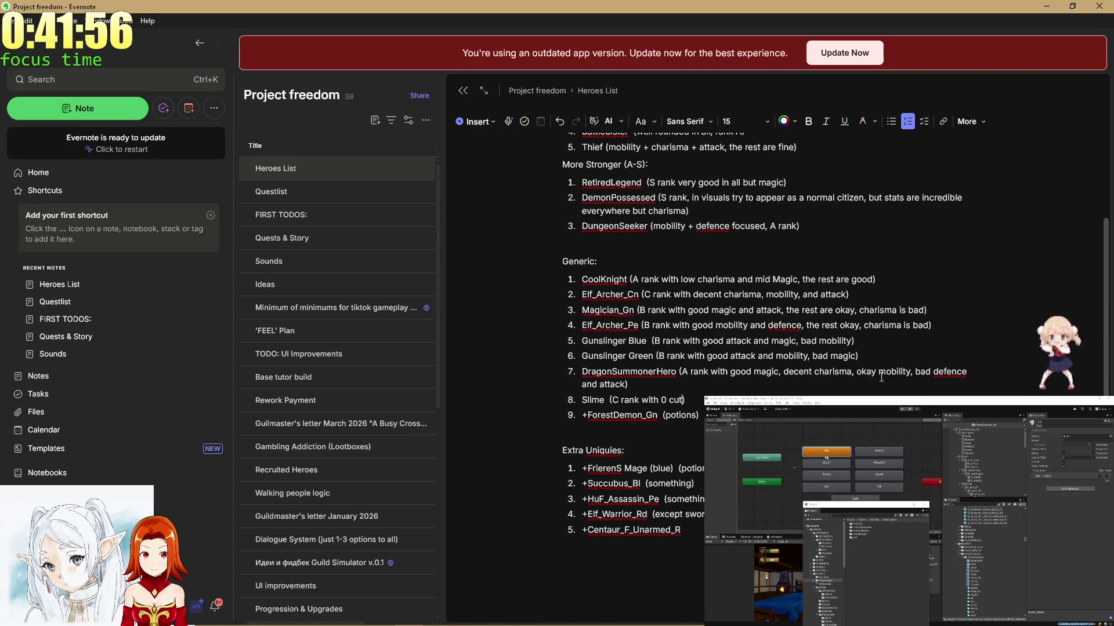
{"action": "key", "text": "Left"}
{"action": "key", "text": "Left"}
{"action": "key", "text": "Left"}
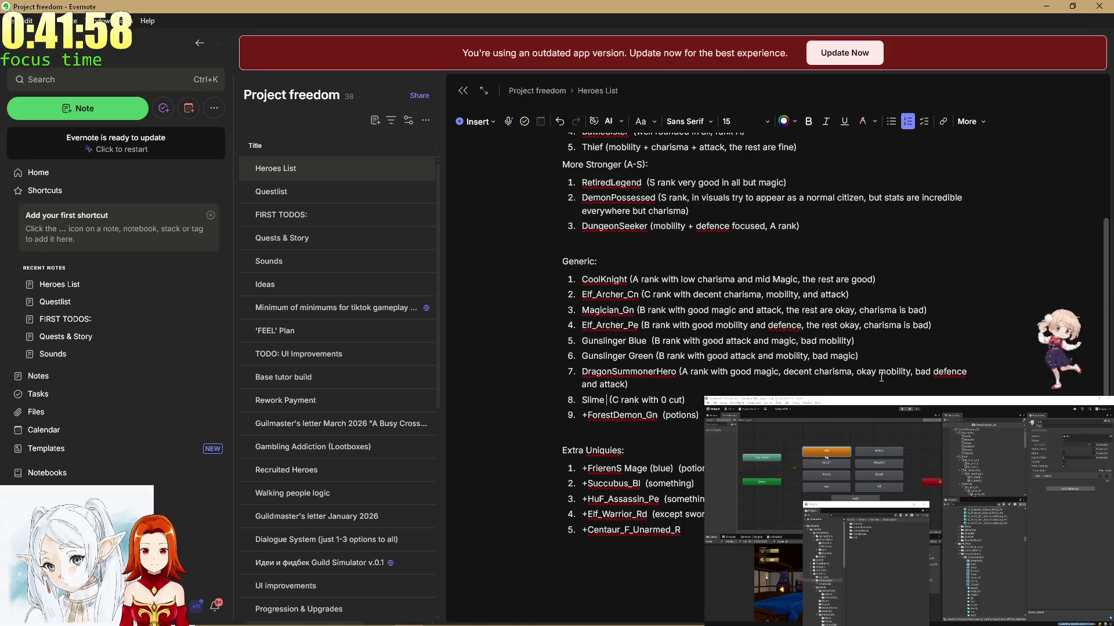
{"action": "key", "text": "End"}
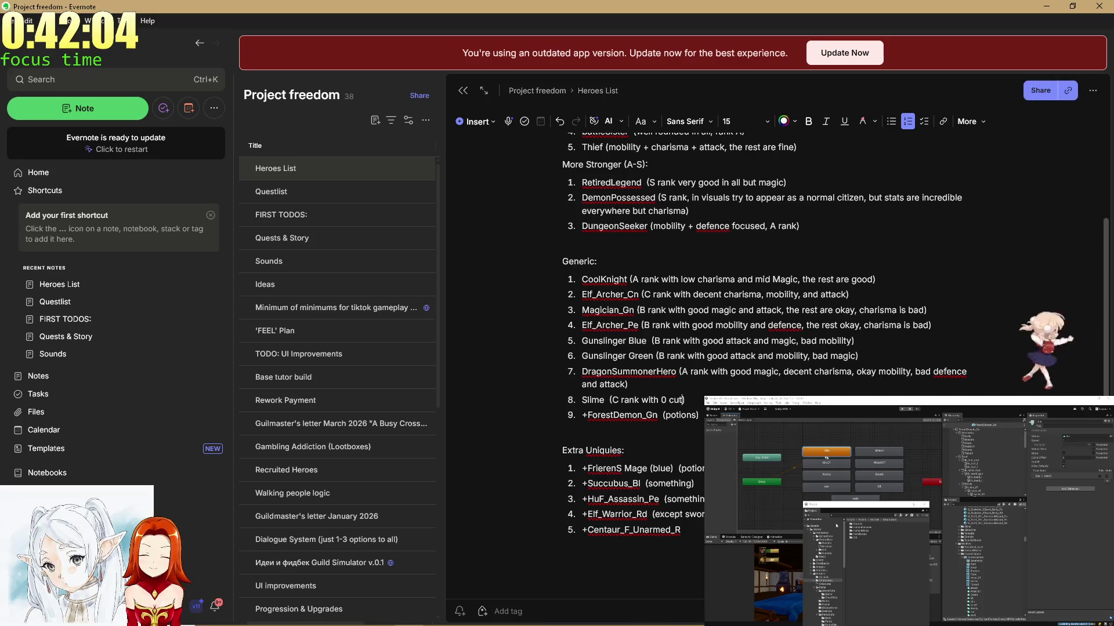
In Unity, open the project folder, select the monster model, and select its Idle animation clip.
{"action": "left_click", "coordinate": [1055, 546]}
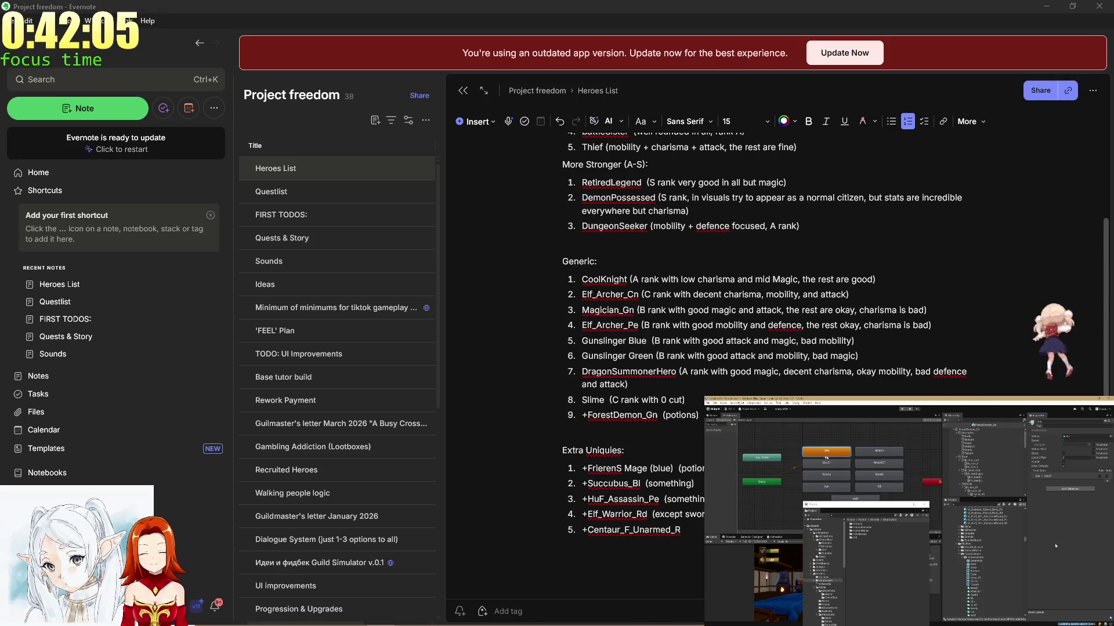
{"action": "left_click", "coordinate": [1001, 525]}
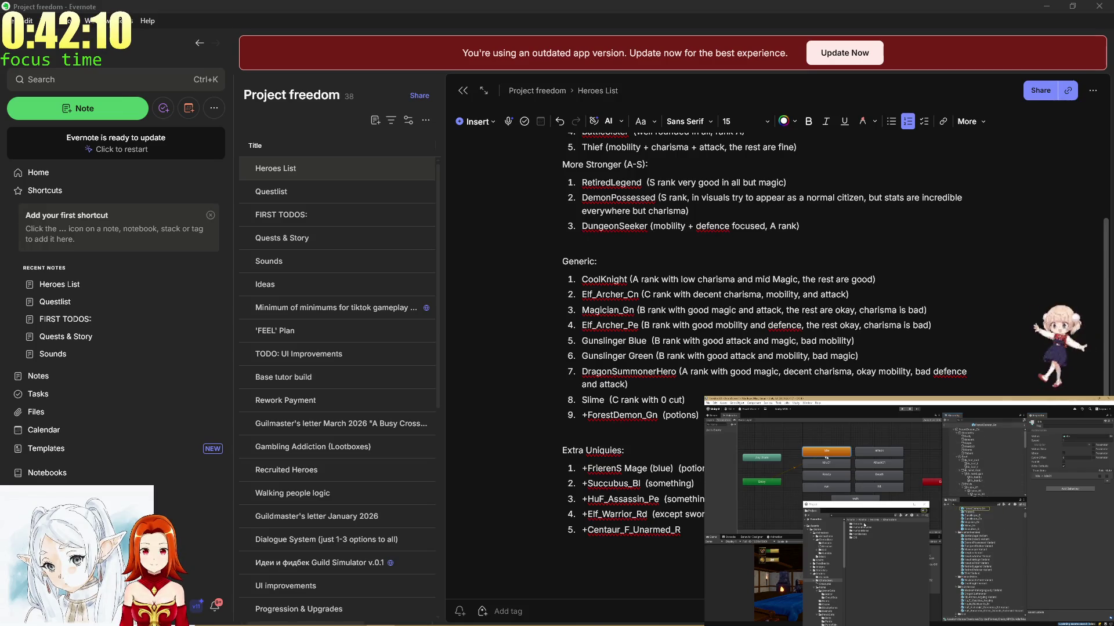
{"action": "double_click", "coordinate": [865, 525]}
{"action": "left_click", "coordinate": [978, 528]}
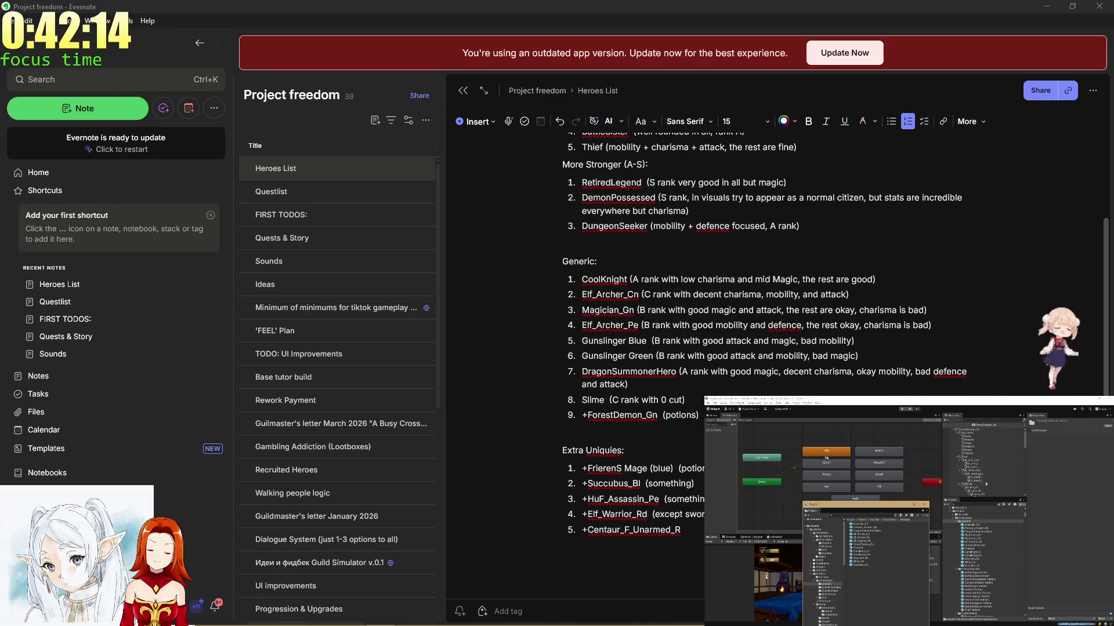
{"action": "left_click", "coordinate": [975, 544]}
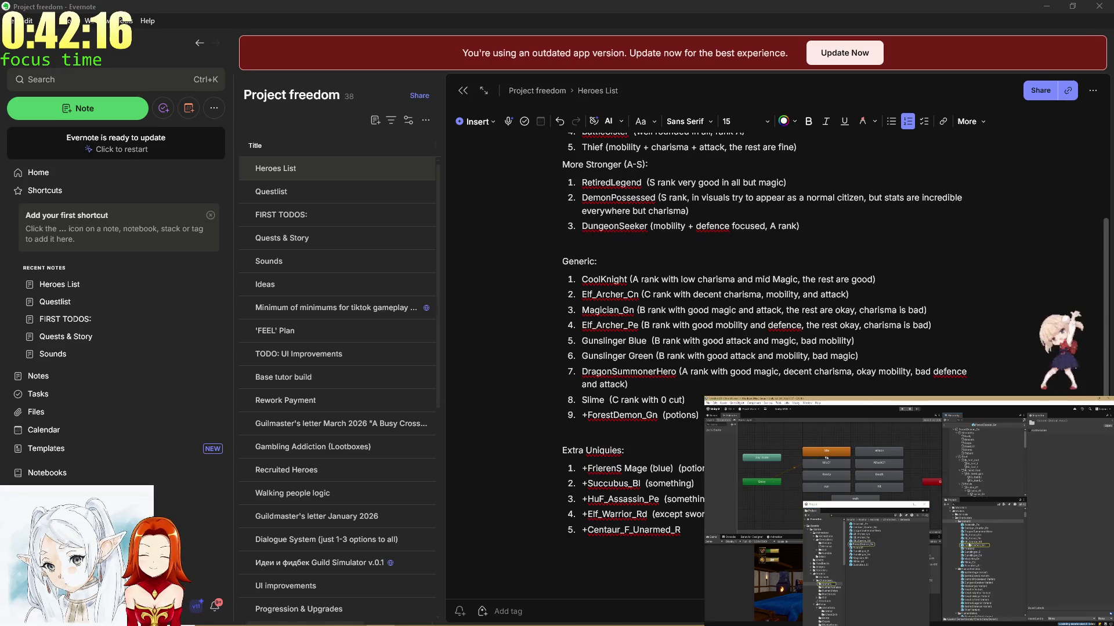
{"action": "left_click", "coordinate": [974, 545]}
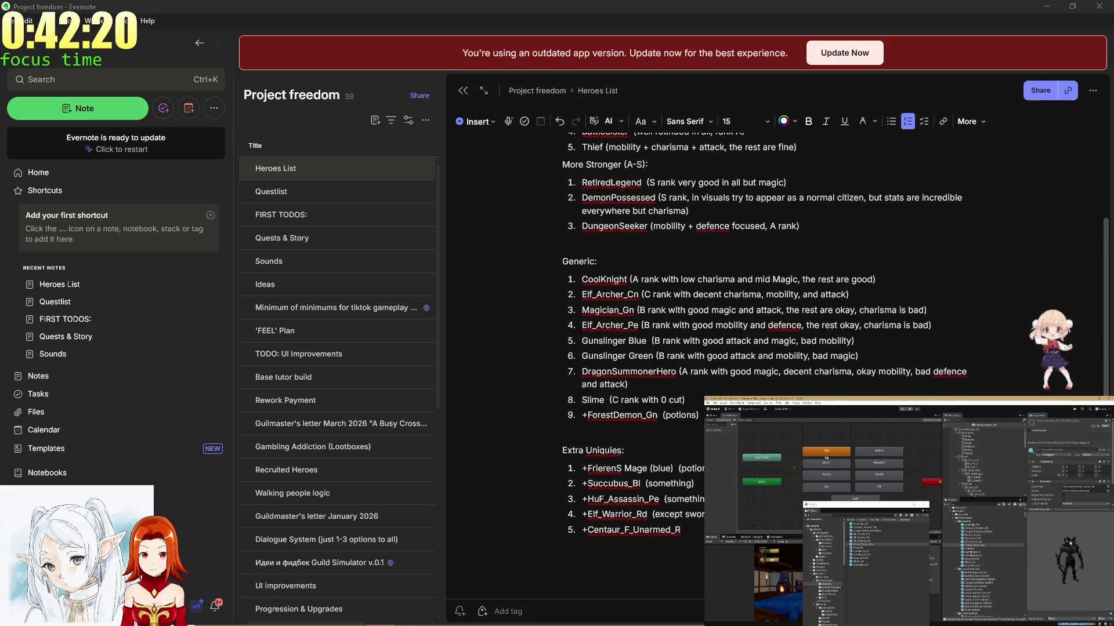
{"action": "left_click", "coordinate": [834, 456]}
{"action": "left_click", "coordinate": [1067, 437]}
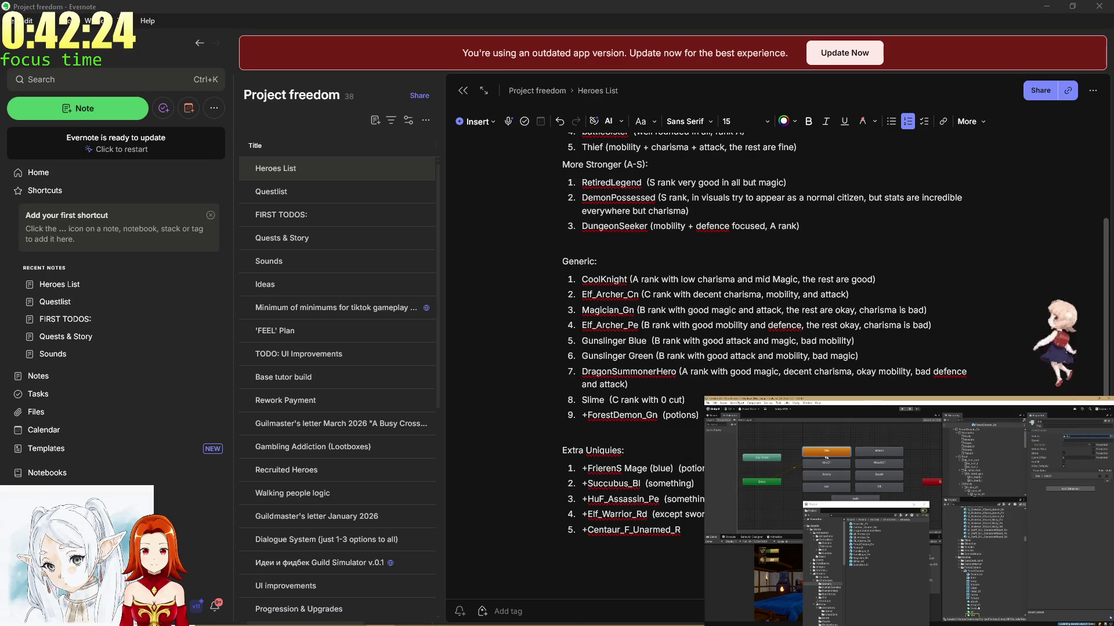
{"action": "left_click", "coordinate": [971, 615]}
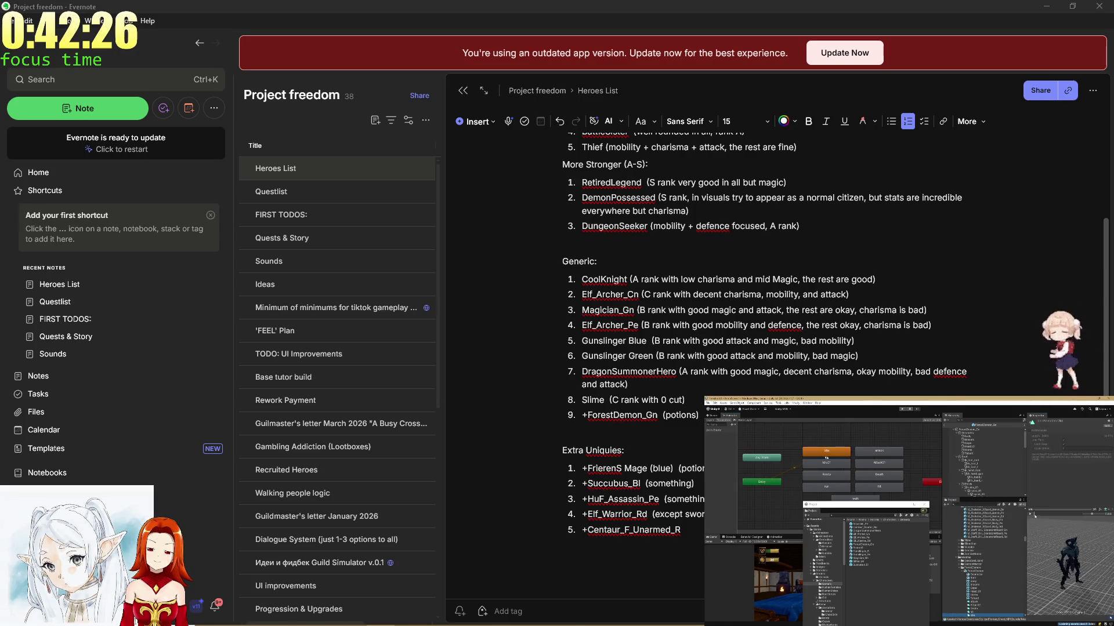
Play the Idle animation preview in Unity, then return to the note at +ForestDemon_Gn.
{"action": "left_click", "coordinate": [1033, 515]}
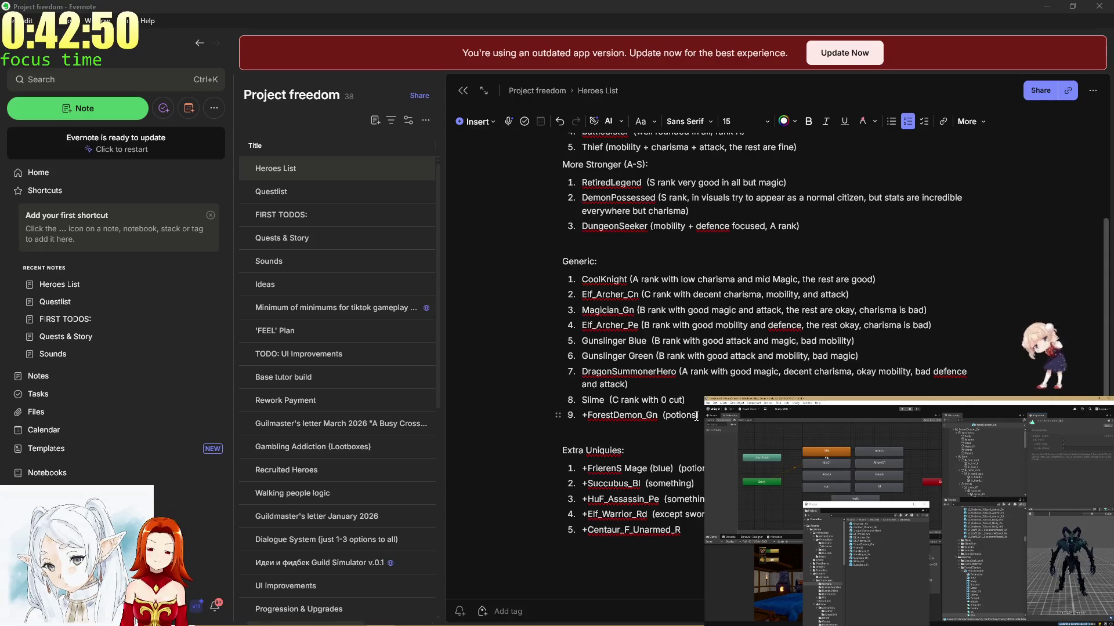
{"action": "left_click_drag", "start_coordinate": [697, 415], "coordinate": [680, 415]}
Extend Slime's note after '0 cut' with 'and a' and clear ForestDemon_Gn's old potions note.
{"action": "left_click", "coordinate": [682, 399]}
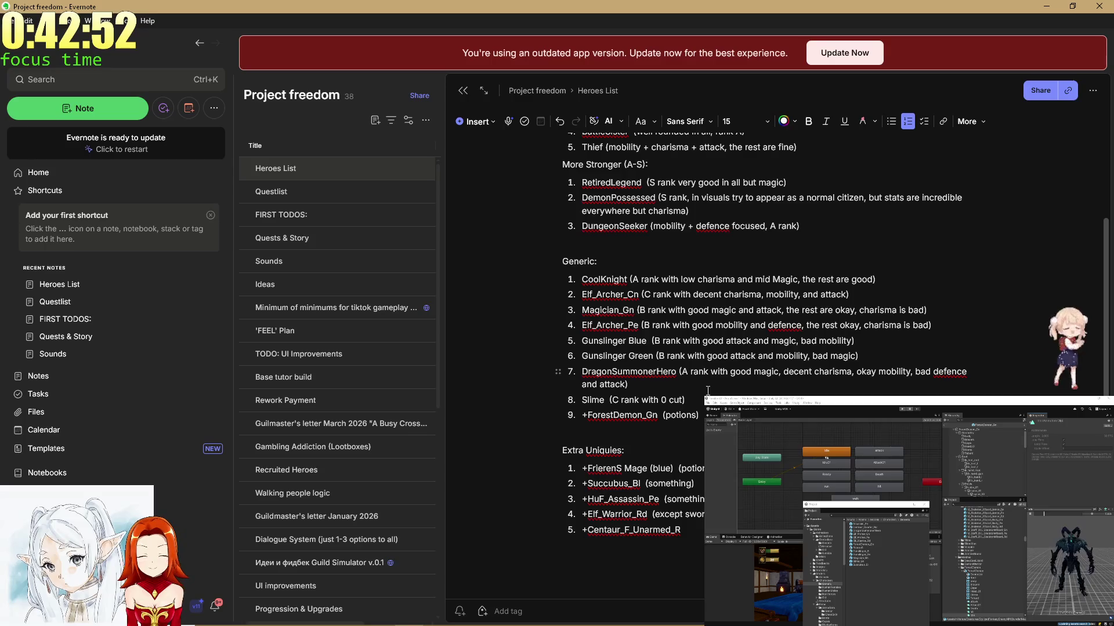
{"action": "type", "text": "and "}
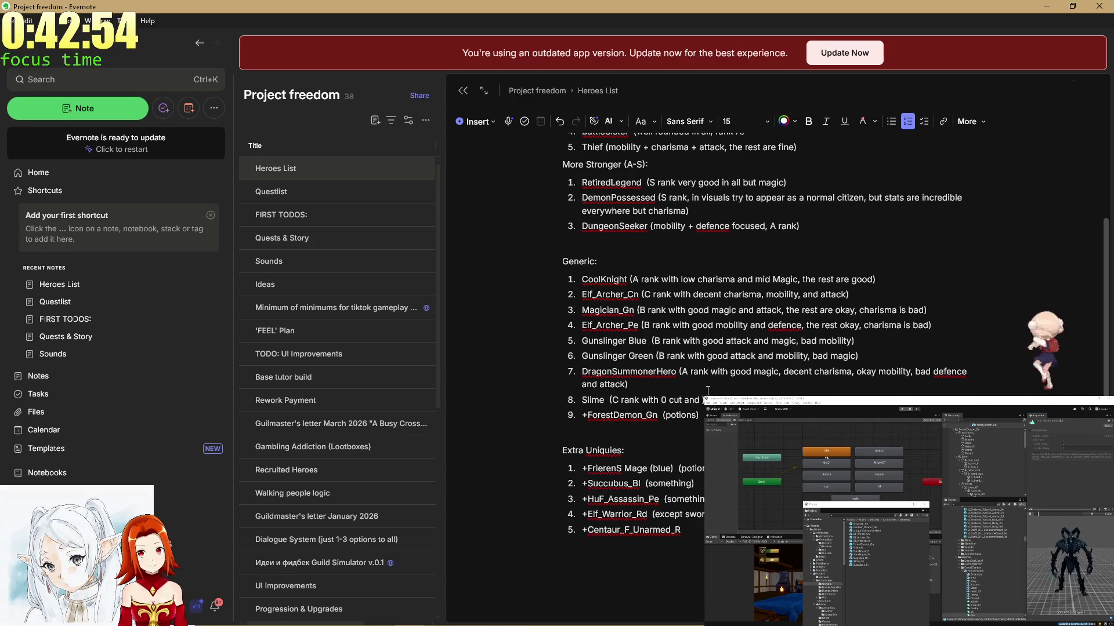
{"action": "type", "text": "a"}
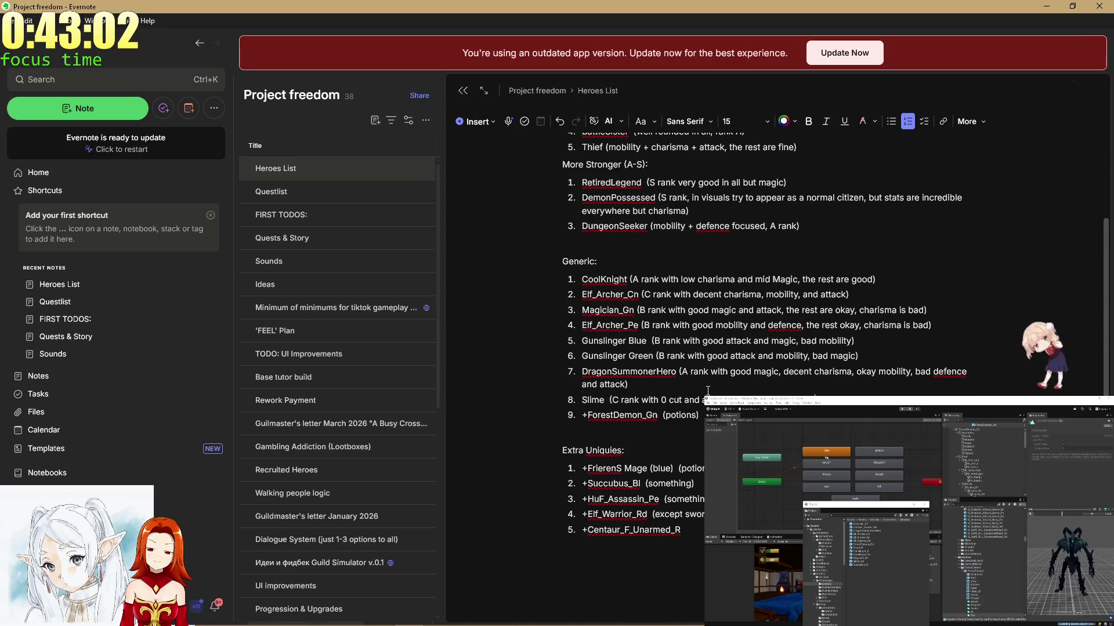
{"action": "key", "text": "BackSpace"}
{"action": "key", "text": "BackSpace"}
{"action": "key", "text": "BackSpace"}
Annotate ForestDemon_Gn as 'B rank with … literally 0 charisma'.
{"action": "type", "text": "B ran"}
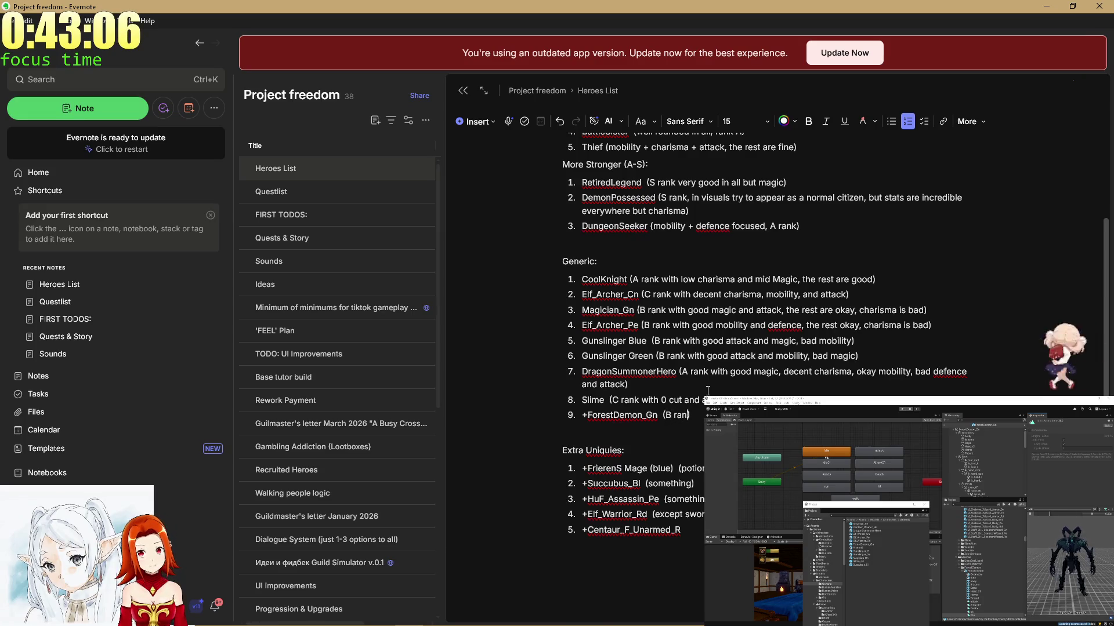
{"action": "type", "text": "k "}
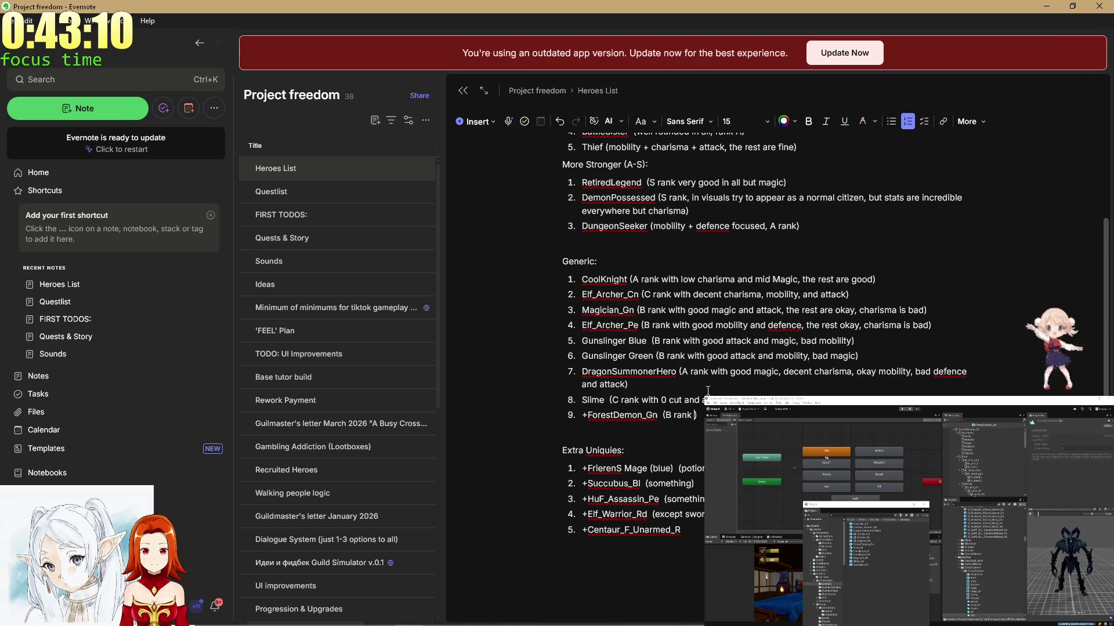
{"action": "type", "text": "wi"}
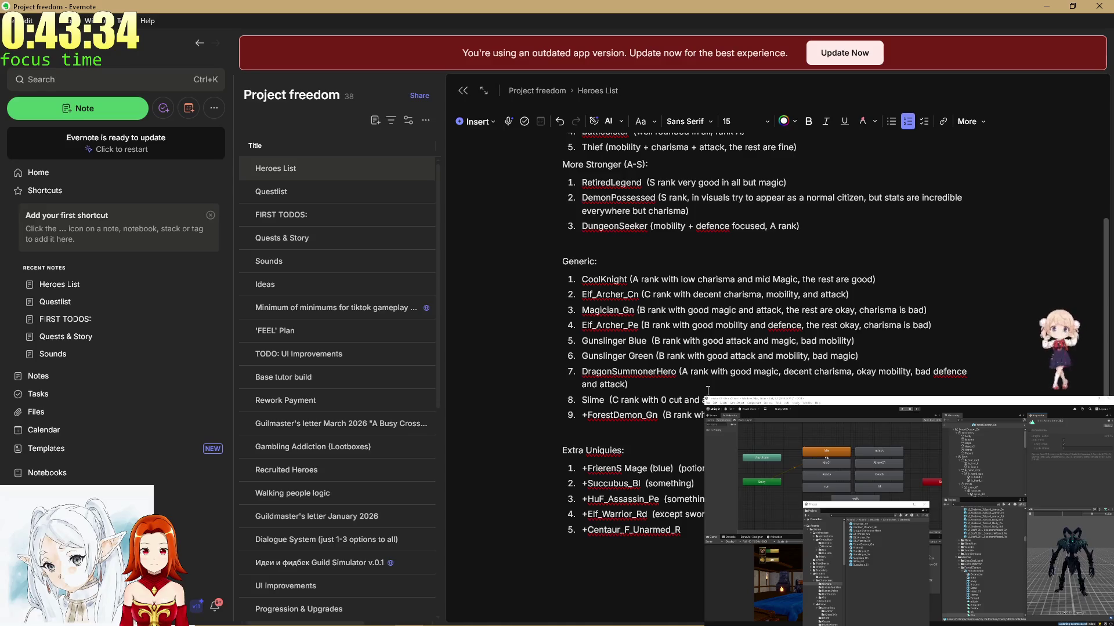
{"action": "type", "text": "0 char"}
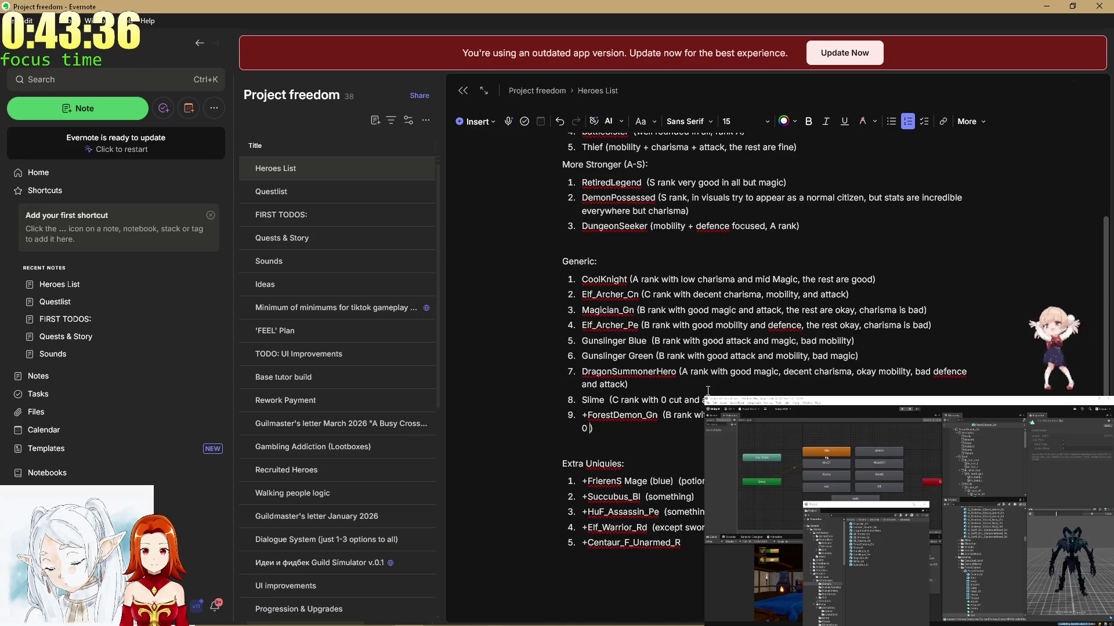
{"action": "type", "text": "isma"}
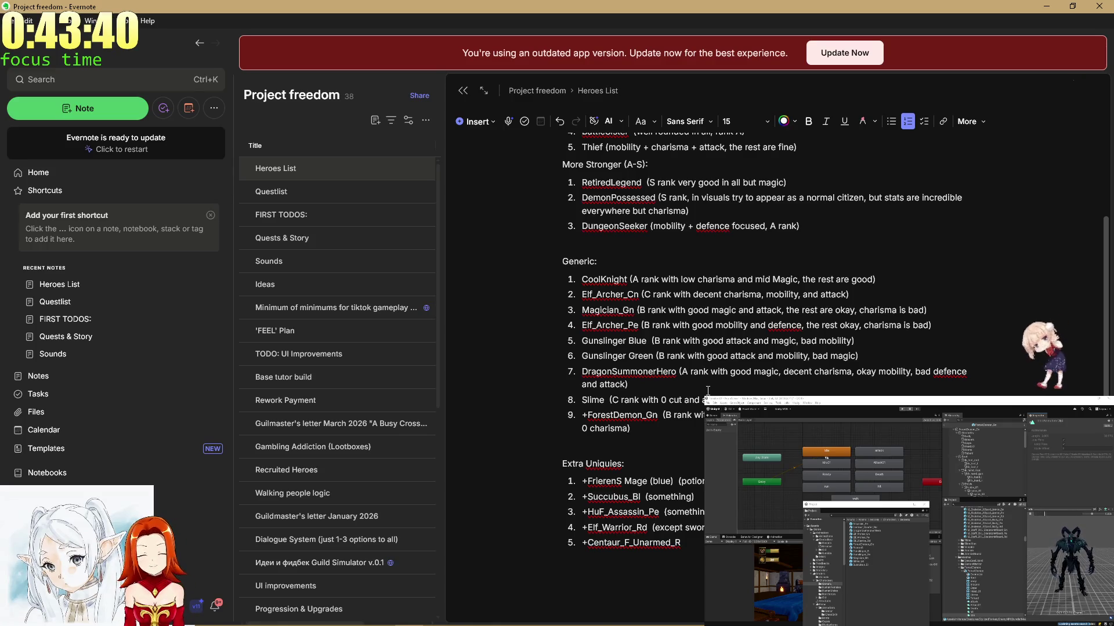
{"action": "key", "text": "Home"}
{"action": "type", "text": "literally"}
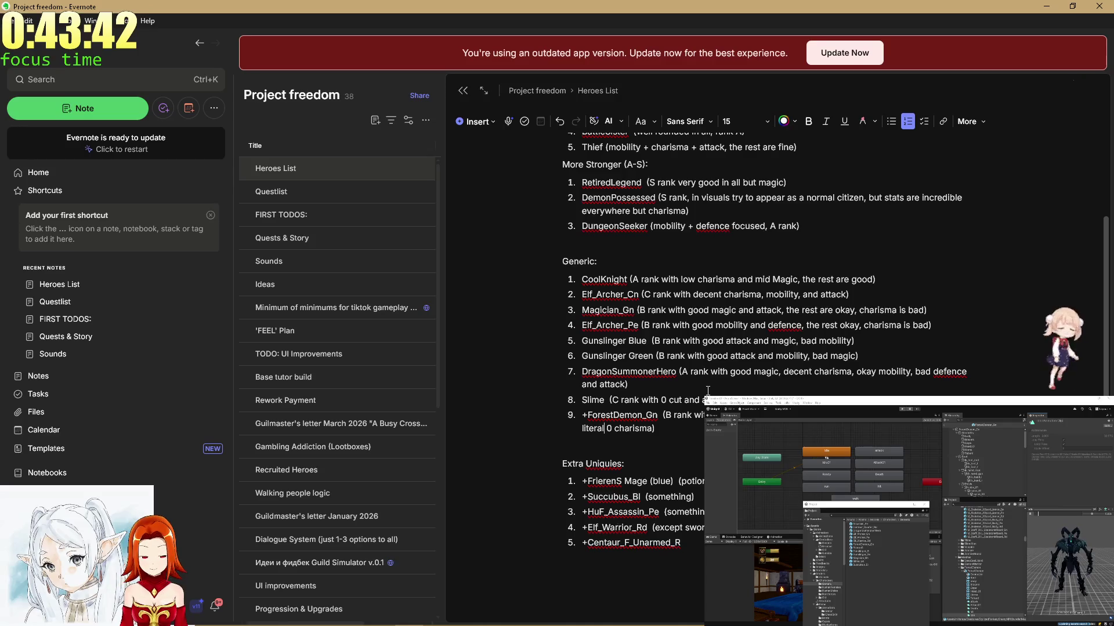
{"action": "key", "text": "End"}
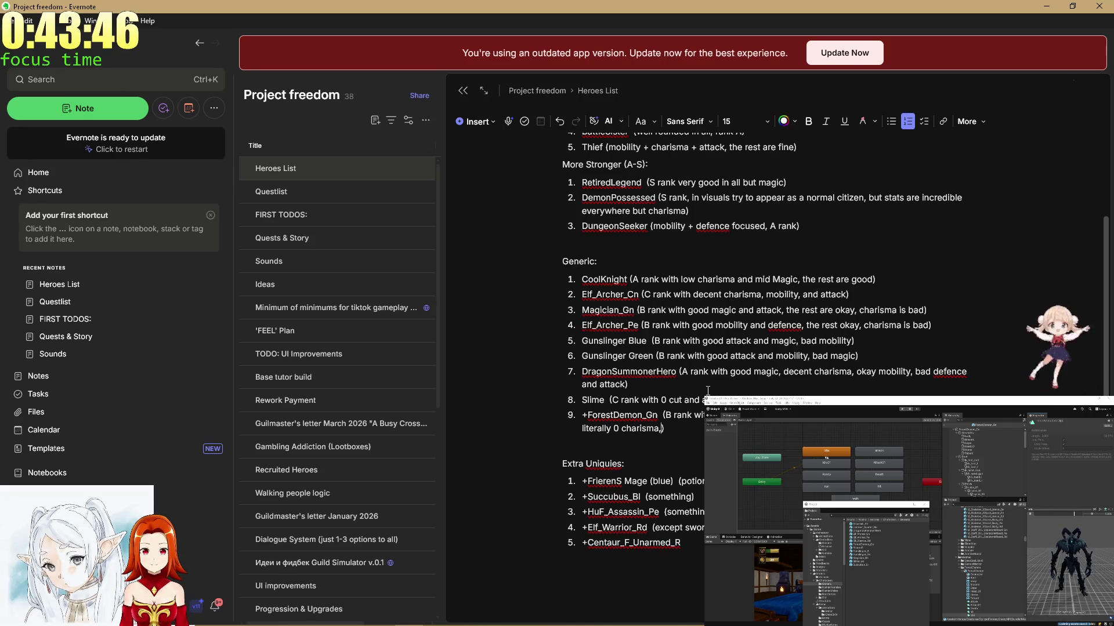
{"action": "scroll", "coordinate": [666, 412], "scroll_direction": "up", "scroll_amount": 4}
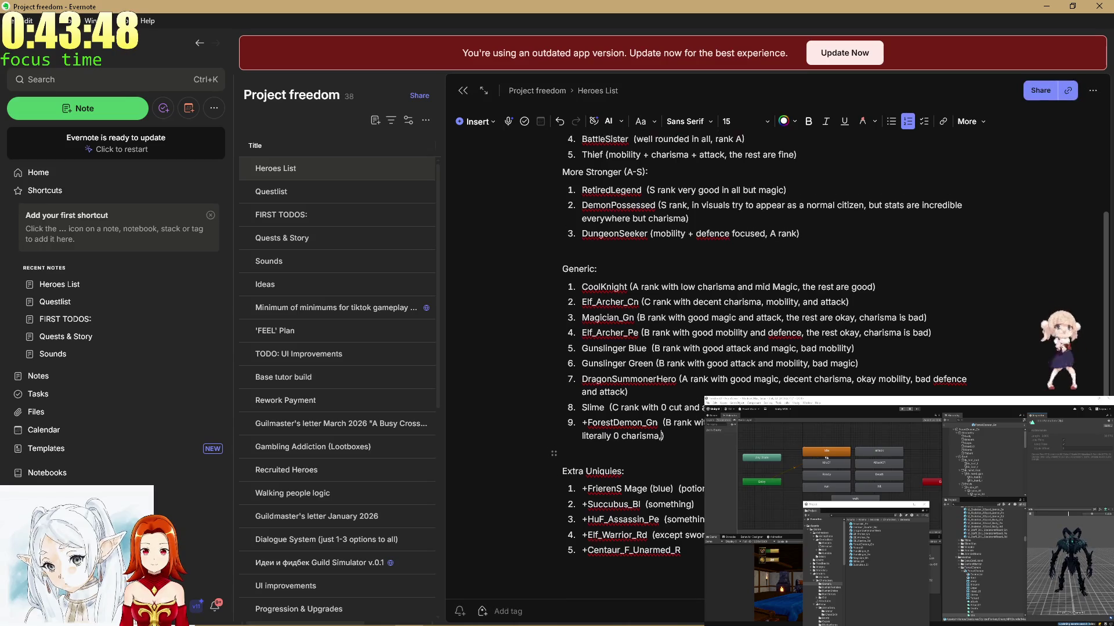
Bring the Generic and Extra Uniques lists into view and refocus item 9 to add a comma after 'charisma'.
{"action": "scroll", "coordinate": [662, 464], "scroll_direction": "down", "scroll_amount": 5}
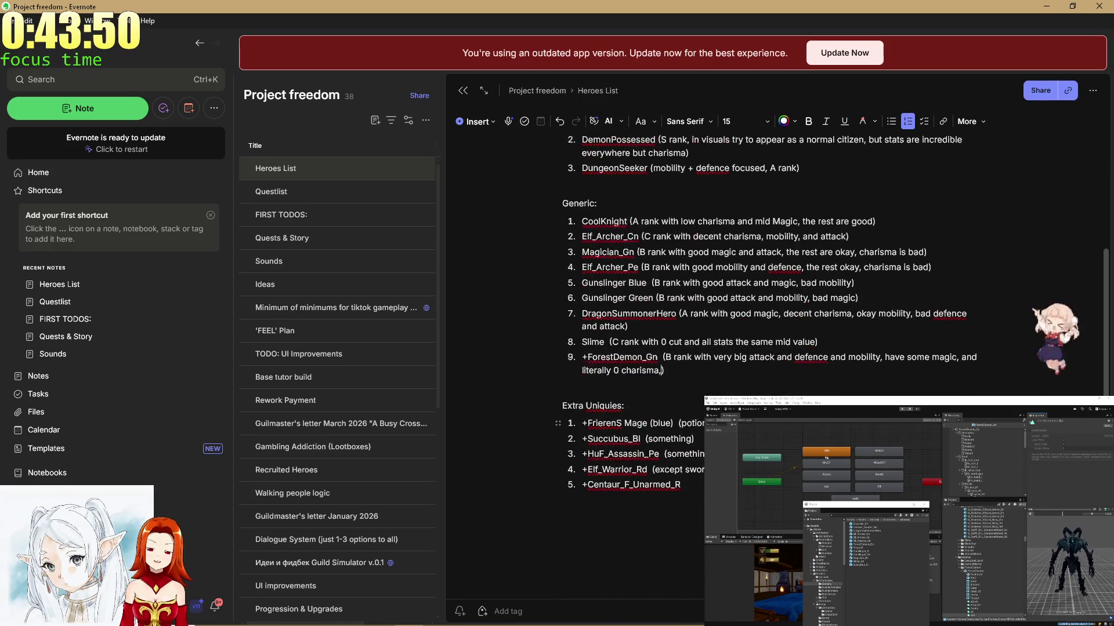
{"action": "scroll", "coordinate": [662, 464], "scroll_direction": "up", "scroll_amount": 2}
{"action": "scroll", "coordinate": [662, 487], "scroll_direction": "up", "scroll_amount": 3}
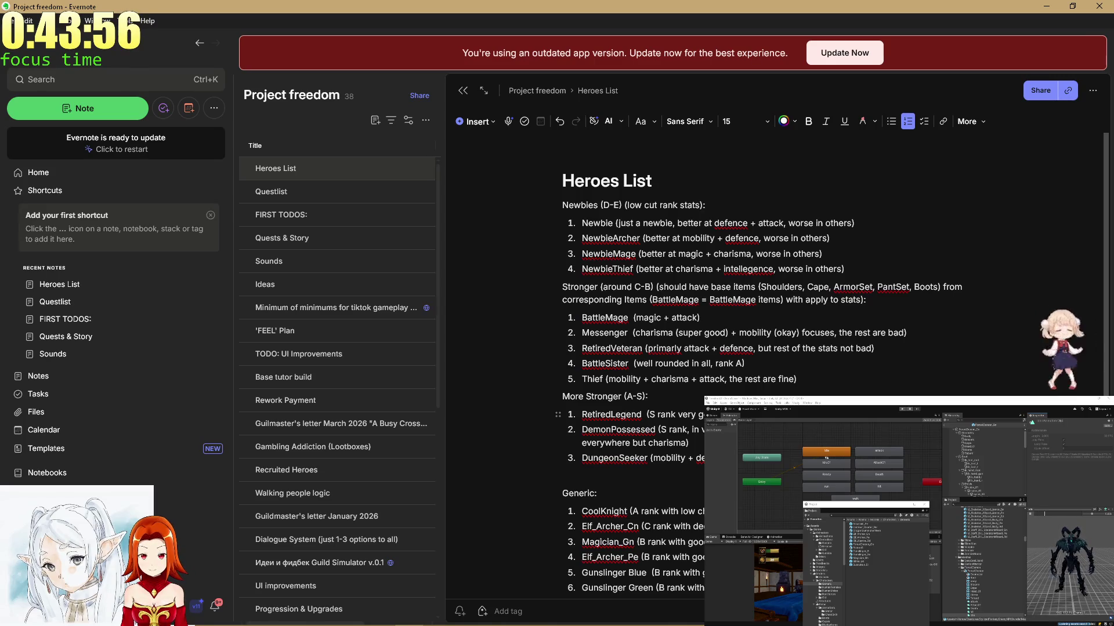
{"action": "scroll", "coordinate": [760, 377], "scroll_direction": "down", "scroll_amount": 4}
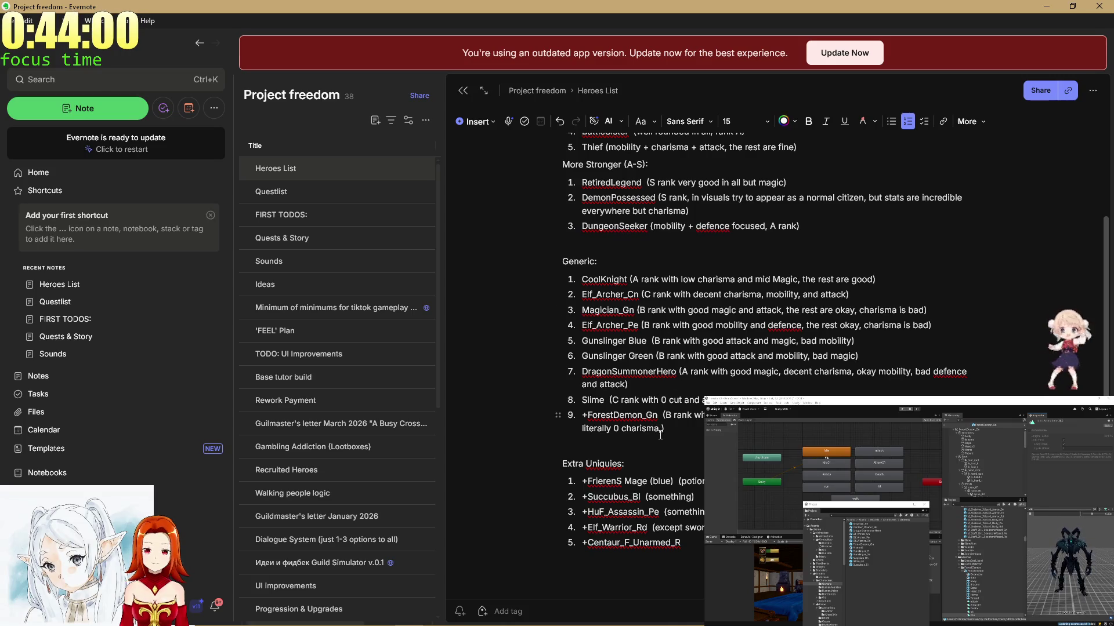
{"action": "scroll", "coordinate": [660, 435], "scroll_direction": "down", "scroll_amount": 1}
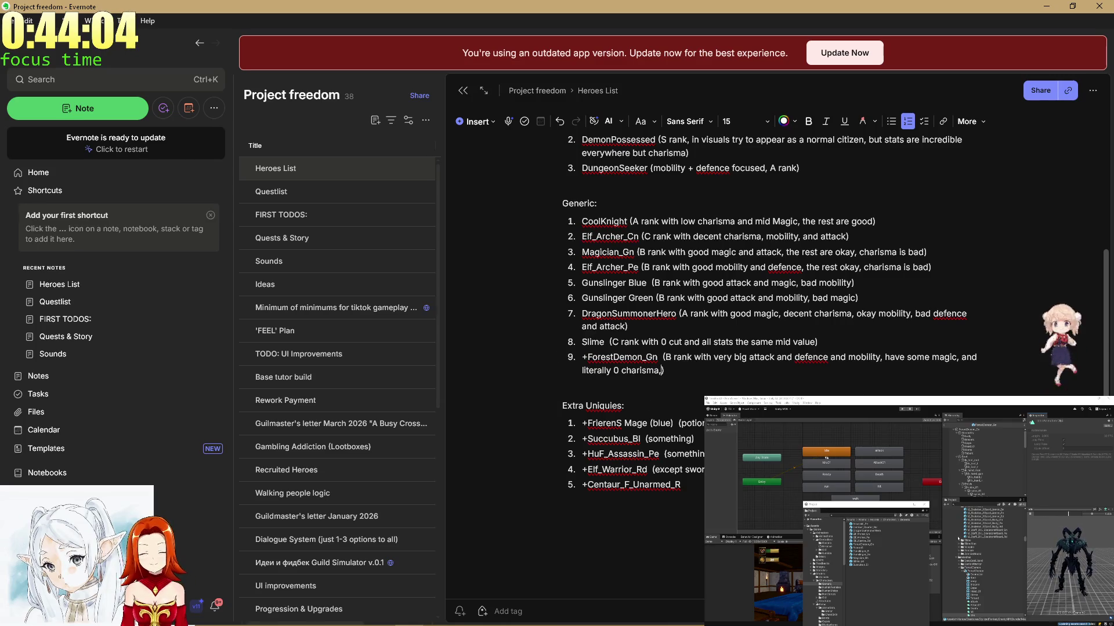
{"action": "key", "text": "alt+Tab"}
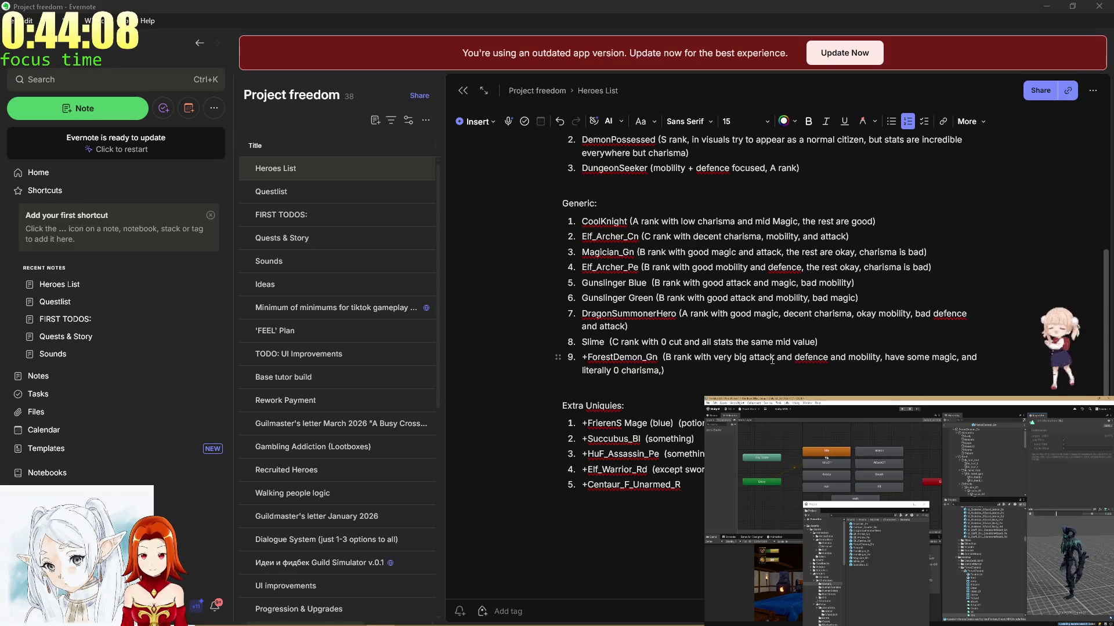
{"action": "left_click", "coordinate": [831, 313]}
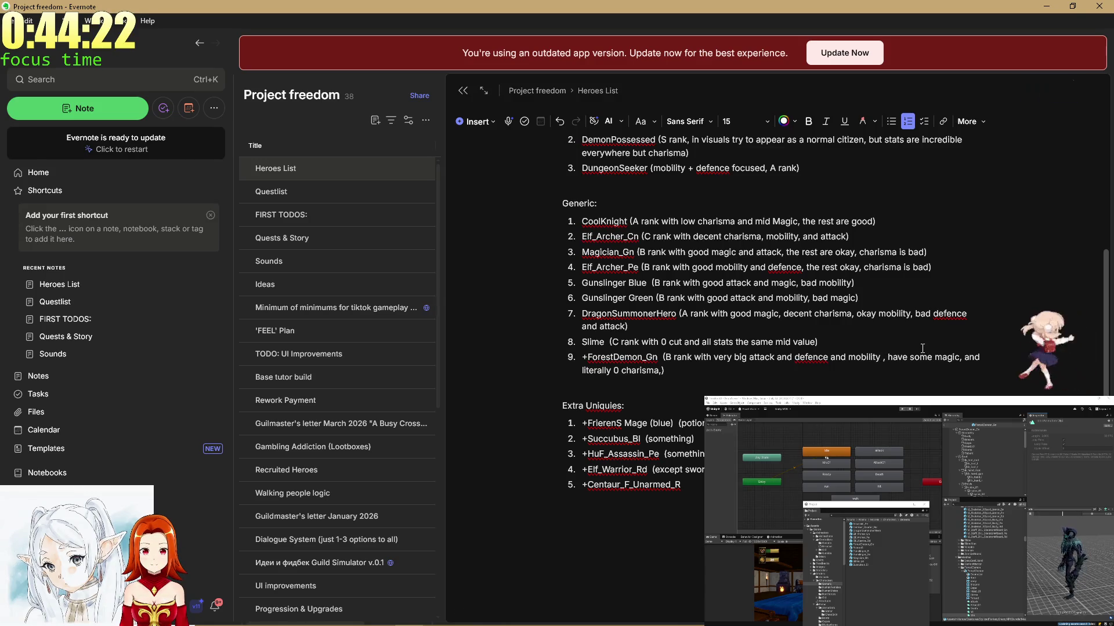
Remove the stray space before the comma and end ForestDemon_Gn's note with '0 cut'.
{"action": "key", "text": "BackSpace"}
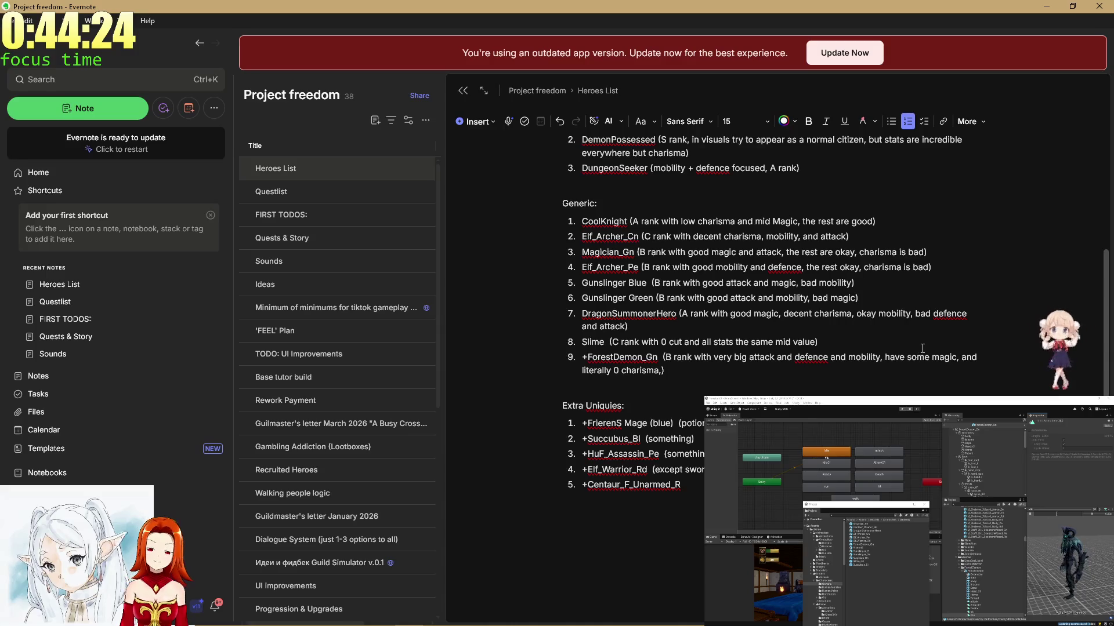
{"action": "type", "text": ","}
{"action": "key", "text": "BackSpace"}
{"action": "type", "text": "co"}
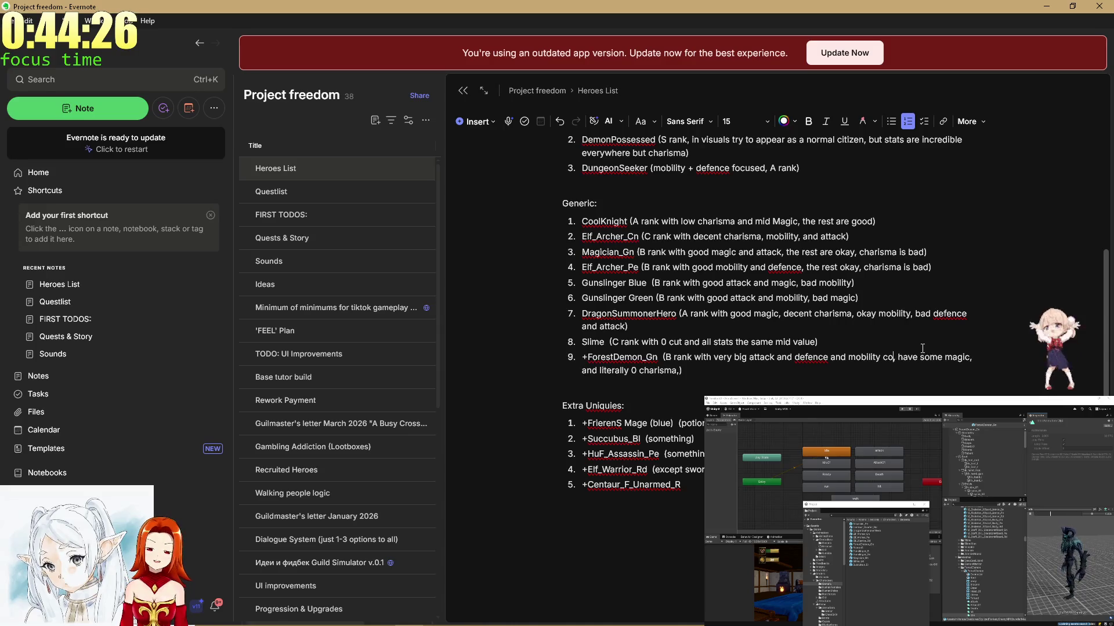
{"action": "key", "text": "BackSpace"}
{"action": "key", "text": "BackSpace"}
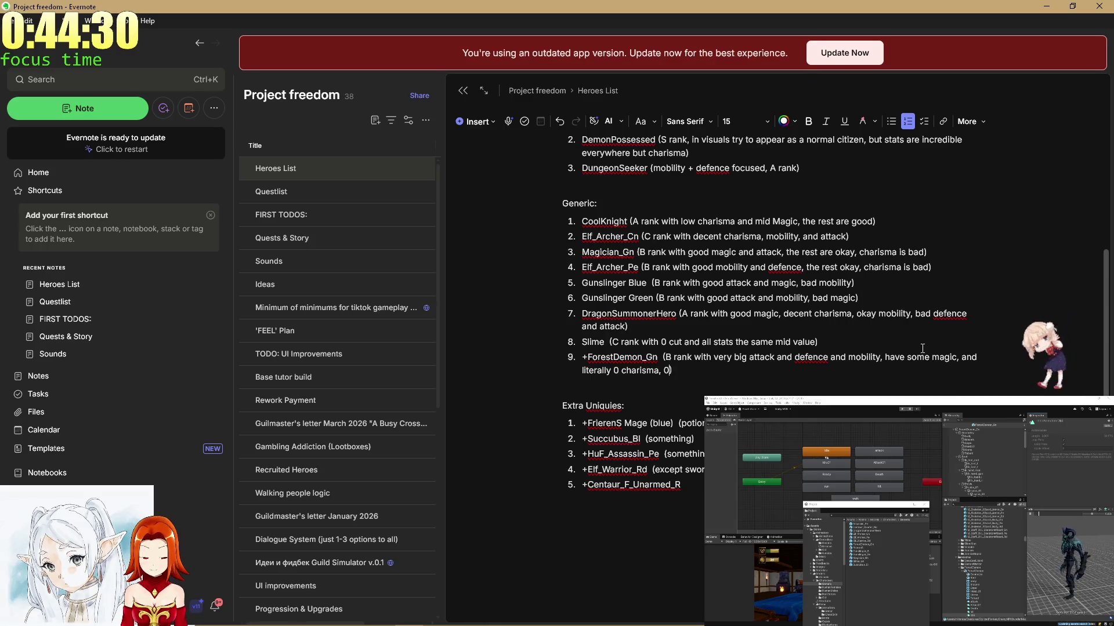
{"action": "type", "text": "cut"}
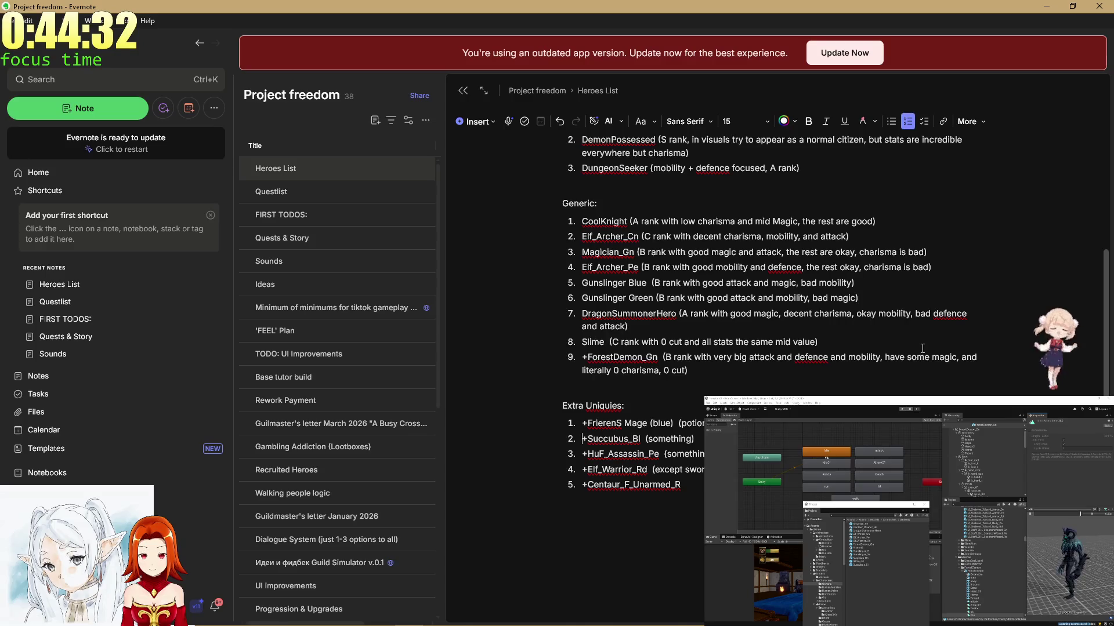
Start deleting the old potion note on FrierenS Mage in Extra Uniques.
{"action": "key", "text": "Down"}
{"action": "key", "text": "Right"}
{"action": "key", "text": "Right"}
{"action": "key", "text": "Right"}
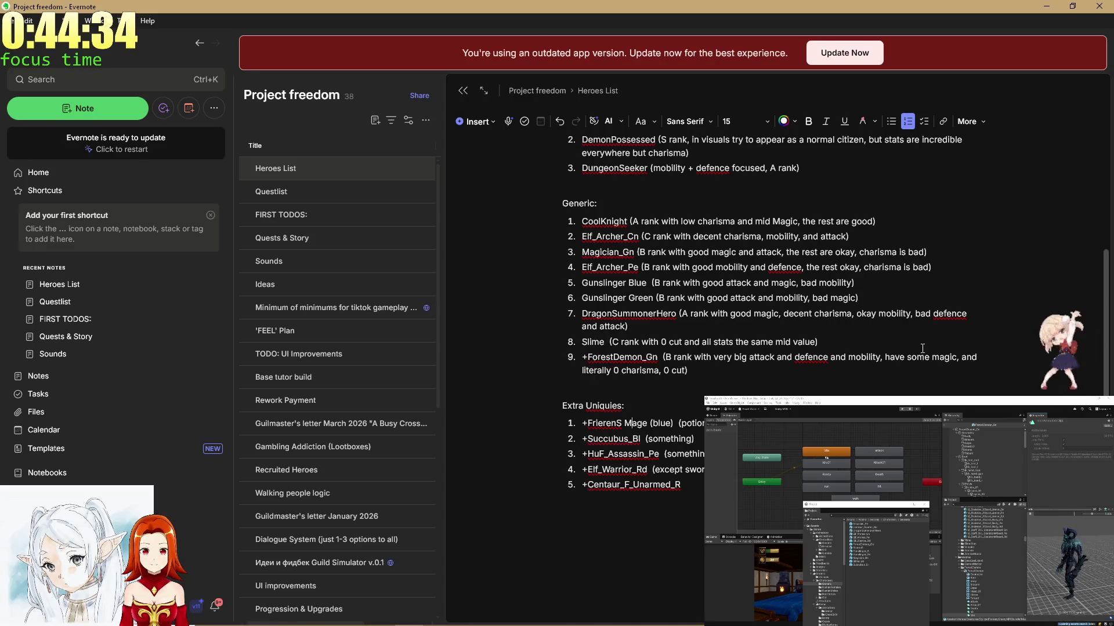
{"action": "key", "text": "BackSpace"}
{"action": "key", "text": "BackSpace"}
{"action": "key", "text": "BackSpace"}
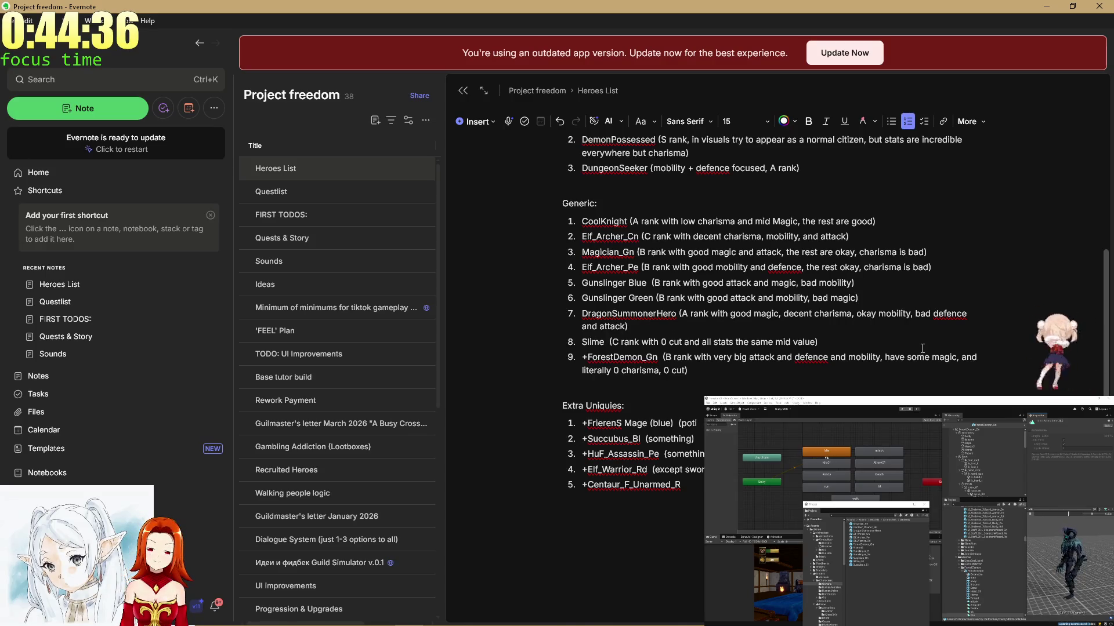
Give FrierenS Mage '(S rank' and replace Succubus_Bl's placeholder with 'C rank with ve'.
{"action": "type", "text": "(S rank"}
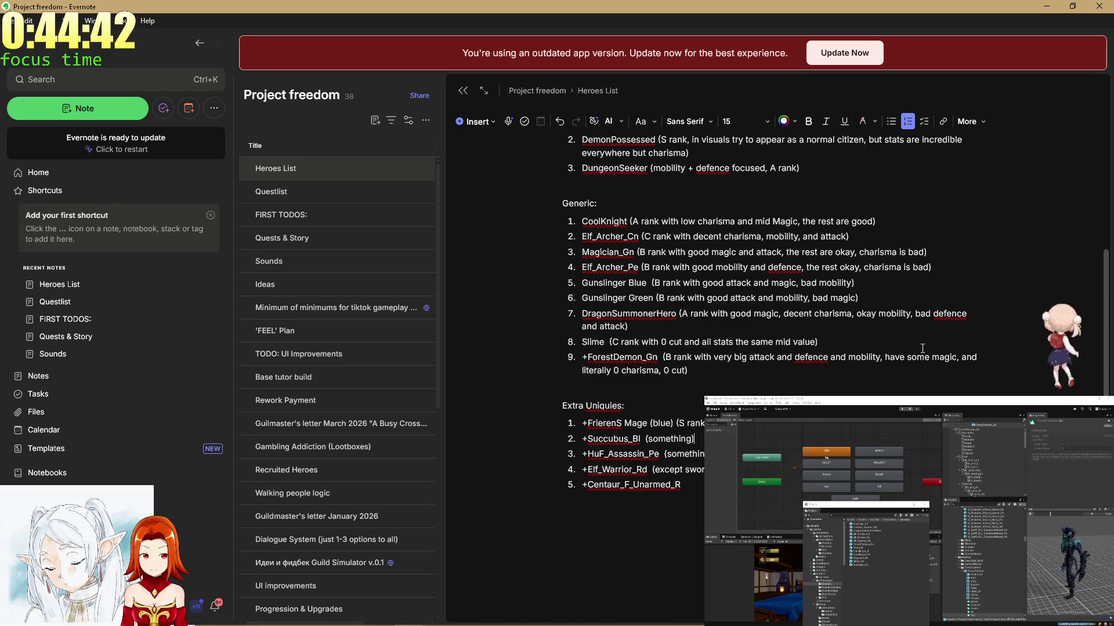
{"action": "key", "text": "Down"}
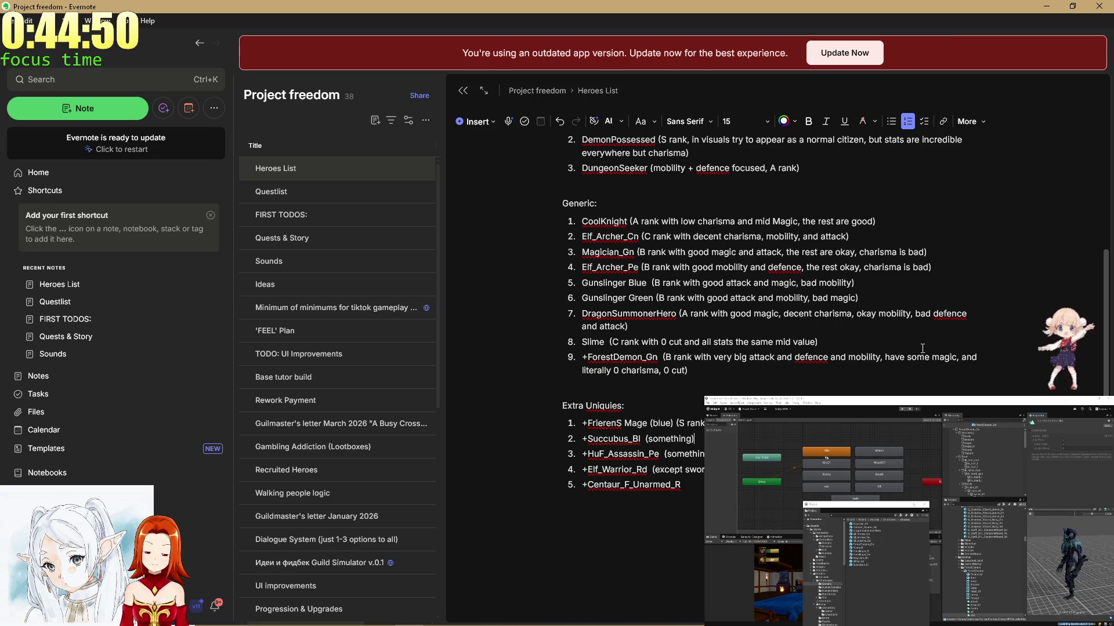
{"action": "key", "text": "BackSpace"}
{"action": "key", "text": "BackSpace"}
{"action": "key", "text": "BackSpace"}
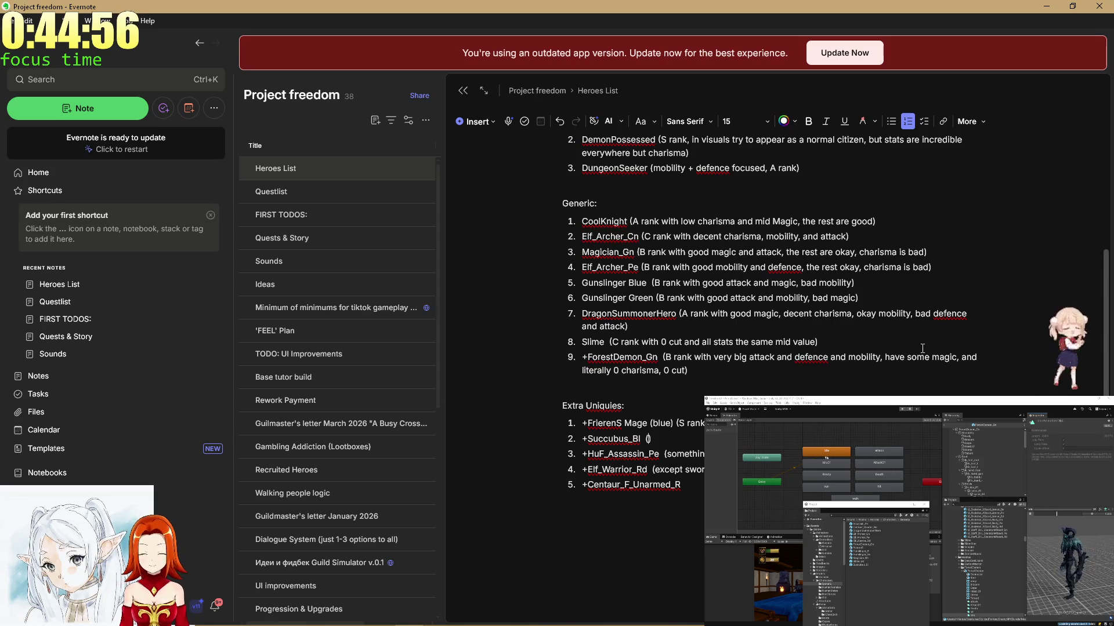
{"action": "type", "text": "C rank with "}
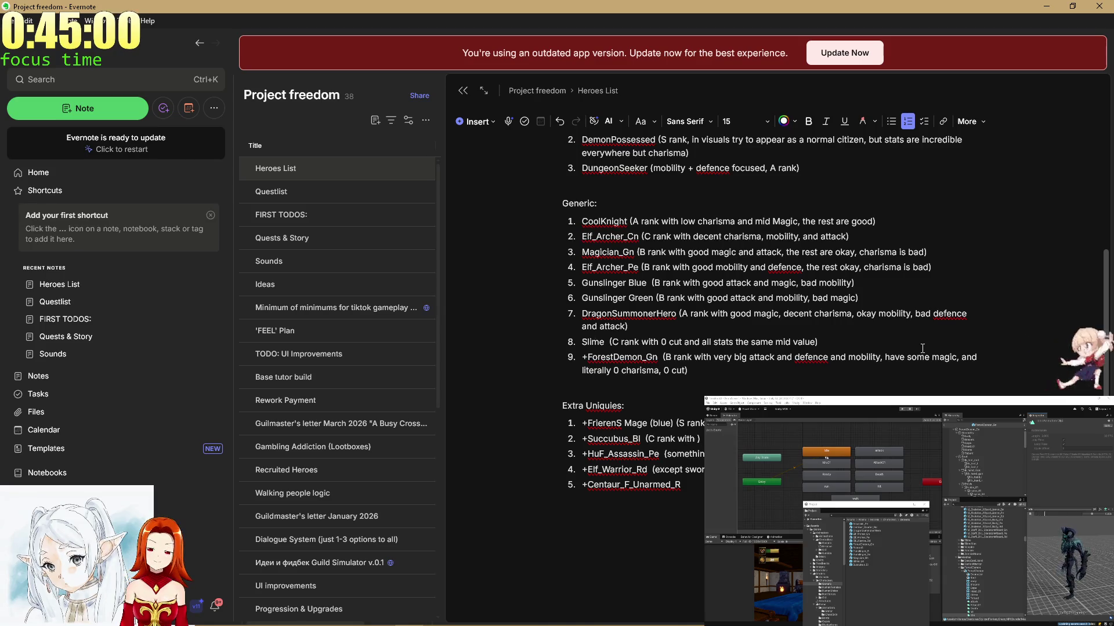
{"action": "type", "text": "ve"}
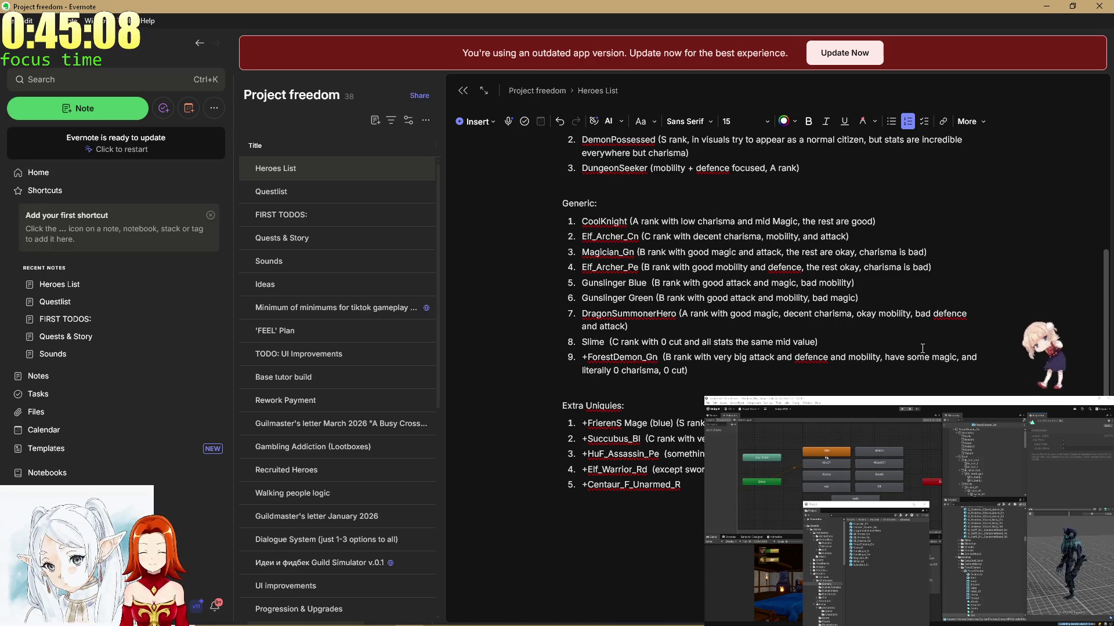
Clear HuF_Assassin_Pe's placeholder and begin its note with 'C rank wi'.
{"action": "key", "text": "ctrl+z"}
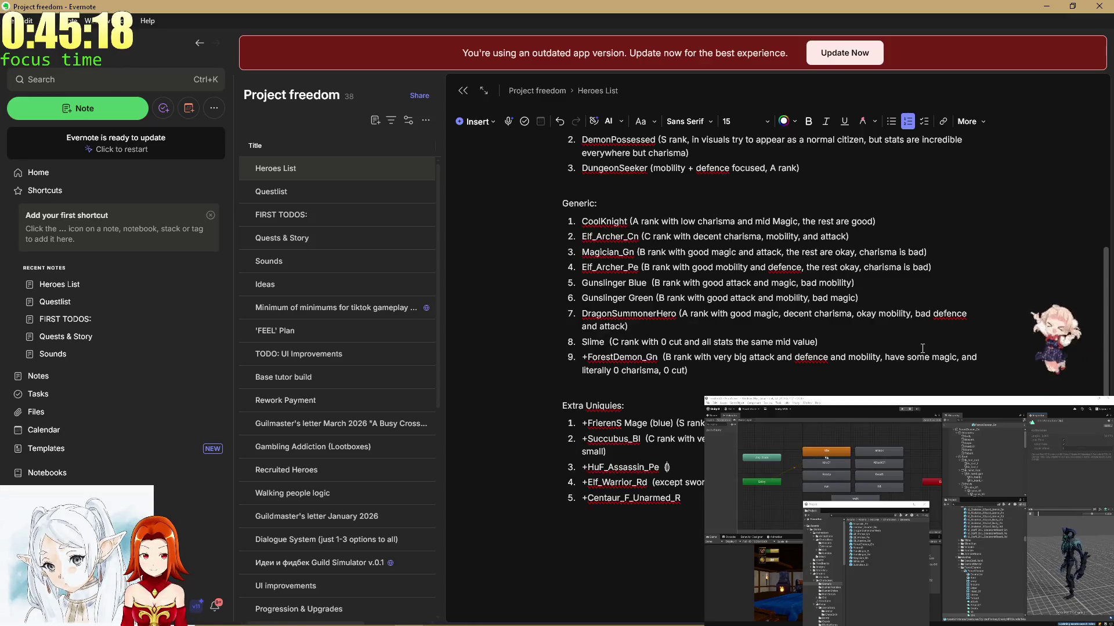
{"action": "scroll", "coordinate": [795, 263], "scroll_direction": "up", "scroll_amount": 2}
{"action": "scroll", "coordinate": [792, 262], "scroll_direction": "down", "scroll_amount": 4}
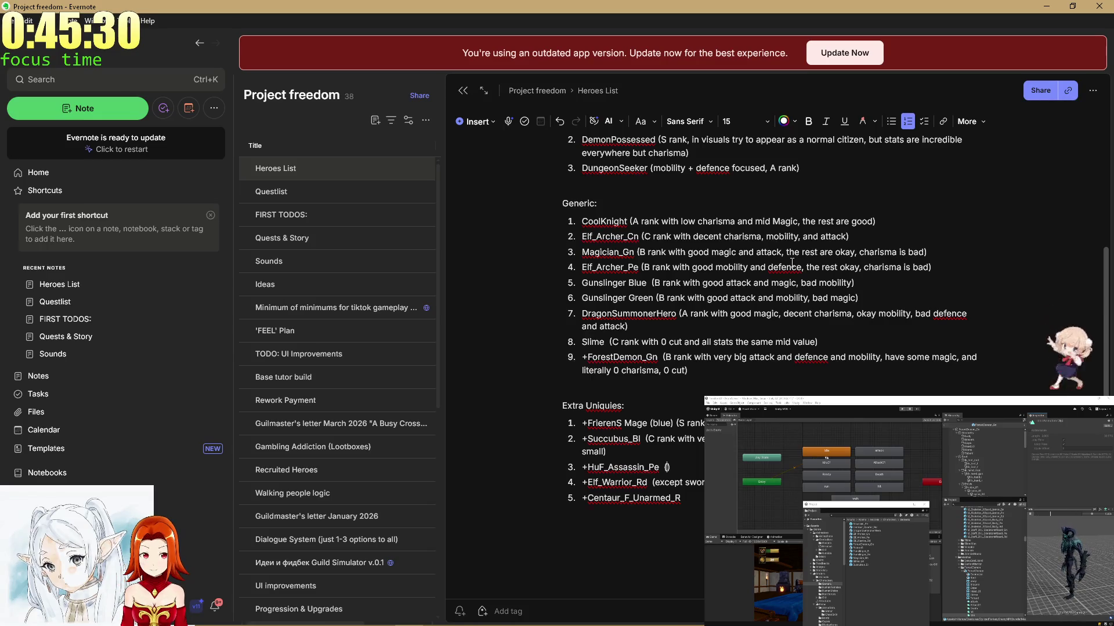
{"action": "type", "text": "C "}
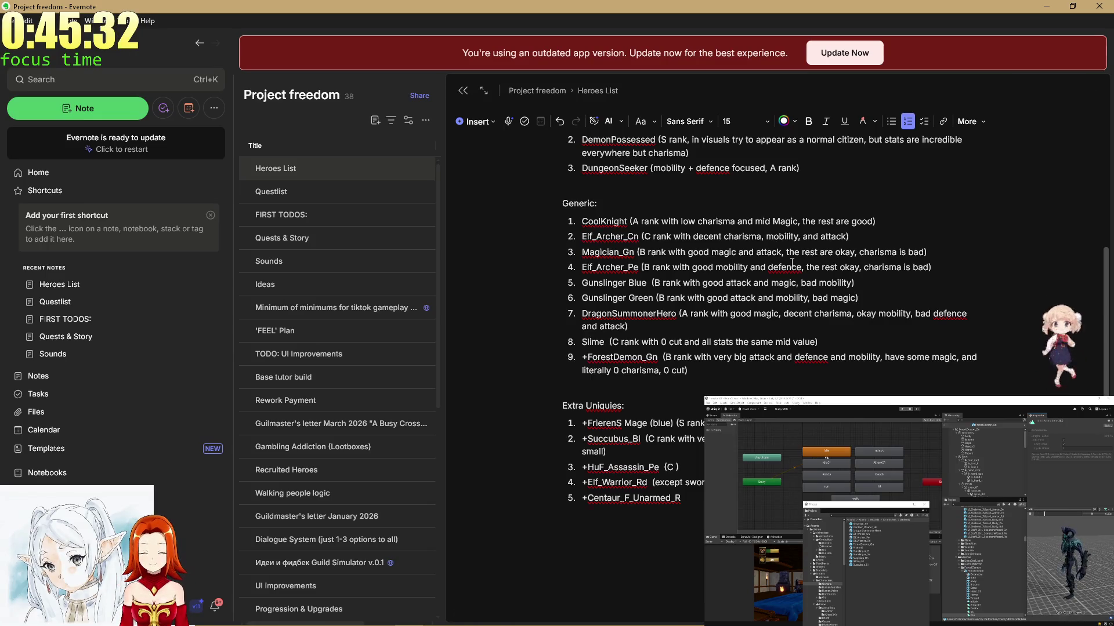
{"action": "type", "text": "rank wi"}
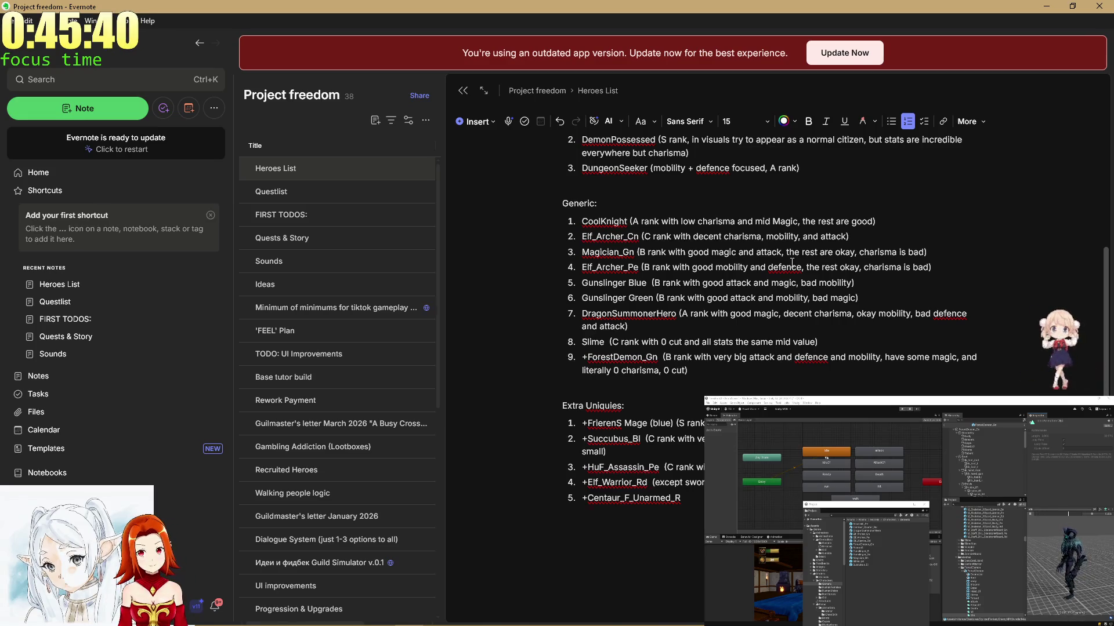
Replace Elf_Warrior_Rd's note with 'A rank very' and start Centaur_F_Unarmed_R's note with '(A ra'.
{"action": "key", "text": "ctrl+BackSpace"}
{"action": "key", "text": "ctrl+BackSpace"}
{"action": "key", "text": "ctrl+BackSpace"}
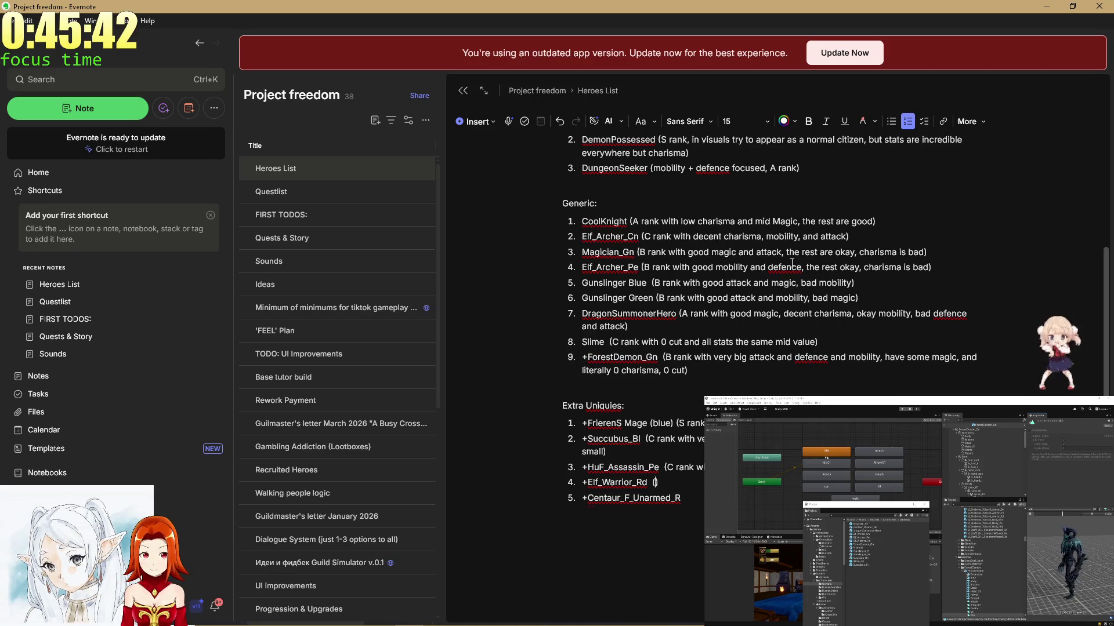
{"action": "type", "text": "ve"}
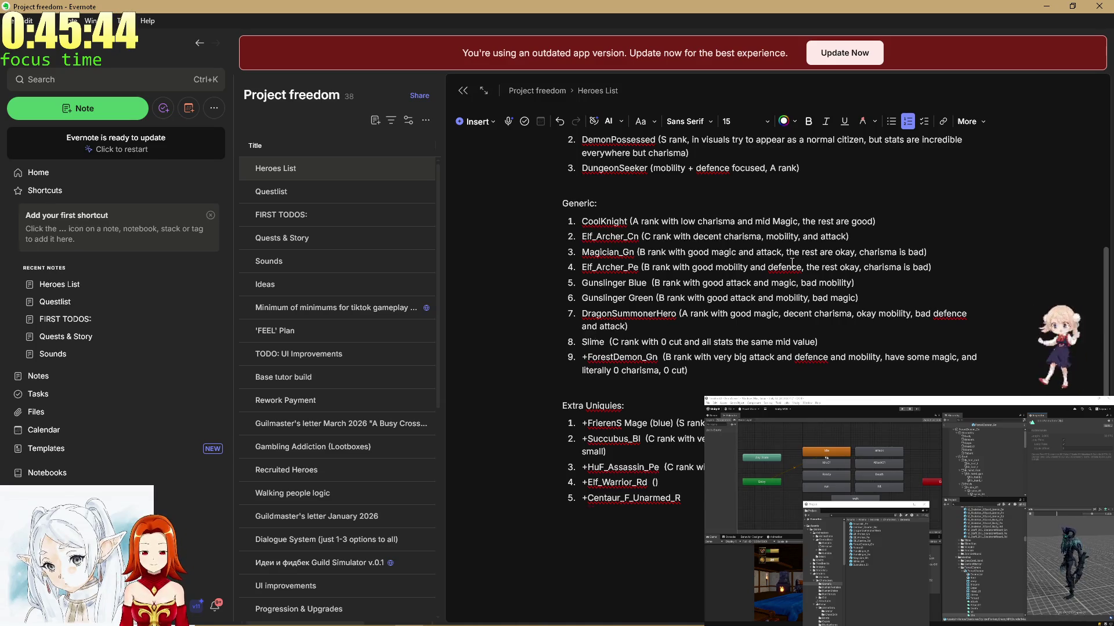
{"action": "type", "text": "A rank"}
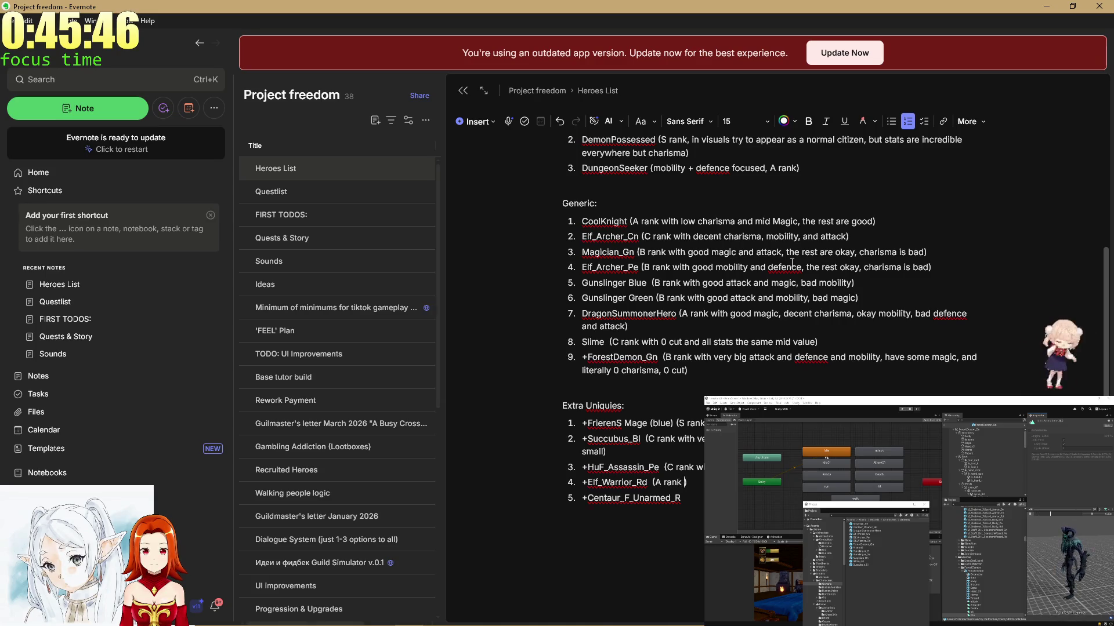
{"action": "type", "text": " very"}
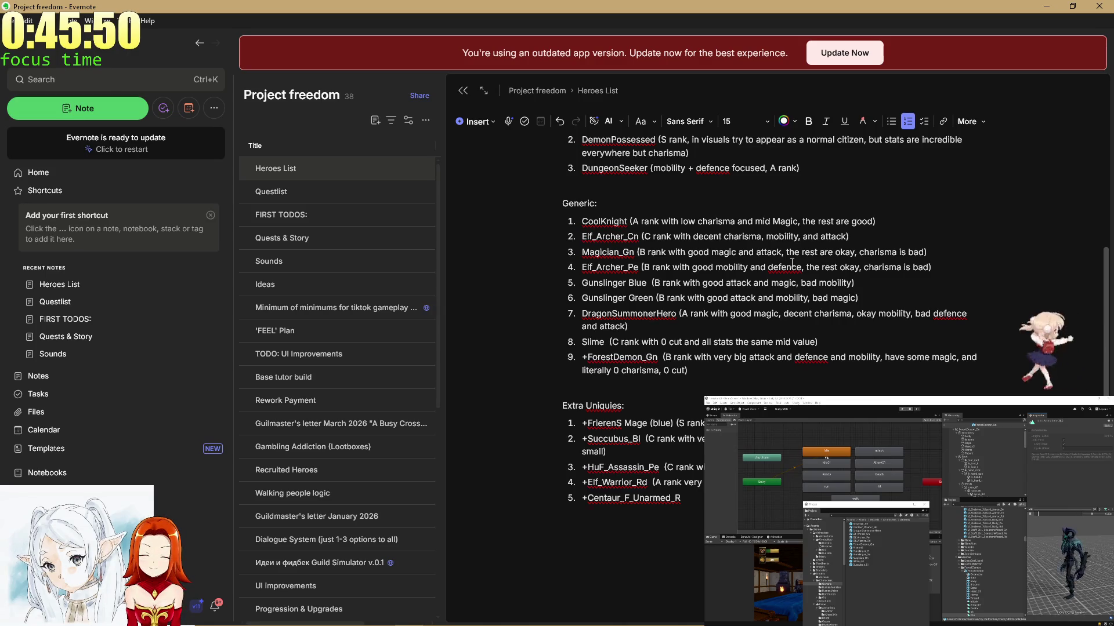
{"action": "scroll", "coordinate": [823, 244], "scroll_direction": "up", "scroll_amount": 3}
{"action": "scroll", "coordinate": [841, 232], "scroll_direction": "down", "scroll_amount": 3}
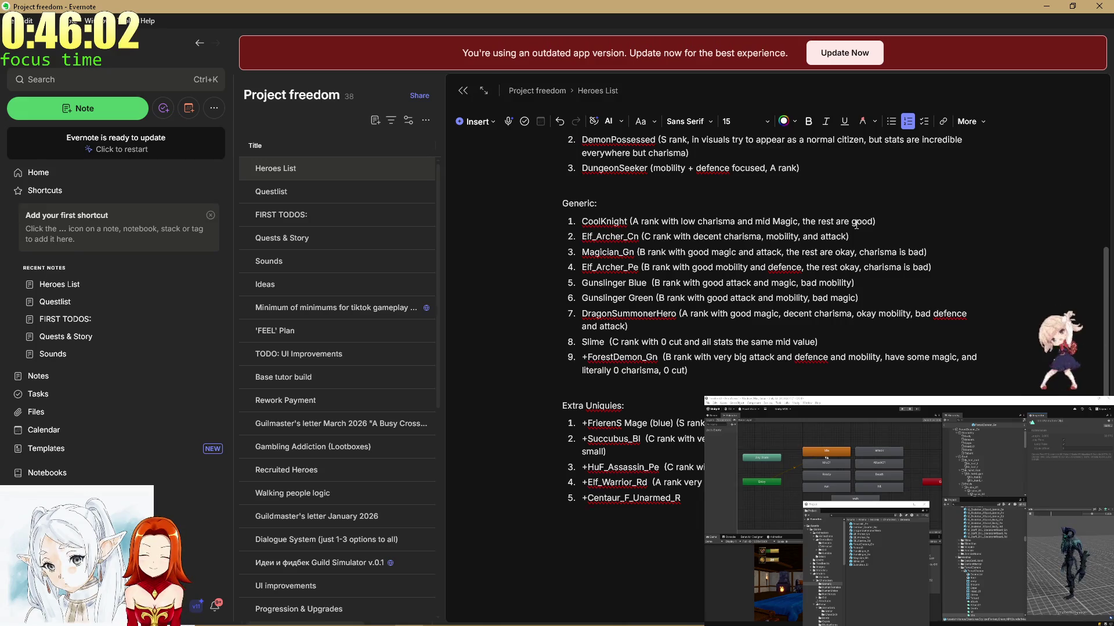
{"action": "type", "text": " (A ra"}
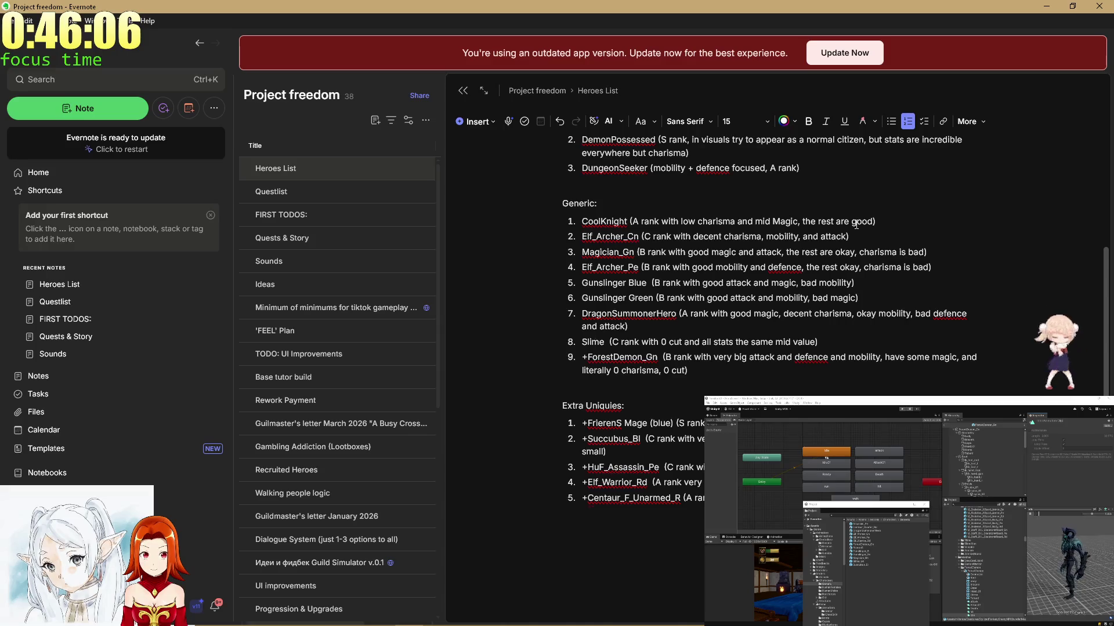
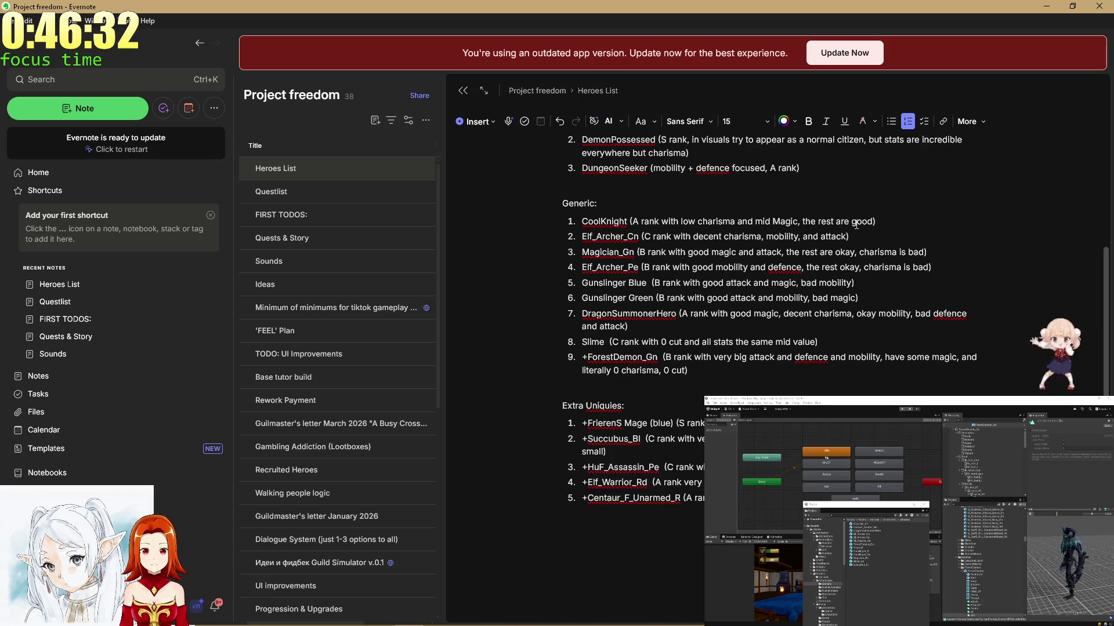
Complete the Centaur_F_Unarmed_R entry with the word 'defence'.
{"action": "type", "text": "dfe"}
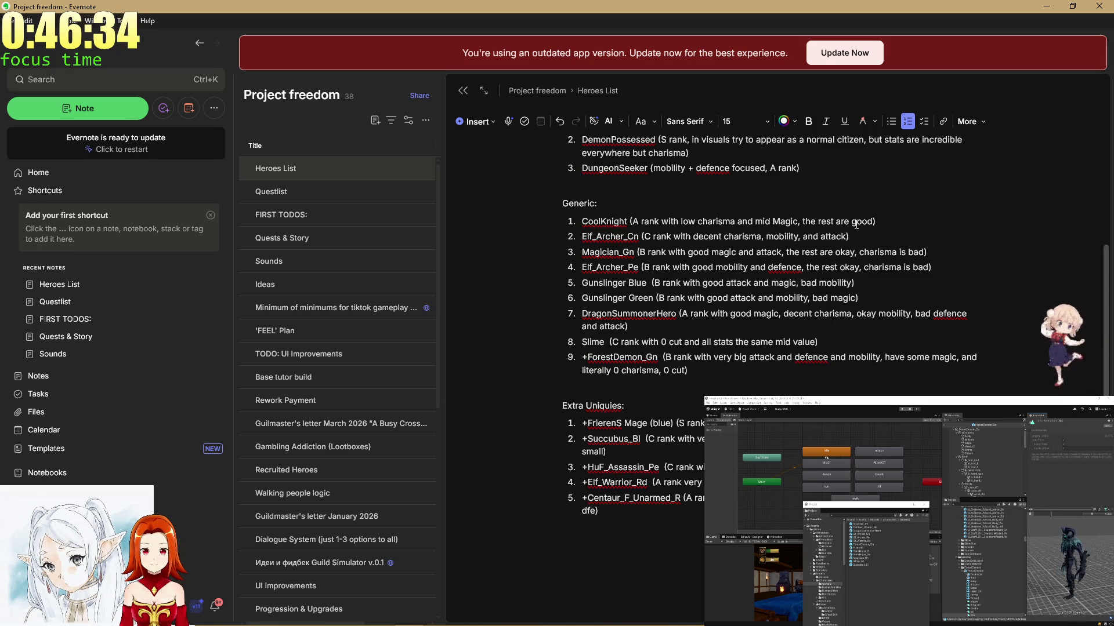
{"action": "key", "text": "BackSpace"}
{"action": "key", "text": "BackSpace"}
{"action": "type", "text": "efence"}
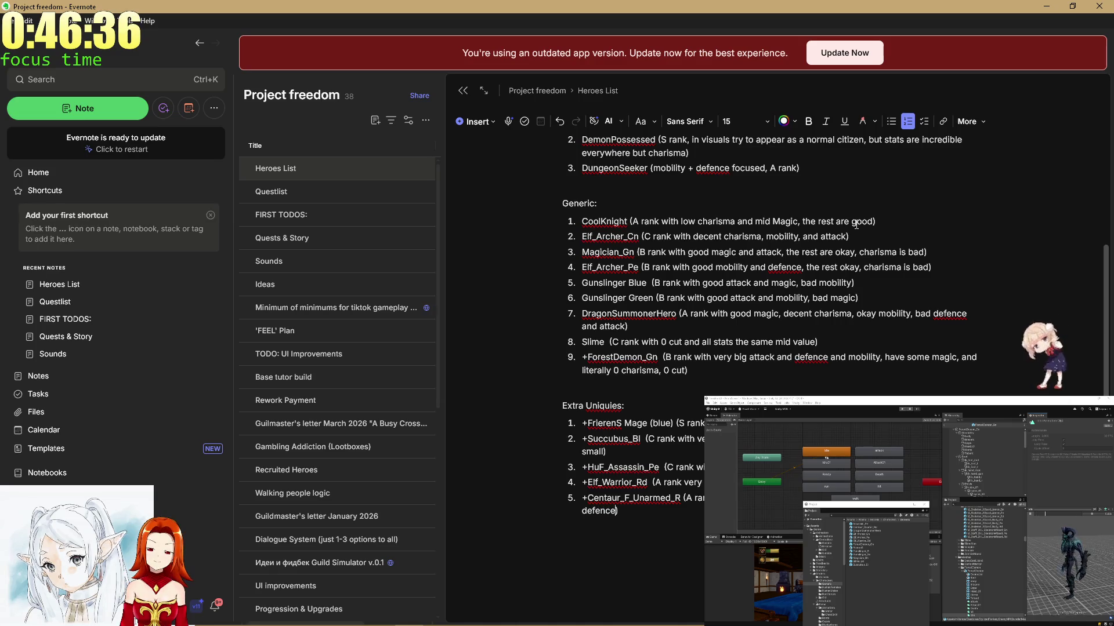
Remove the leading + from Centaur_F_Unarmed_R, Elf_Warrior_Rd, HuF_Assassin_Pe, Succubus_Bl and FrierenS Mage.
{"action": "key", "text": "Up"}
{"action": "key", "text": "Home"}
{"action": "key", "text": "Delete"}
{"action": "key", "text": "Up"}
{"action": "key", "text": "Delete"}
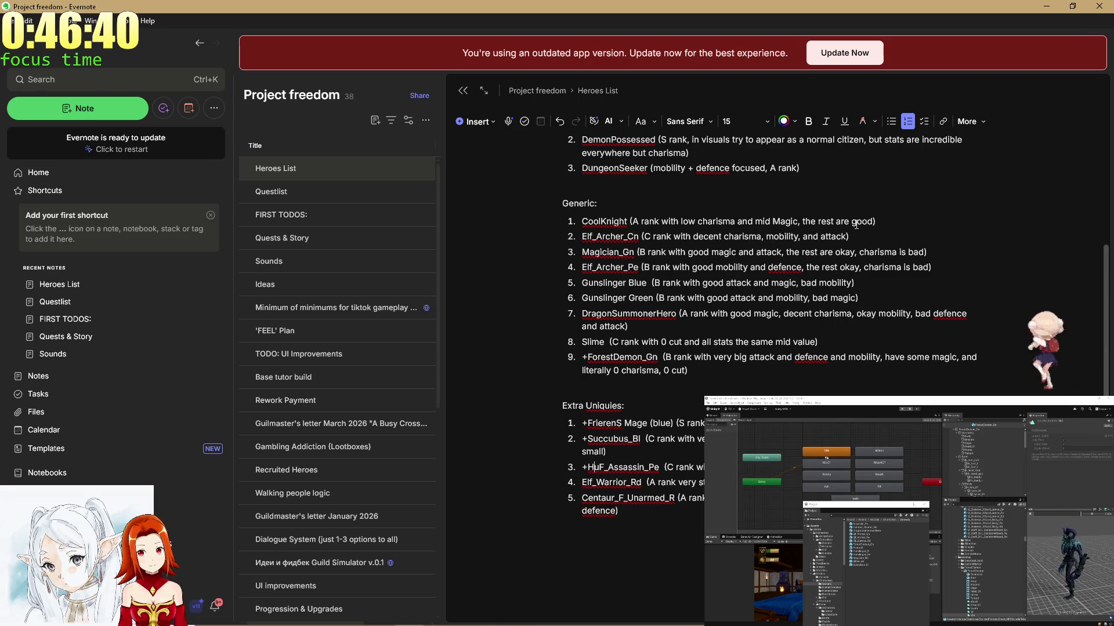
{"action": "key", "text": "Home"}
{"action": "key", "text": "Delete"}
{"action": "key", "text": "Up"}
{"action": "key", "text": "Delete"}
{"action": "key", "text": "Up"}
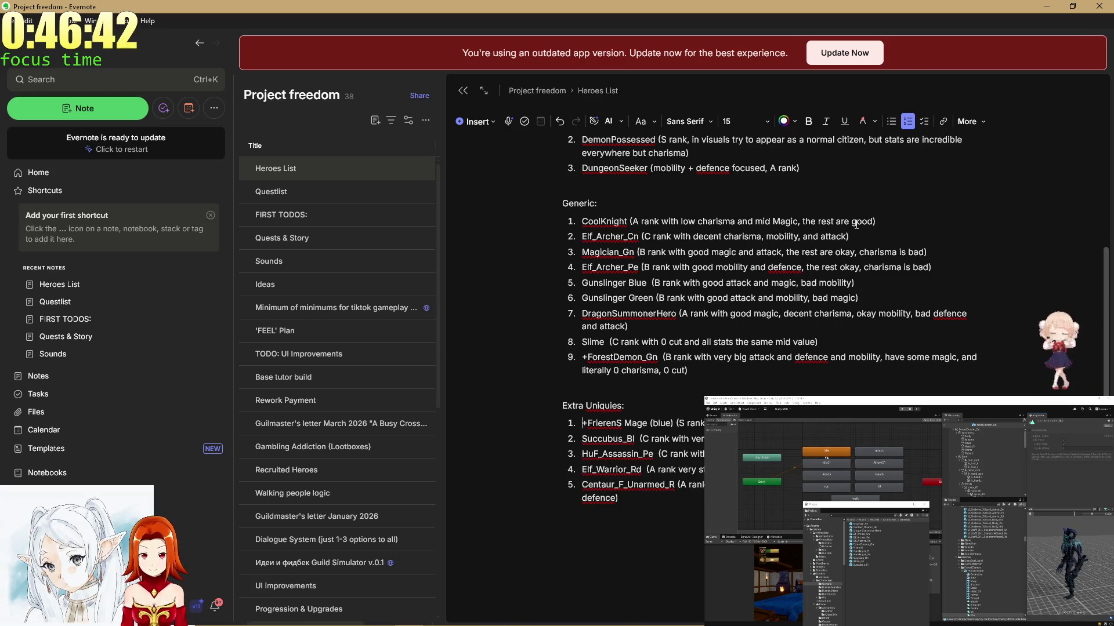
{"action": "key", "text": "Delete"}
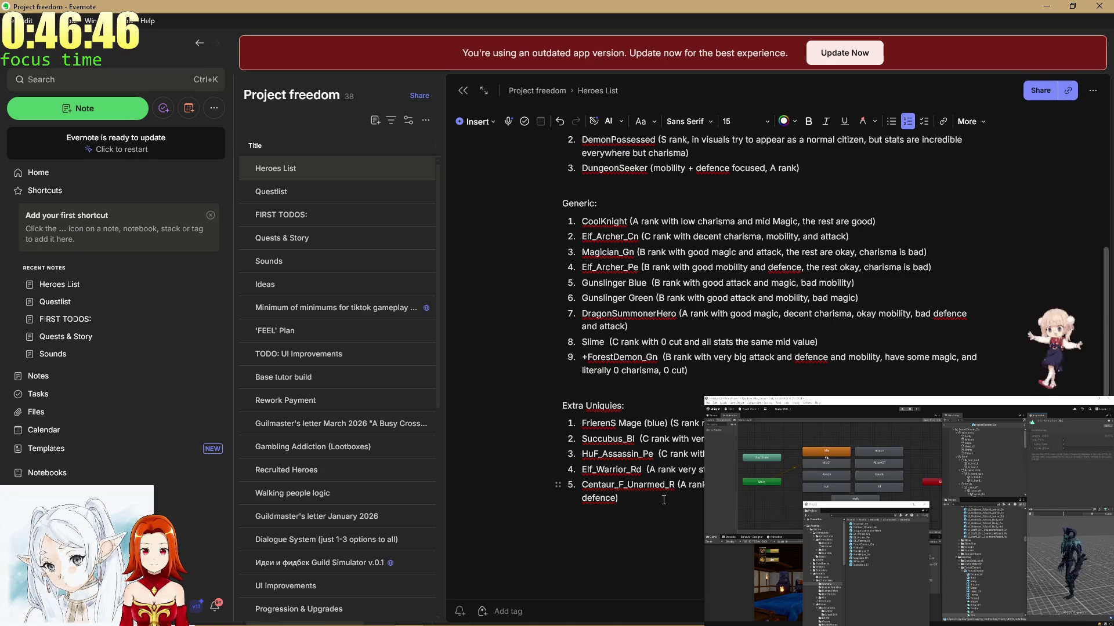
Restore the closing parenthesis after 'defence' on the Centaur entry.
{"action": "left_click", "coordinate": [620, 497]}
{"action": "key", "text": "BackSpace"}
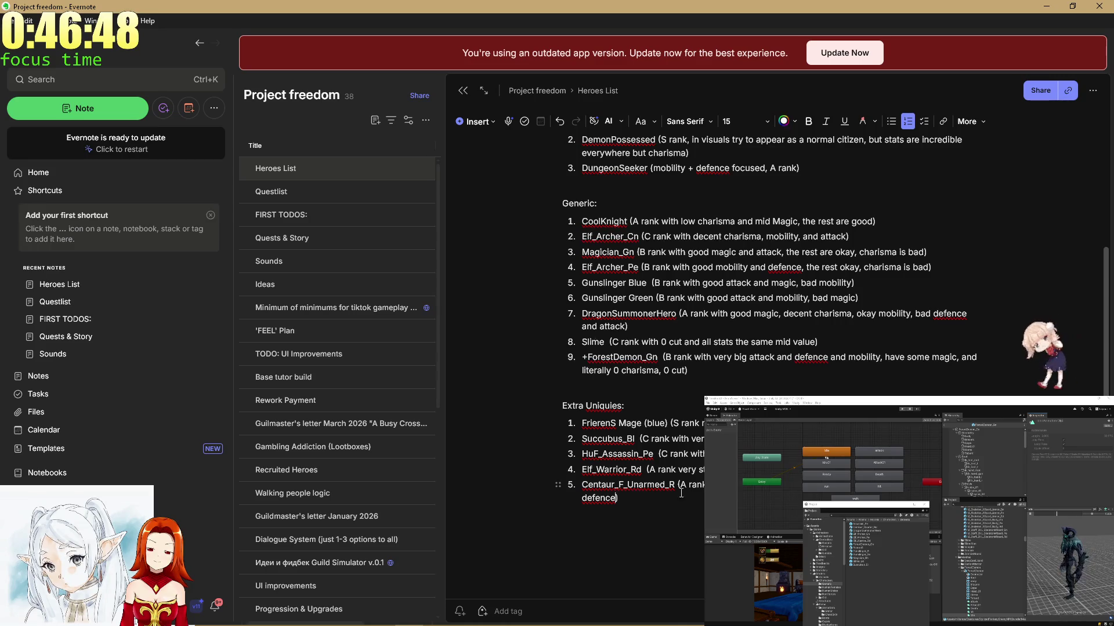
{"action": "type", "text": ")"}
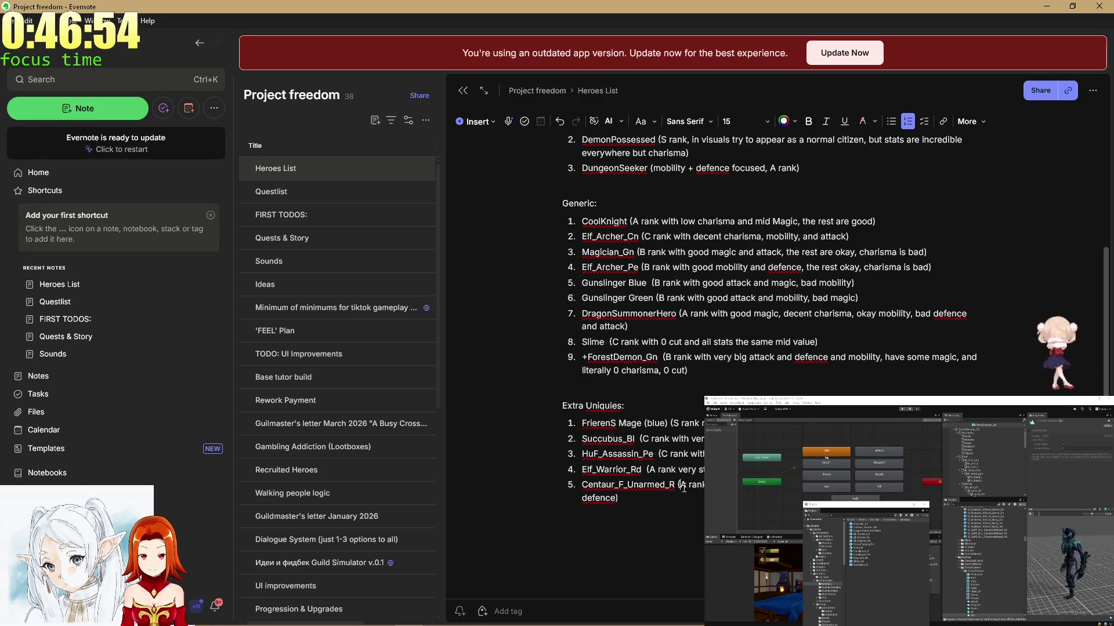
{"action": "scroll", "coordinate": [683, 489], "scroll_direction": "up", "scroll_amount": 5}
Change BattleSister's entry to read 'well rounded in all, rank B'.
{"action": "scroll", "coordinate": [683, 489], "scroll_direction": "down", "scroll_amount": 3}
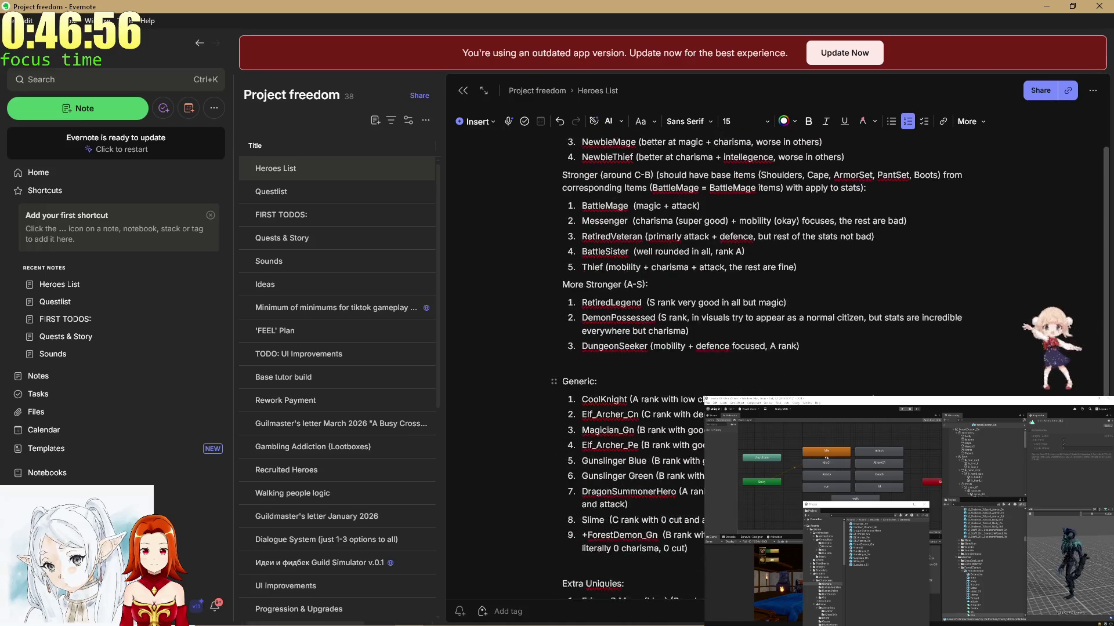
{"action": "scroll", "coordinate": [638, 348], "scroll_direction": "up", "scroll_amount": 2}
{"action": "left_click", "coordinate": [863, 311]}
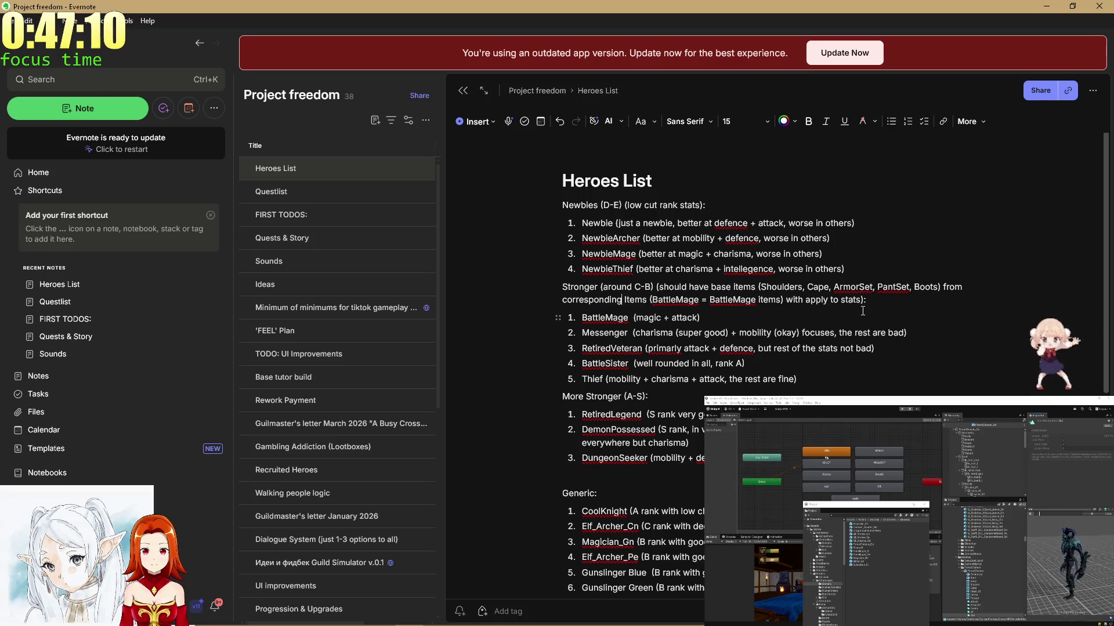
{"action": "left_click", "coordinate": [738, 363]}
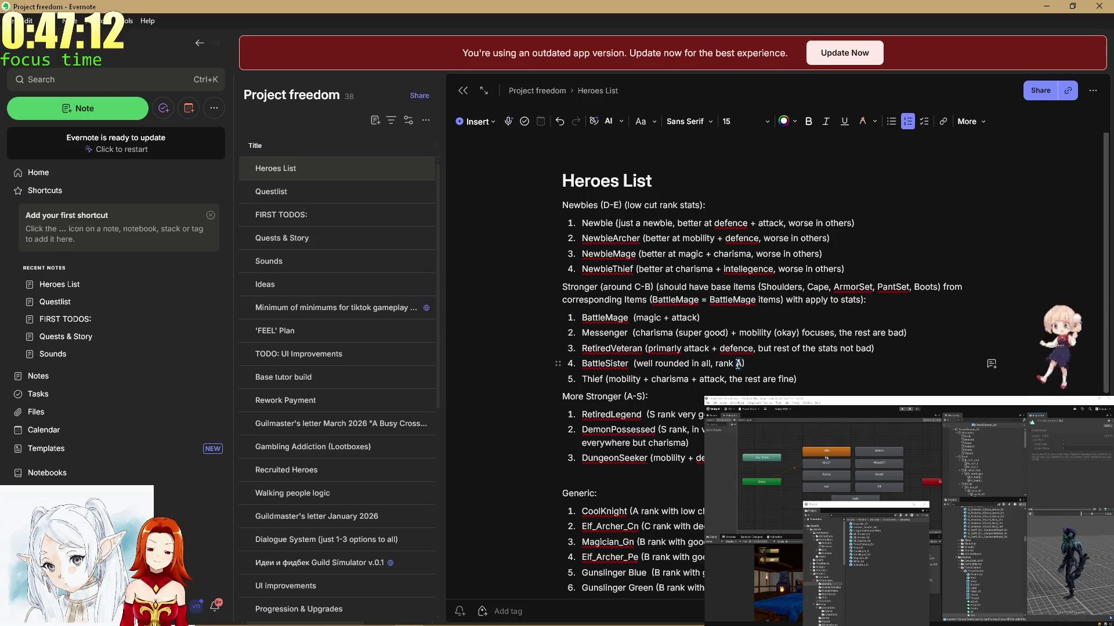
{"action": "key", "text": "BackSpace"}
{"action": "type", "text": "B"}
{"action": "left_click_drag", "start_coordinate": [744, 364], "coordinate": [818, 355]}
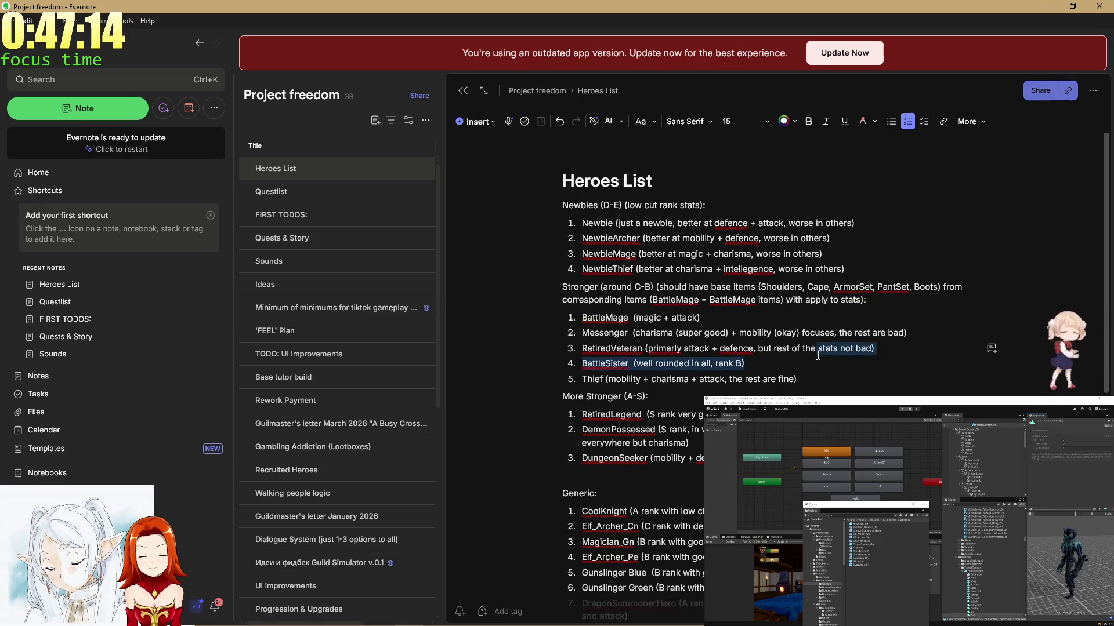
{"action": "left_click", "coordinate": [784, 336]}
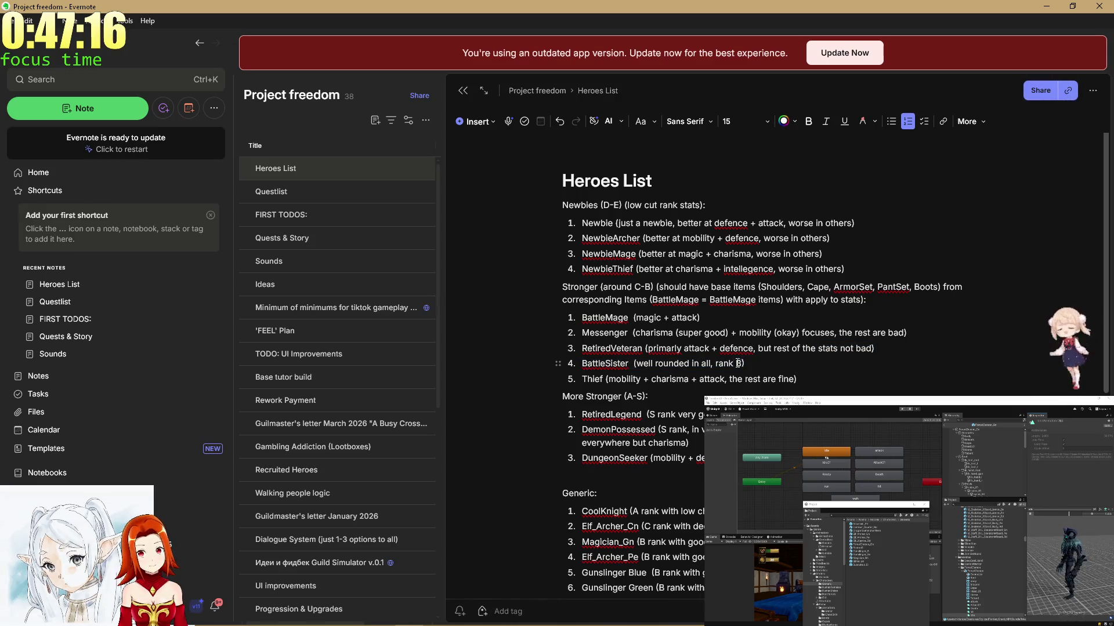
Move BattleSister's rank to the front so its description starts with 'B rank,'.
{"action": "left_click", "coordinate": [635, 364]}
{"action": "type", "text": "very"}
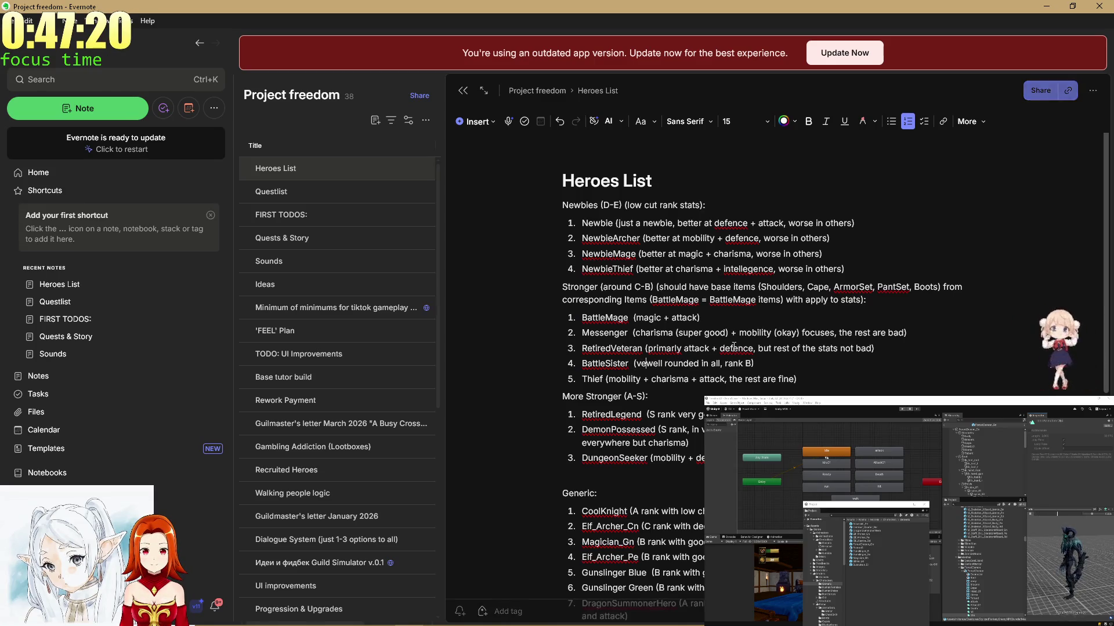
{"action": "key", "text": "ctrl+Right"}
{"action": "key", "text": "ctrl+Right"}
{"action": "key", "text": "ctrl+BackSpace"}
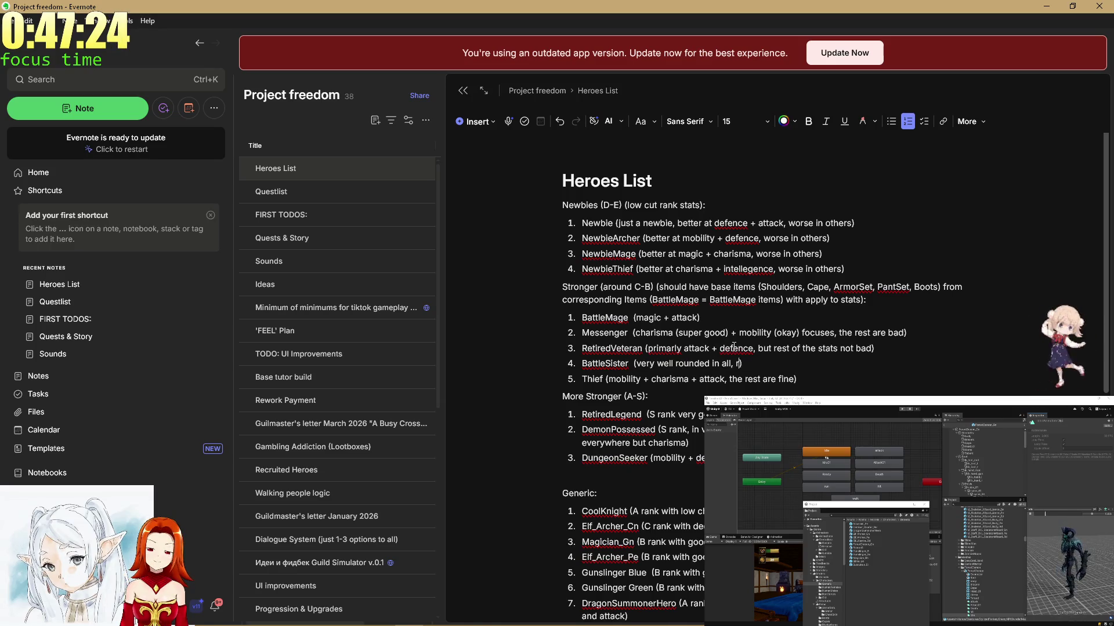
{"action": "key", "text": "BackSpace"}
{"action": "key", "text": "ctrl+Left"}
{"action": "key", "text": "ctrl+Left"}
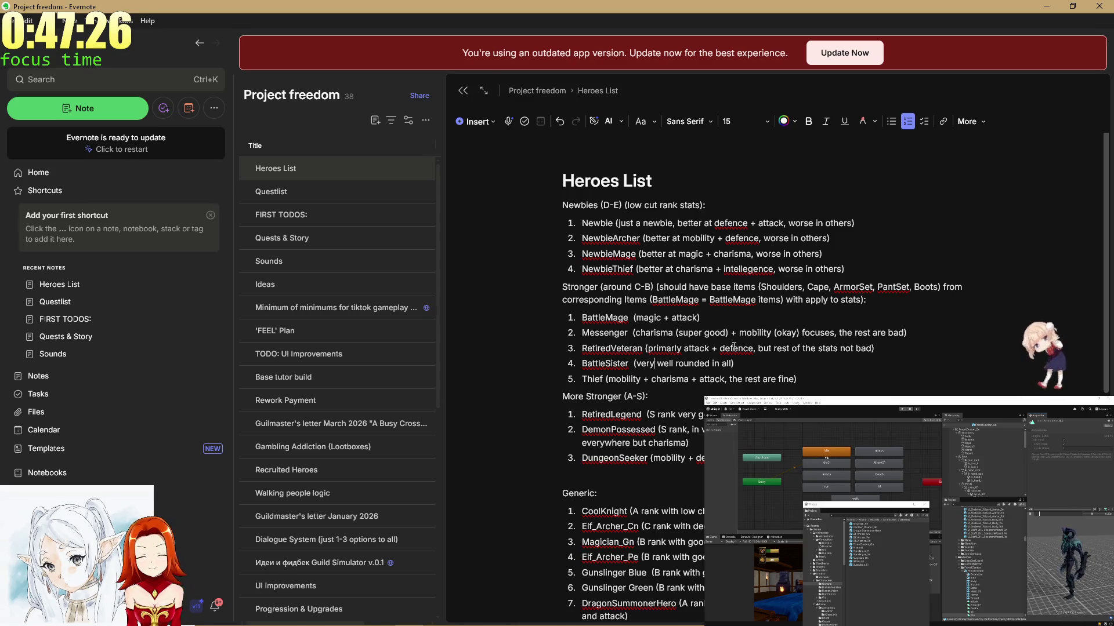
{"action": "key", "text": "ctrl+Left"}
{"action": "type", "text": "B rank"}
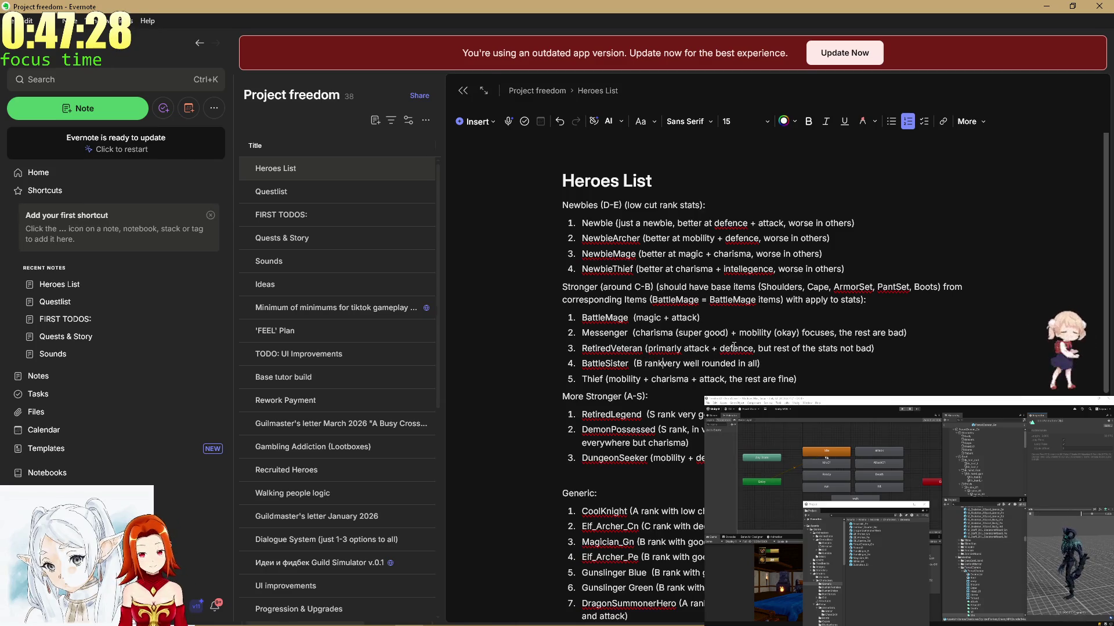
{"action": "key", "text": "Up"}
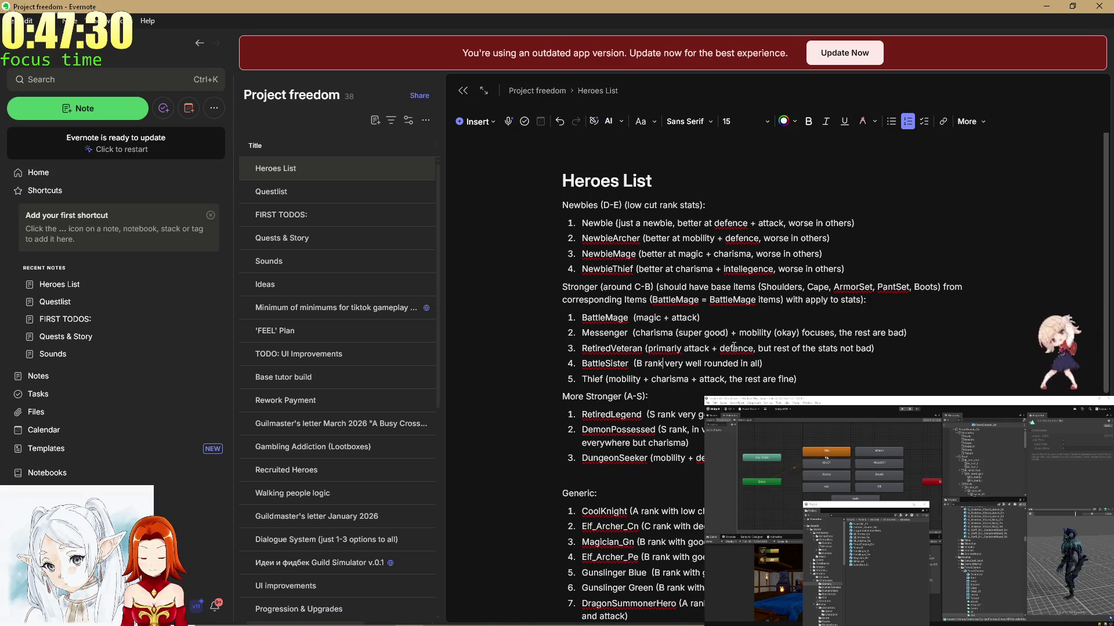
{"action": "type", "text": ","}
Start the Thief and RetiredVeteran descriptions with 'B rank,'.
{"action": "key", "text": "Down"}
{"action": "key", "text": "Left"}
{"action": "key", "text": "Left"}
{"action": "key", "text": "Left"}
{"action": "type", "text": "B rank,"}
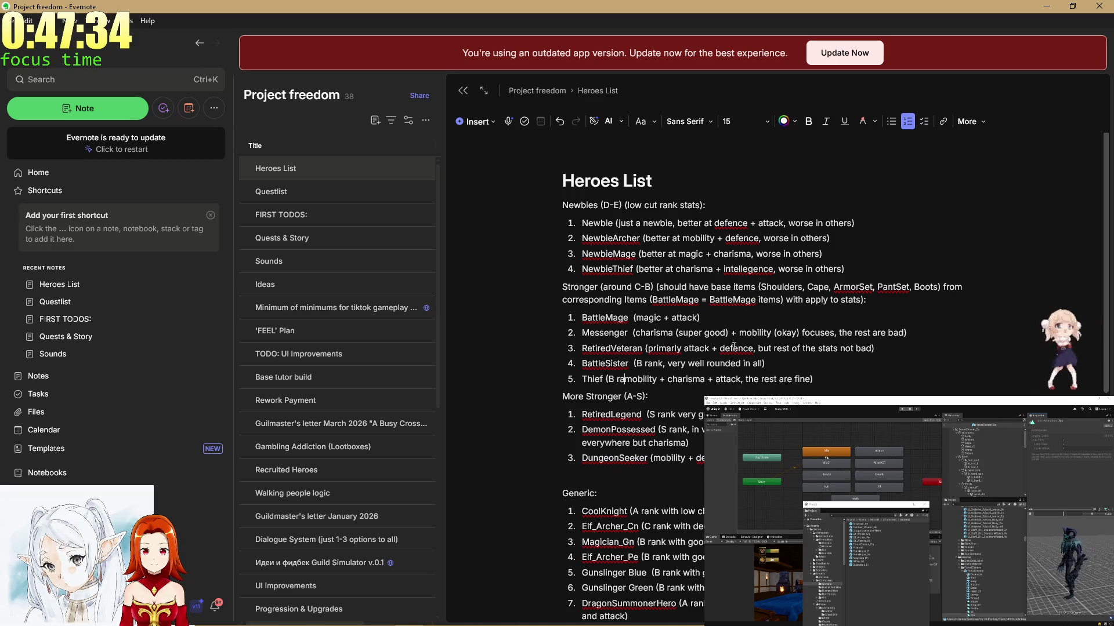
{"action": "key", "text": "Up"}
{"action": "key", "text": "Up"}
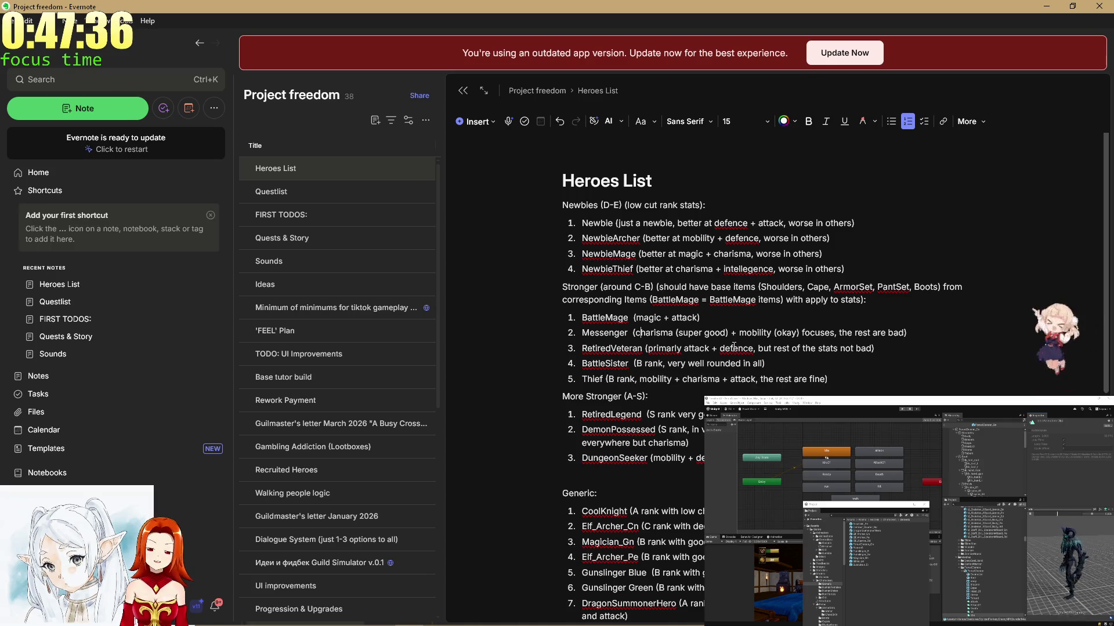
{"action": "key", "text": "Down"}
{"action": "type", "text": "B rank,"}
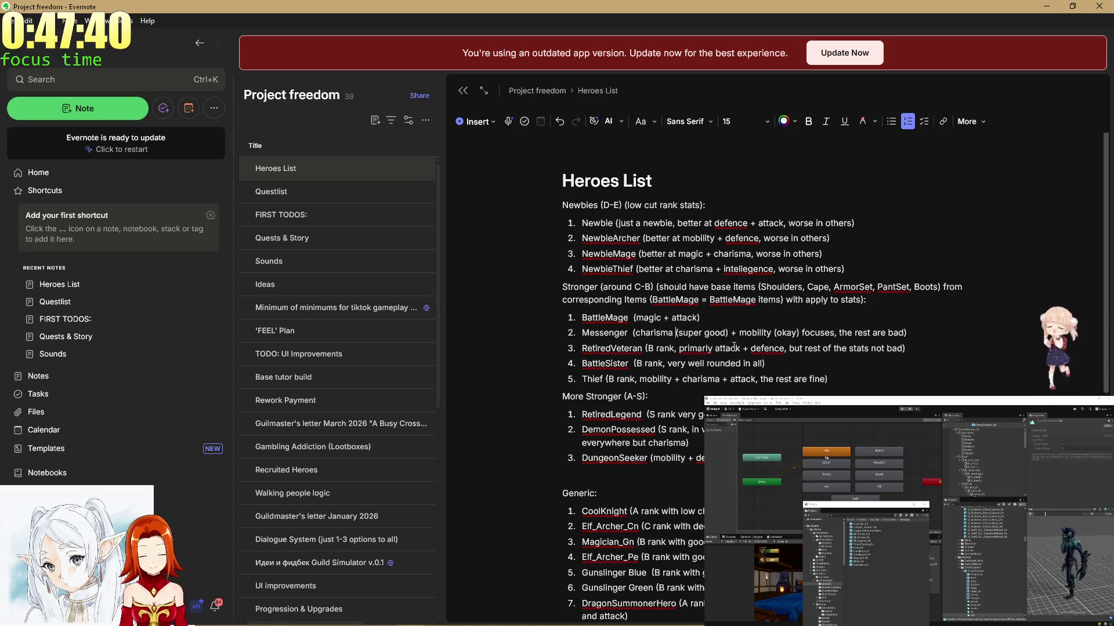
Start the Messenger and BattleMage descriptions with 'C rank,'.
{"action": "key", "text": "Up"}
{"action": "key", "text": "ctrl+Left"}
{"action": "type", "text": "C rank,"}
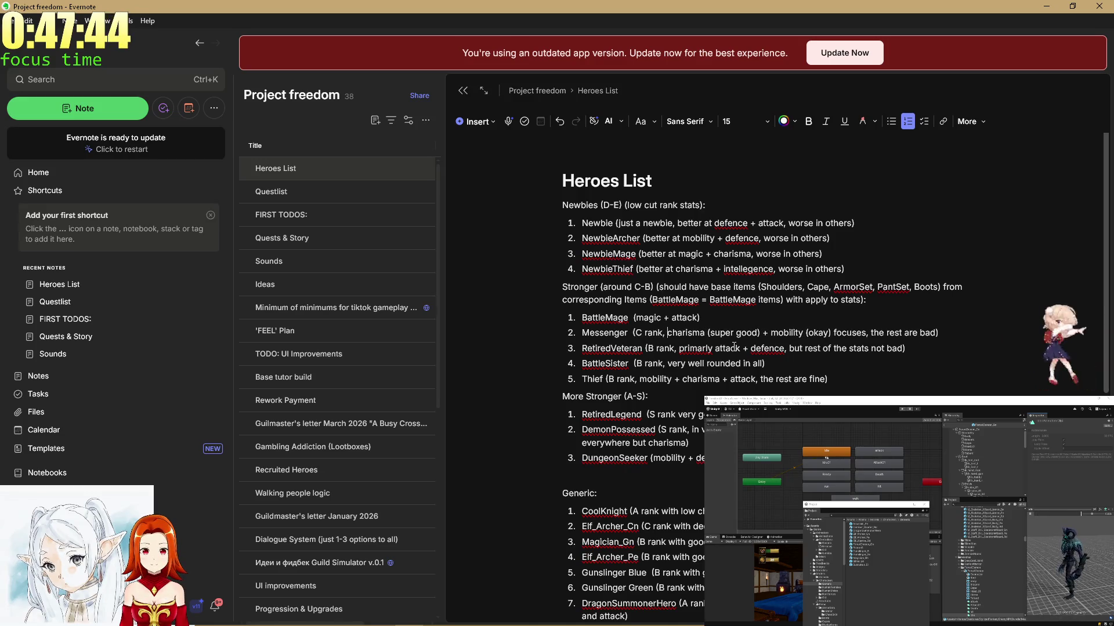
{"action": "key", "text": "Up"}
{"action": "key", "text": "ctrl+Left"}
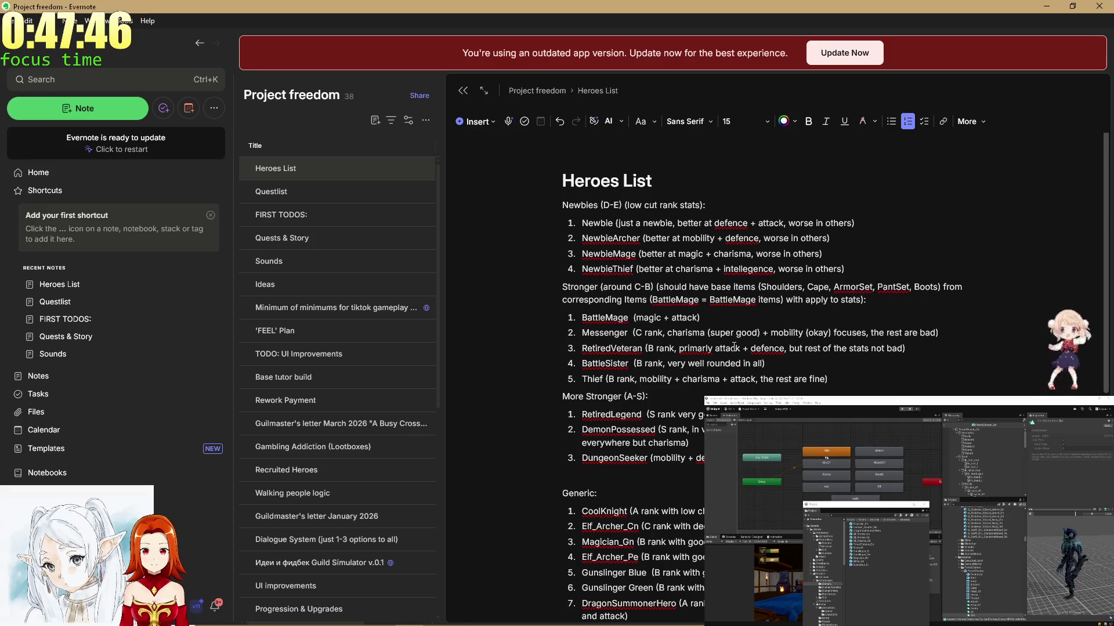
{"action": "type", "text": "C rank,"}
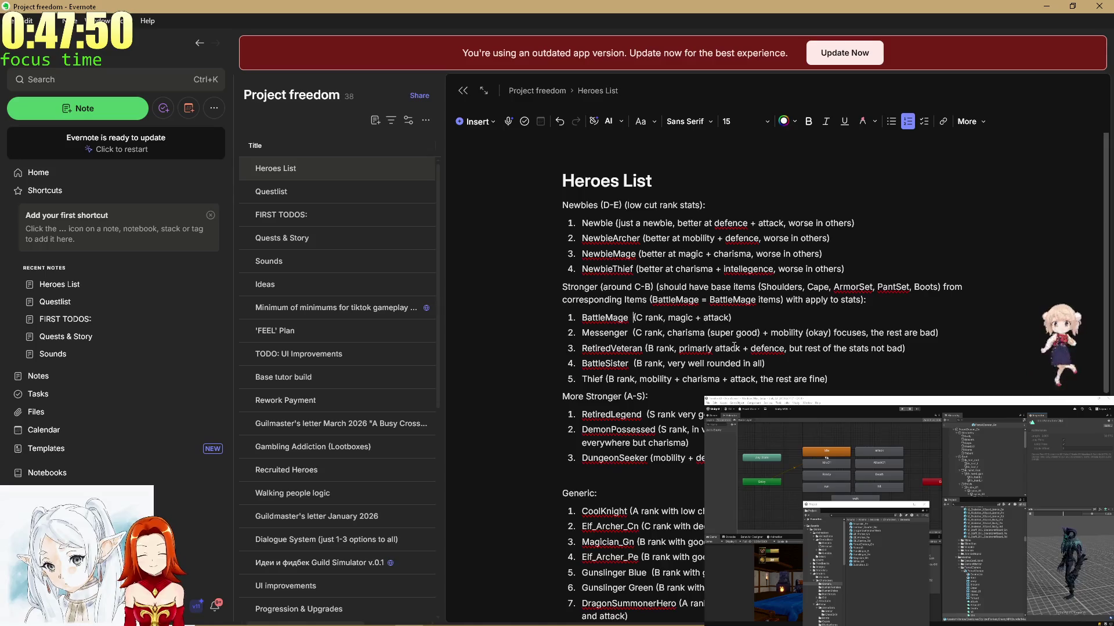
Review the updated Stronger heroes entries.
{"action": "key", "text": "Up"}
{"action": "key", "text": "Up"}
{"action": "key", "text": "Up"}
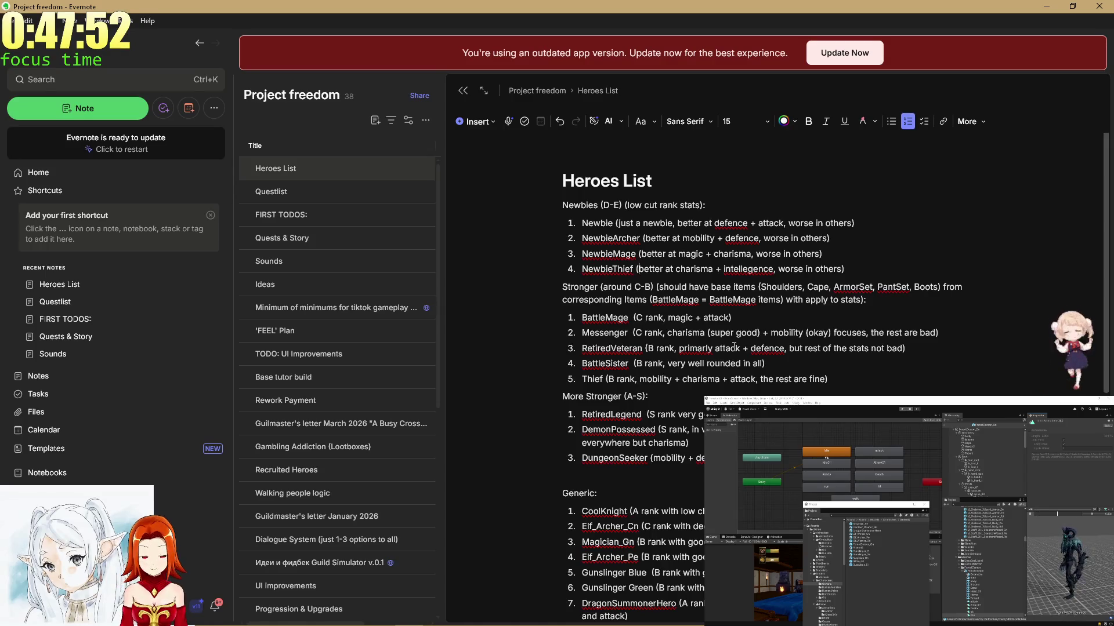
{"action": "key", "text": "Down"}
{"action": "key", "text": "Down"}
{"action": "key", "text": "Down"}
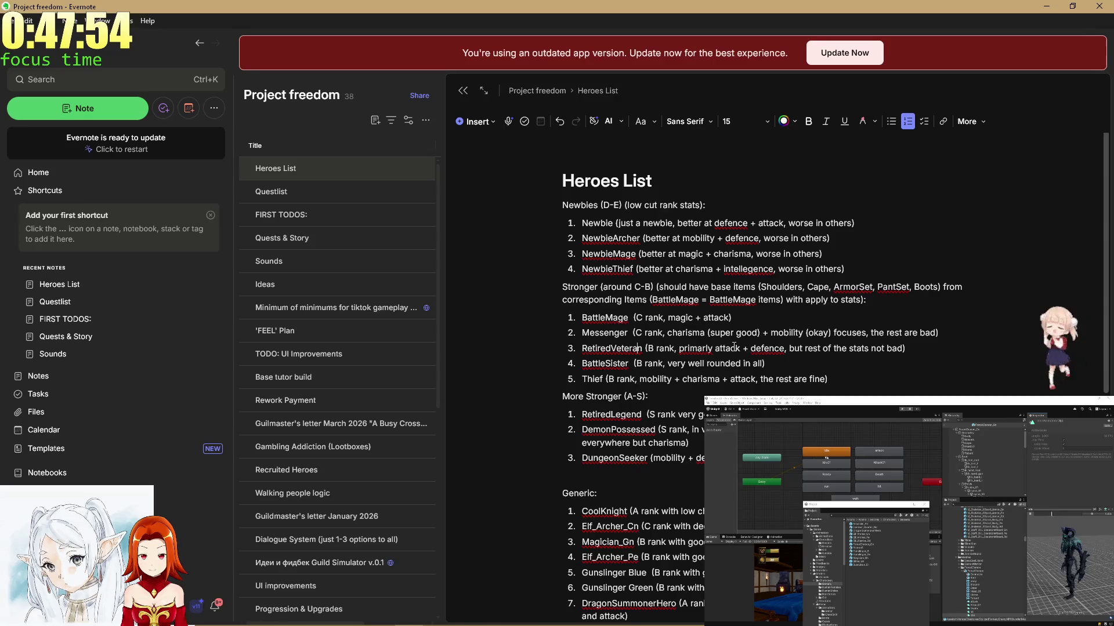
{"action": "key", "text": "Up"}
{"action": "key", "text": "Up"}
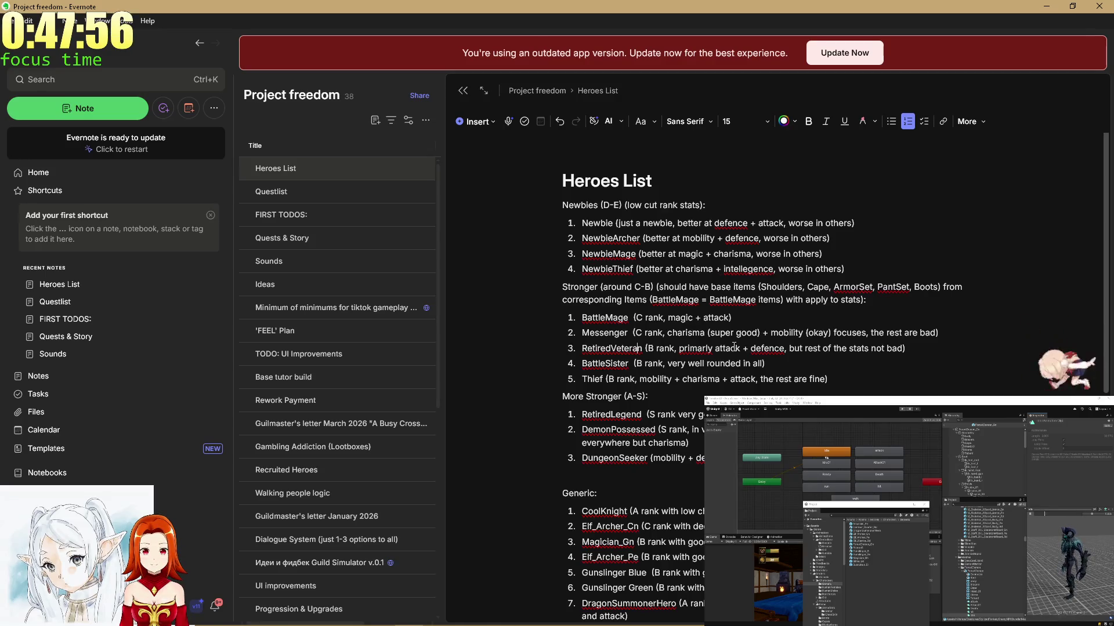
{"action": "key", "text": "Up"}
{"action": "key", "text": "Up"}
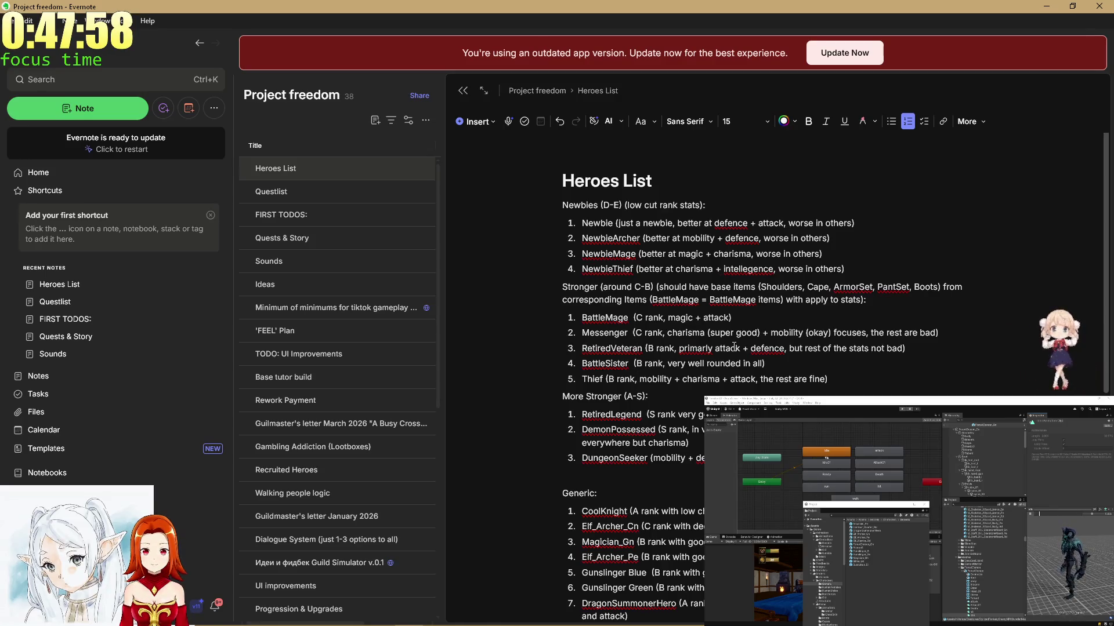
{"action": "scroll", "coordinate": [731, 348], "scroll_direction": "down", "scroll_amount": 4}
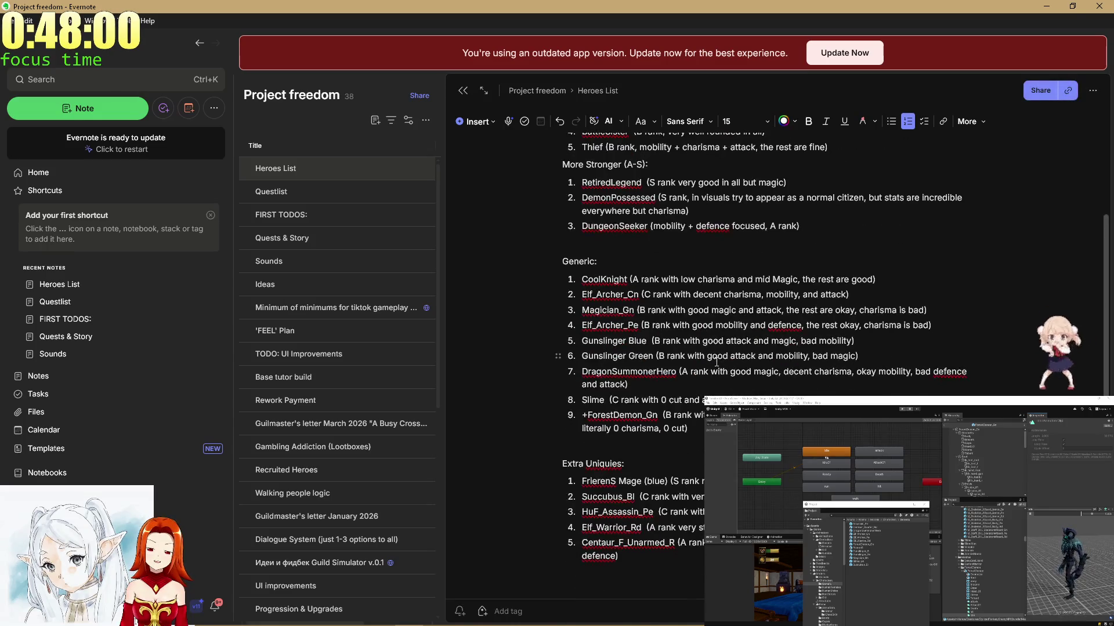
{"action": "scroll", "coordinate": [717, 362], "scroll_direction": "up", "scroll_amount": 4}
{"action": "key", "text": "alt+Tab"}
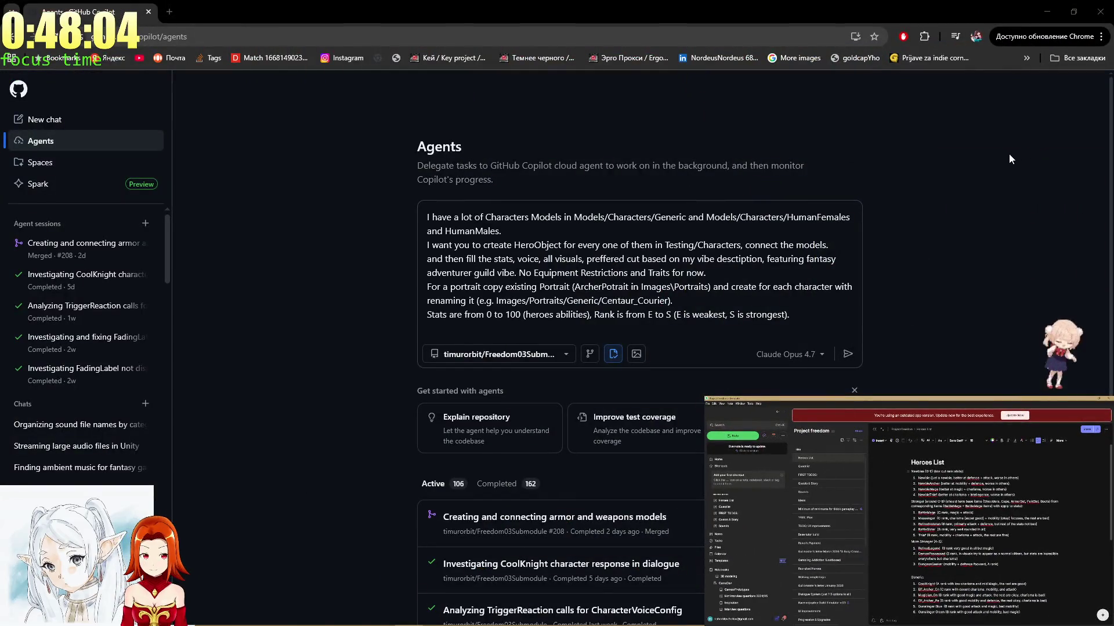
Delete the word 'vibe' before 'desctiption' in the agent task prompt.
{"action": "left_click", "coordinate": [677, 262]}
{"action": "mouse_move", "coordinate": [725, 290]}
{"action": "left_mouse_down"}
{"action": "mouse_move", "coordinate": [746, 246]}
{"action": "mouse_move", "coordinate": [688, 261]}
{"action": "mouse_move", "coordinate": [698, 261]}
{"action": "left_mouse_up"}
{"action": "left_click", "coordinate": [754, 250]}
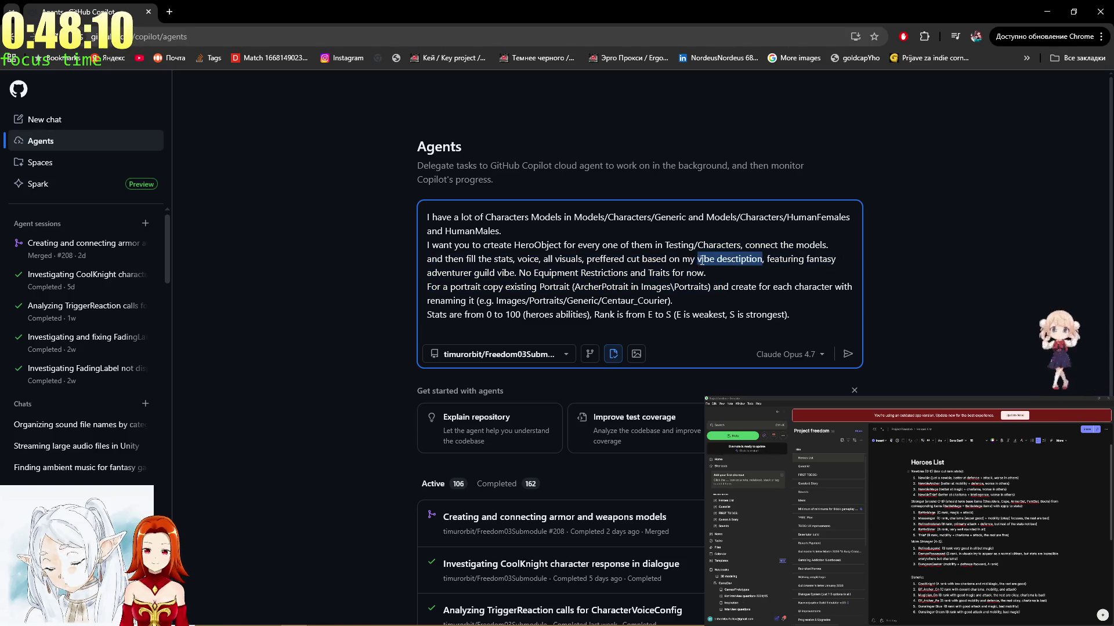
{"action": "left_click", "coordinate": [702, 261]}
{"action": "double_click", "coordinate": [704, 260]}
{"action": "key", "text": "BackSpace"}
Place the caret after 'guild vibe' in the prompt, then focus the Heroes List notes.
{"action": "left_click", "coordinate": [766, 266]}
{"action": "key", "text": "alt+Tab"}
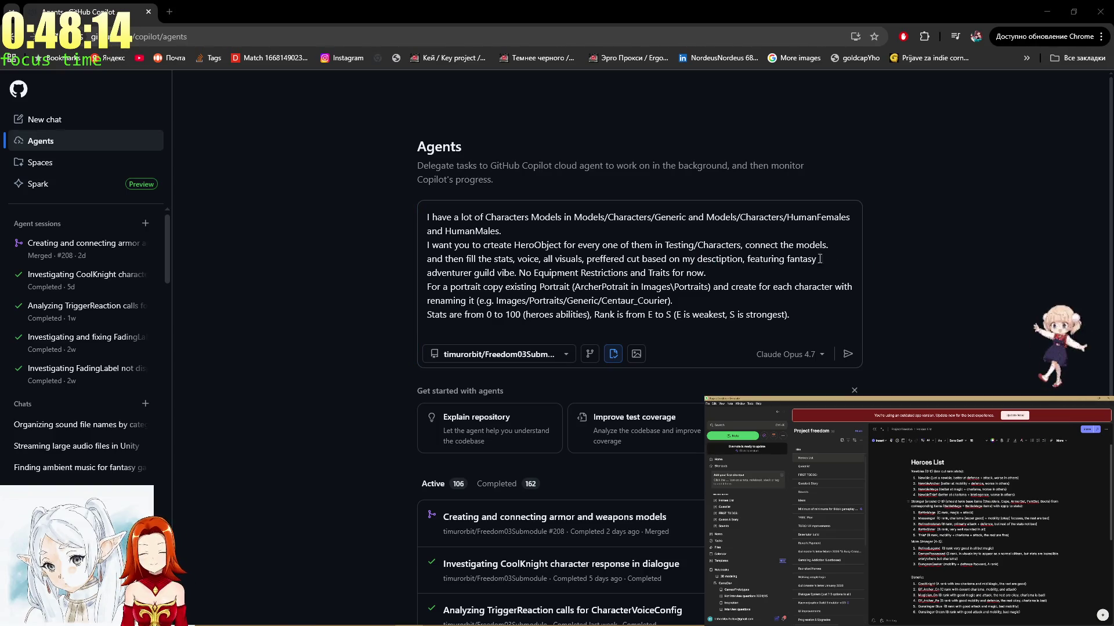
{"action": "left_click", "coordinate": [719, 269]}
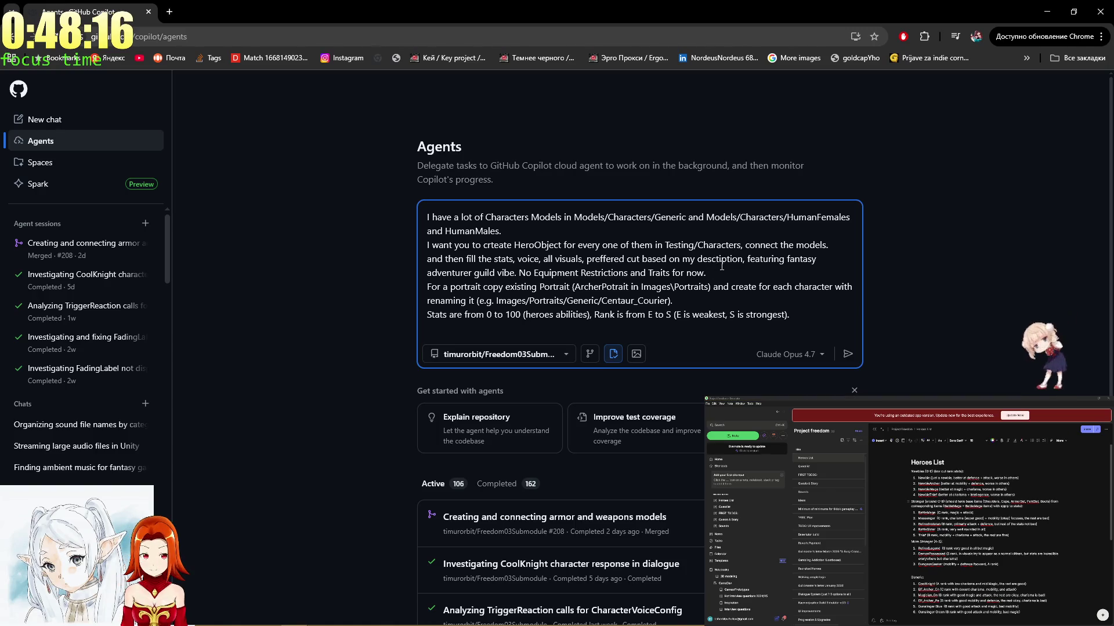
{"action": "left_click", "coordinate": [515, 272]}
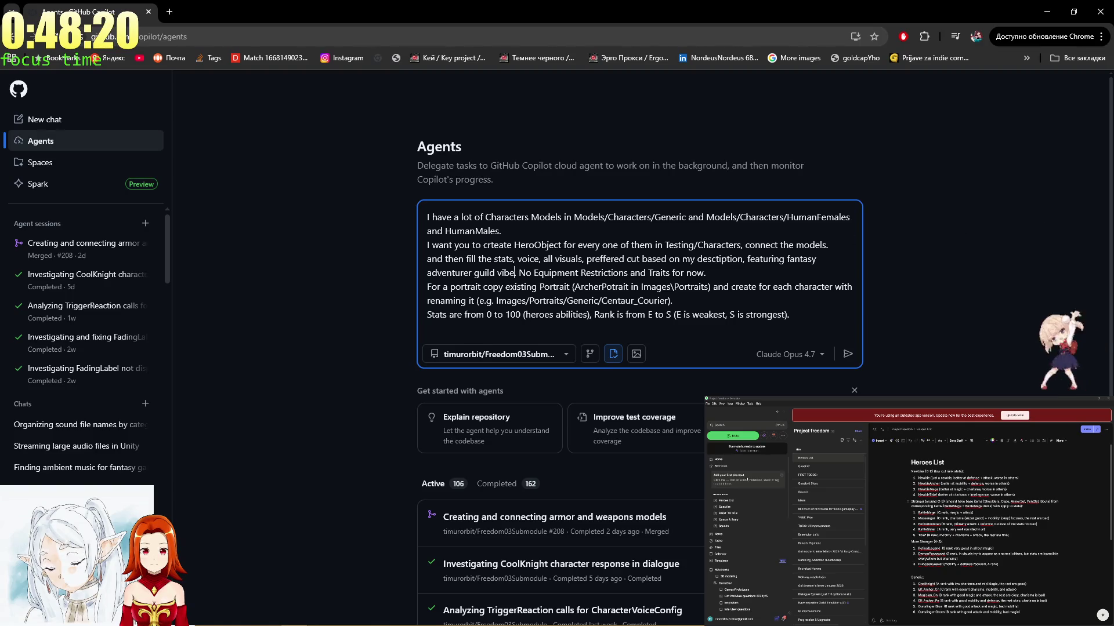
{"action": "left_click", "coordinate": [912, 471]}
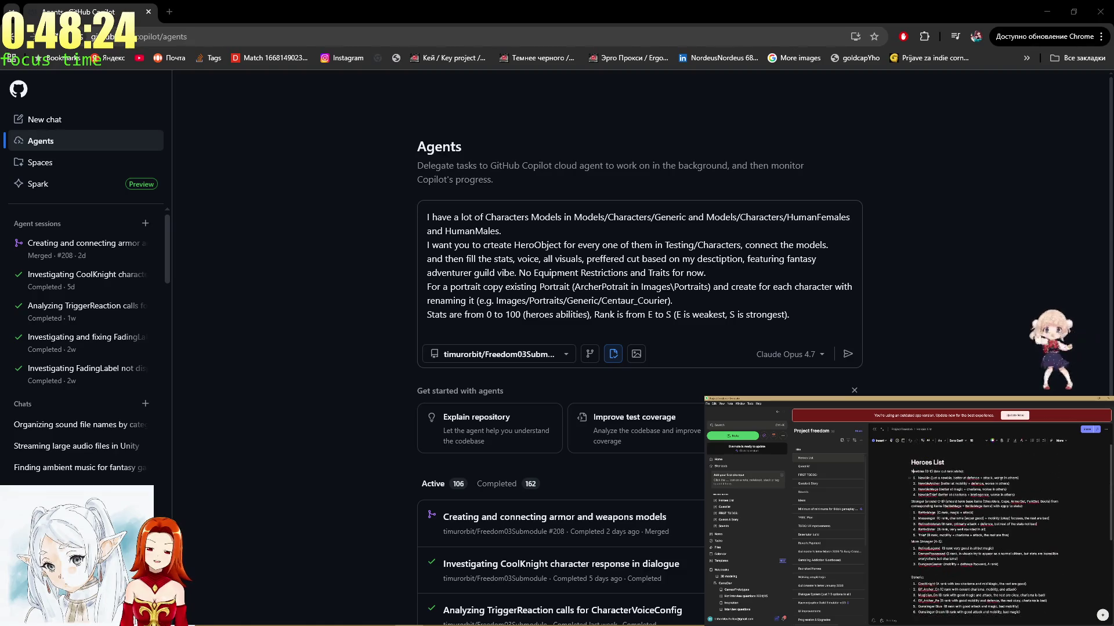
Add a final Heroes List line saying the cut generally increases with rank.
{"action": "scroll", "coordinate": [922, 522], "scroll_direction": "down", "scroll_amount": 5}
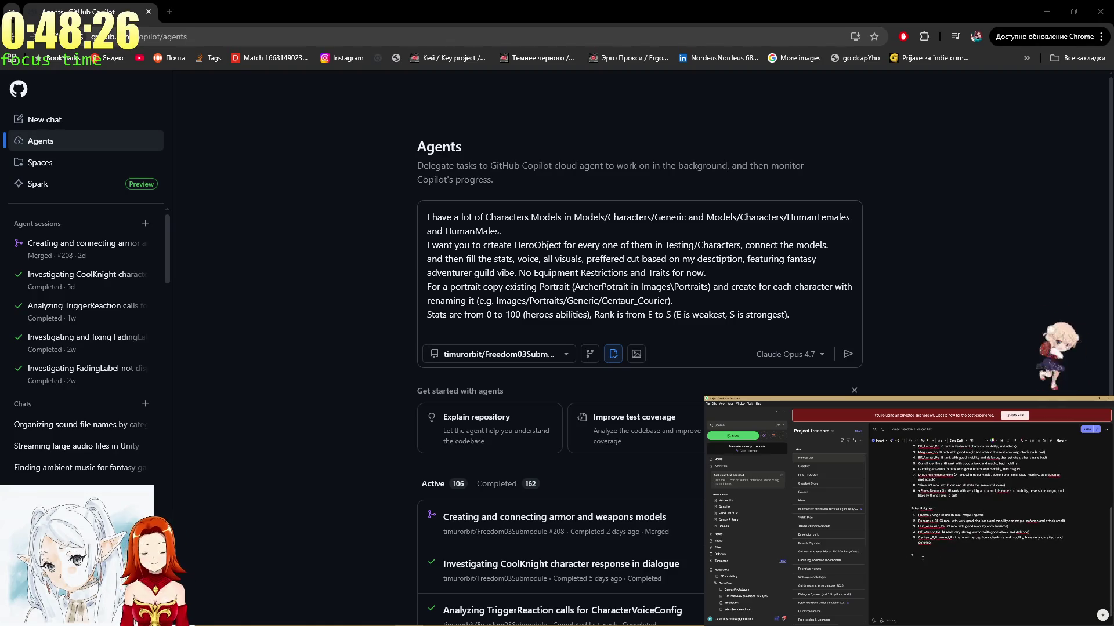
{"action": "type", "text": "The curre"}
{"action": "type", "text": "tly"}
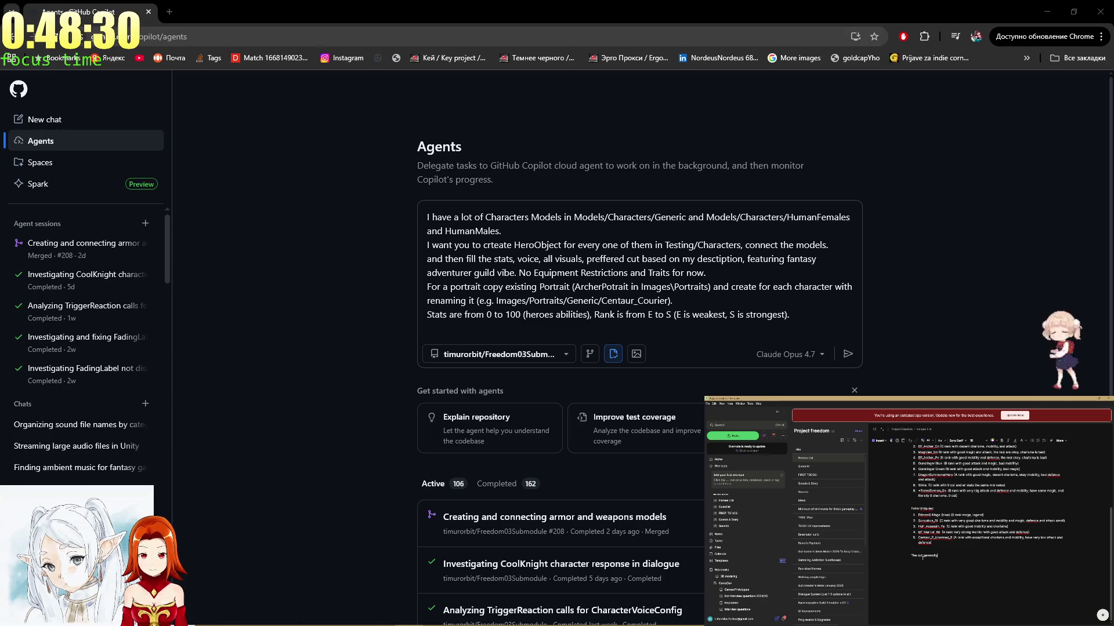
{"action": "type", "text": " the"}
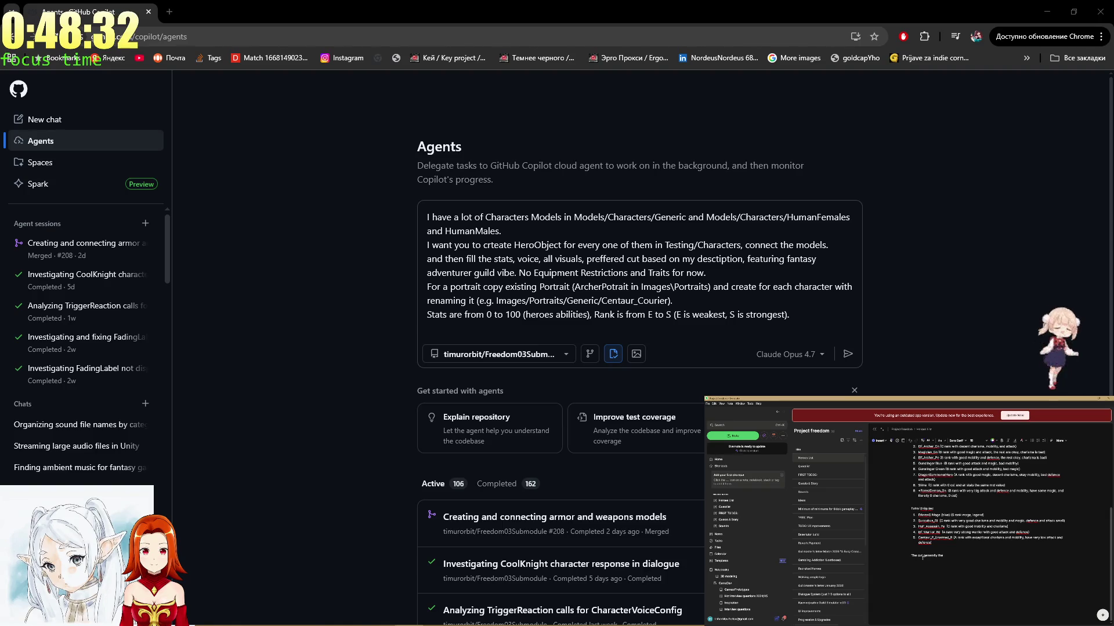
{"action": "type", "text": "increas"}
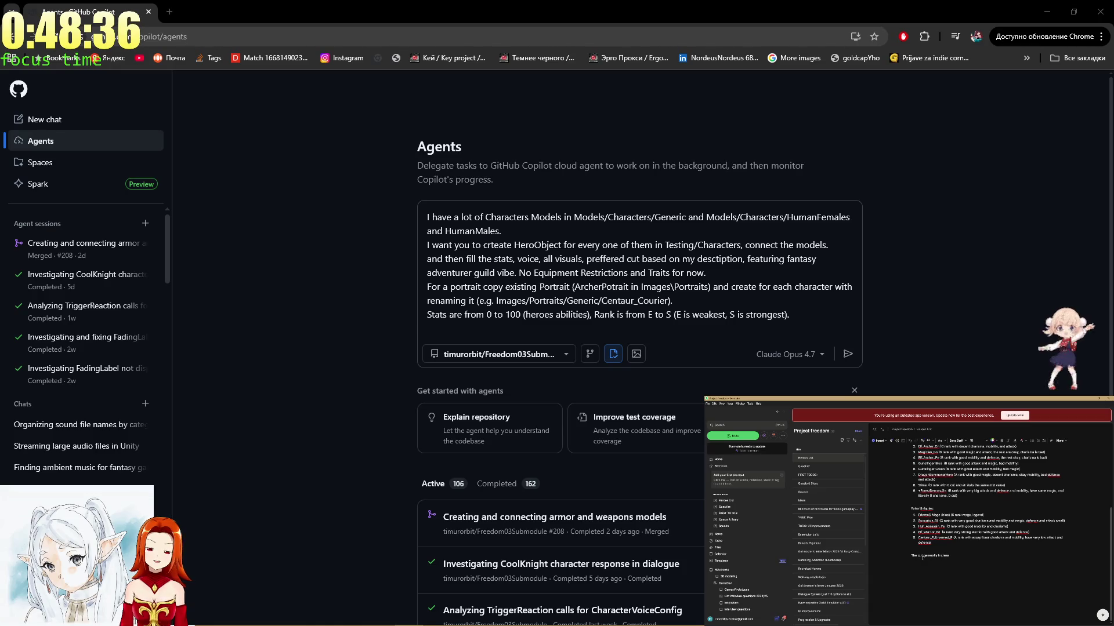
{"action": "type", "text": "es with rank ("}
{"action": "type", "text": "from"}
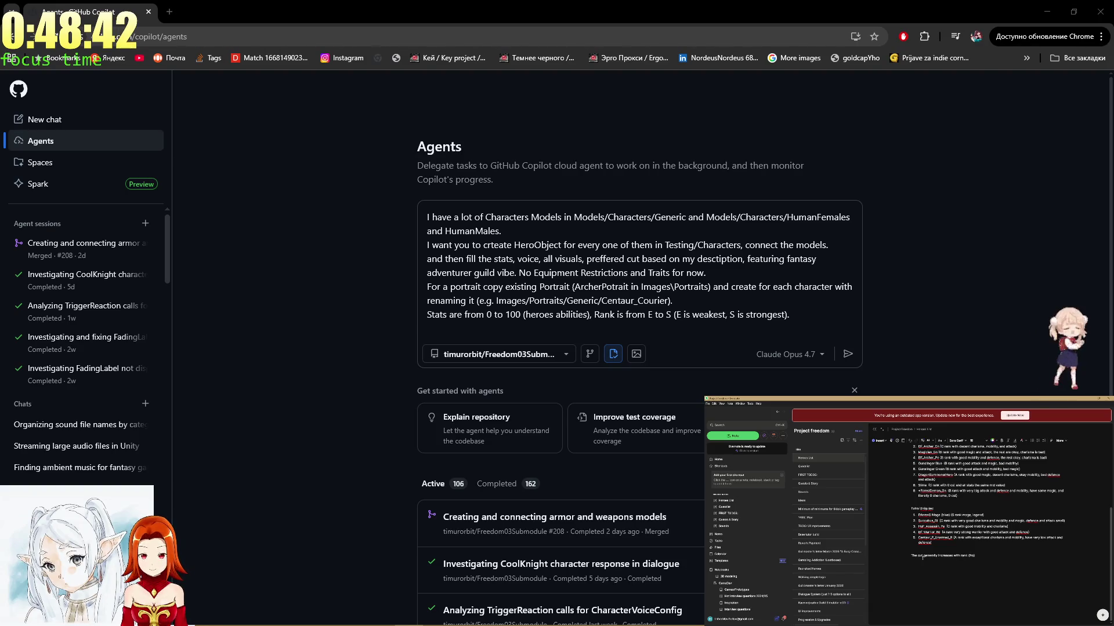
{"action": "key", "text": "BackSpace"}
{"action": "key", "text": "BackSpace"}
{"action": "key", "text": "BackSpace"}
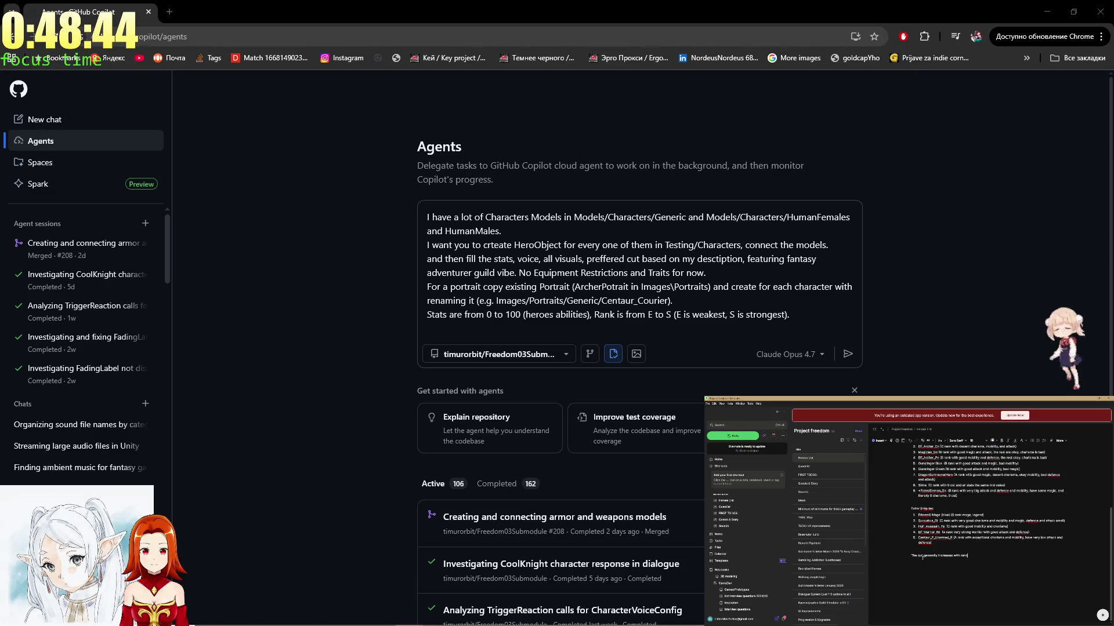
{"action": "type", "text": "."}
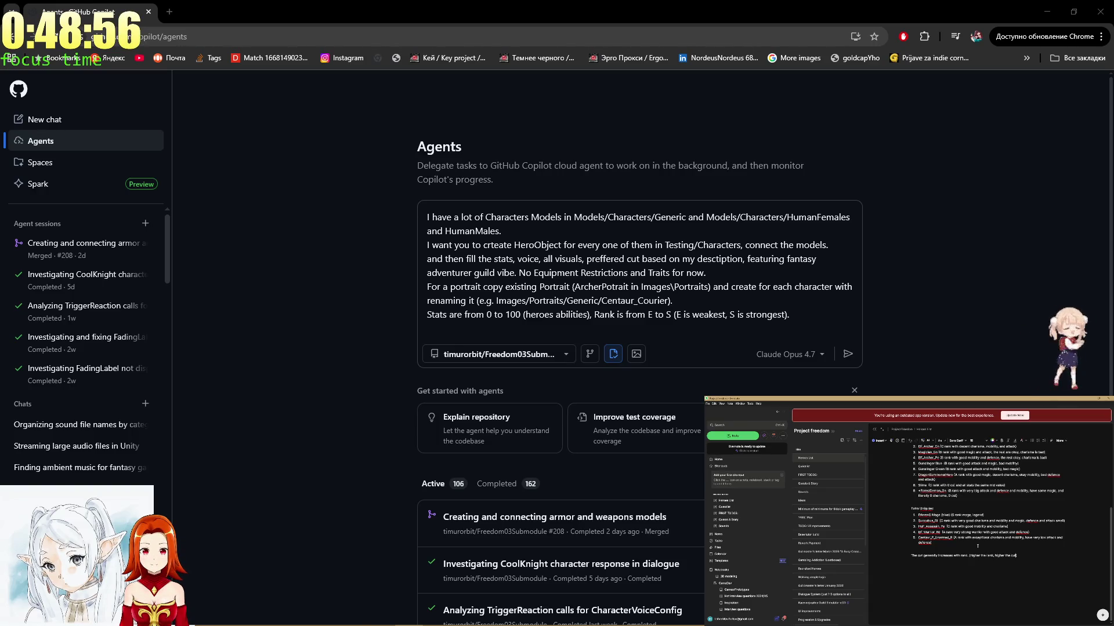
{"action": "key", "text": "ctrl+a"}
{"action": "scroll", "coordinate": [978, 546], "scroll_direction": "up", "scroll_amount": 5}
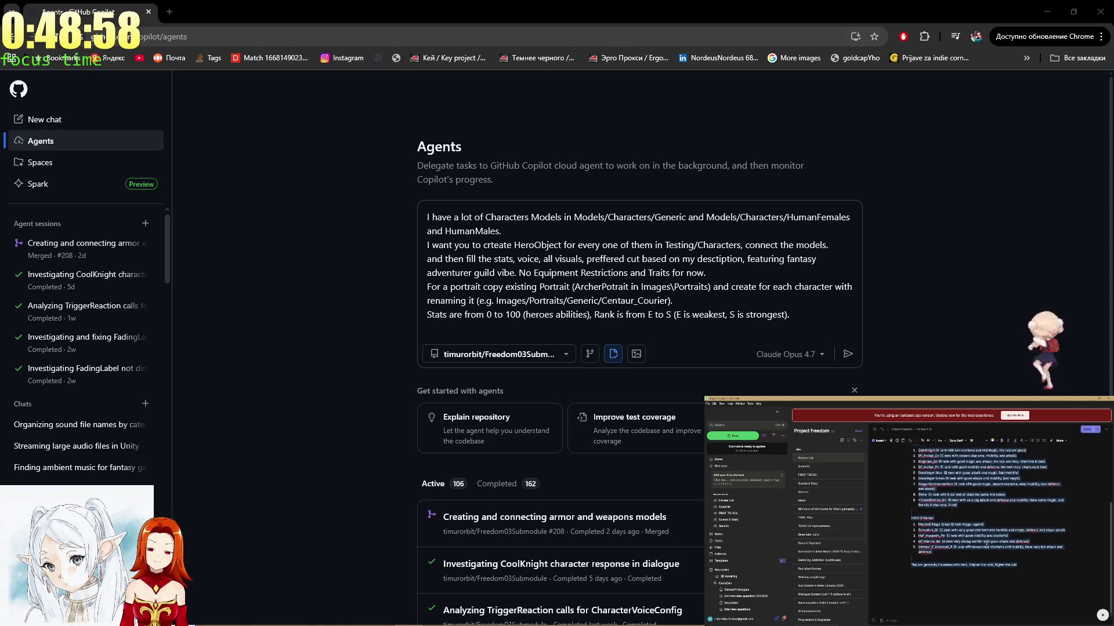
{"action": "left_click", "coordinate": [985, 544]}
{"action": "scroll", "coordinate": [984, 544], "scroll_direction": "down", "scroll_amount": 3}
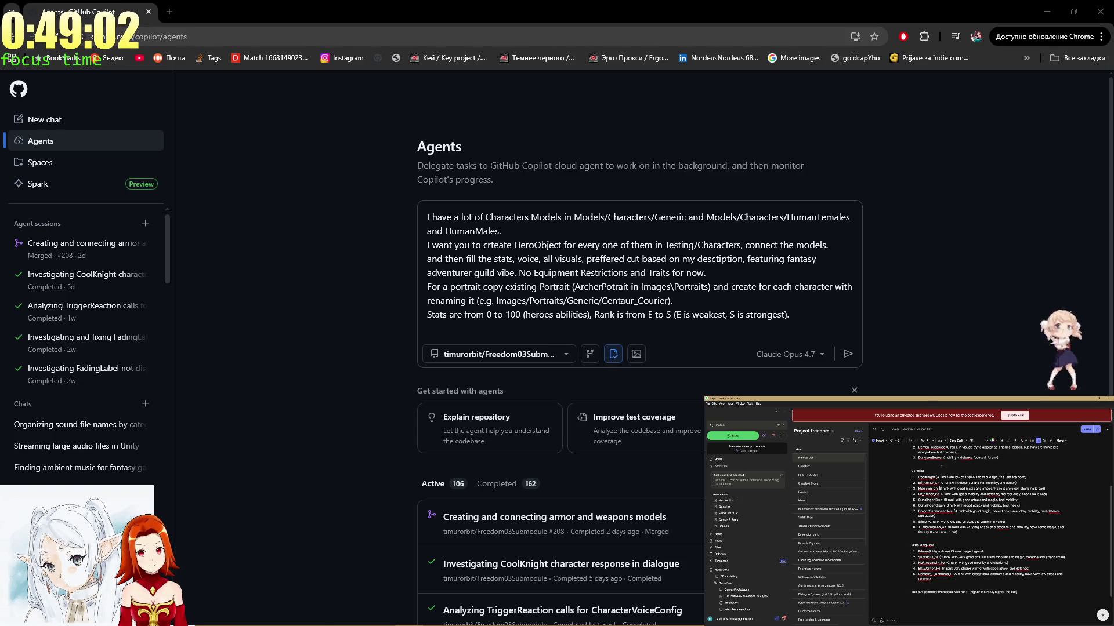
{"action": "scroll", "coordinate": [859, 292], "scroll_direction": "up", "scroll_amount": 2}
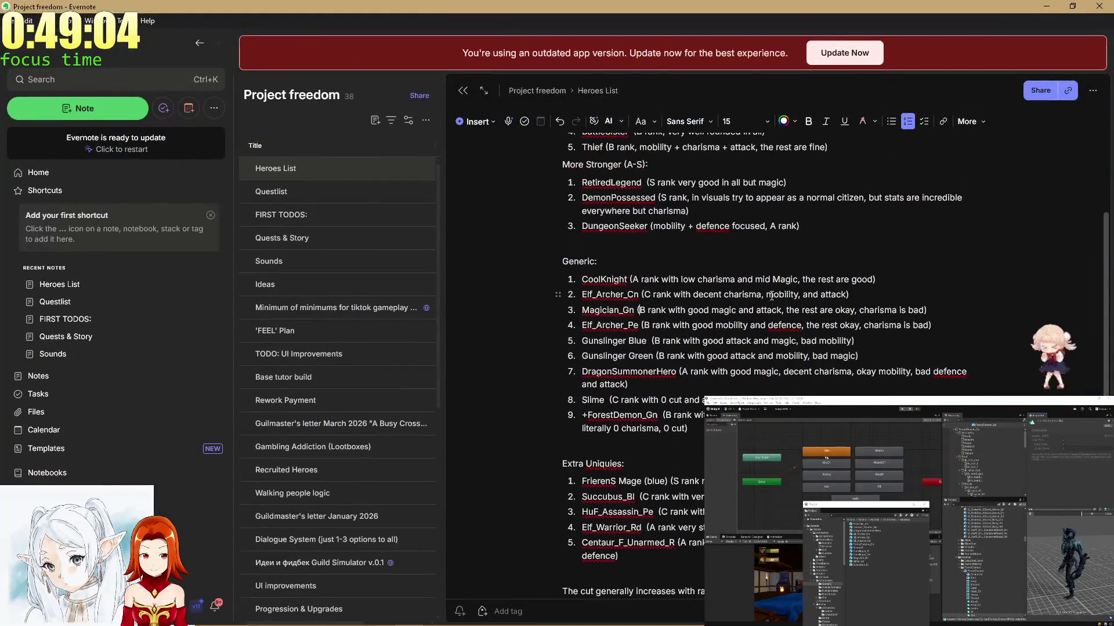
Add ', very big cut' to the CoolKnight and Succubus_Bl entries.
{"action": "left_click", "coordinate": [875, 281]}
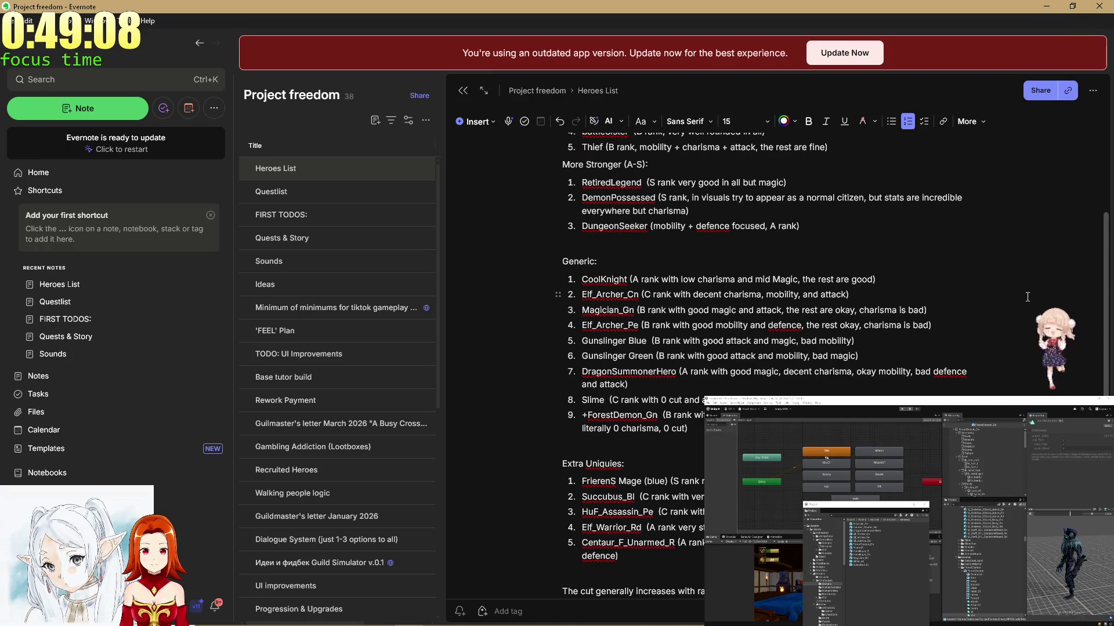
{"action": "type", "text": ", ver"}
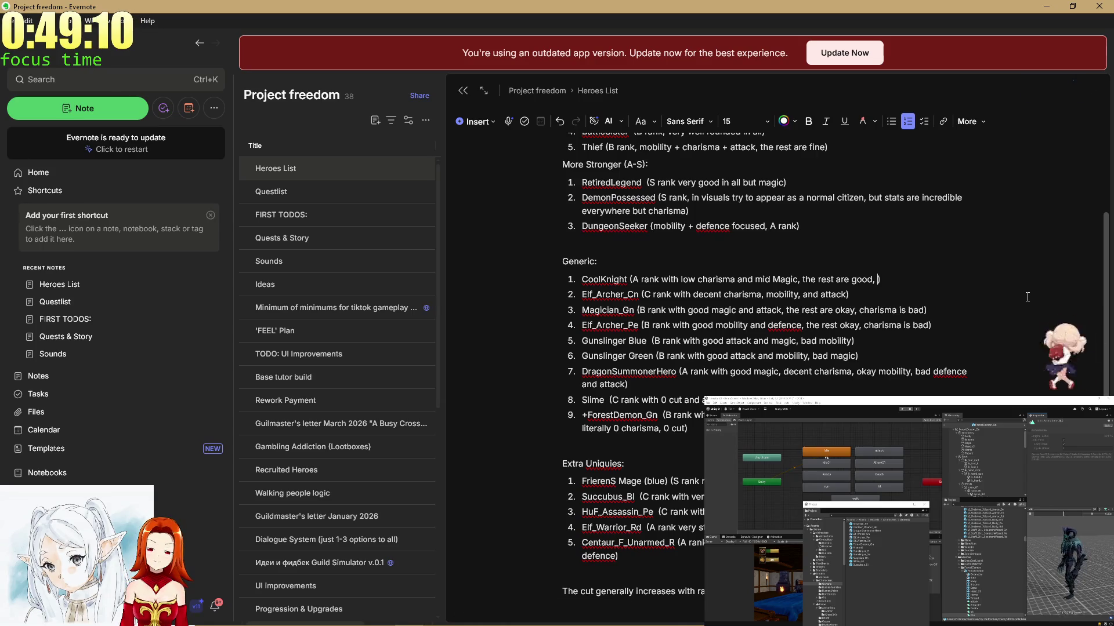
{"action": "type", "text": "bit"}
{"action": "type", "text": "cut"}
{"action": "key", "text": "Down"}
{"action": "key", "text": "Down"}
{"action": "key", "text": "Down"}
{"action": "key", "text": "Home"}
{"action": "key", "text": "Down"}
{"action": "key", "text": "Down"}
{"action": "key", "text": "Down"}
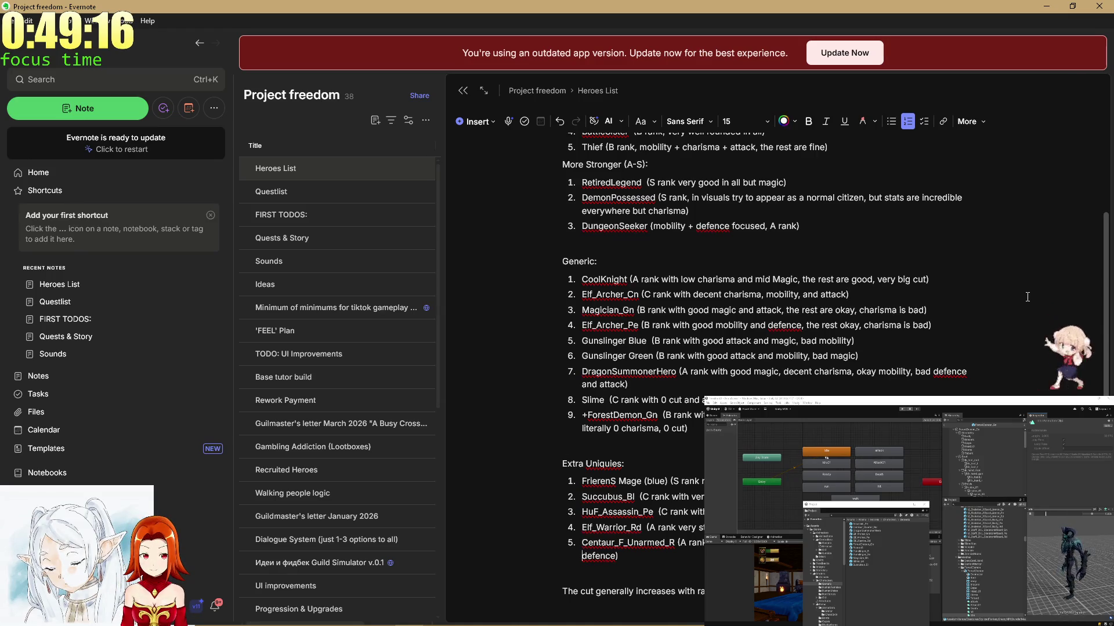
{"action": "key", "text": "Down"}
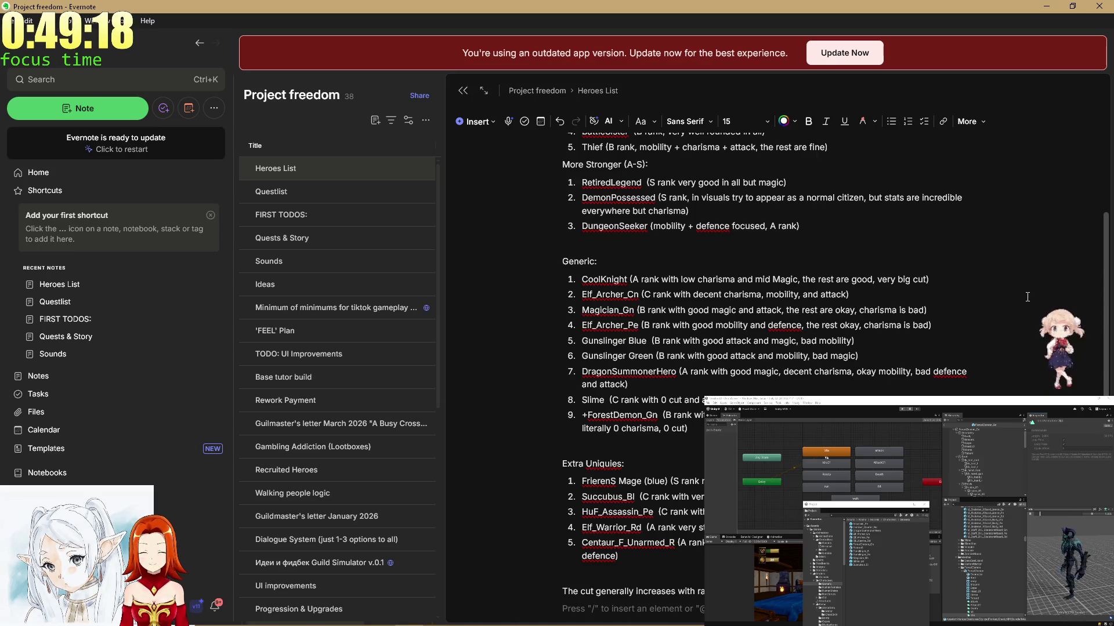
{"action": "key", "text": "Up"}
{"action": "key", "text": "Up"}
{"action": "key", "text": "Up"}
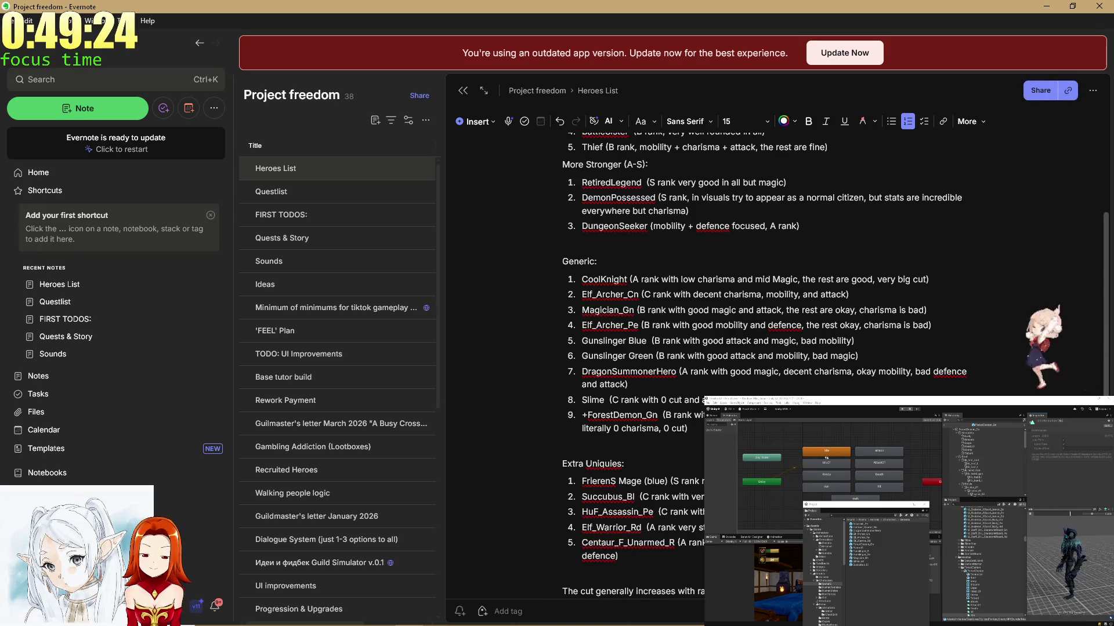
{"action": "type", "text": "ver"}
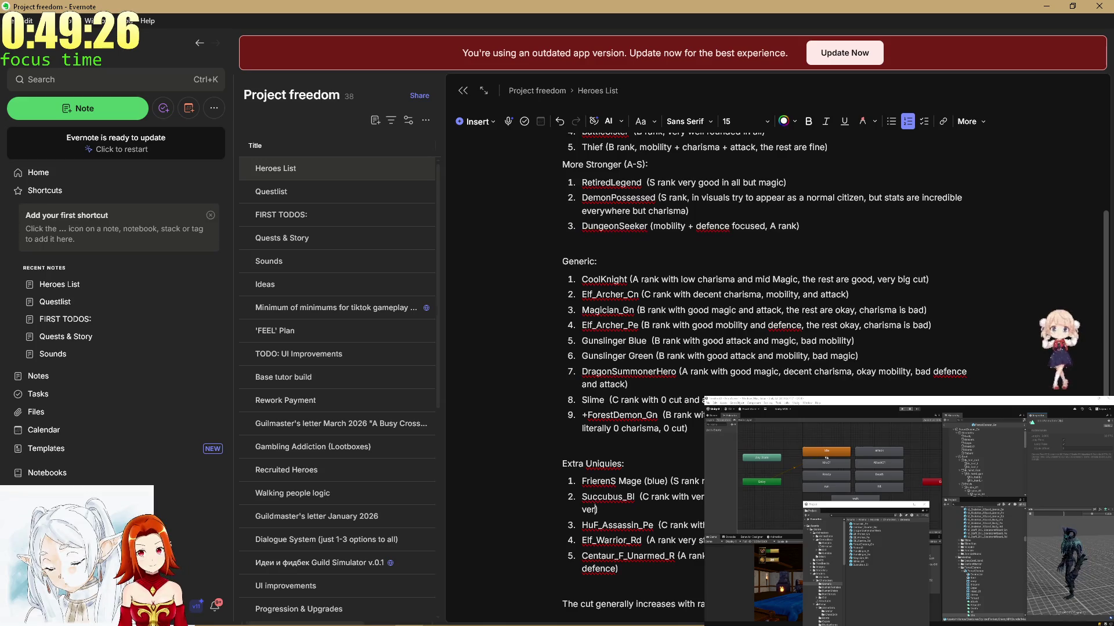
{"action": "type", "text": "y bl"}
{"action": "type", "text": "cut"}
{"action": "key", "text": "ctrl+a"}
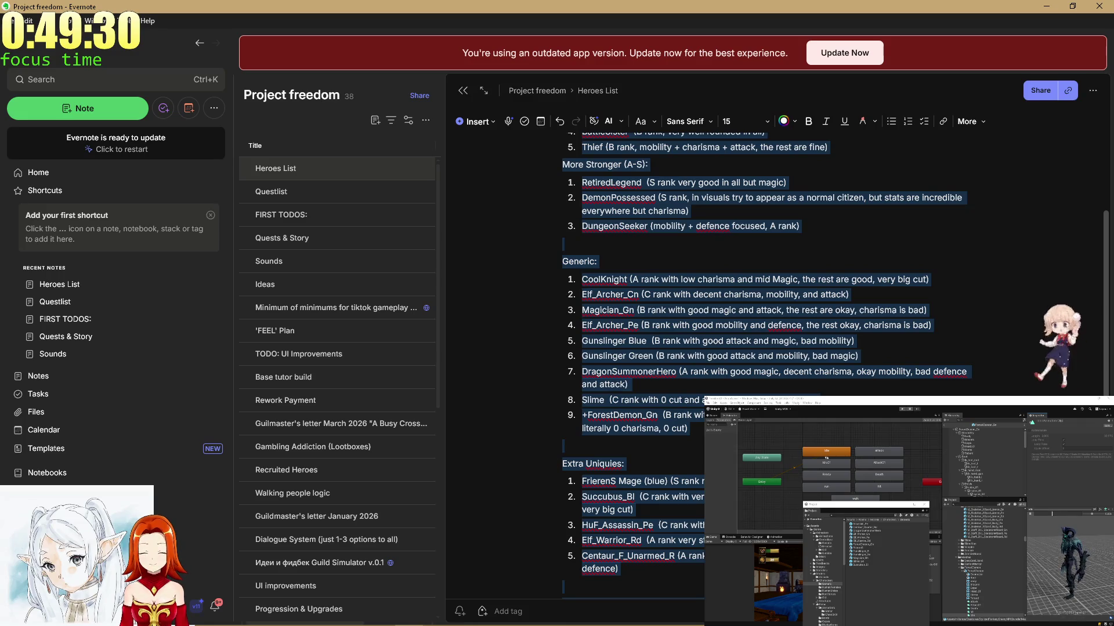
{"action": "left_click", "coordinate": [638, 497]}
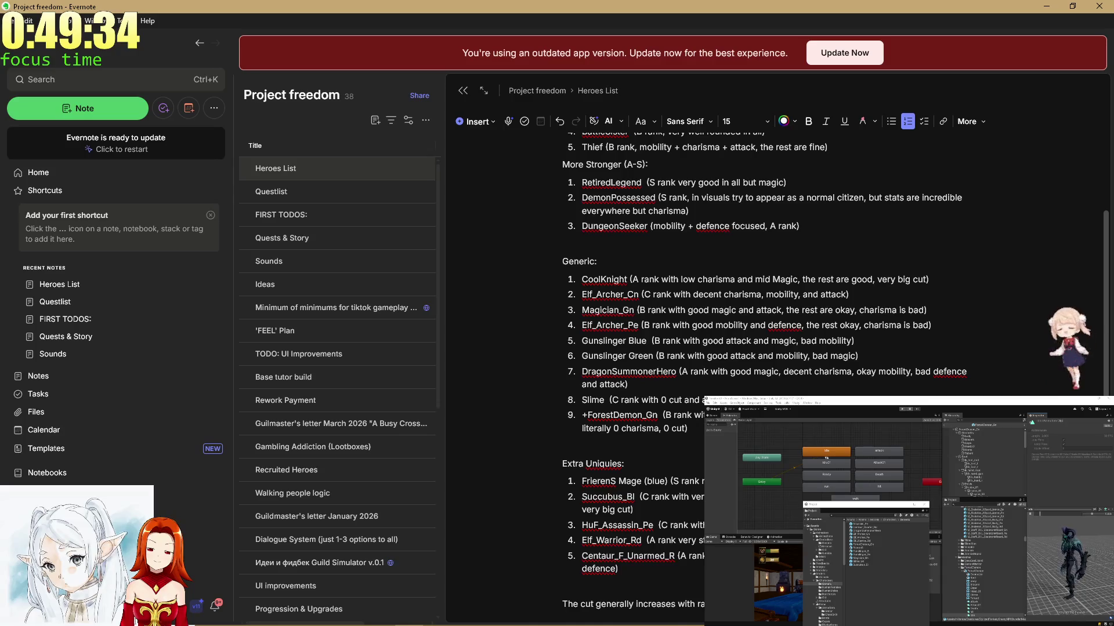
Select the whole Heroes List note from the last line up to Newbies.
{"action": "key", "text": "ctrl+a"}
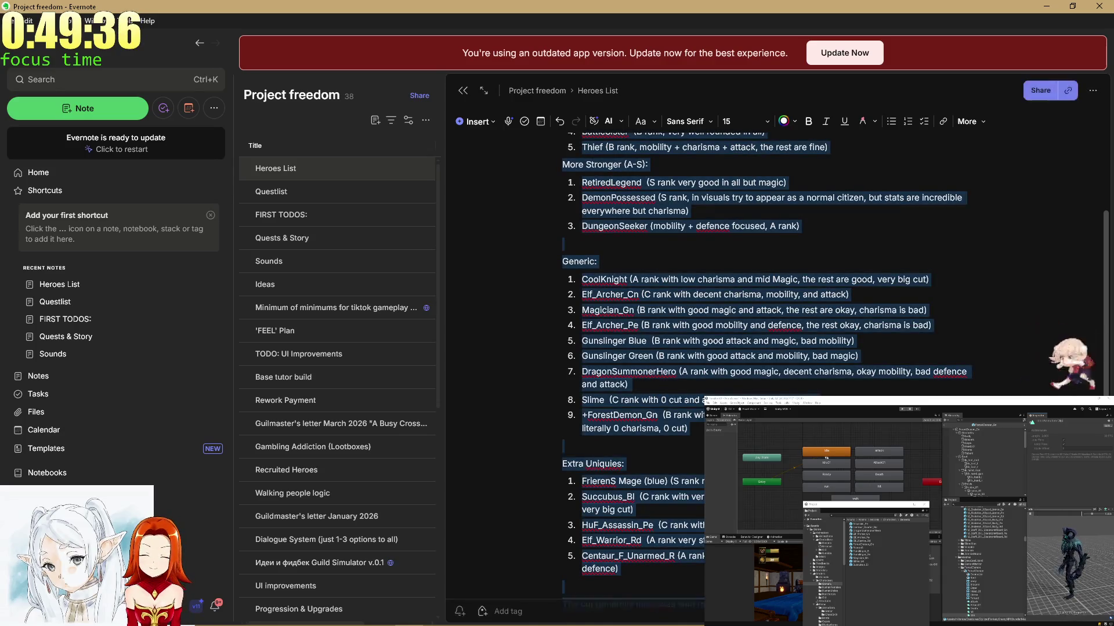
{"action": "key", "text": "ctrl+End"}
{"action": "key", "text": "shift+Home"}
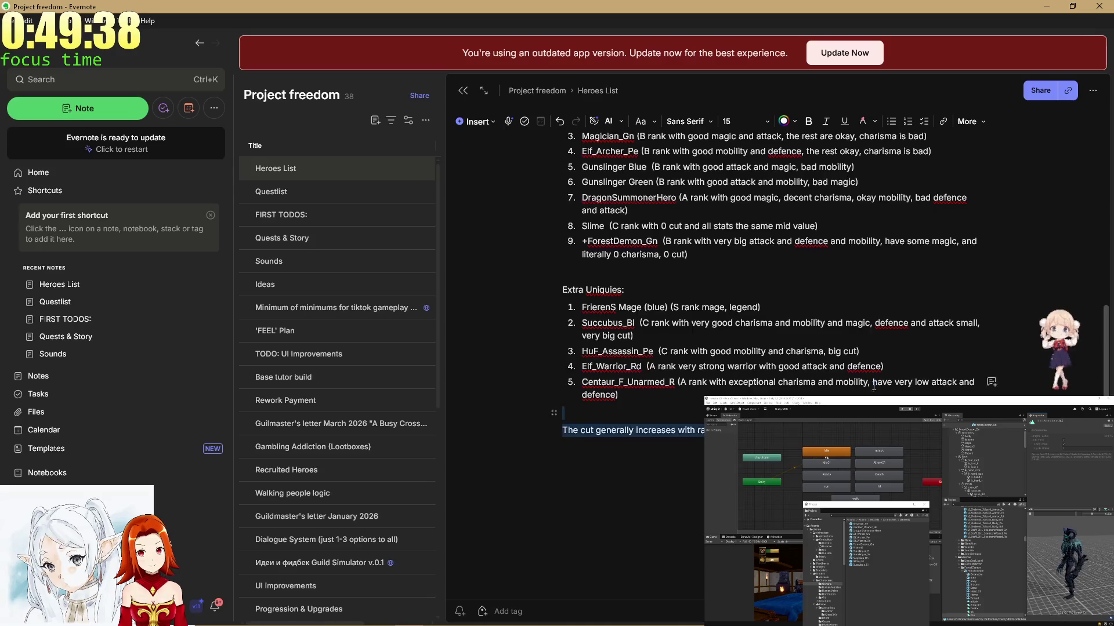
{"action": "key", "text": "ctrl+shift+Home"}
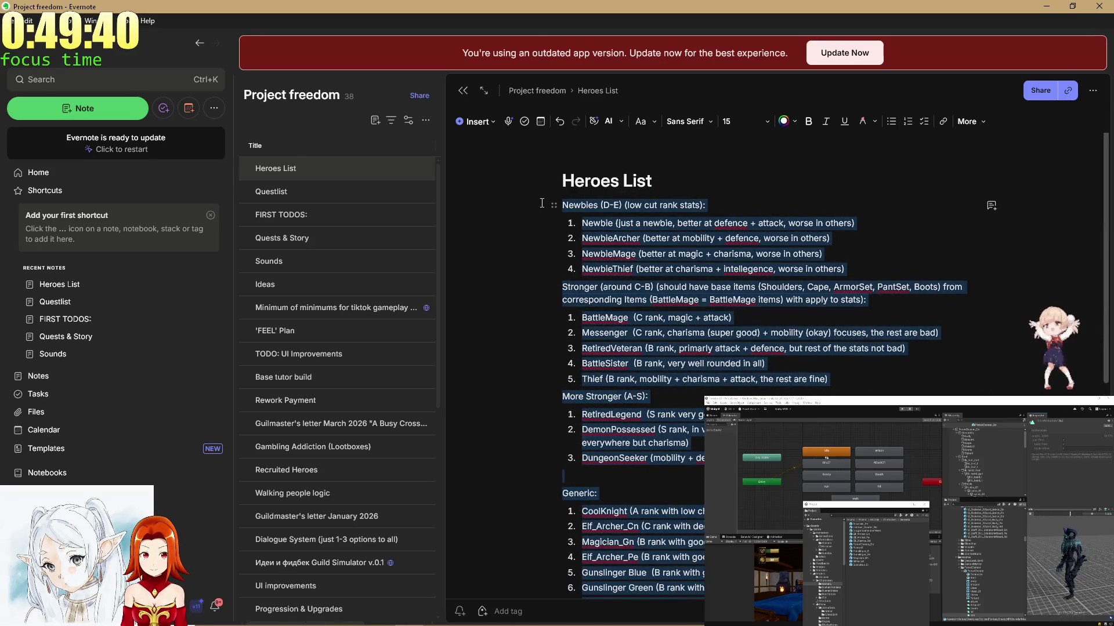
{"action": "left_click", "coordinate": [781, 264]}
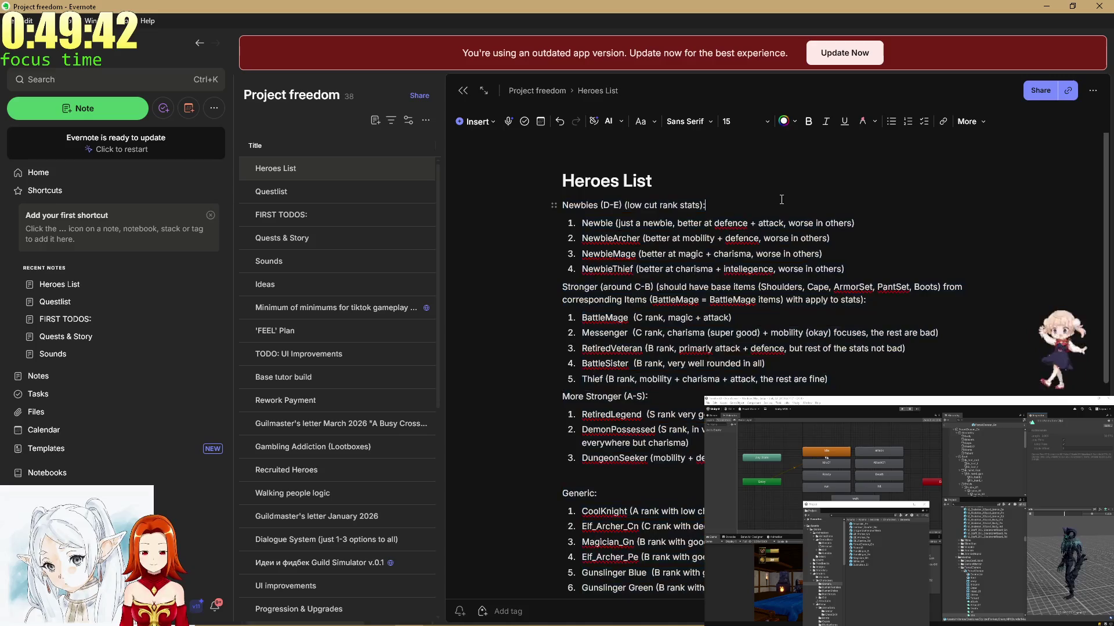
{"action": "scroll", "coordinate": [782, 265], "scroll_direction": "down", "scroll_amount": 2}
{"action": "scroll", "coordinate": [782, 264], "scroll_direction": "down", "scroll_amount": 2}
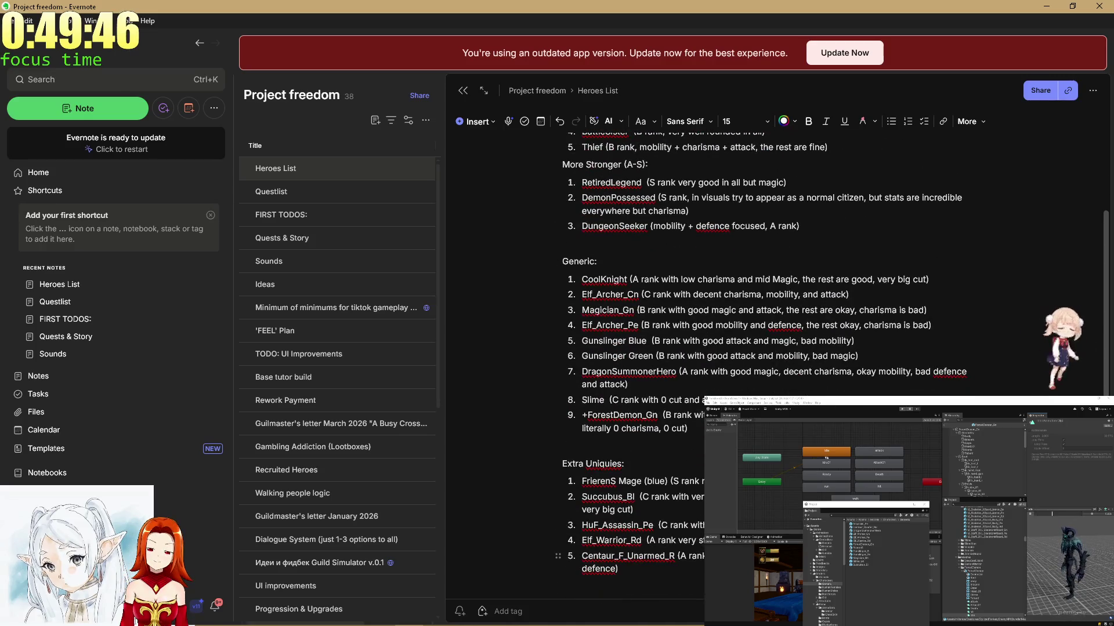
{"action": "scroll", "coordinate": [713, 360], "scroll_direction": "down", "scroll_amount": 1}
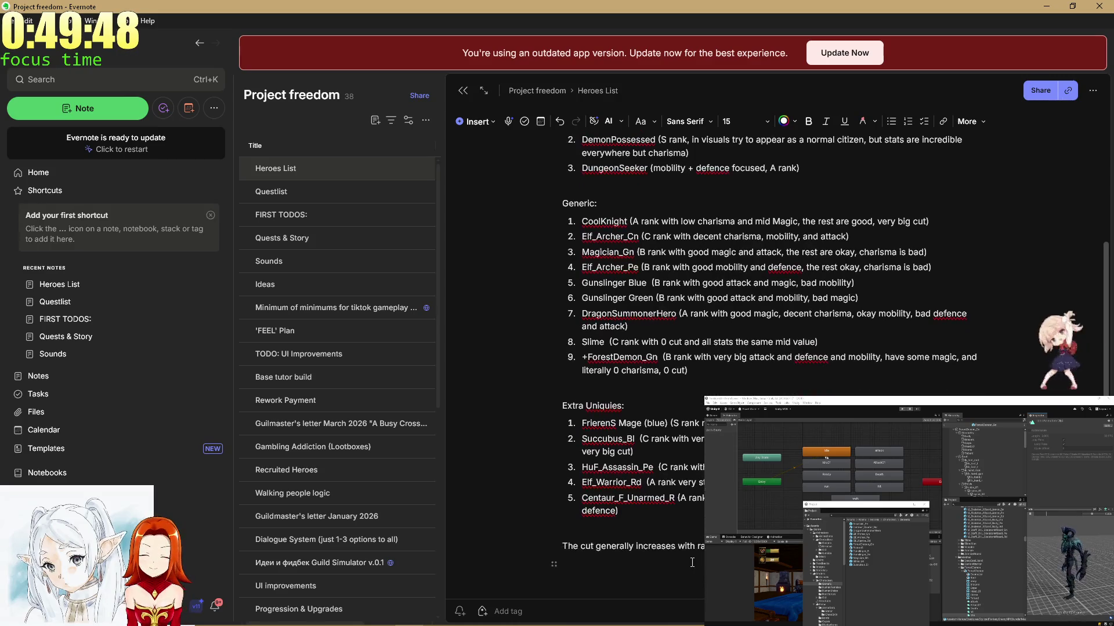
{"action": "left_click_drag", "start_coordinate": [580, 564], "coordinate": [582, 482]}
{"action": "left_click", "coordinate": [638, 497]}
{"action": "mouse_move", "coordinate": [638, 556]}
{"action": "left_mouse_down"}
{"action": "mouse_move", "coordinate": [557, 406]}
{"action": "mouse_move", "coordinate": [537, 199]}
{"action": "left_mouse_up"}
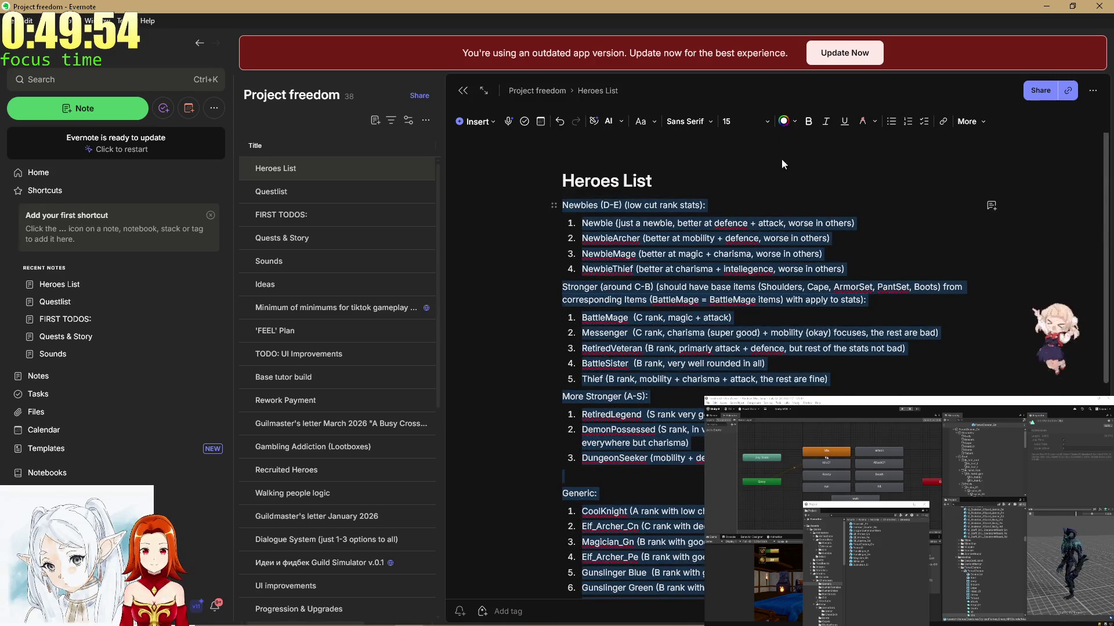
{"action": "key", "text": "super+shift+Right"}
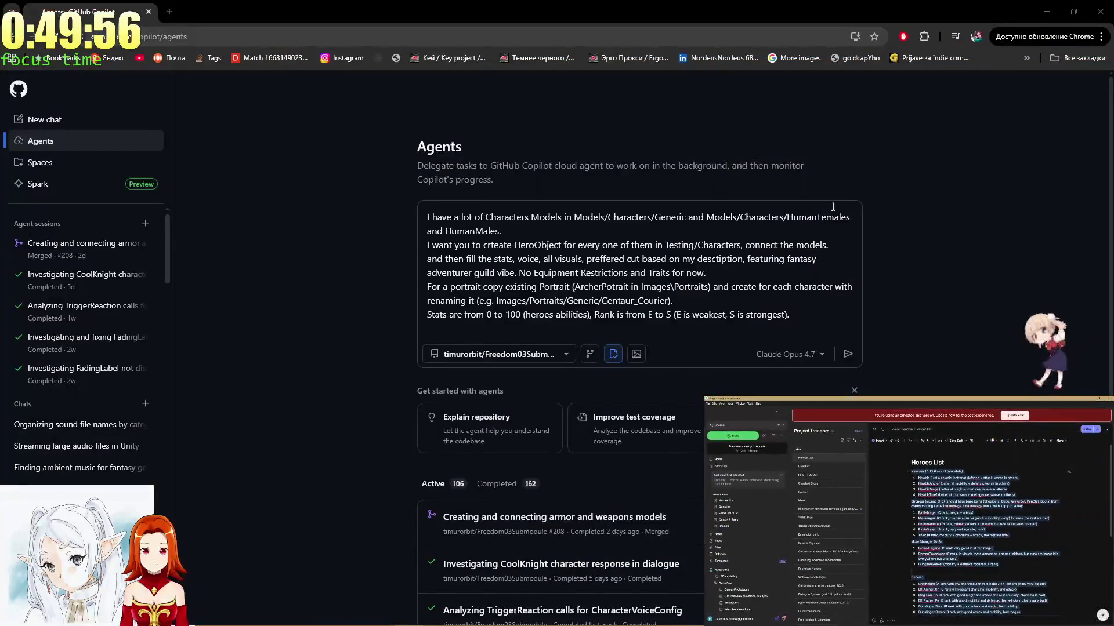
Undo an accidental paste into the agent prompt and select the original prompt text.
{"action": "left_click", "coordinate": [833, 206]}
{"action": "key", "text": "ctrl+a"}
{"action": "key", "text": "ctrl+v"}
{"action": "scroll", "coordinate": [758, 248], "scroll_direction": "up", "scroll_amount": 5}
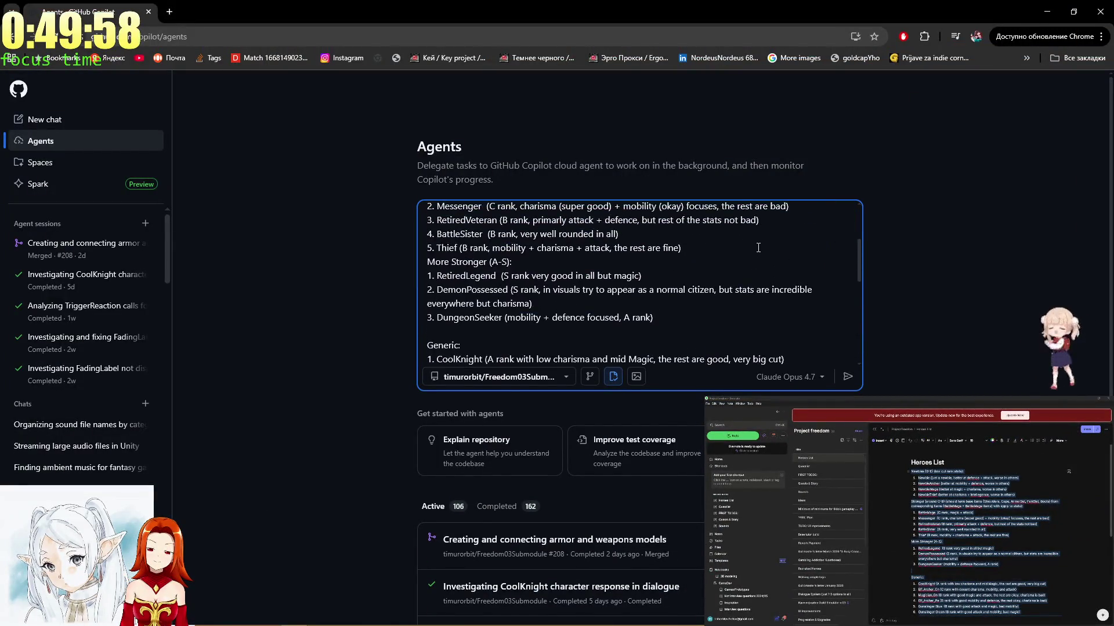
{"action": "key", "text": "ctrl+z"}
{"action": "left_click", "coordinate": [725, 244]}
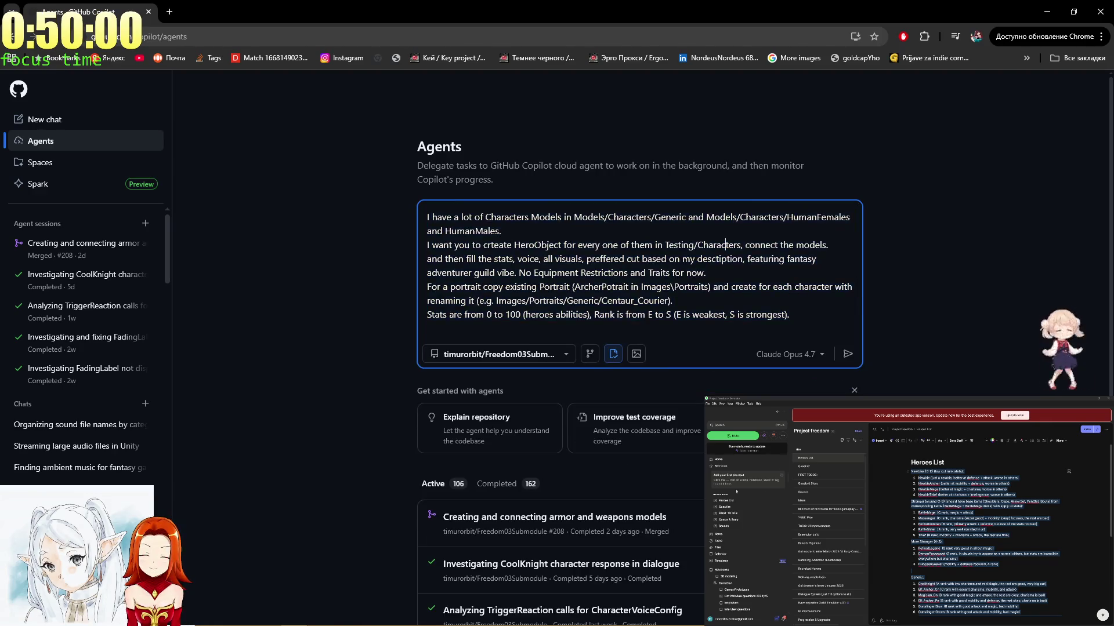
{"action": "key", "text": "ctrl+a"}
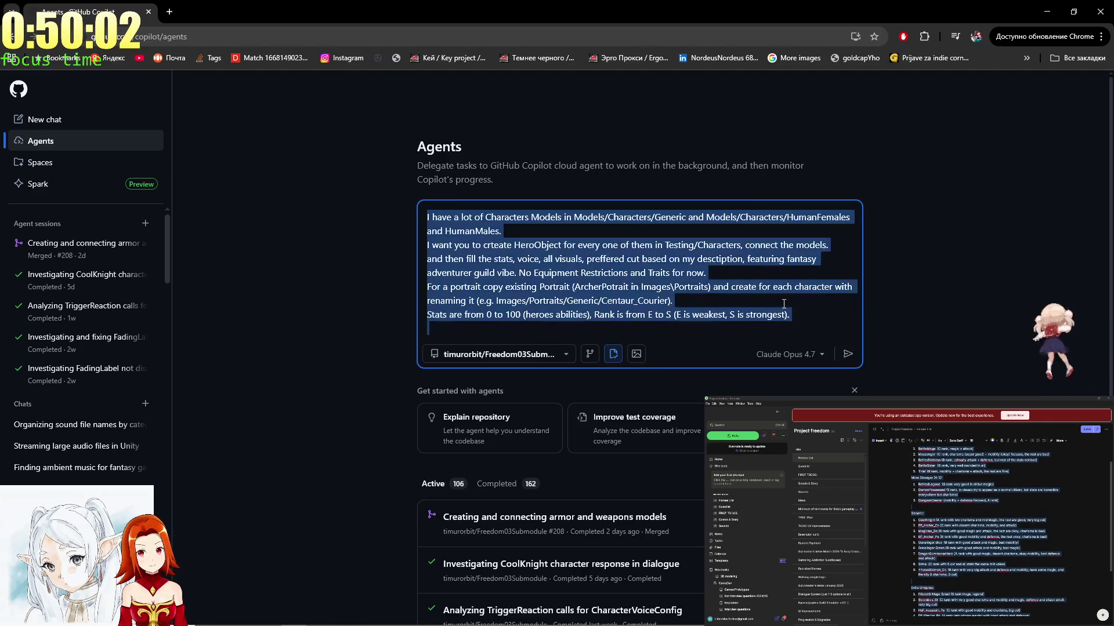
Switch to Notepad++ and create a blank new 23 document on the main screen.
{"action": "key", "text": "alt+Tab"}
{"action": "key", "text": "Tab"}
{"action": "key", "text": "Tab"}
{"action": "key", "text": "Tab"}
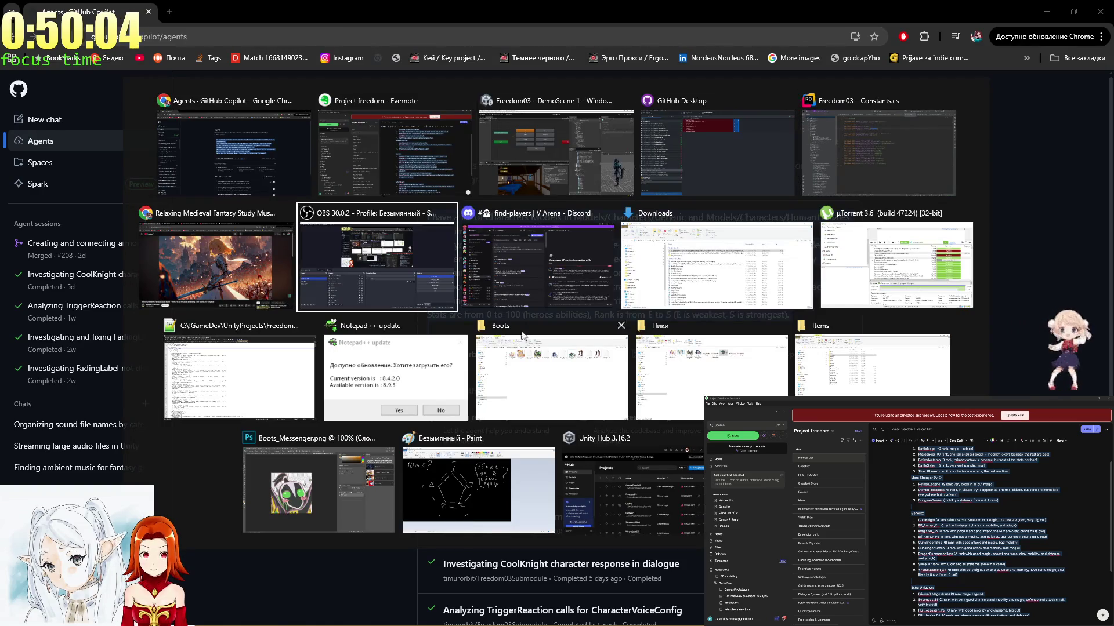
{"action": "key", "text": "Down"}
{"action": "key", "text": "Left"}
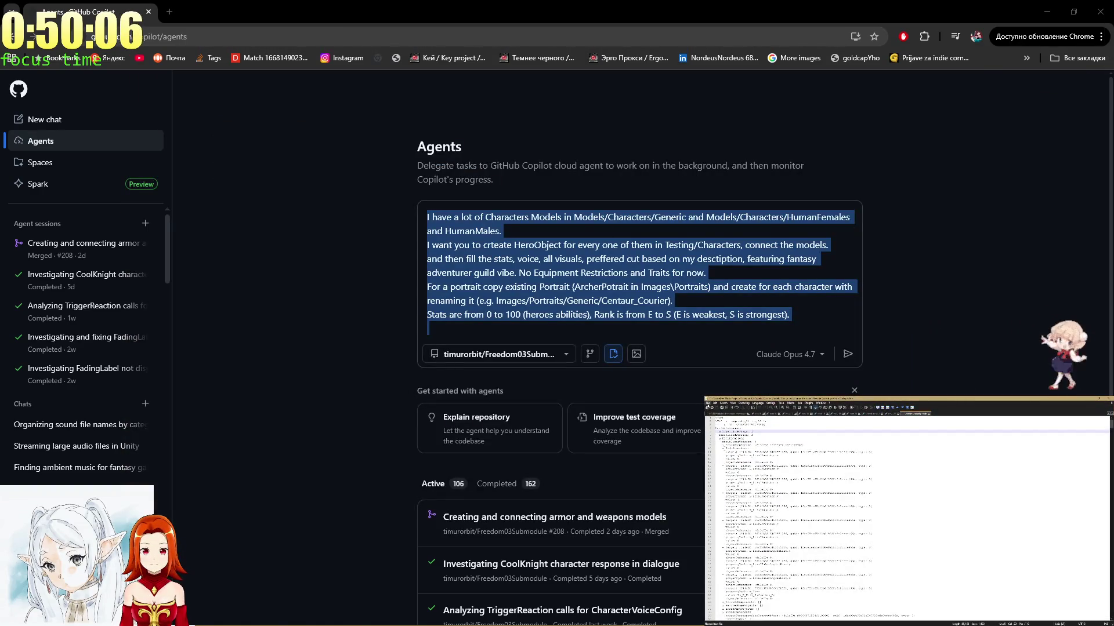
{"action": "key", "text": "ctrl+n"}
{"action": "key", "text": "super+shift+Left"}
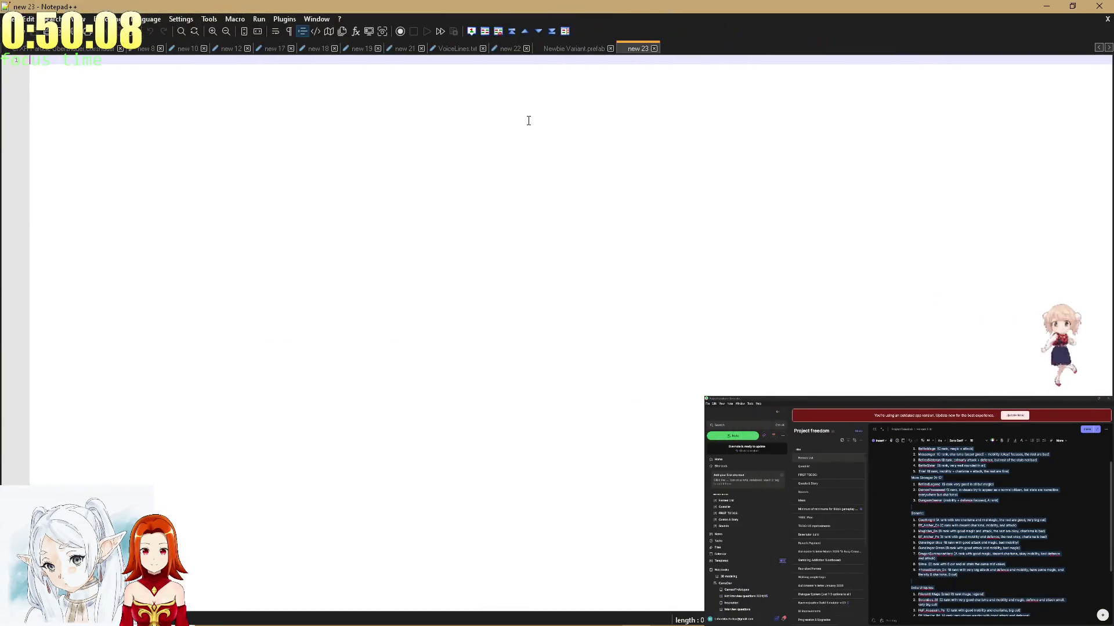
Paste the prompt, insert 'i mentioned', fix 'adventurer' and quote 'fantasy adventure guild'.
{"action": "key", "text": "ctrl+v"}
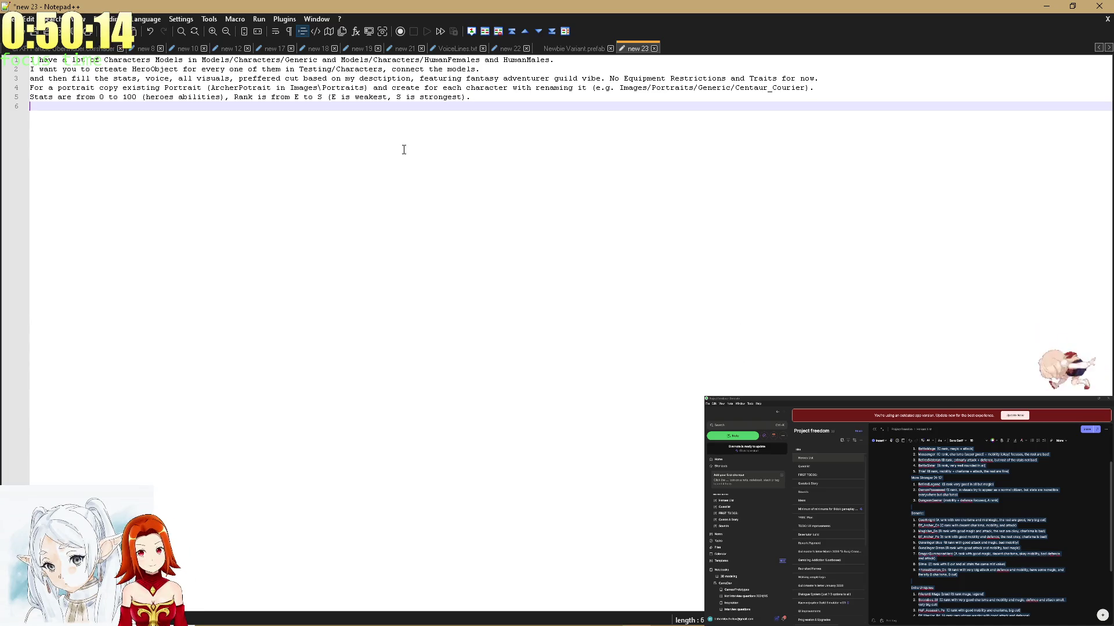
{"action": "left_click", "coordinate": [282, 68]}
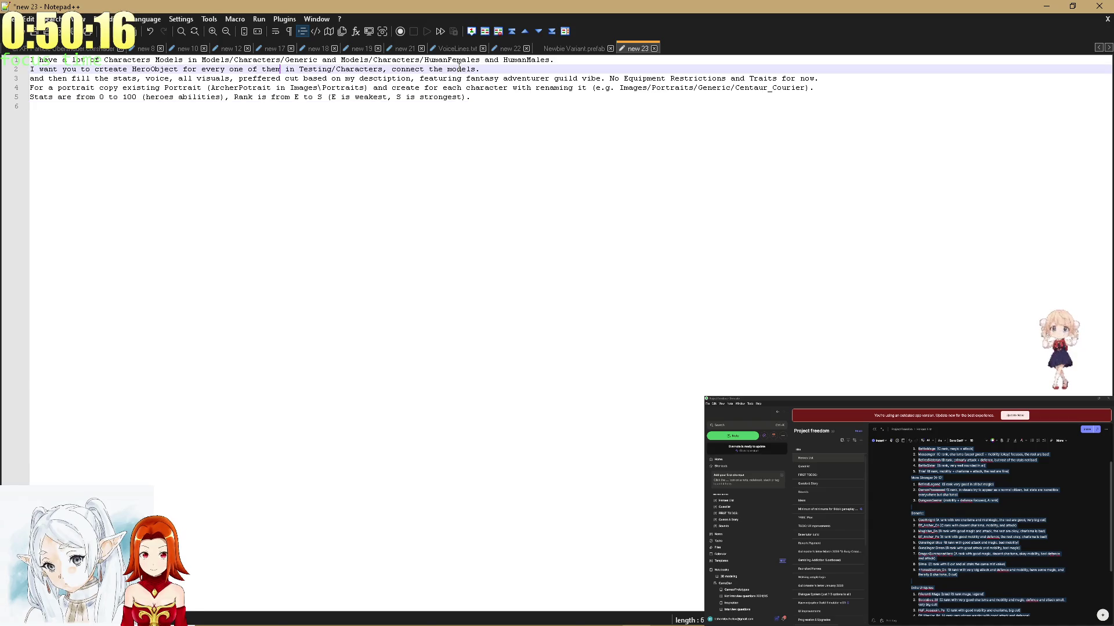
{"action": "type", "text": "i mentioned"}
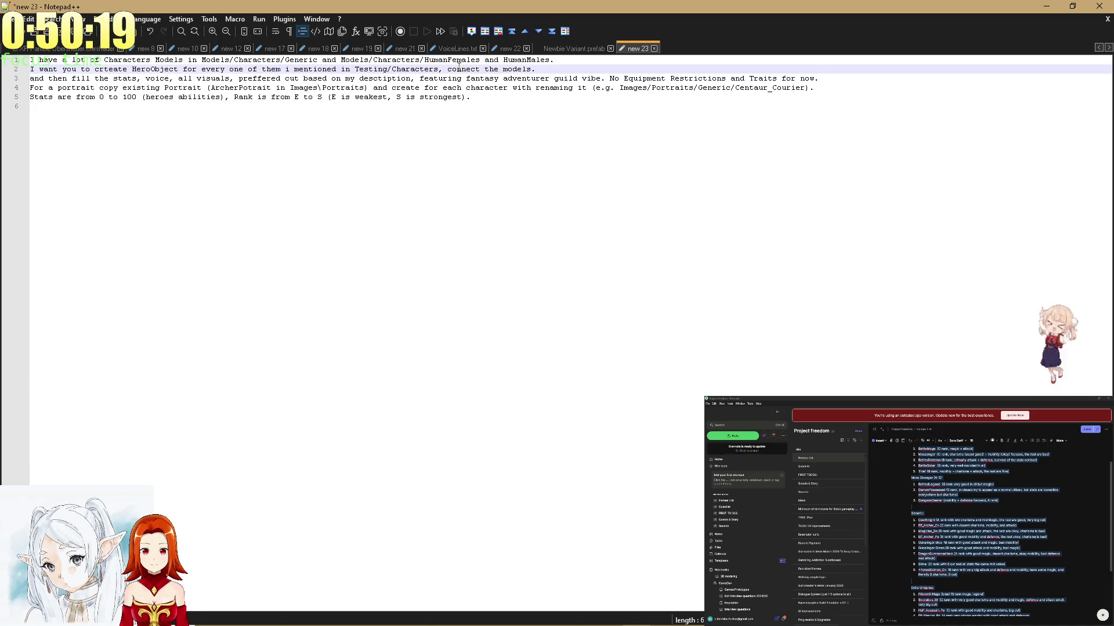
{"action": "key", "text": "Down"}
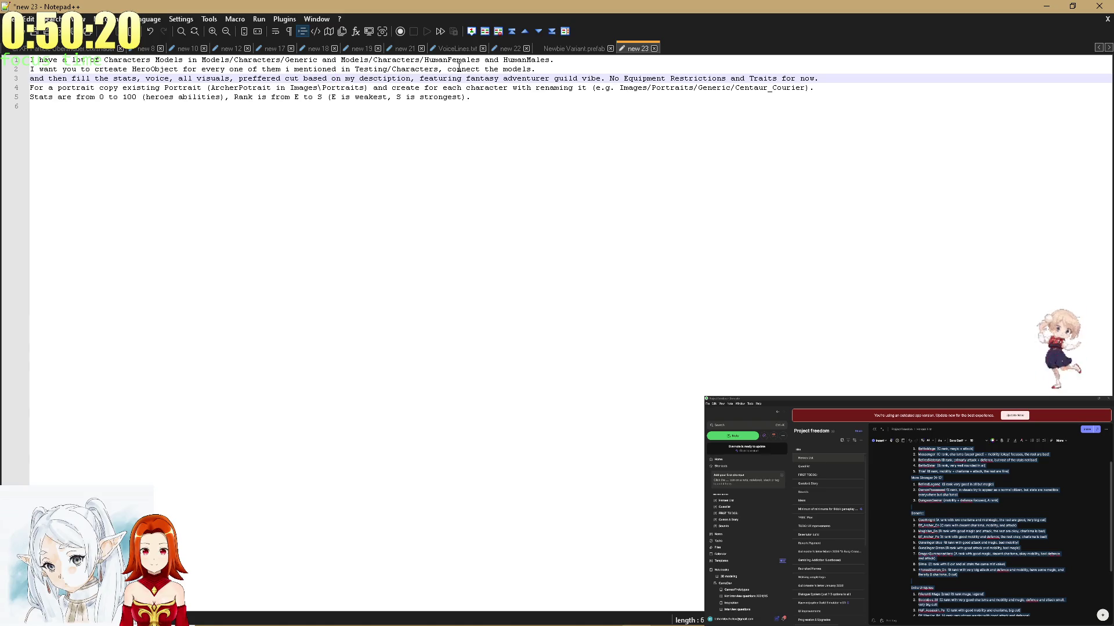
{"action": "key", "text": "Down"}
{"action": "key", "text": "Down"}
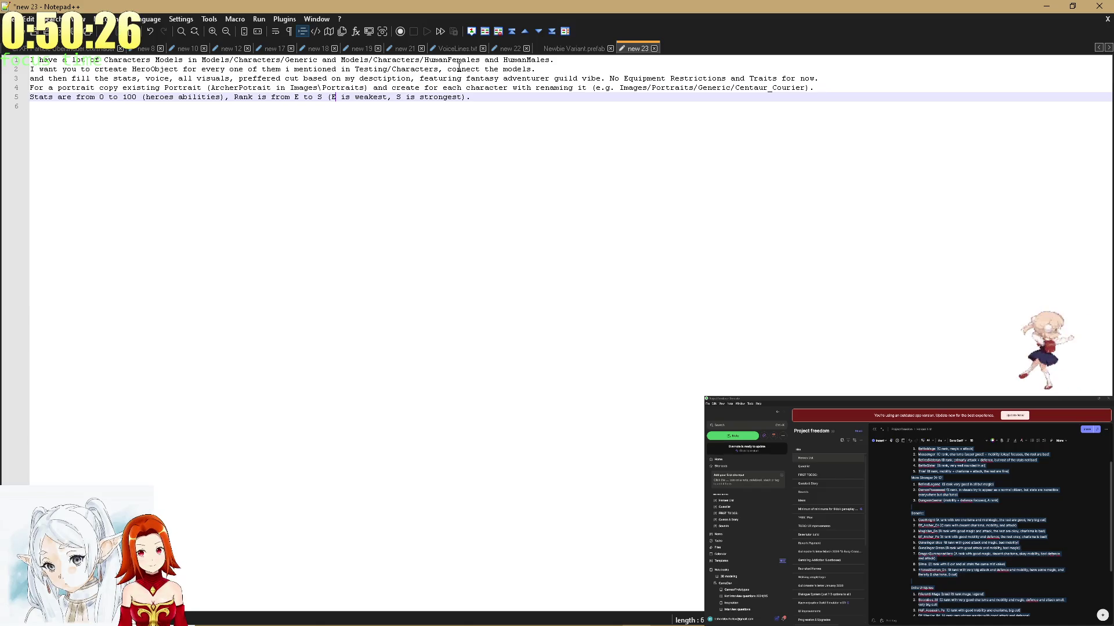
{"action": "key", "text": "Up"}
{"action": "key", "text": "Up"}
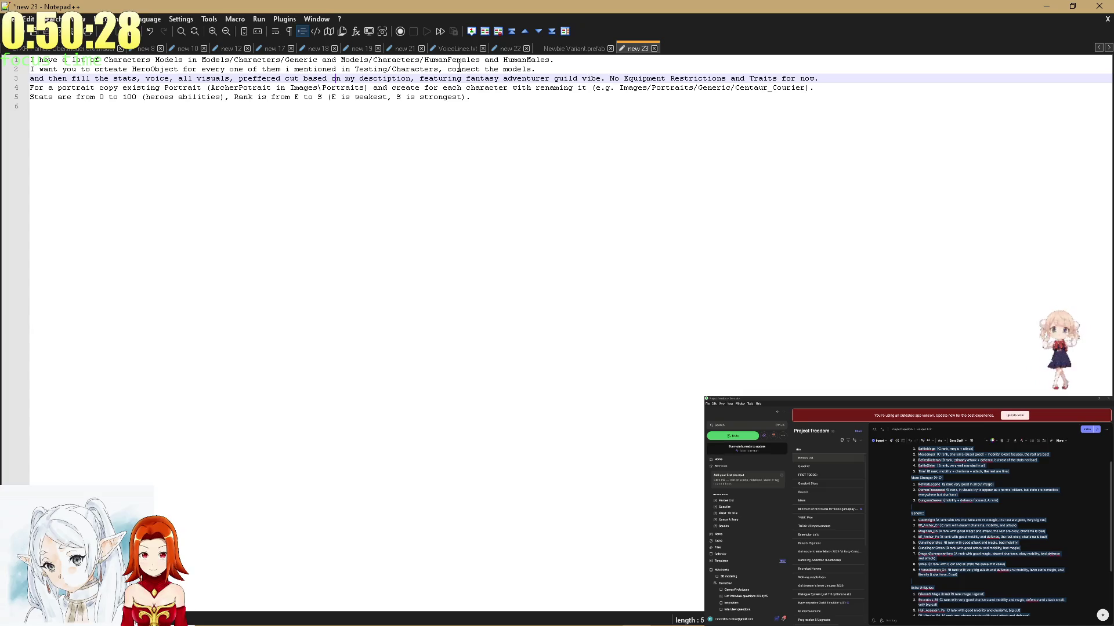
{"action": "left_click", "coordinate": [549, 78]}
{"action": "key", "text": "BackSpace"}
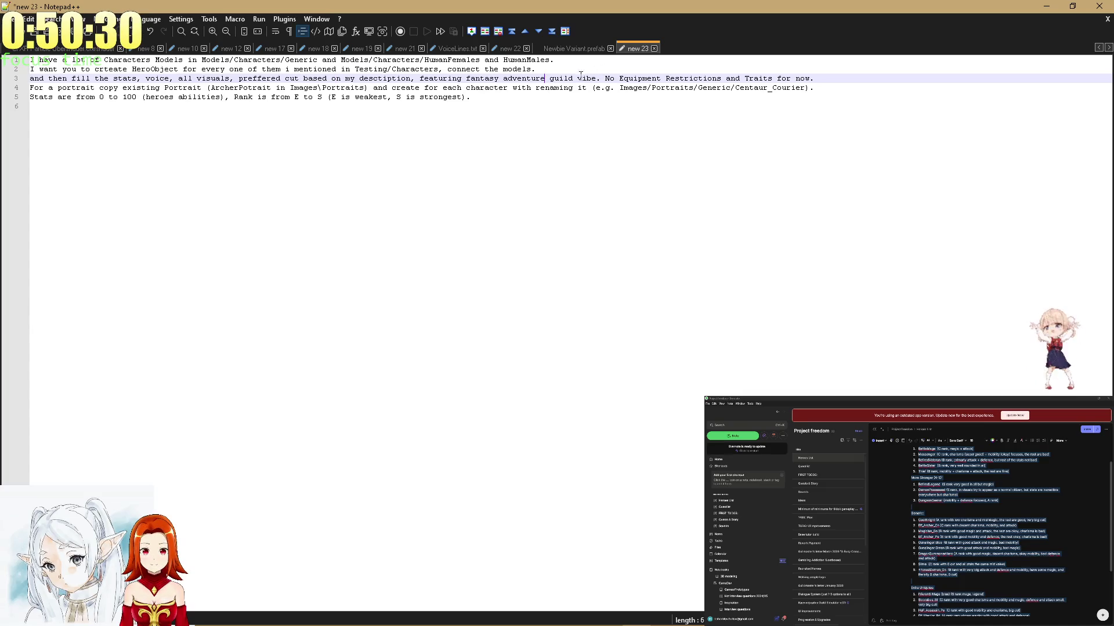
{"action": "left_click", "coordinate": [573, 78]}
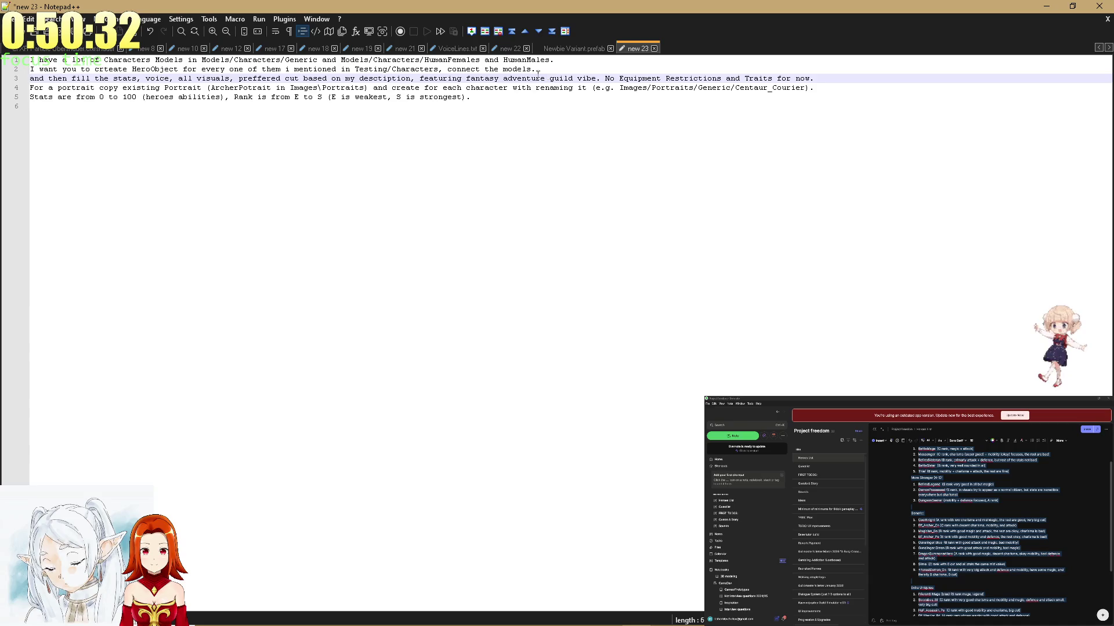
{"action": "type", "text": "'"}
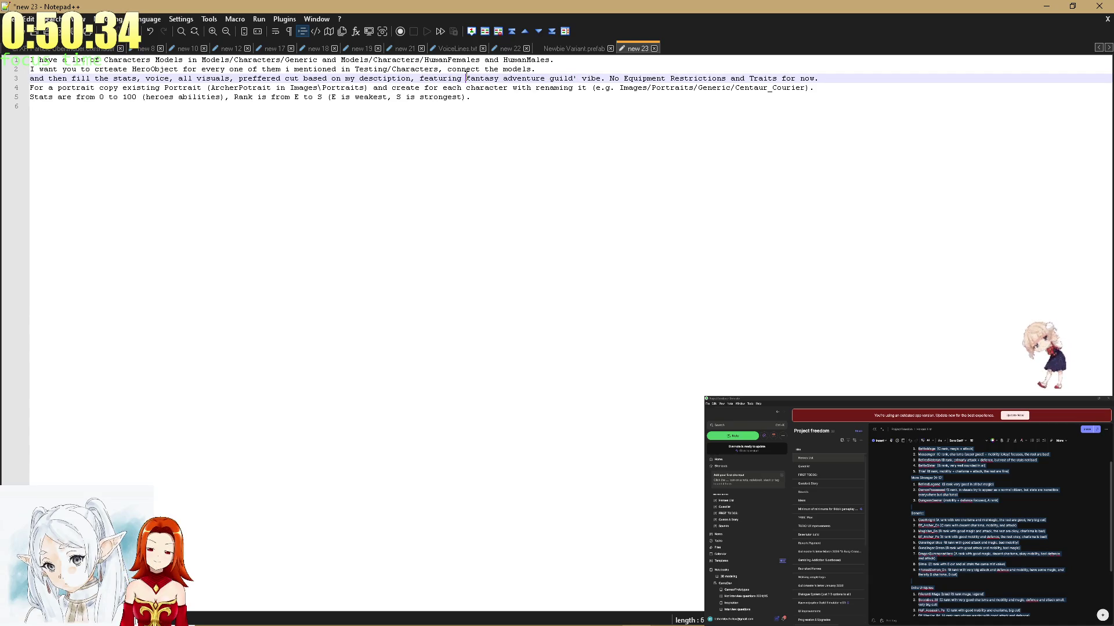
{"action": "left_click", "coordinate": [466, 79]}
{"action": "type", "text": "'"}
{"action": "left_click", "coordinate": [559, 102]}
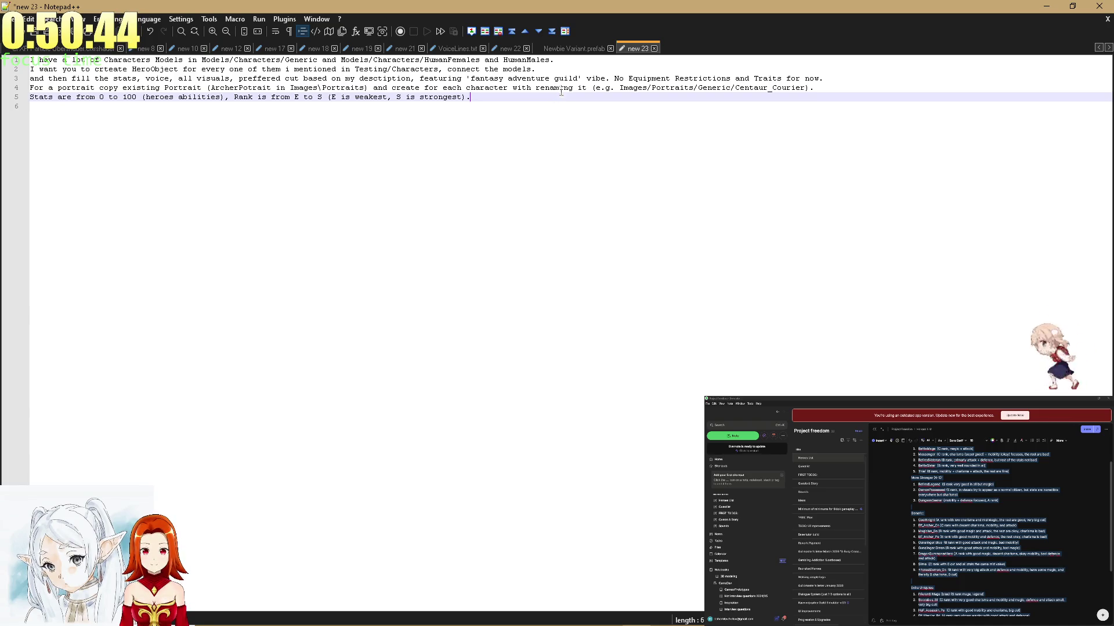
Paste the name Centaur_Courier into the hero notes entry.
{"action": "left_click", "coordinate": [951, 505]}
{"action": "scroll", "coordinate": [952, 505], "scroll_direction": "down", "scroll_amount": 5}
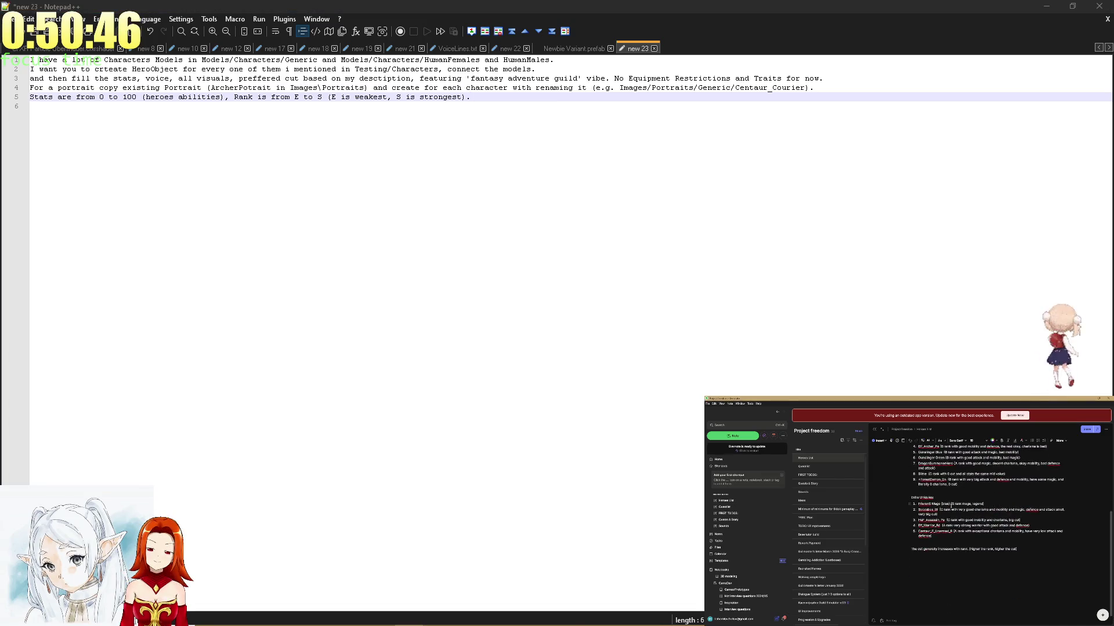
{"action": "left_click_drag", "start_coordinate": [805, 88], "coordinate": [769, 99]}
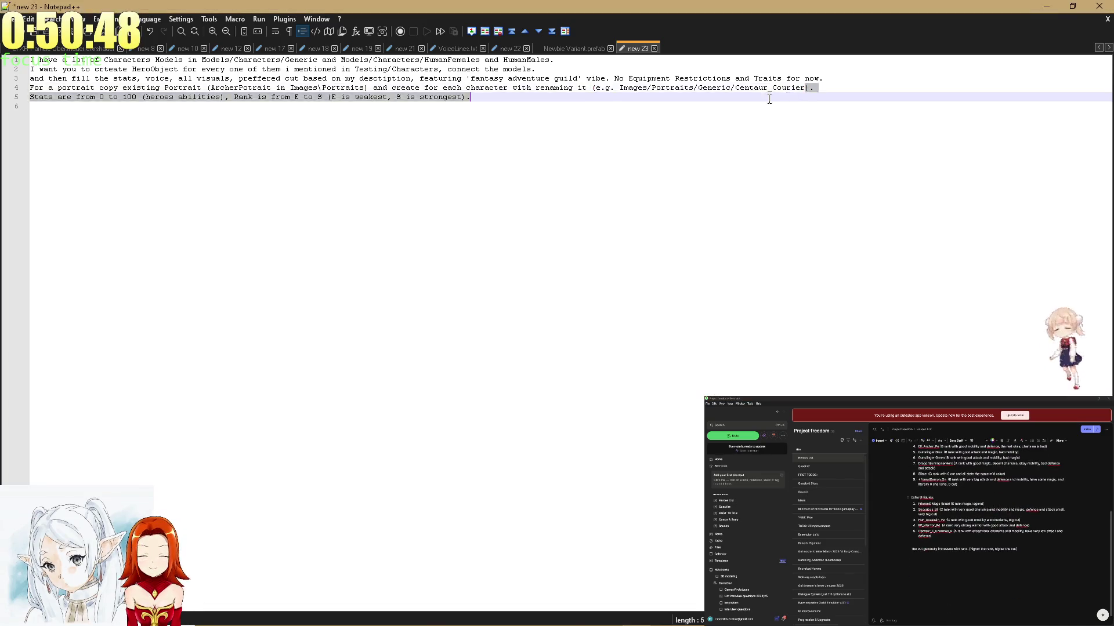
{"action": "double_click", "coordinate": [769, 87]}
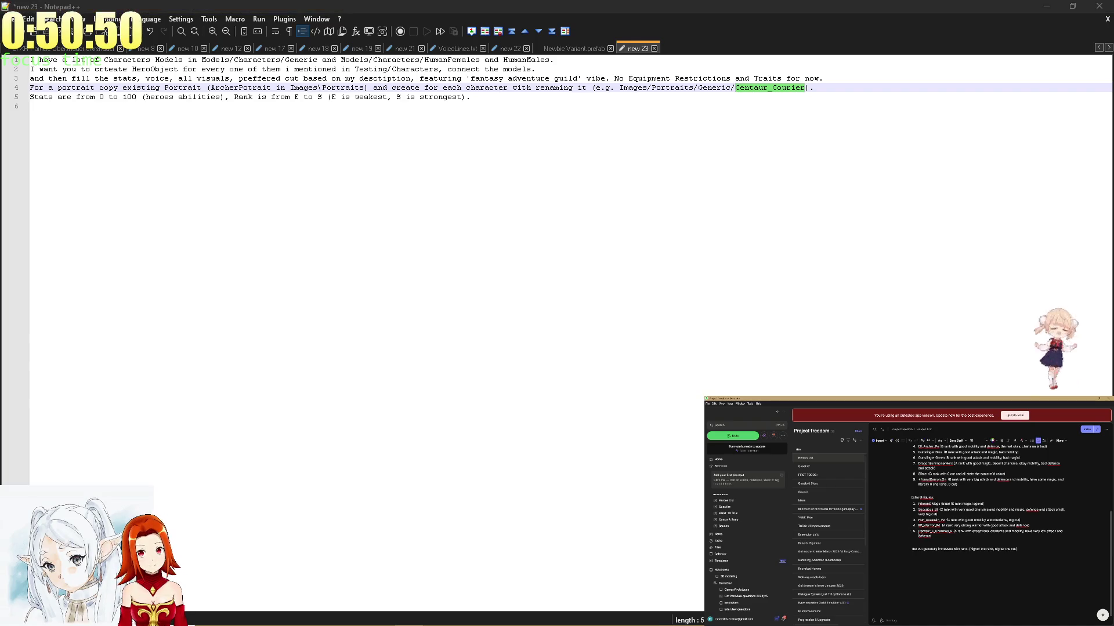
{"action": "key", "text": "ctrl+v"}
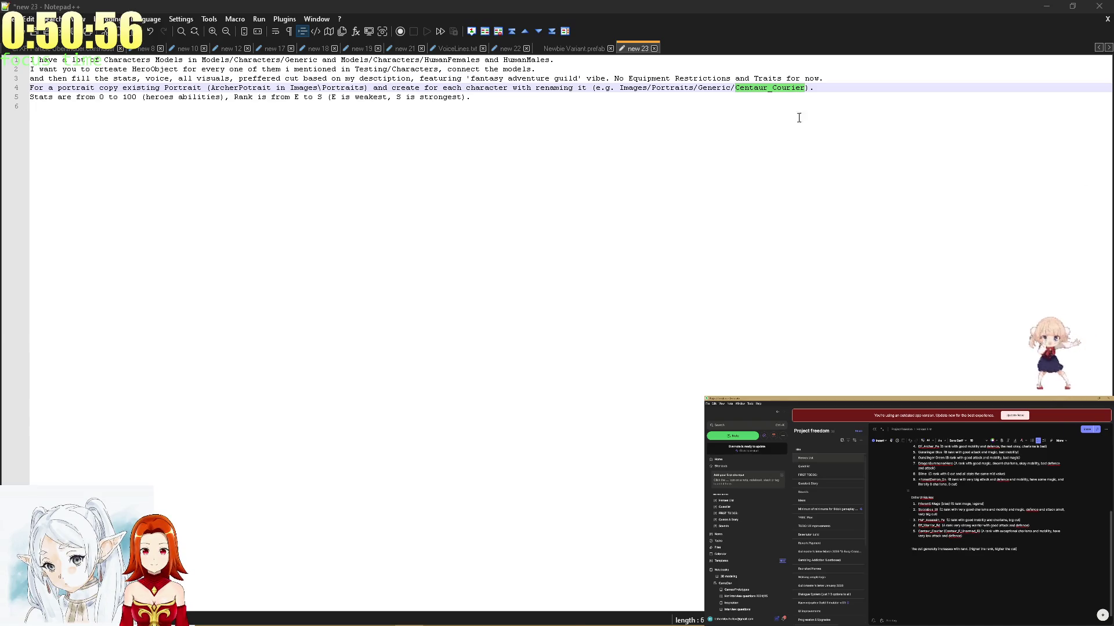
{"action": "left_click", "coordinate": [777, 100]}
{"action": "left_click", "coordinate": [791, 77]}
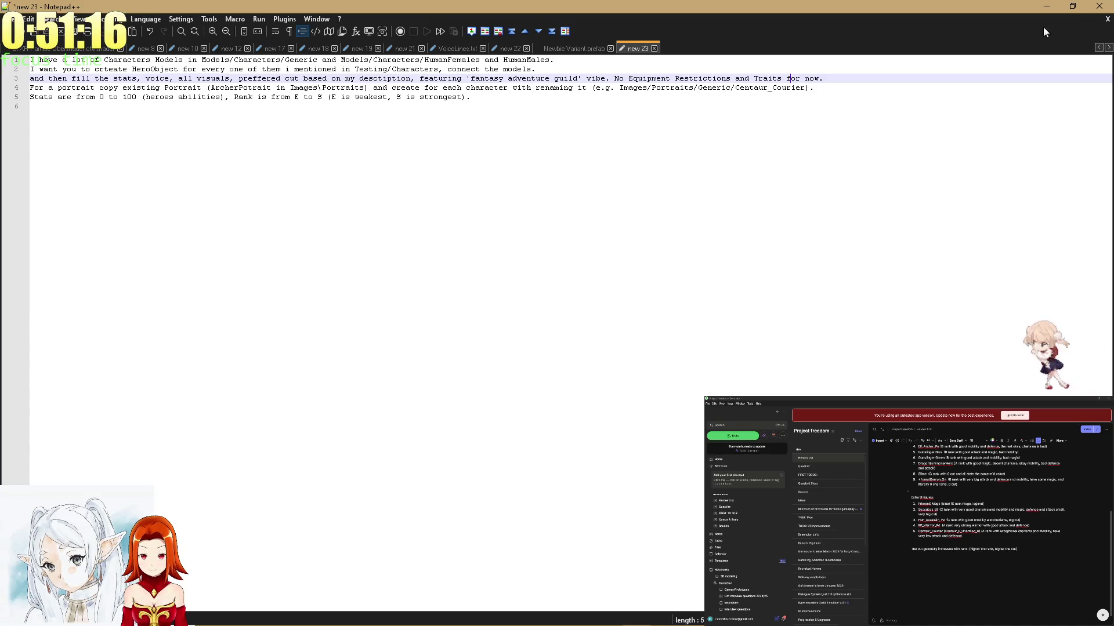
Paste the Heroes List below the prompt on line 6 and select the entire draft.
{"action": "left_click", "coordinate": [1034, 546]}
{"action": "scroll", "coordinate": [1034, 545], "scroll_direction": "up", "scroll_amount": 5}
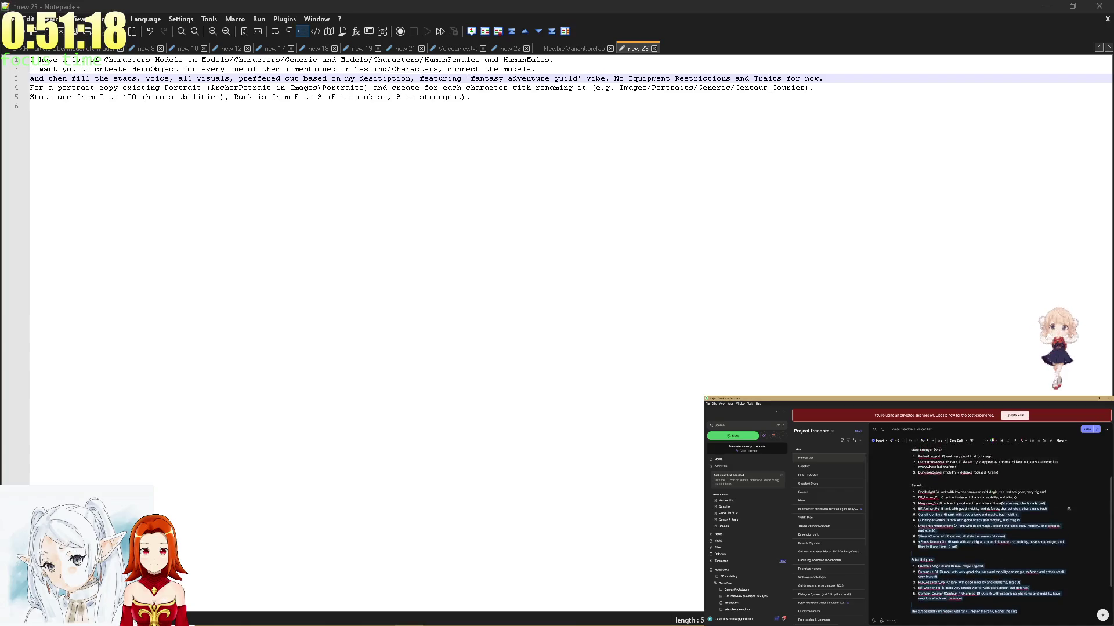
{"action": "scroll", "coordinate": [901, 469], "scroll_direction": "up", "scroll_amount": 2}
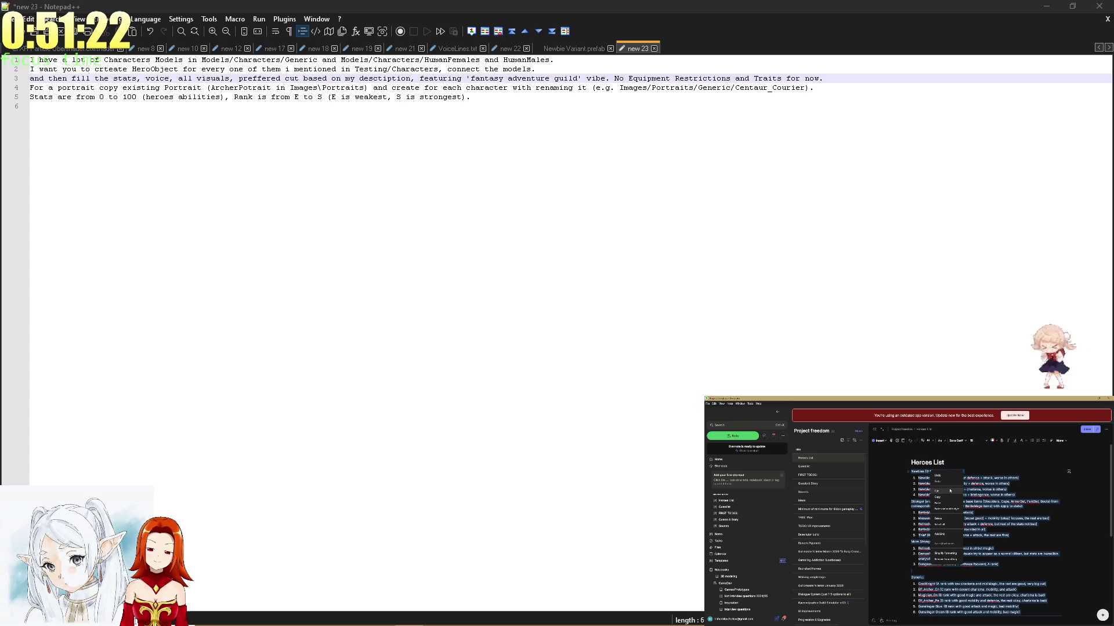
{"action": "left_click", "coordinate": [463, 130]}
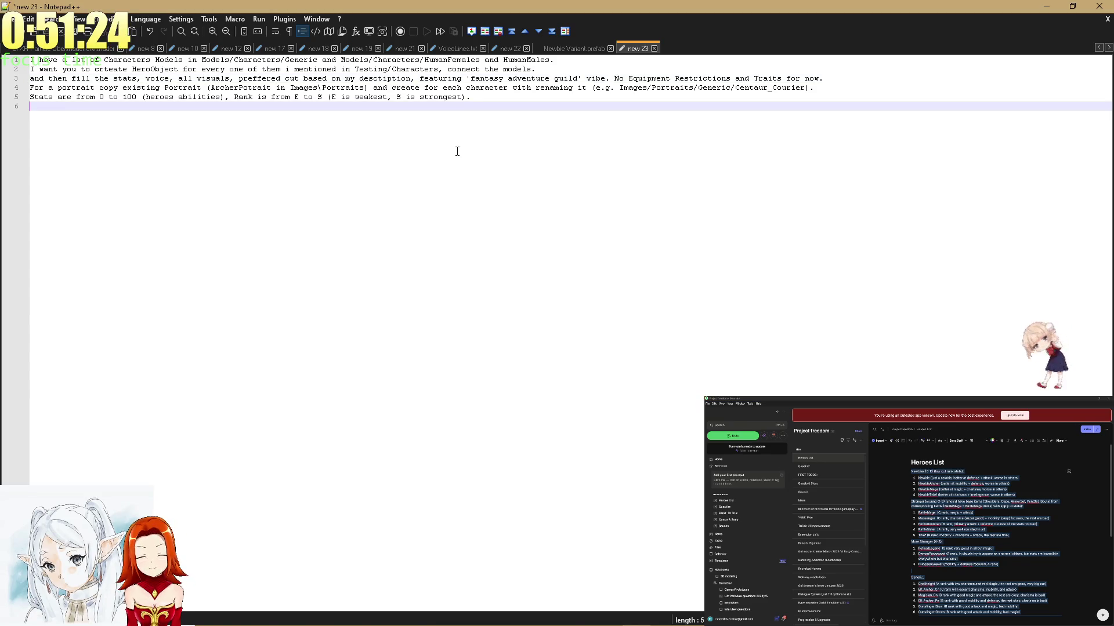
{"action": "key", "text": "ctrl+v"}
{"action": "key", "text": "ctrl+a"}
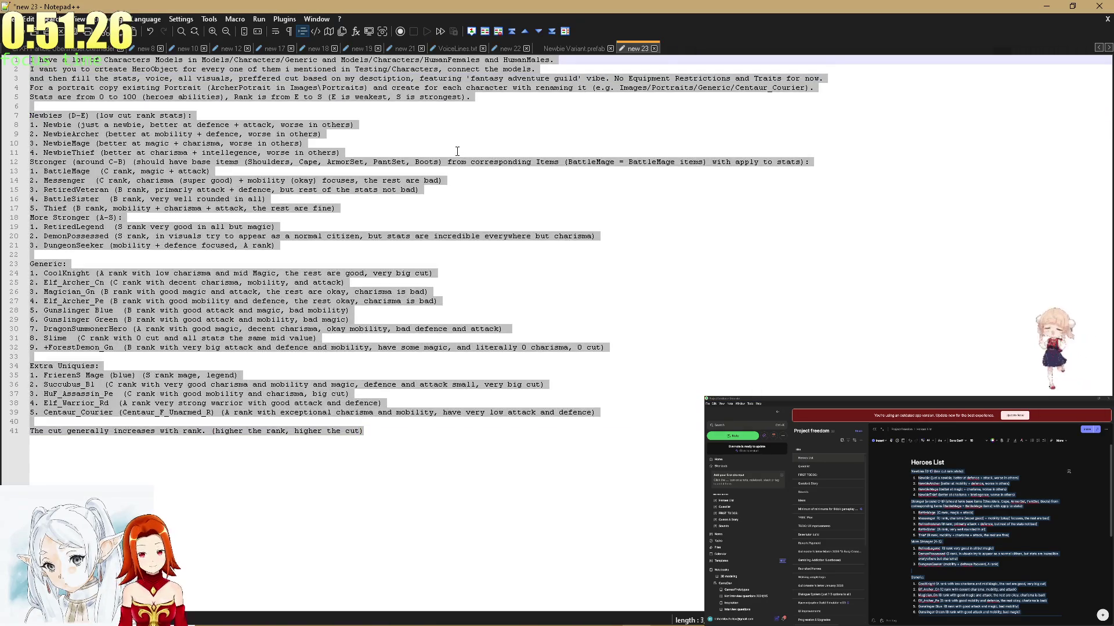
{"action": "key", "text": "alt+Tab"}
Replace the Copilot agent prompt with the full draft, then review the HuF_Assassin_Pe changes in Fork.
{"action": "key", "text": "ctrl+a"}
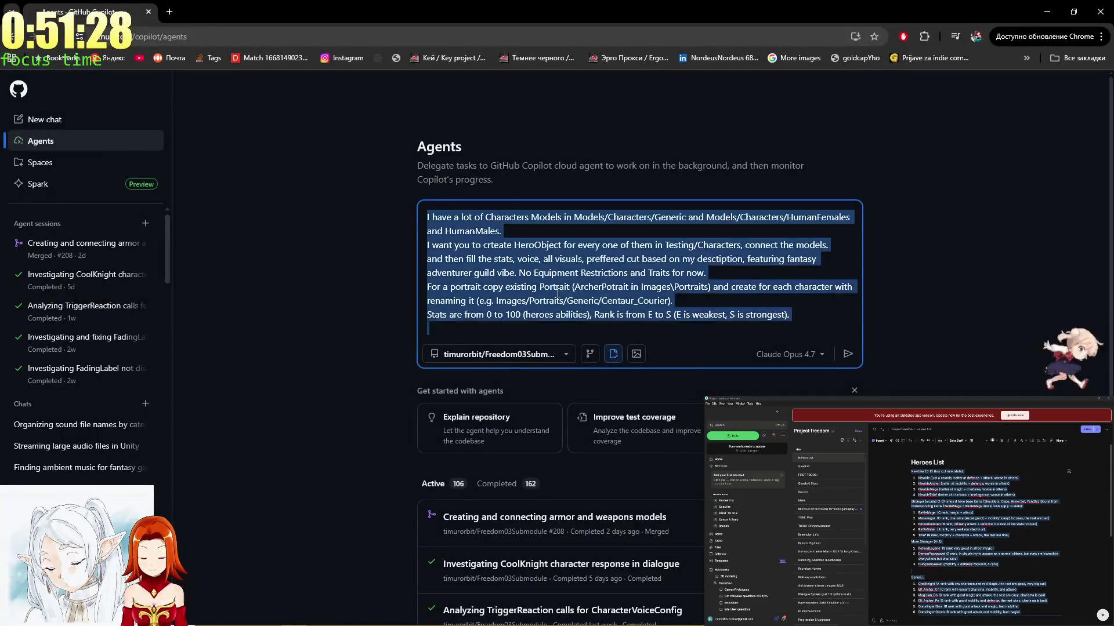
{"action": "key", "text": "ctrl+v"}
{"action": "key", "text": "alt+Tab"}
{"action": "key", "text": "alt+Tab"}
{"action": "key", "text": "alt+Tab"}
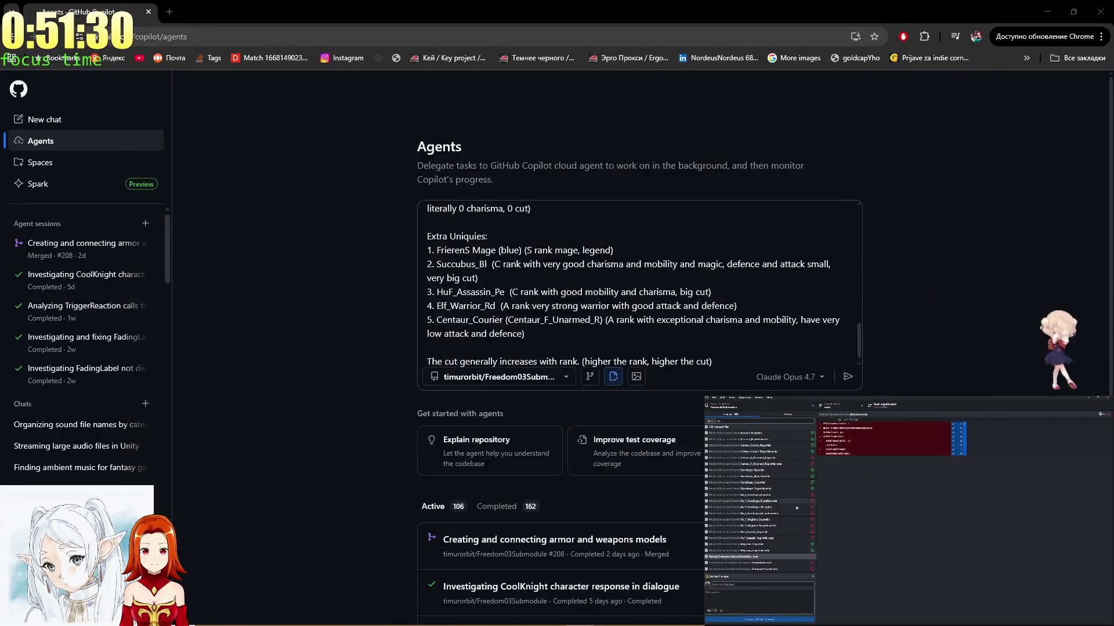
{"action": "scroll", "coordinate": [796, 508], "scroll_direction": "down", "scroll_amount": 5}
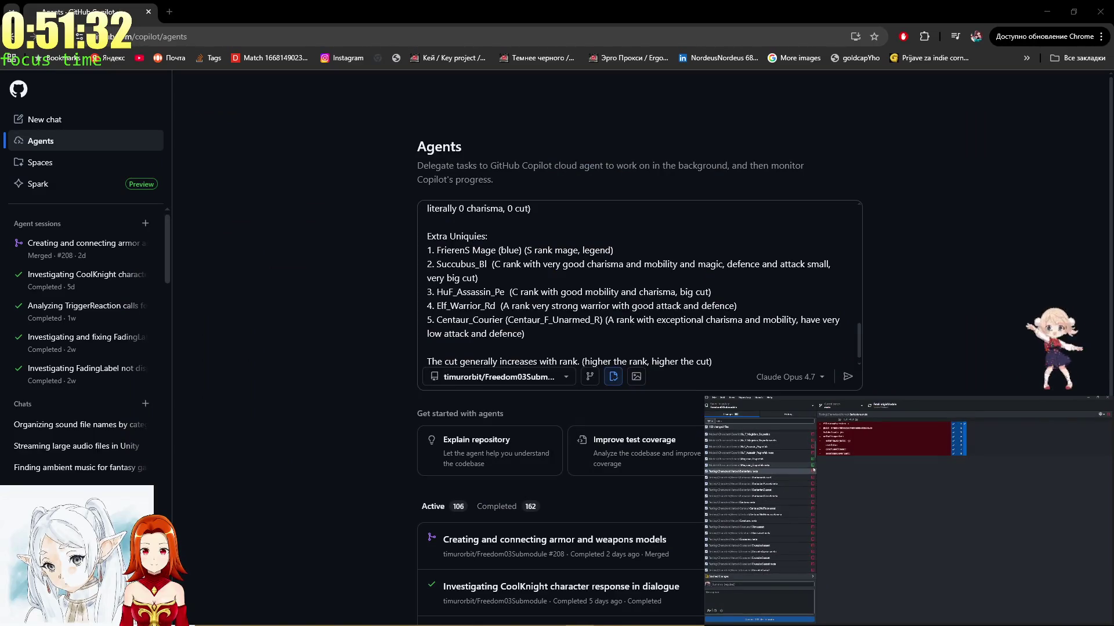
{"action": "left_click", "coordinate": [810, 448]}
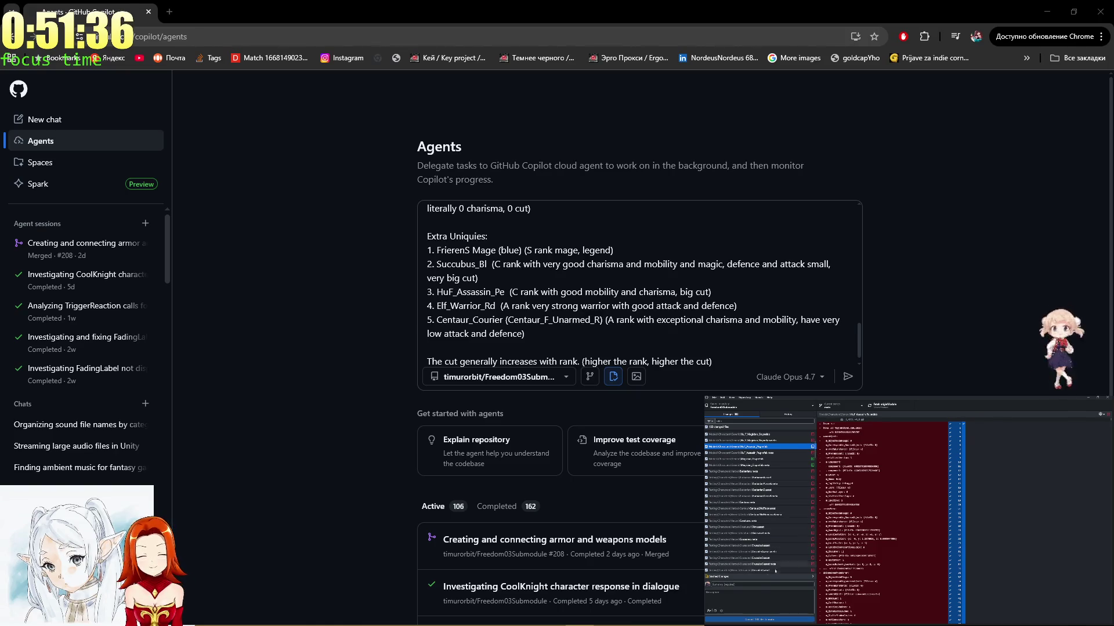
Commit the 103 changed files to main in Fork and push to origin.
{"action": "mouse_move", "coordinate": [665, 619]}
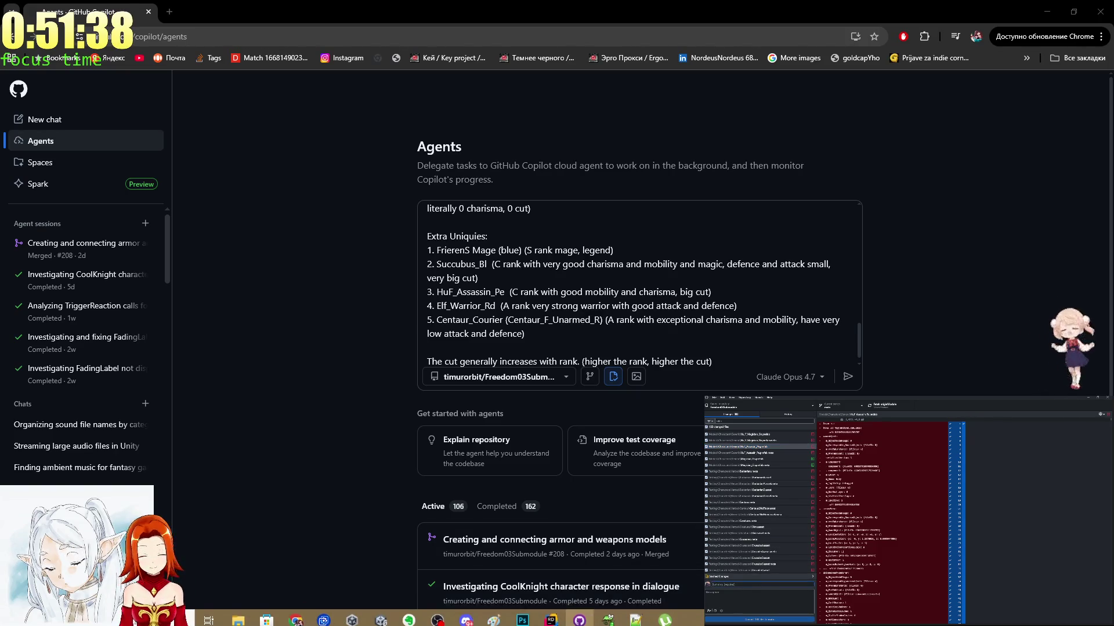
{"action": "type", "text": "ng d"}
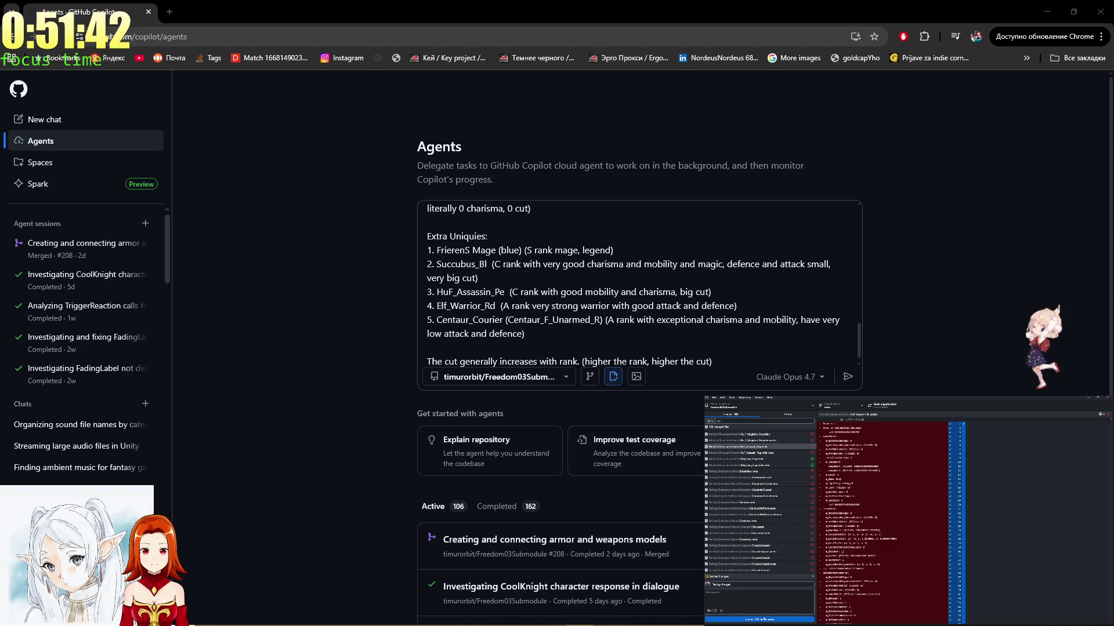
{"action": "left_click", "coordinate": [763, 620]}
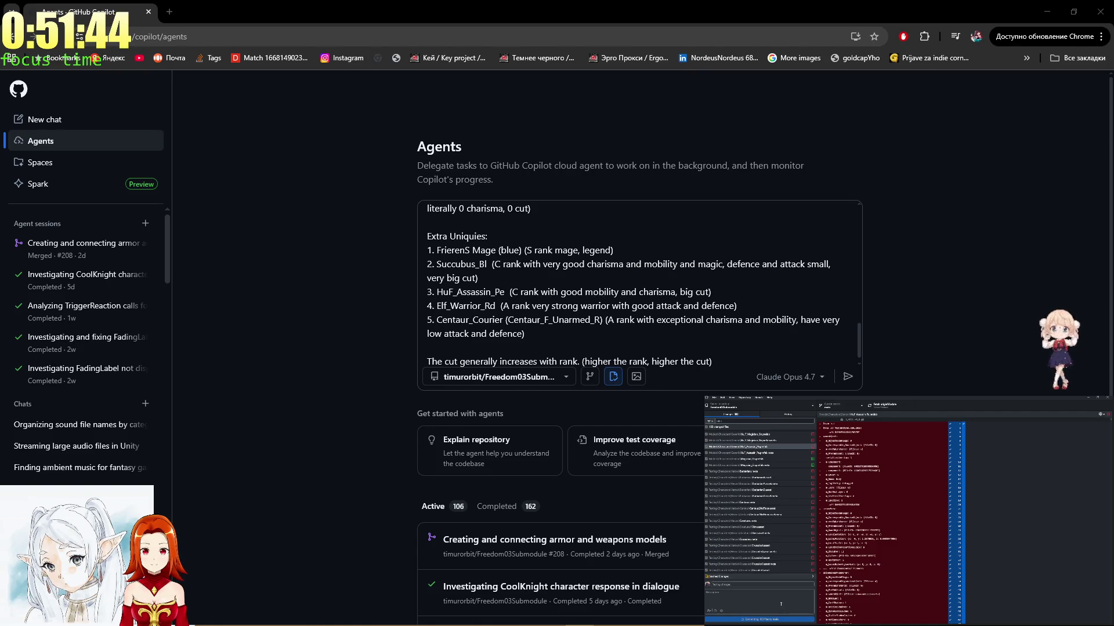
{"action": "left_click", "coordinate": [895, 404]}
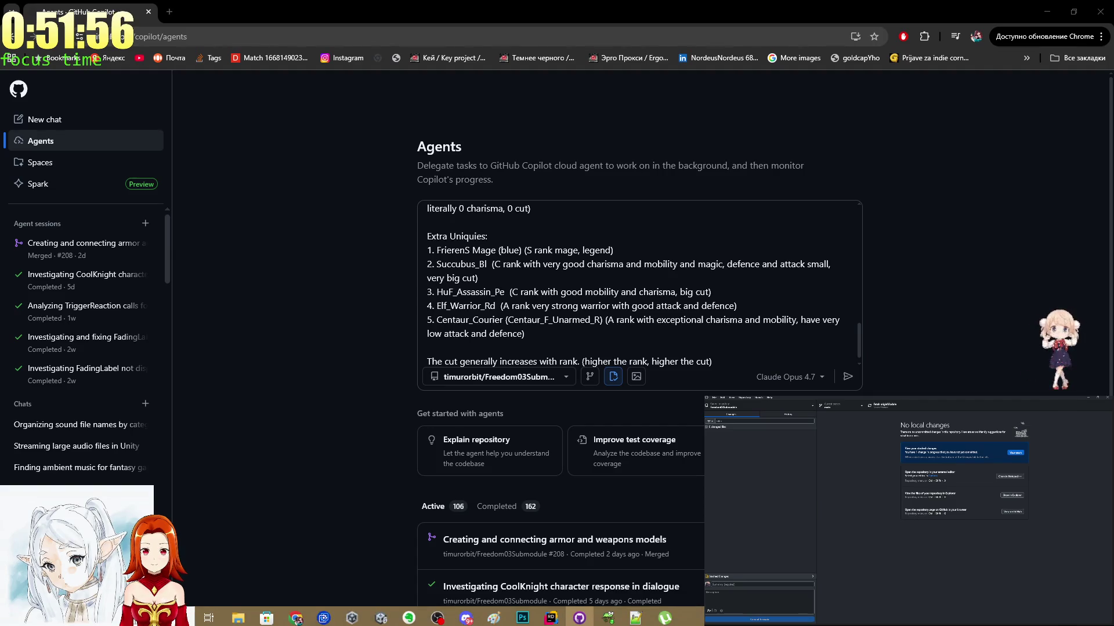
Read through the full agent prompt, then move Chrome to the other monitor.
{"action": "scroll", "coordinate": [758, 302], "scroll_direction": "down", "scroll_amount": 1}
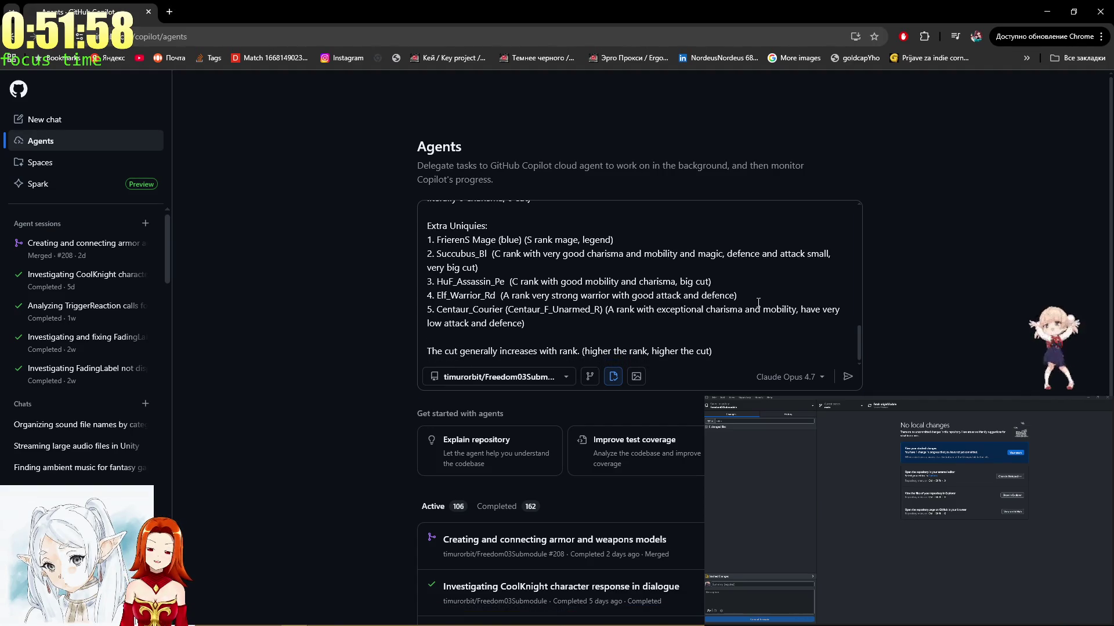
{"action": "scroll", "coordinate": [727, 269], "scroll_direction": "up", "scroll_amount": 15}
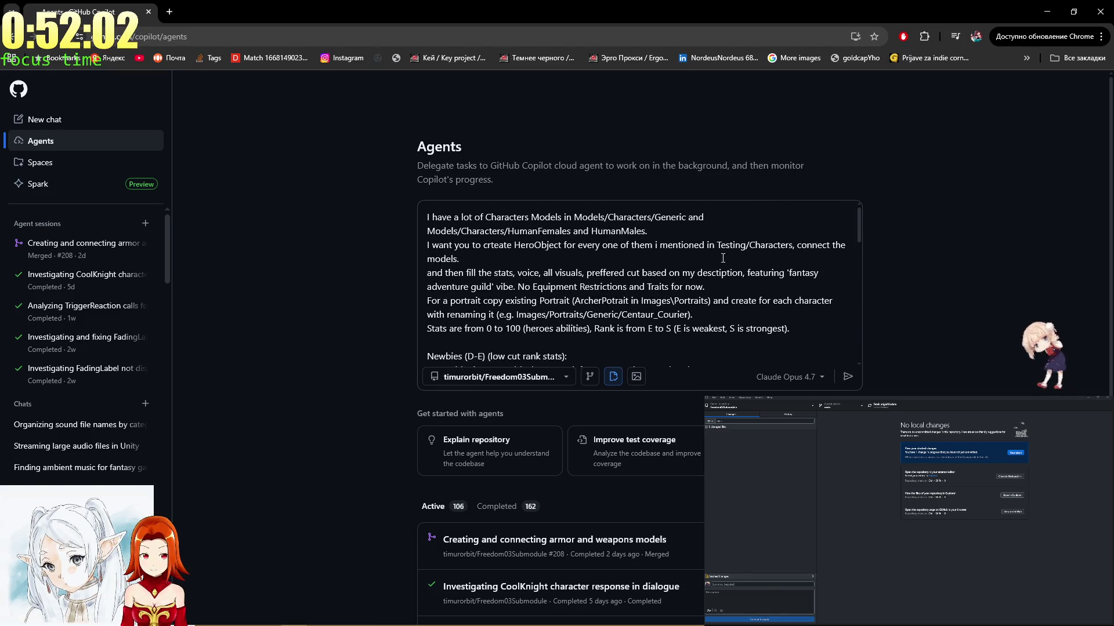
{"action": "scroll", "coordinate": [723, 258], "scroll_direction": "down", "scroll_amount": 2}
{"action": "left_click", "coordinate": [719, 255]}
{"action": "scroll", "coordinate": [709, 237], "scroll_direction": "down", "scroll_amount": 3}
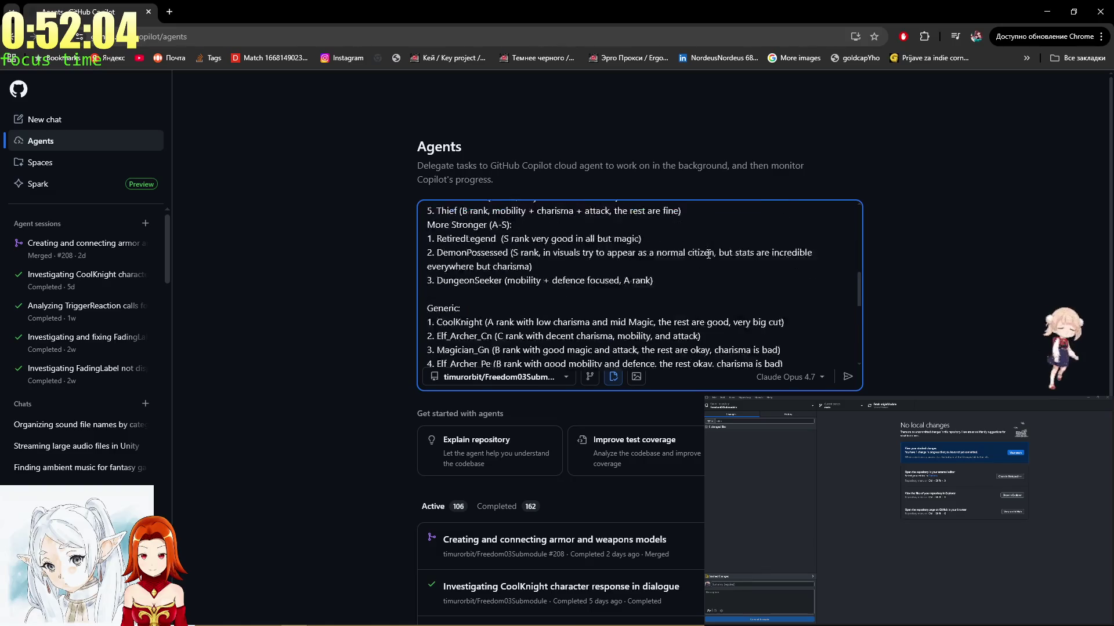
{"action": "scroll", "coordinate": [704, 243], "scroll_direction": "up", "scroll_amount": 1}
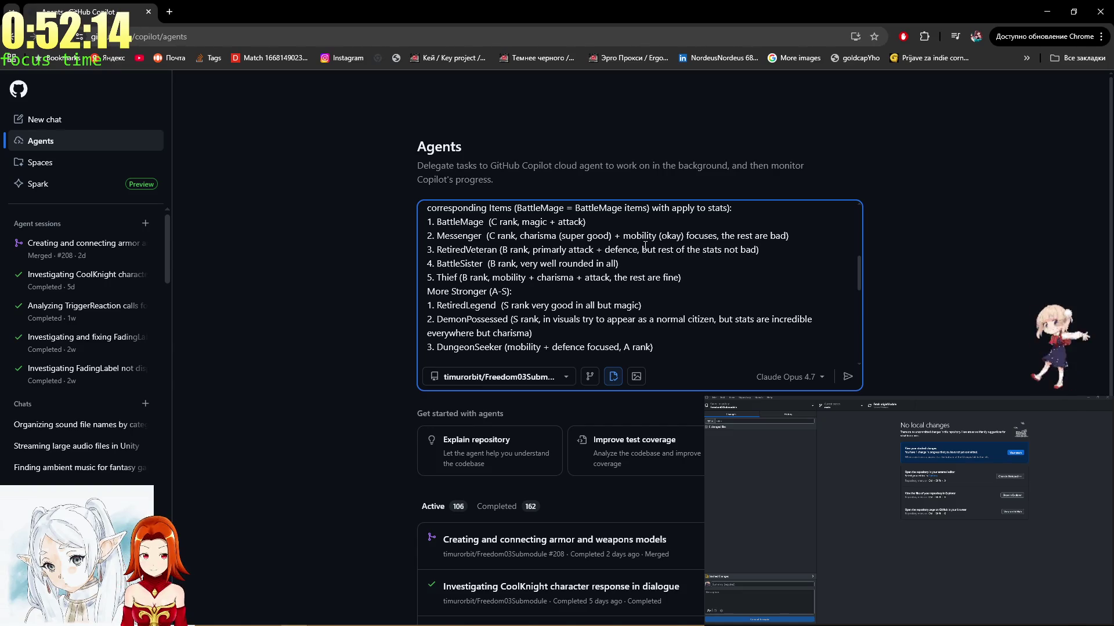
{"action": "scroll", "coordinate": [632, 246], "scroll_direction": "up", "scroll_amount": 5}
{"action": "scroll", "coordinate": [632, 246], "scroll_direction": "down", "scroll_amount": 5}
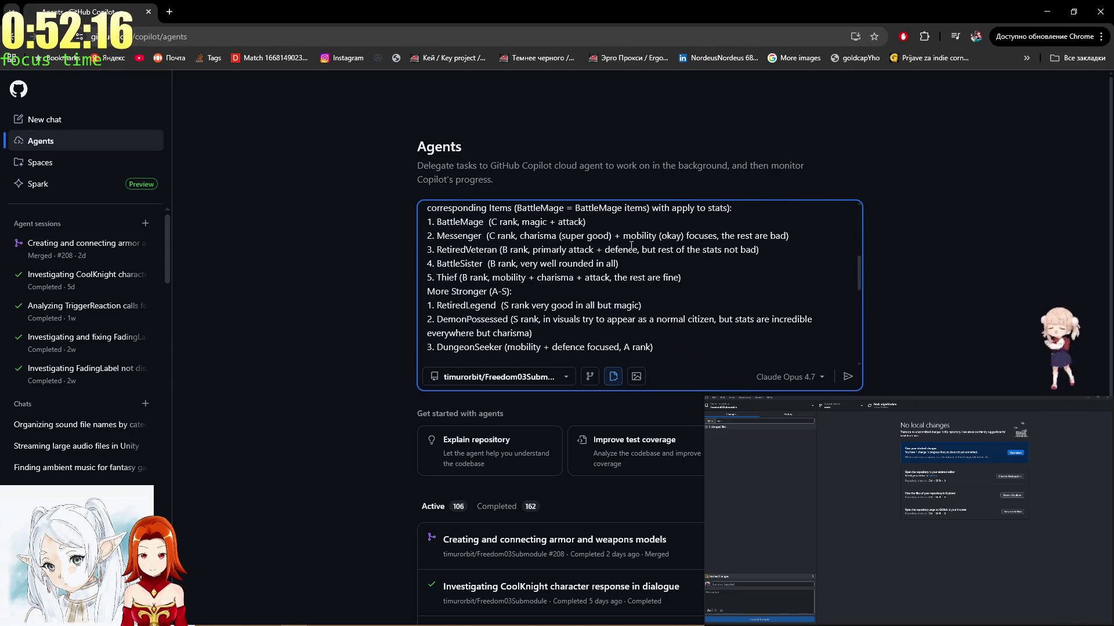
{"action": "scroll", "coordinate": [631, 246], "scroll_direction": "up", "scroll_amount": 5}
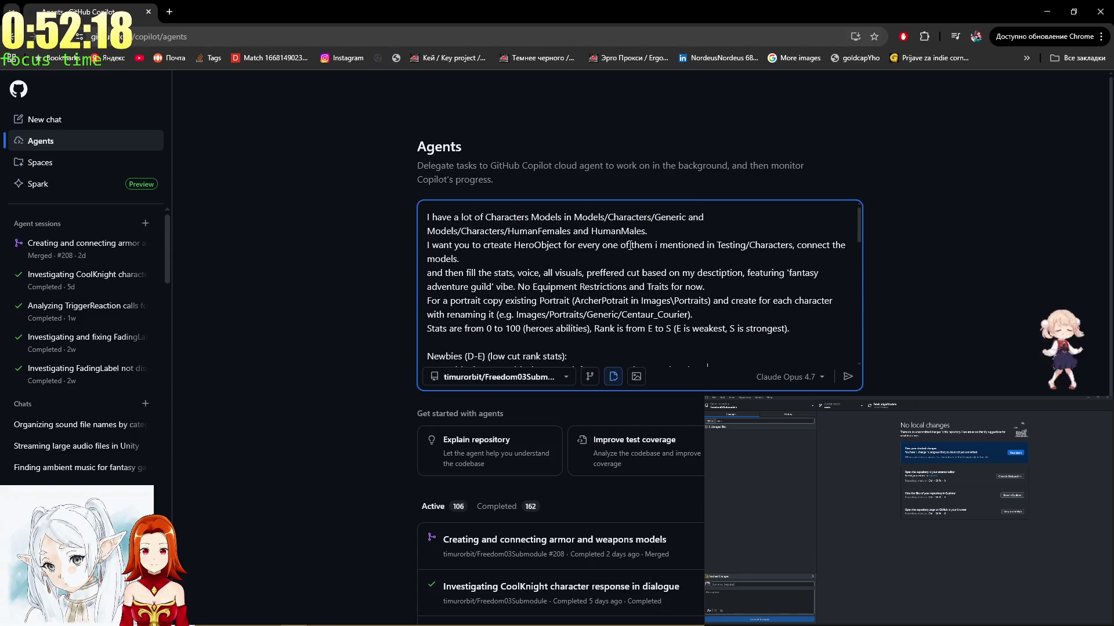
{"action": "scroll", "coordinate": [631, 246], "scroll_direction": "down", "scroll_amount": 10}
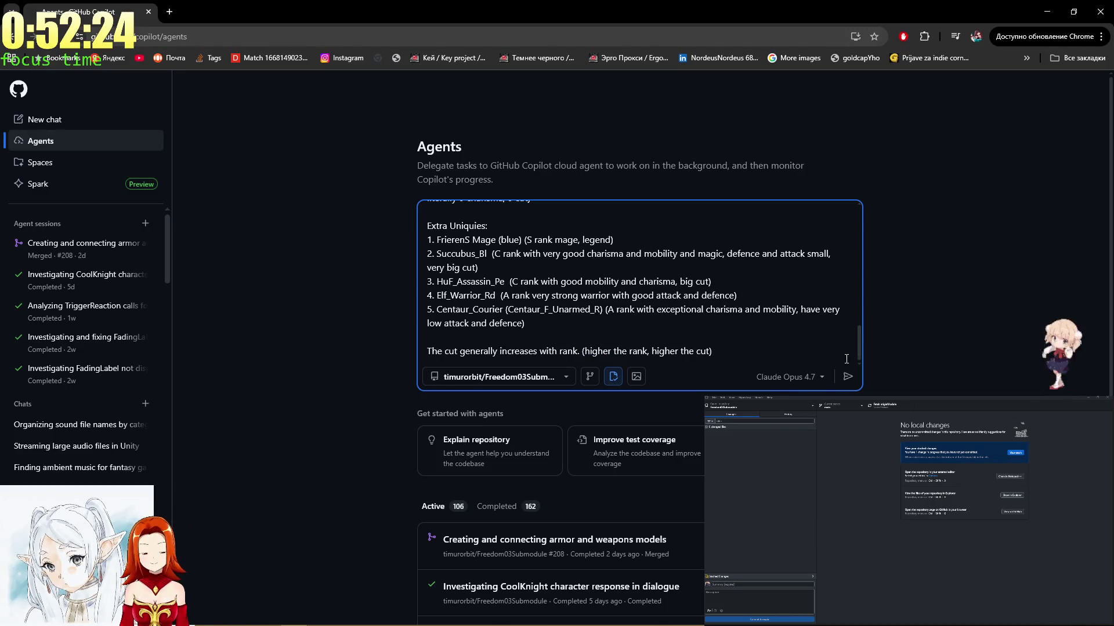
{"action": "left_click", "coordinate": [766, 349]}
{"action": "key", "text": "super+shift+Right"}
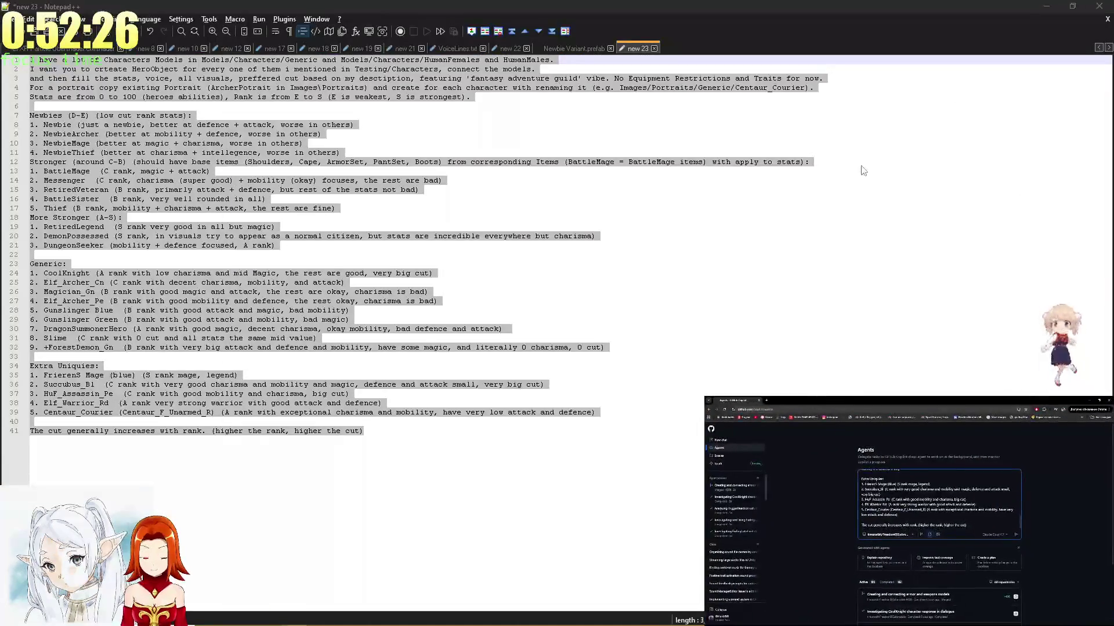
Bring OBS and then Unity forward, moving Unity maximized onto the main screen showing ForestDemon.
{"action": "key", "text": "alt+Tab"}
{"action": "mouse_move", "coordinate": [557, 621]}
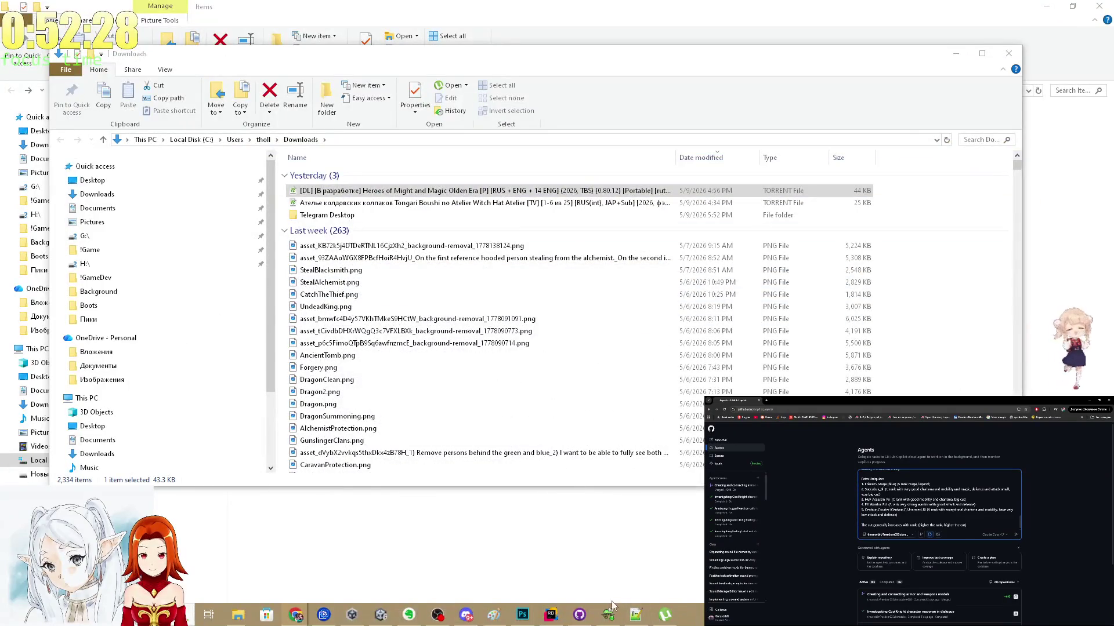
{"action": "left_click", "coordinate": [437, 615]}
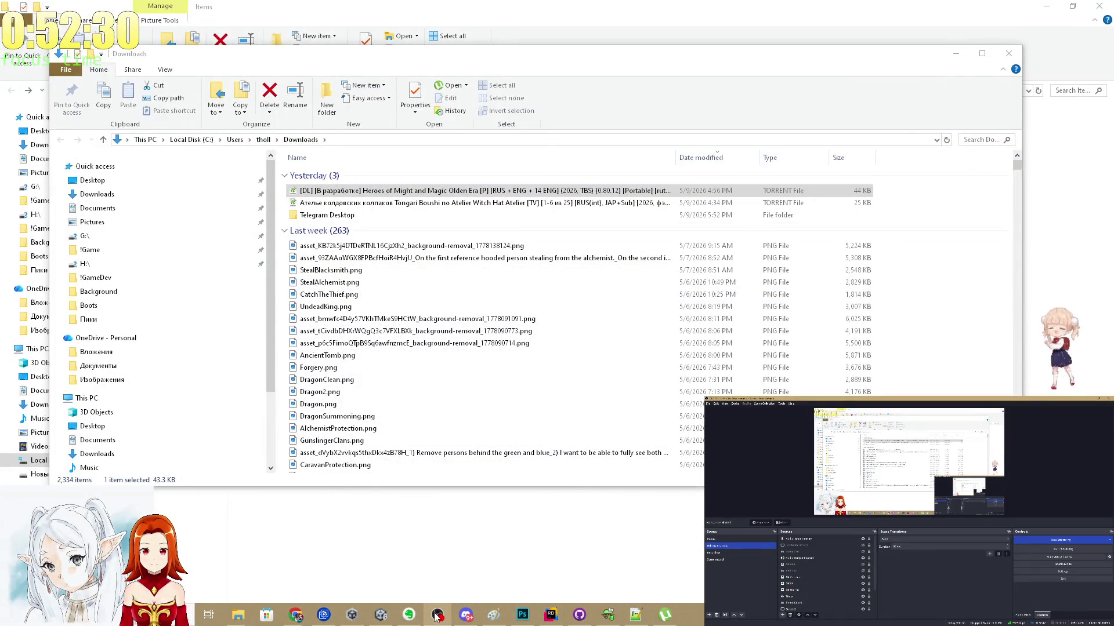
{"action": "left_click", "coordinate": [381, 617]}
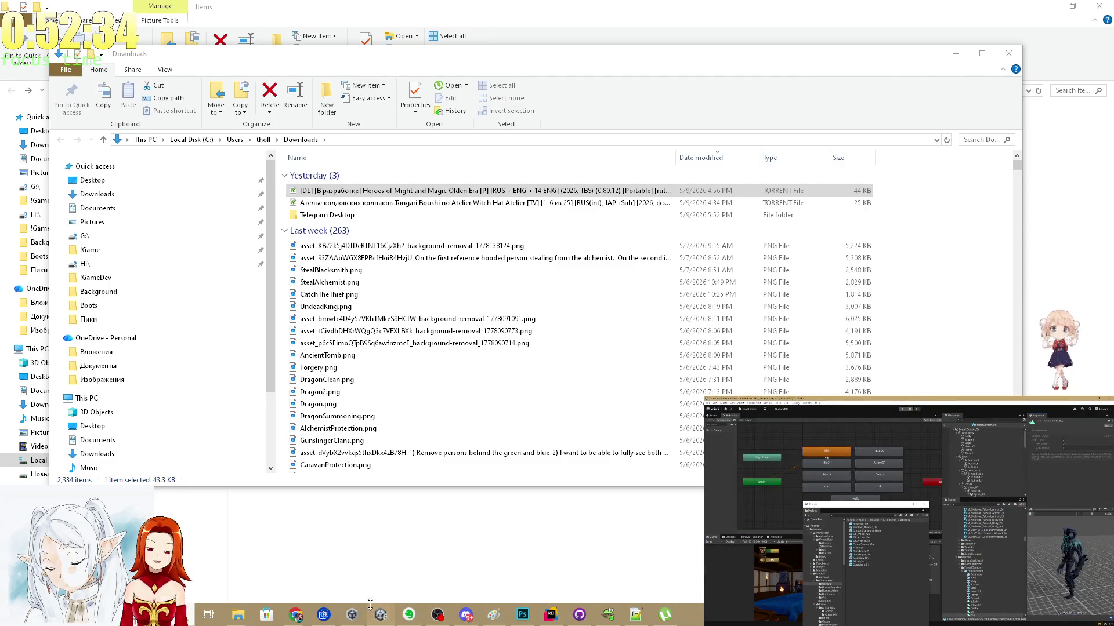
{"action": "key", "text": "super+shift+Left"}
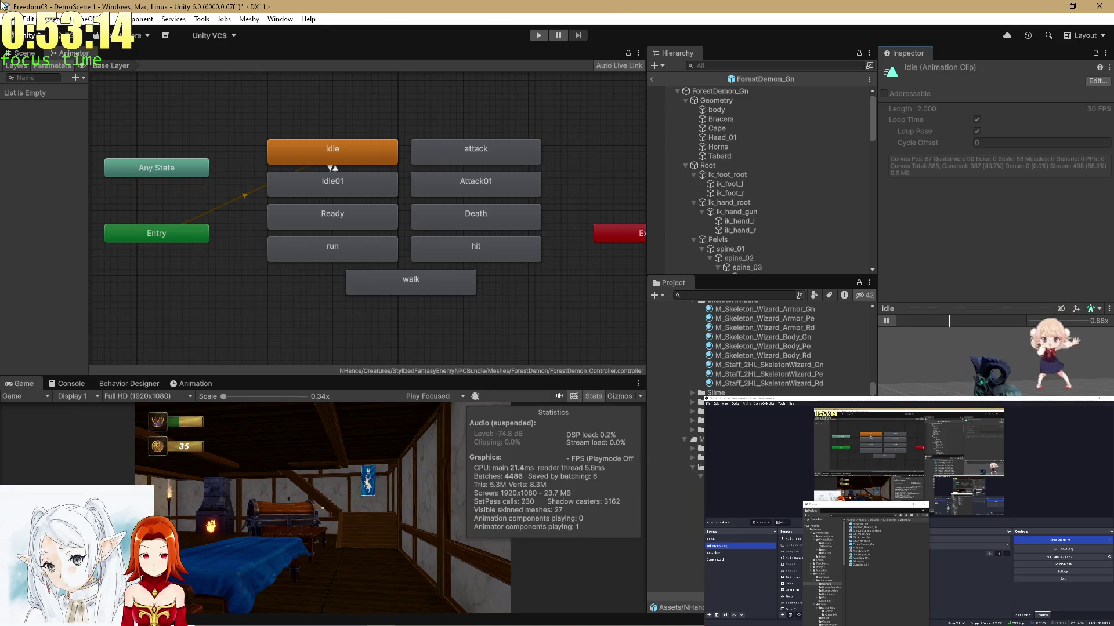
{"action": "left_click", "coordinate": [24, 53]}
Select ForestDemon_Gn and add a new Blend Tree state to its animator graph.
{"action": "mouse_move", "coordinate": [350, 128]}
{"action": "left_mouse_down"}
{"action": "mouse_move", "coordinate": [294, 99]}
{"action": "mouse_move", "coordinate": [110, 110]}
{"action": "mouse_move", "coordinate": [232, 122]}
{"action": "left_mouse_up"}
{"action": "left_click", "coordinate": [719, 92]}
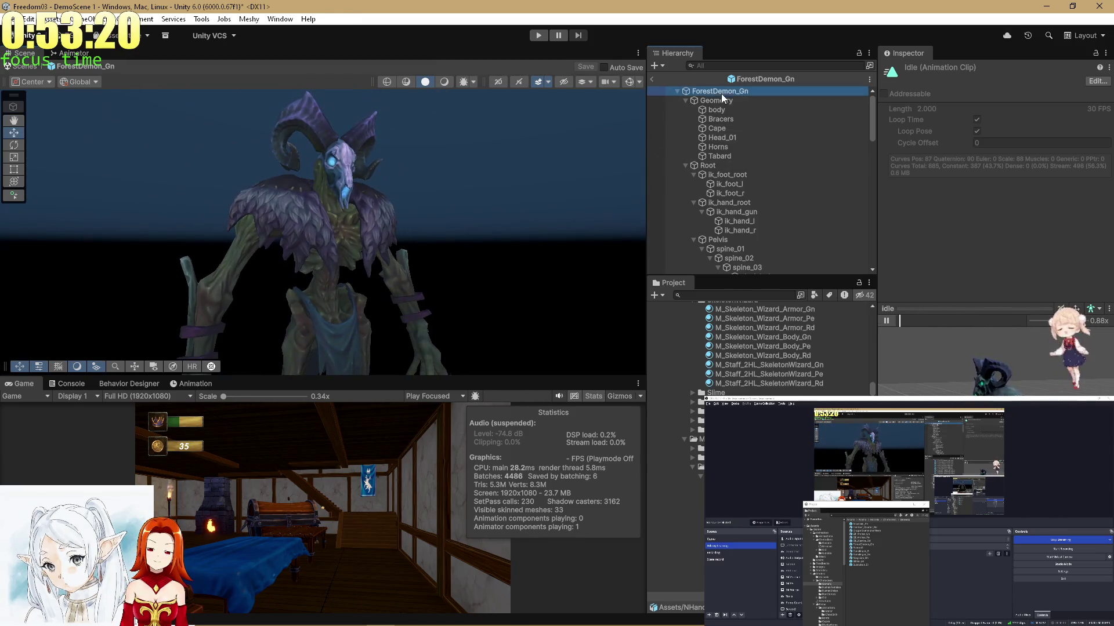
{"action": "left_click", "coordinate": [69, 53]}
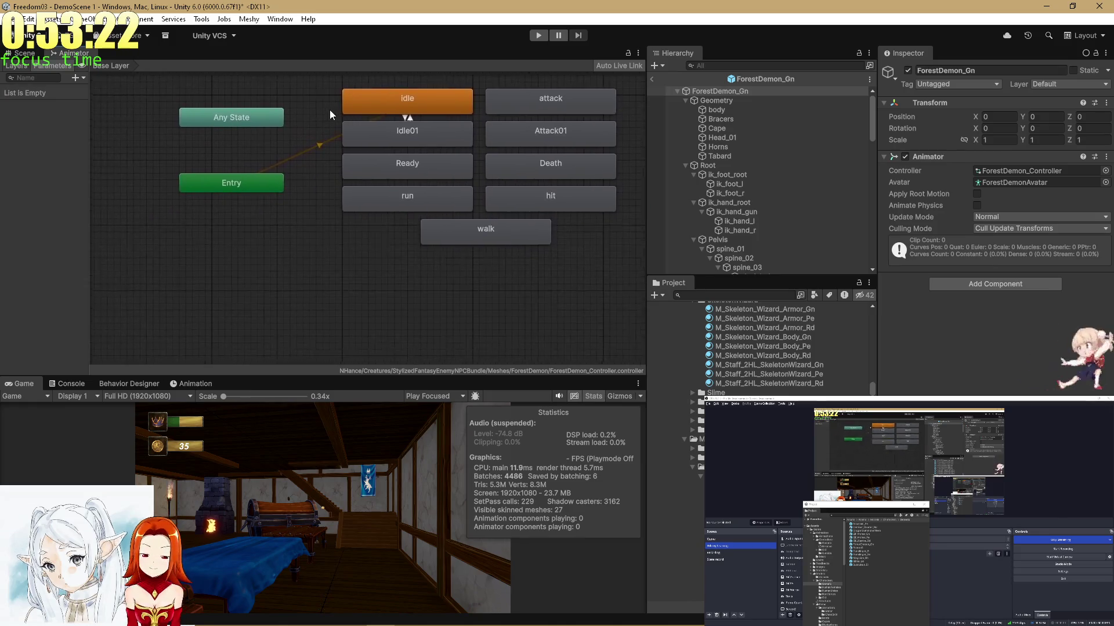
{"action": "left_click_drag", "start_coordinate": [244, 200], "coordinate": [186, 180]}
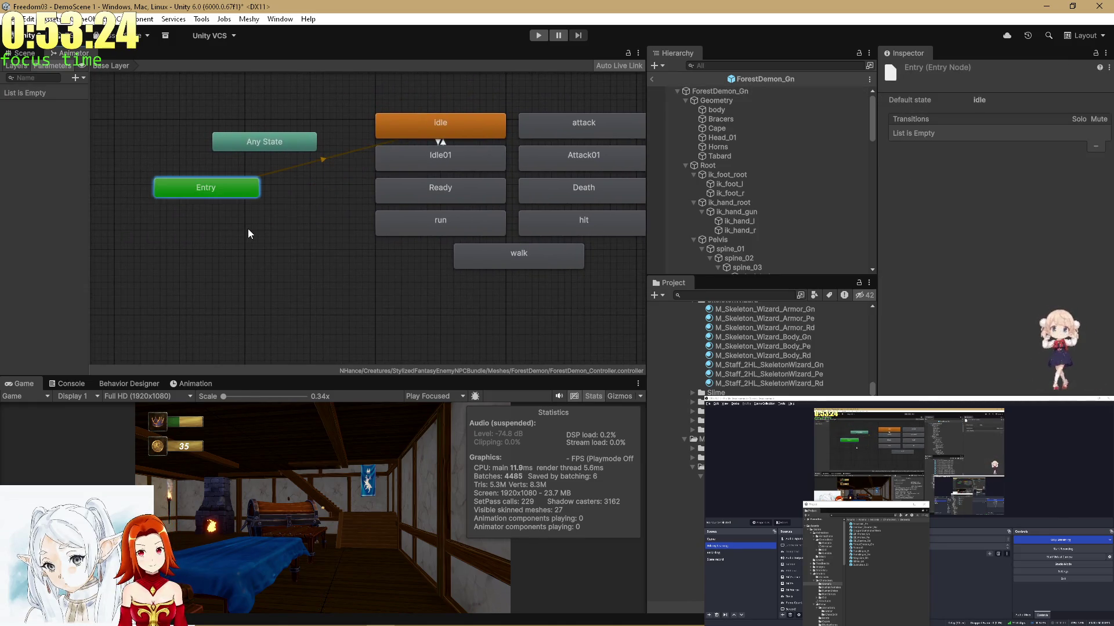
{"action": "left_click", "coordinate": [248, 229]}
{"action": "right_click", "coordinate": [249, 233]}
{"action": "mouse_move", "coordinate": [268, 243]}
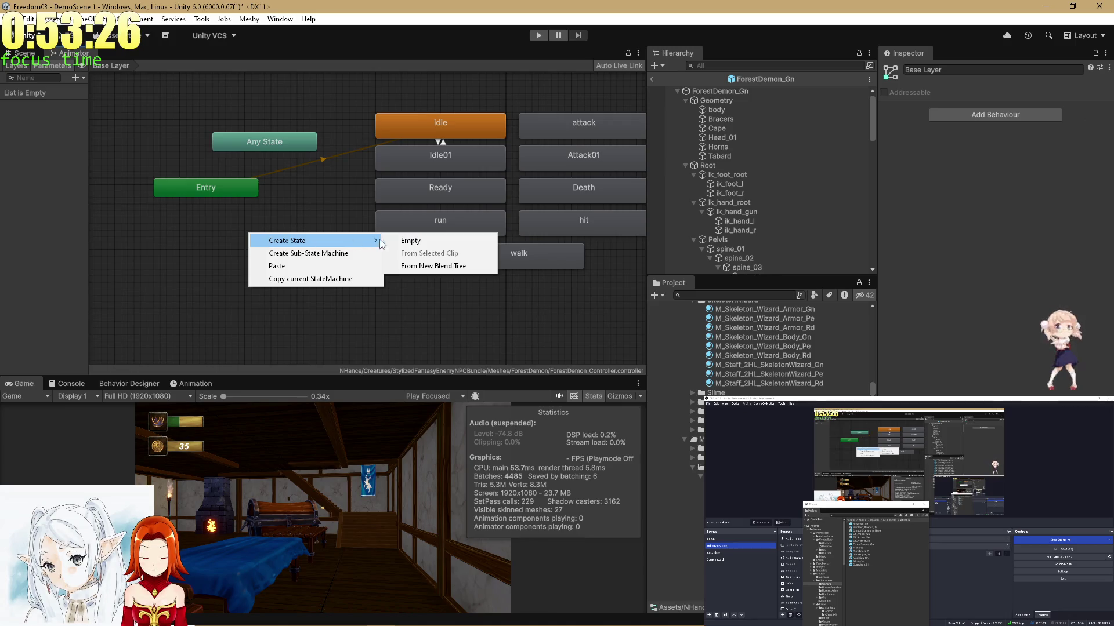
{"action": "left_click", "coordinate": [417, 265]}
Rename the Blend parameter to Speed, reposition the Blend Tree state and open it.
{"action": "left_click", "coordinate": [26, 98]}
{"action": "left_click", "coordinate": [27, 96]}
{"action": "type", "text": "peed"}
{"action": "key", "text": "Return"}
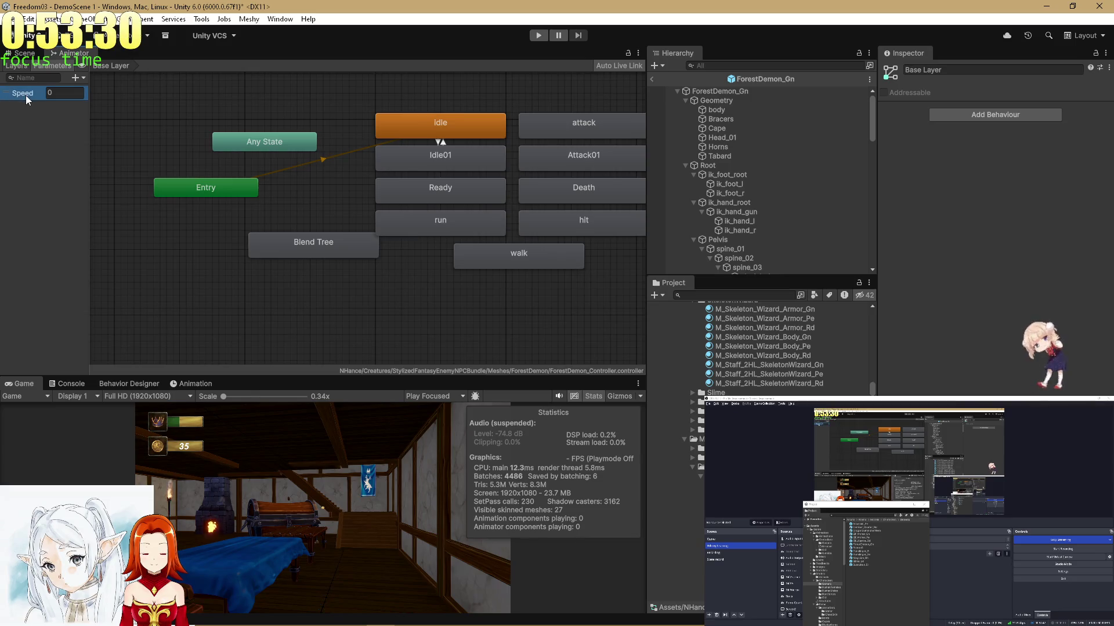
{"action": "left_click_drag", "start_coordinate": [286, 246], "coordinate": [231, 263]}
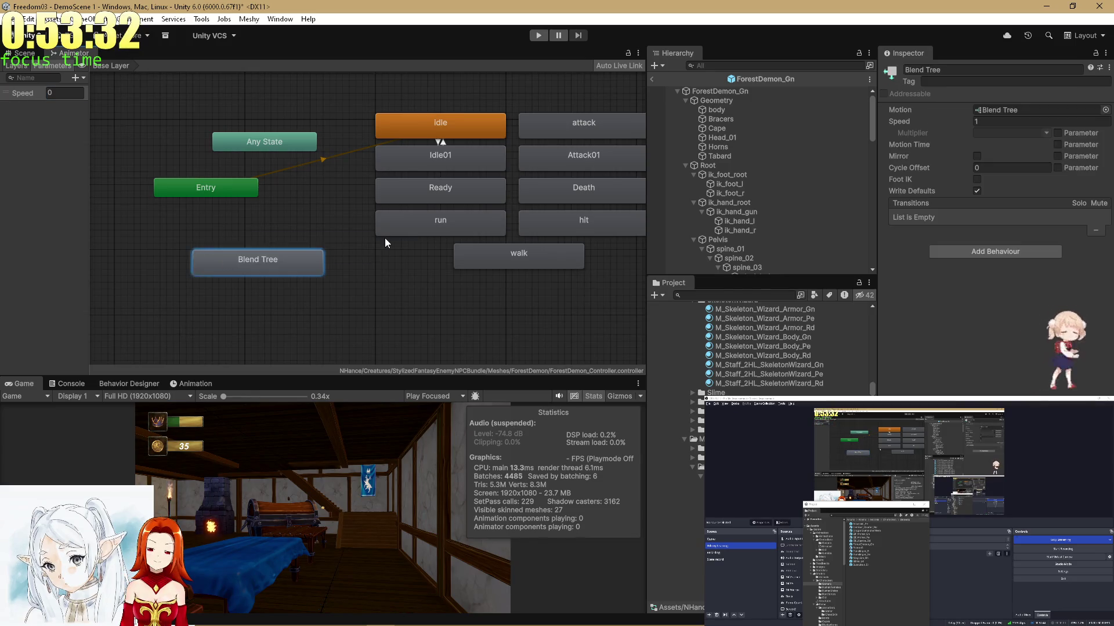
{"action": "left_click", "coordinate": [450, 129]}
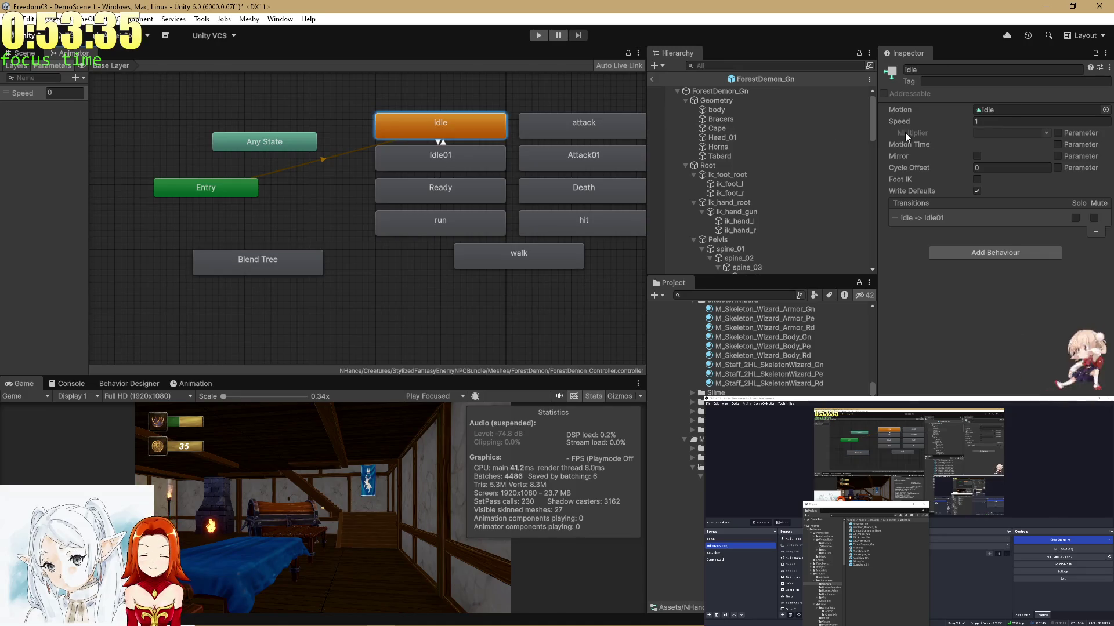
{"action": "double_click", "coordinate": [239, 272]}
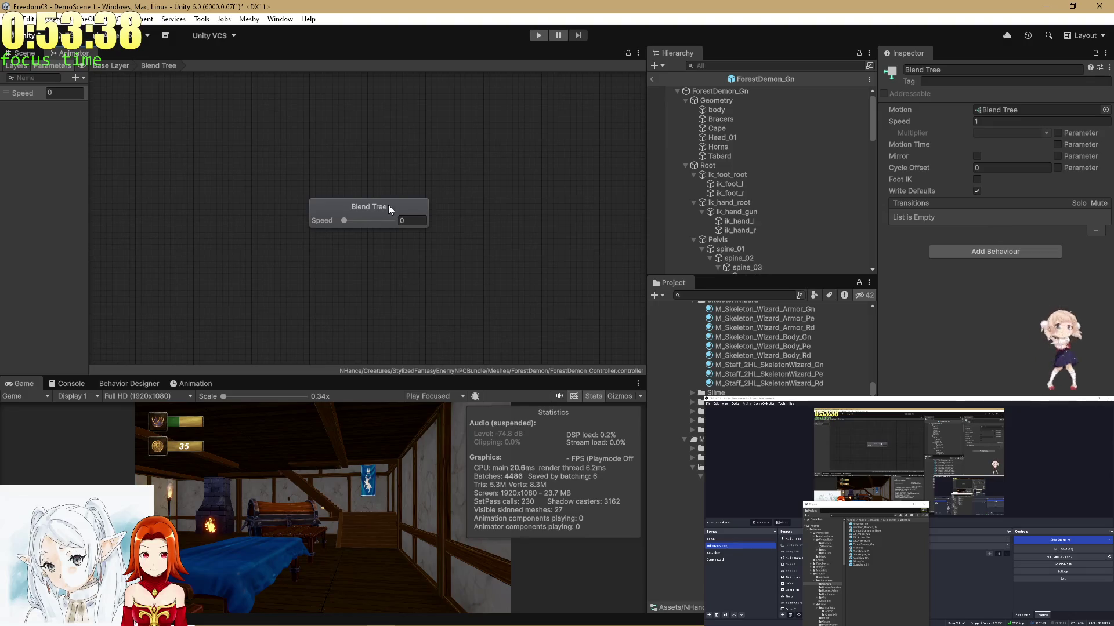
Add two motion slots to the Blend Tree and assign the idle and walk clips.
{"action": "left_click", "coordinate": [1080, 151]}
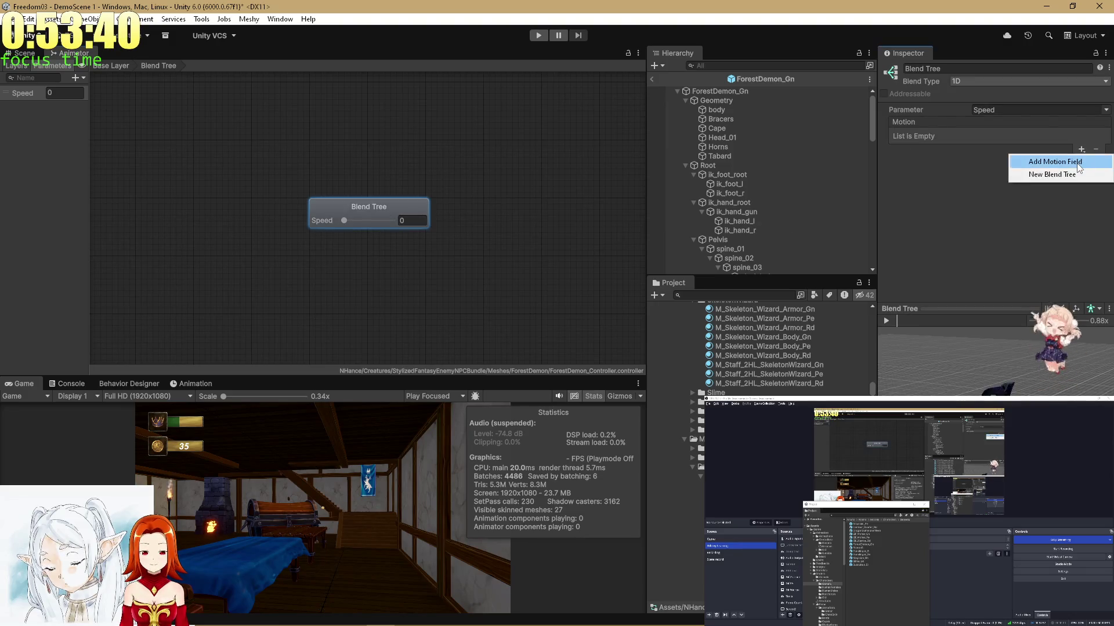
{"action": "left_click", "coordinate": [1082, 158]}
{"action": "left_click", "coordinate": [1081, 151]}
{"action": "left_click", "coordinate": [1062, 160]}
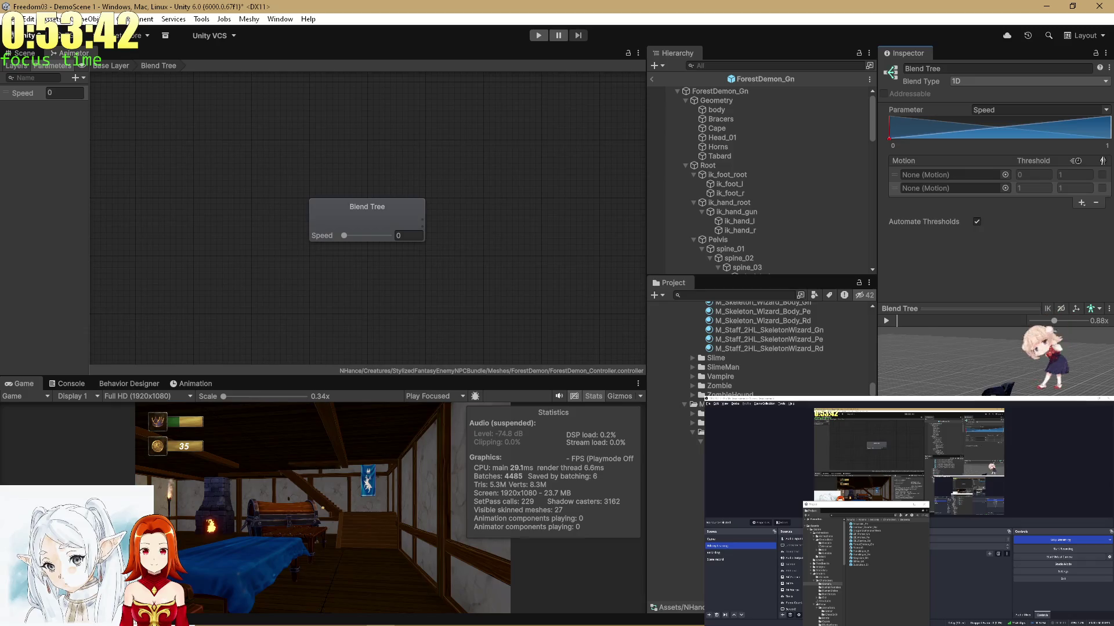
{"action": "mouse_move", "coordinate": [834, 393]}
{"action": "left_mouse_down"}
{"action": "mouse_move", "coordinate": [932, 182]}
{"action": "mouse_move", "coordinate": [951, 175]}
{"action": "left_mouse_up"}
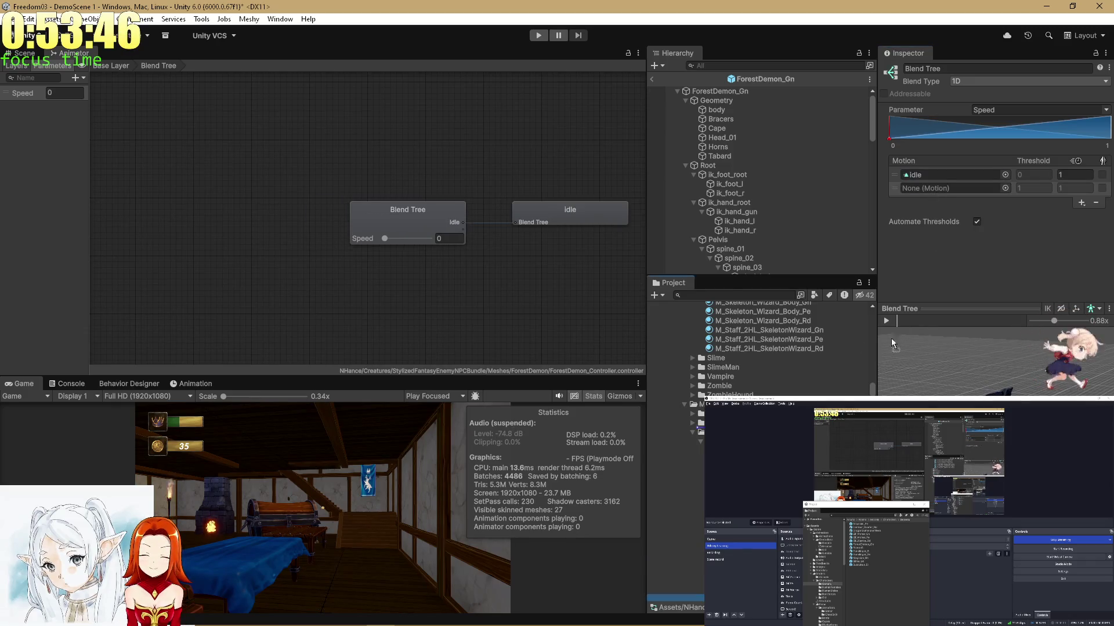
{"action": "left_click_drag", "start_coordinate": [834, 403], "coordinate": [952, 188]}
Preview the blend at Speed about 0.63 and then 1, and return to the Base Layer.
{"action": "left_click_drag", "start_coordinate": [400, 259], "coordinate": [414, 259]}
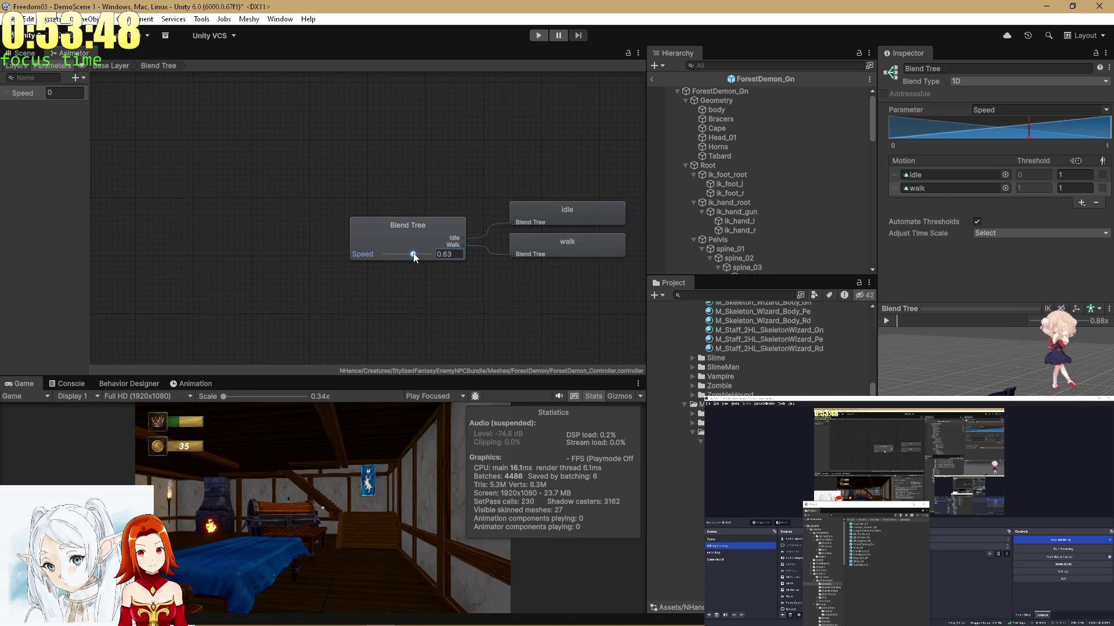
{"action": "left_click", "coordinate": [888, 321]}
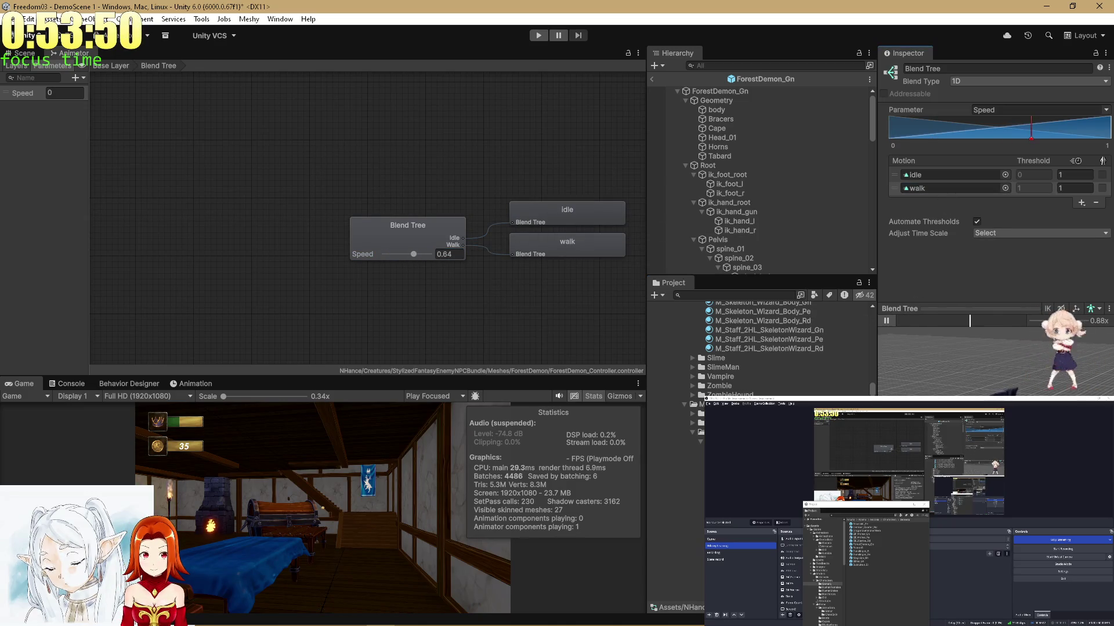
{"action": "left_click", "coordinate": [444, 254]}
{"action": "type", "text": "1"}
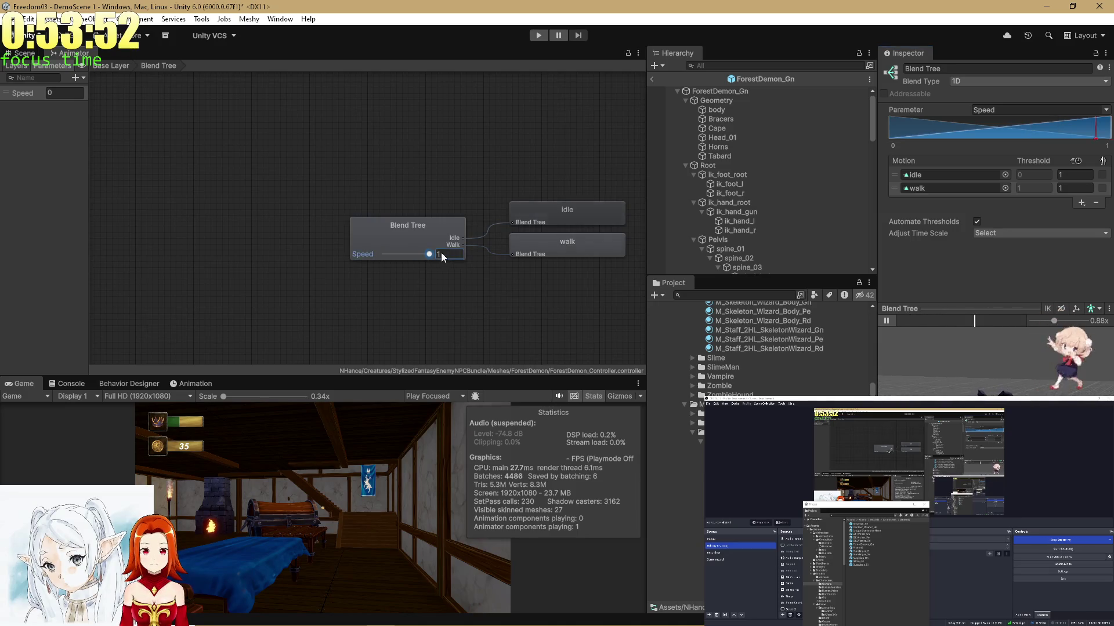
{"action": "left_click_drag", "start_coordinate": [922, 361], "coordinate": [935, 389]}
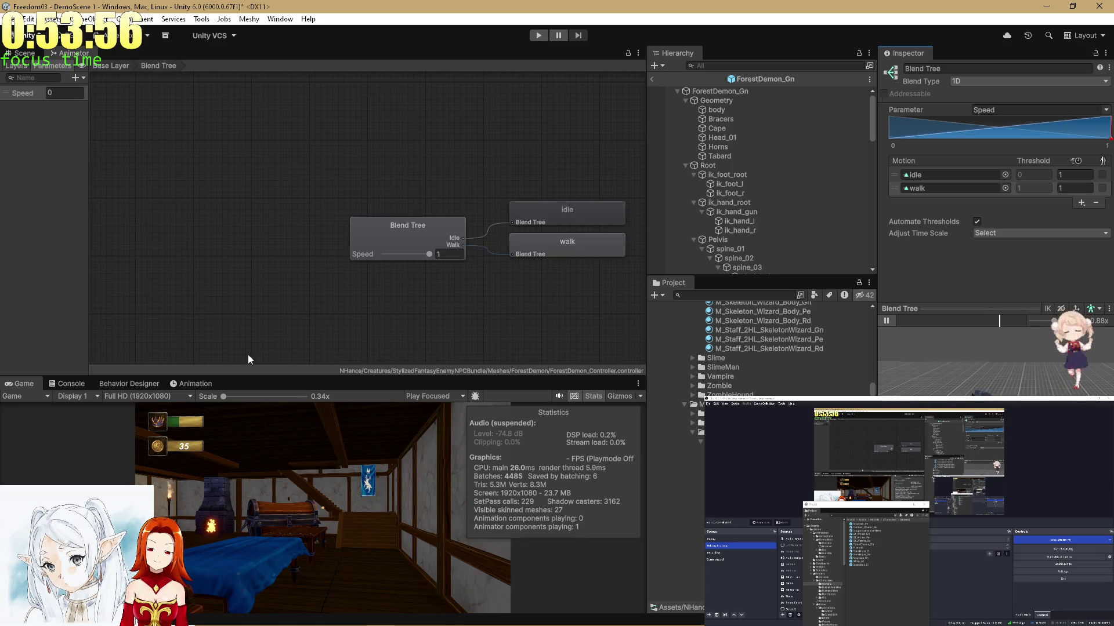
{"action": "left_click_drag", "start_coordinate": [493, 176], "coordinate": [464, 171]}
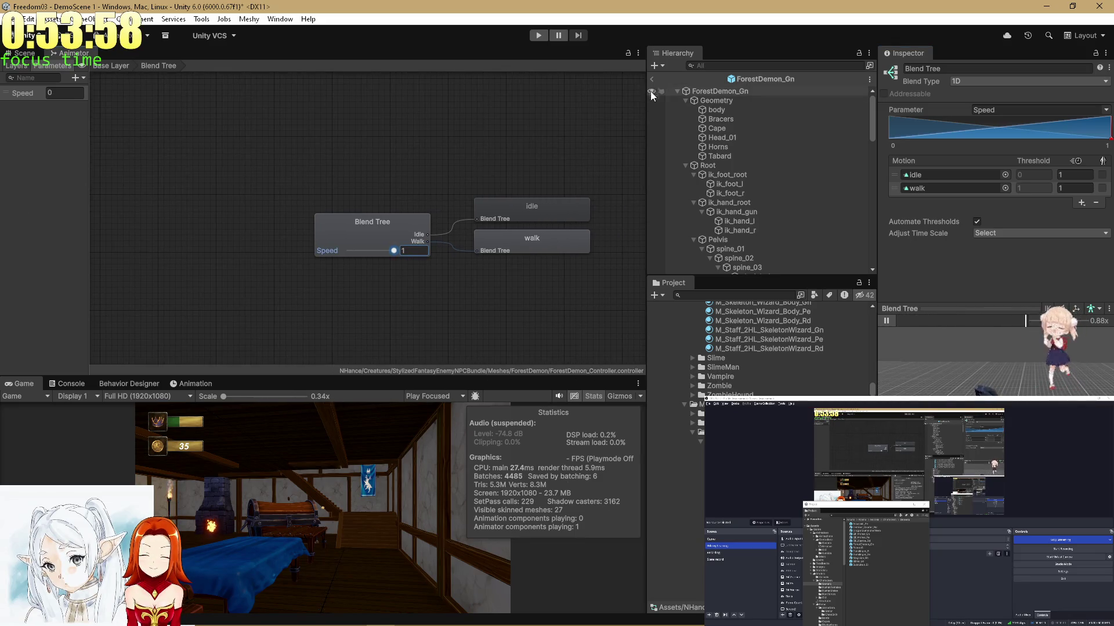
{"action": "left_click", "coordinate": [95, 69]}
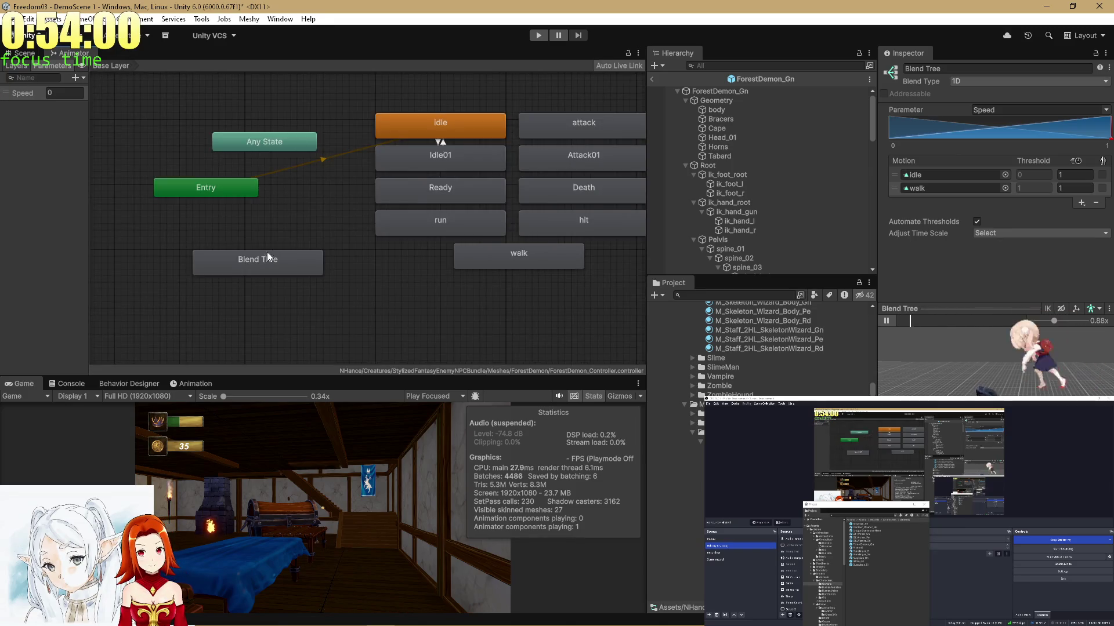
{"action": "right_click", "coordinate": [245, 259]}
Make the Blend Tree the Base Layer's default state and select Idle01.
{"action": "left_click", "coordinate": [286, 279]}
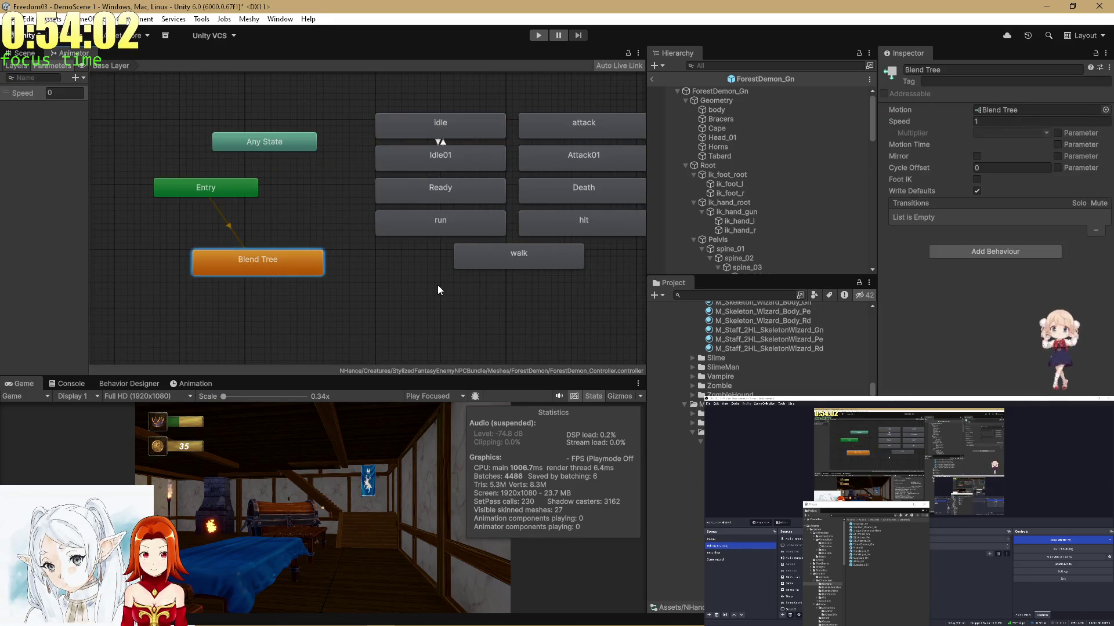
{"action": "left_click", "coordinate": [437, 285]}
{"action": "left_click", "coordinate": [440, 156]}
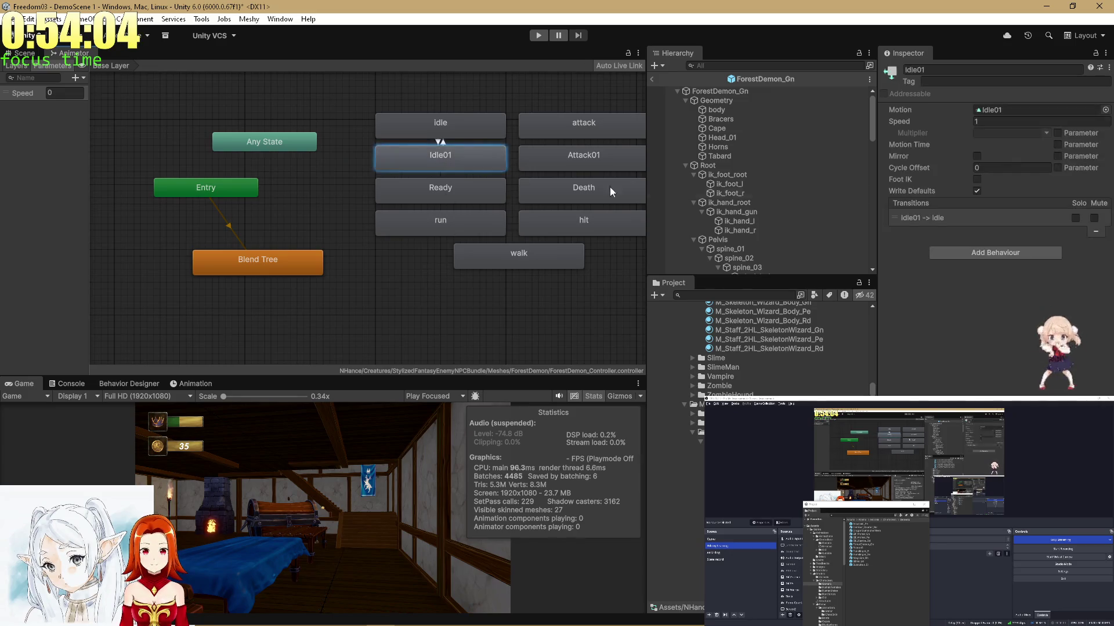
Preview and stop the Idle01 animation clip, briefly checking the code editor.
{"action": "double_click", "coordinate": [1021, 110]}
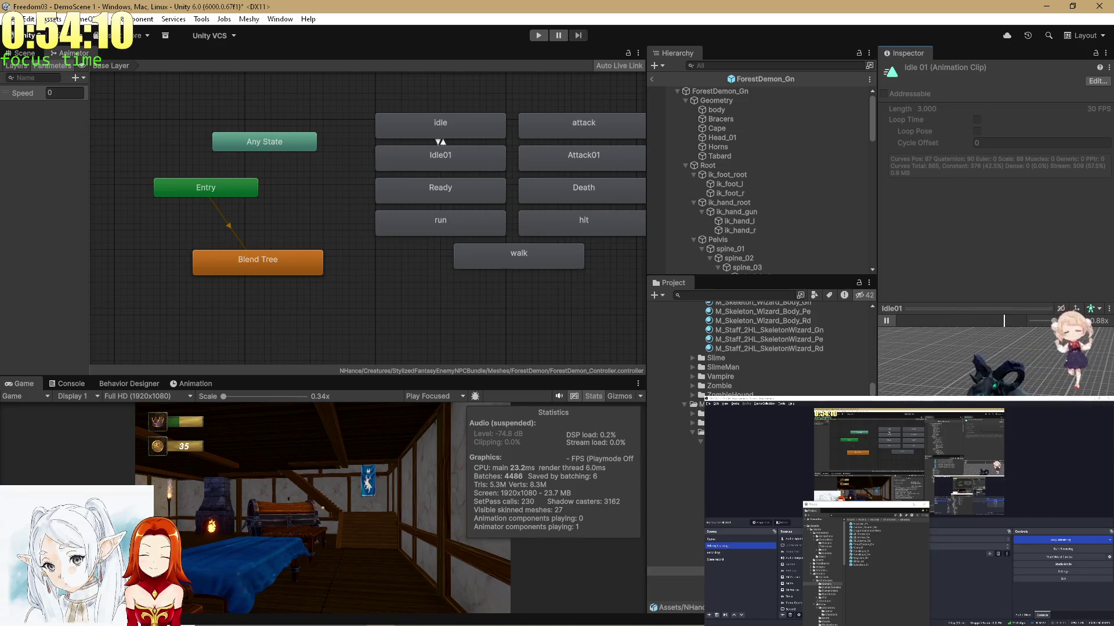
{"action": "left_click", "coordinate": [887, 321]}
{"action": "scroll", "coordinate": [430, 218], "scroll_direction": "down", "scroll_amount": 5}
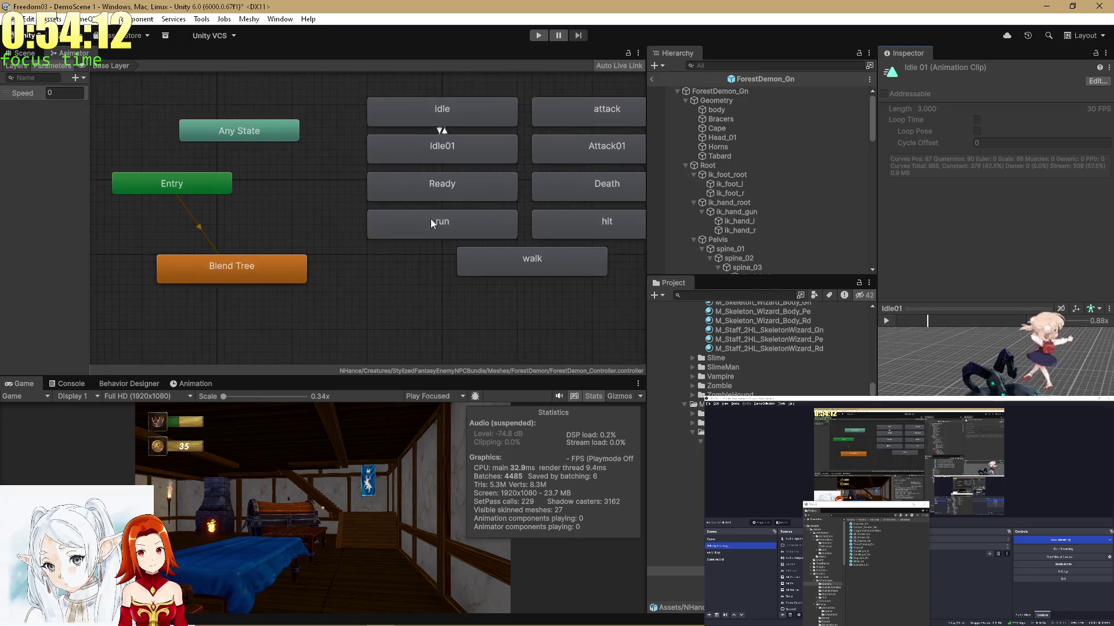
{"action": "key", "text": "alt+Tab"}
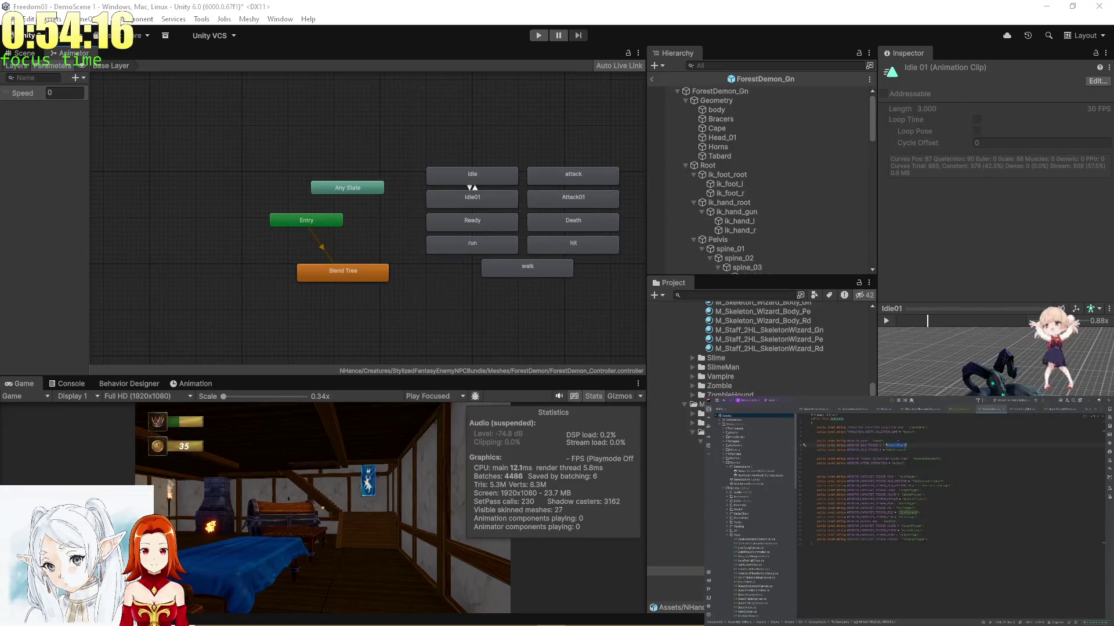
{"action": "left_click", "coordinate": [78, 77]}
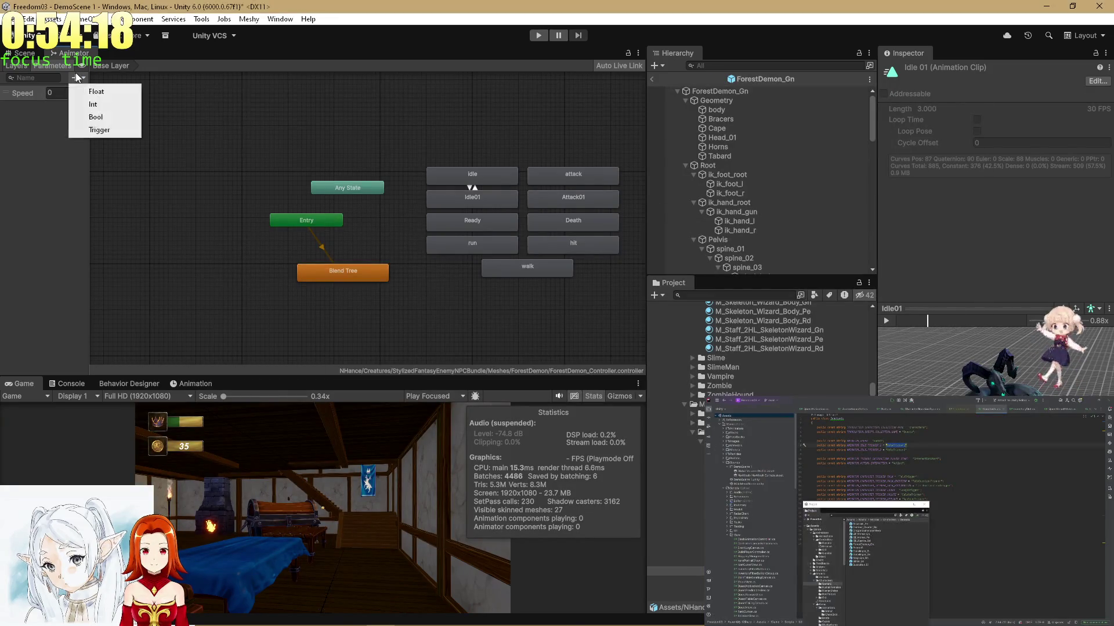
Add an IdleTrigger1 trigger parameter and delete the Idle01 → idle transition.
{"action": "left_click", "coordinate": [91, 128]}
{"action": "type", "text": "IdleTrigger"}
{"action": "key", "text": "Return"}
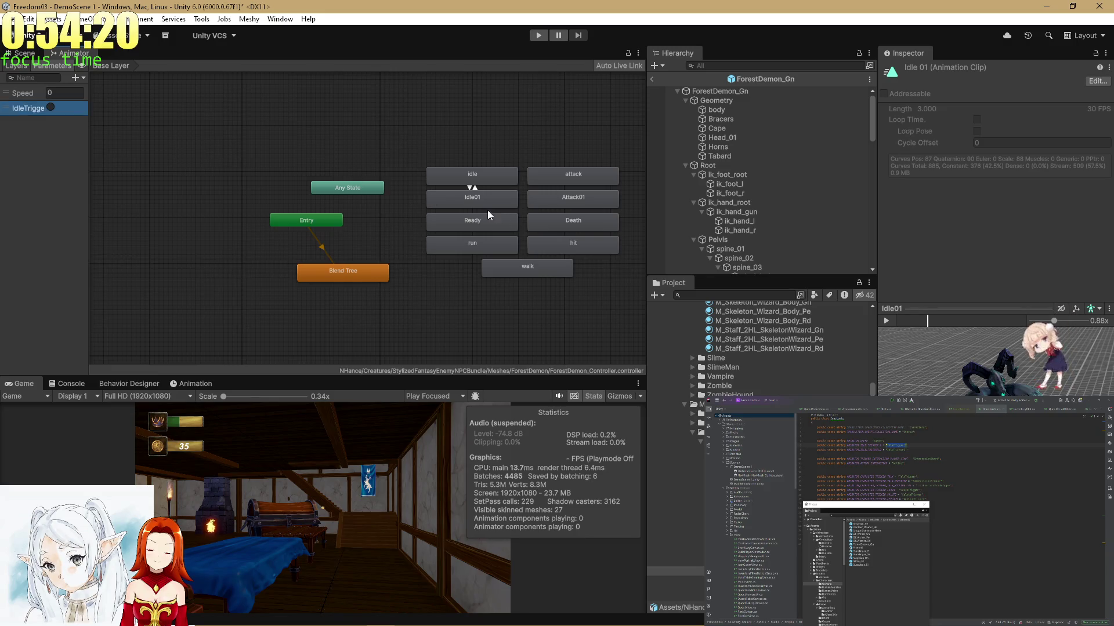
{"action": "left_click", "coordinate": [484, 200]}
{"action": "left_click_drag", "start_coordinate": [470, 189], "coordinate": [198, 274]}
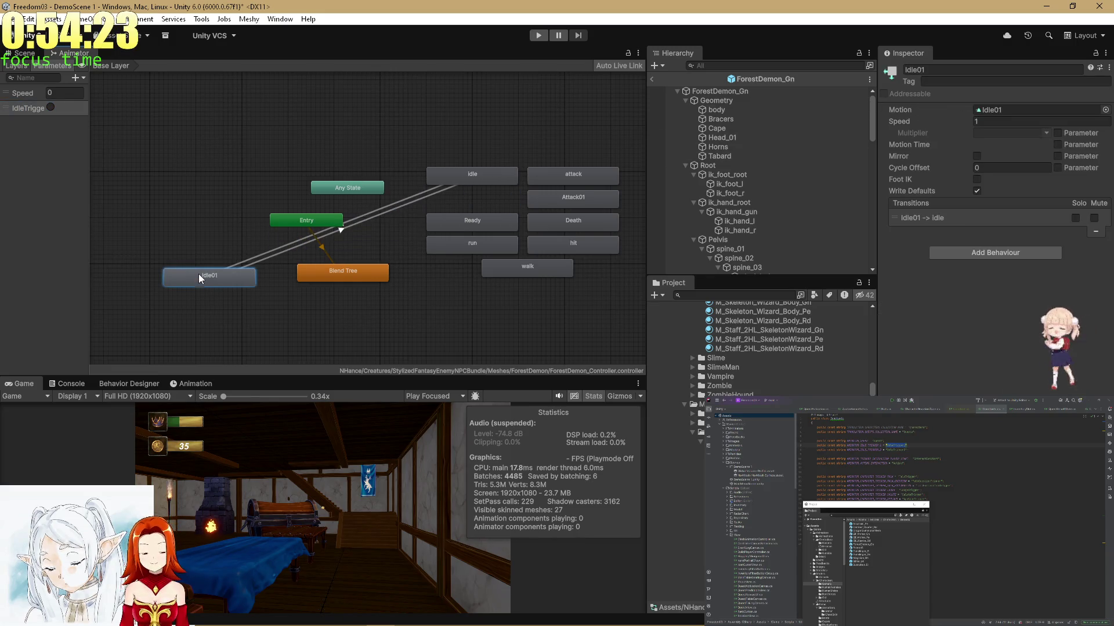
{"action": "left_click", "coordinate": [363, 217]}
{"action": "key", "text": "Delete"}
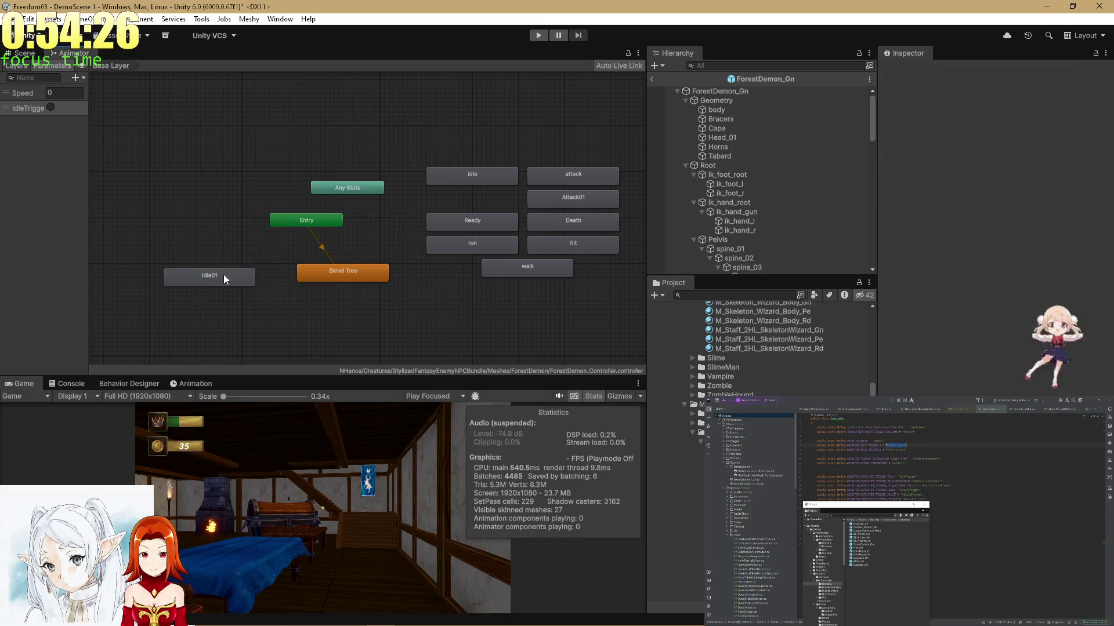
Rearrange the nodes and create Any State → Idle01 and Idle01 → Blend Tree transitions.
{"action": "left_click_drag", "start_coordinate": [224, 280], "coordinate": [214, 224]}
{"action": "left_click_drag", "start_coordinate": [341, 190], "coordinate": [248, 125]}
{"action": "right_click", "coordinate": [248, 125]}
{"action": "left_click", "coordinate": [267, 134]}
{"action": "left_click", "coordinate": [210, 227]}
{"action": "right_click", "coordinate": [210, 222]}
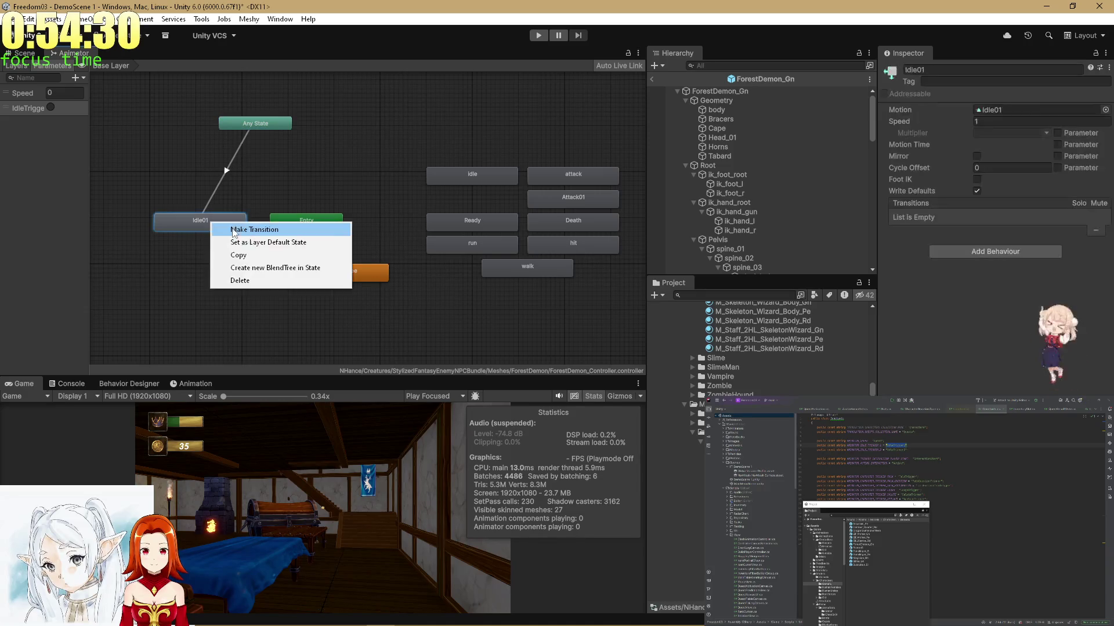
{"action": "left_click", "coordinate": [233, 230]}
{"action": "left_click", "coordinate": [326, 277]}
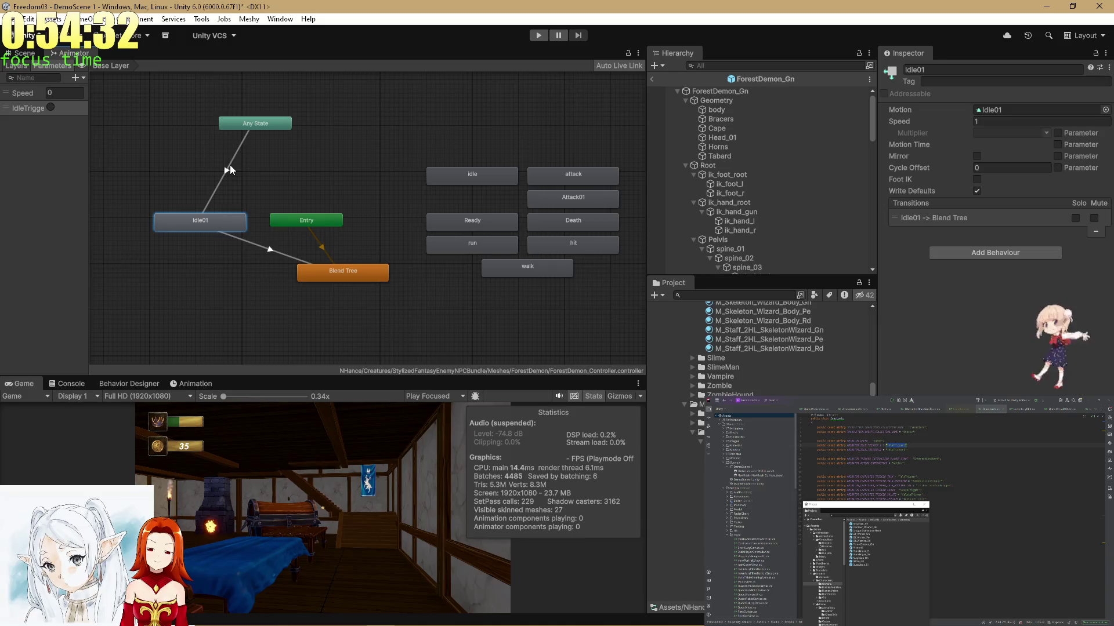
Give the Any State → Idle01 transition an IdleTrigger1 condition and preview it.
{"action": "left_click", "coordinate": [237, 150]}
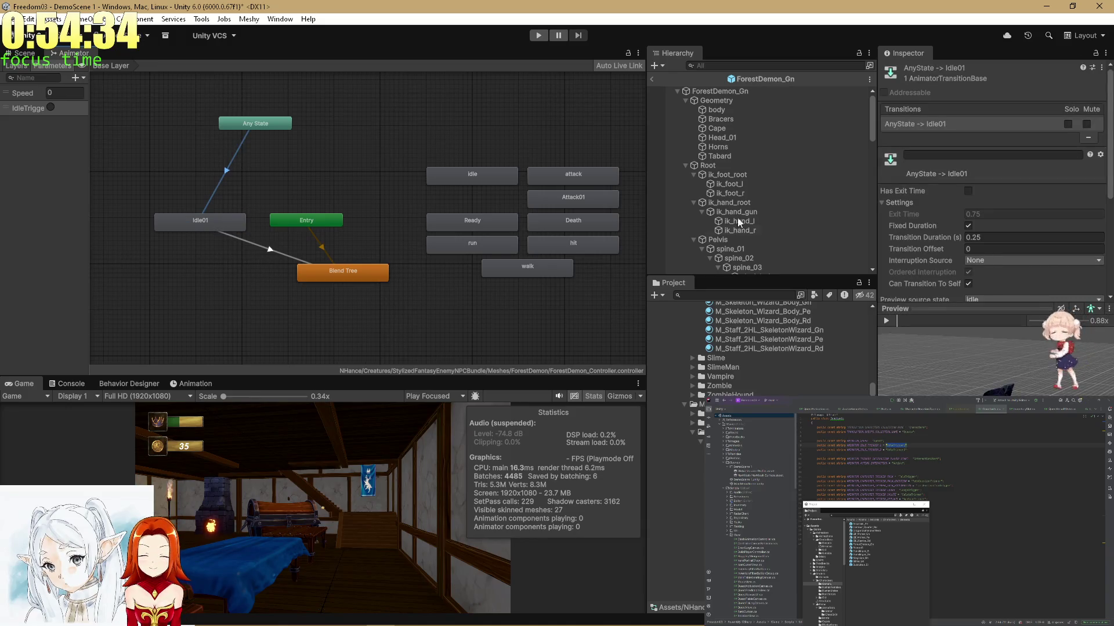
{"action": "left_click_drag", "start_coordinate": [1109, 148], "coordinate": [1093, 246]}
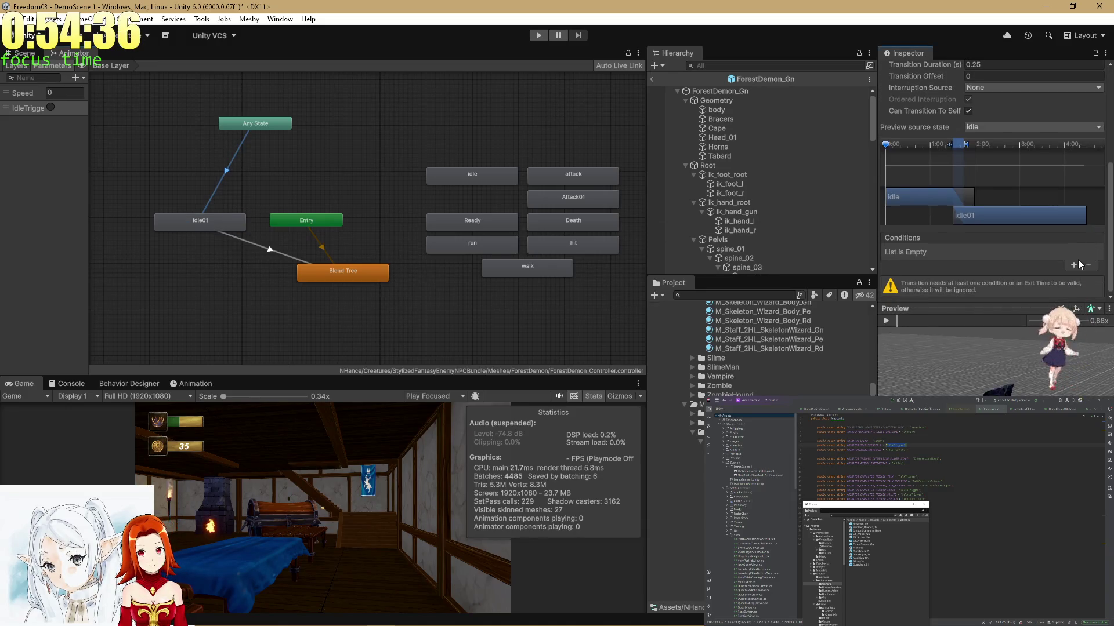
{"action": "left_click", "coordinate": [1076, 264]}
{"action": "left_click", "coordinate": [969, 275]}
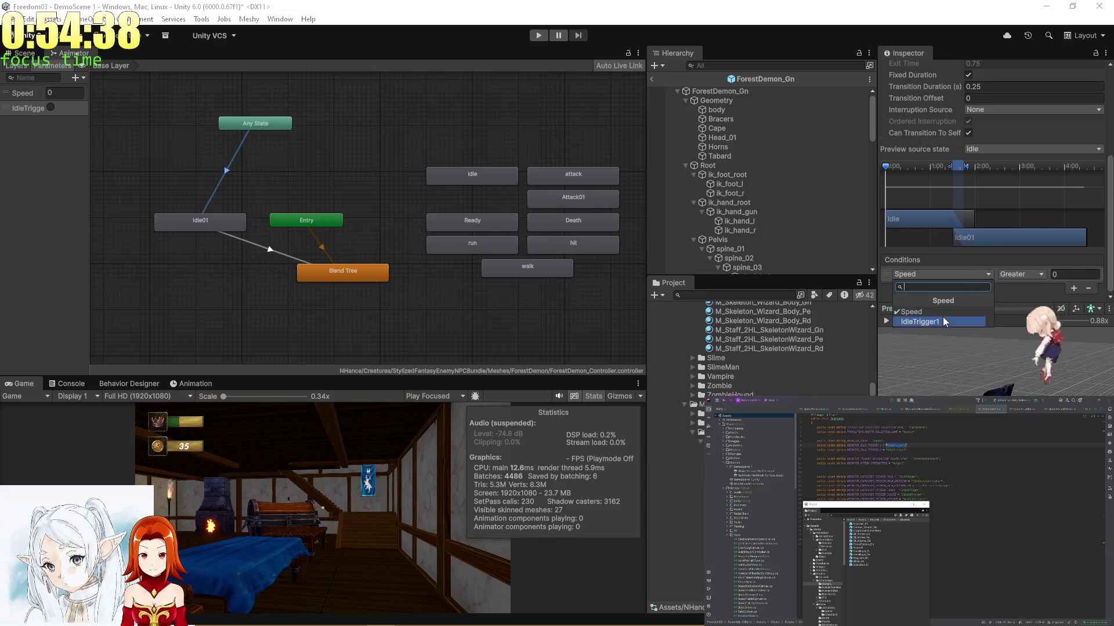
{"action": "left_click", "coordinate": [943, 322]}
{"action": "left_click", "coordinate": [885, 321]}
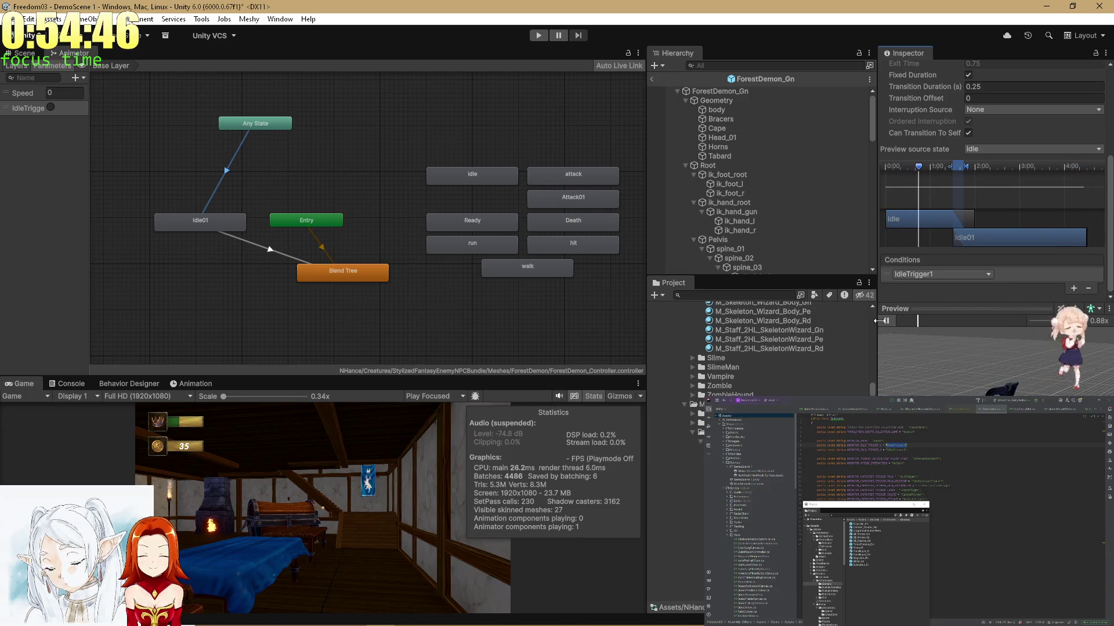
{"action": "left_click", "coordinate": [455, 298]}
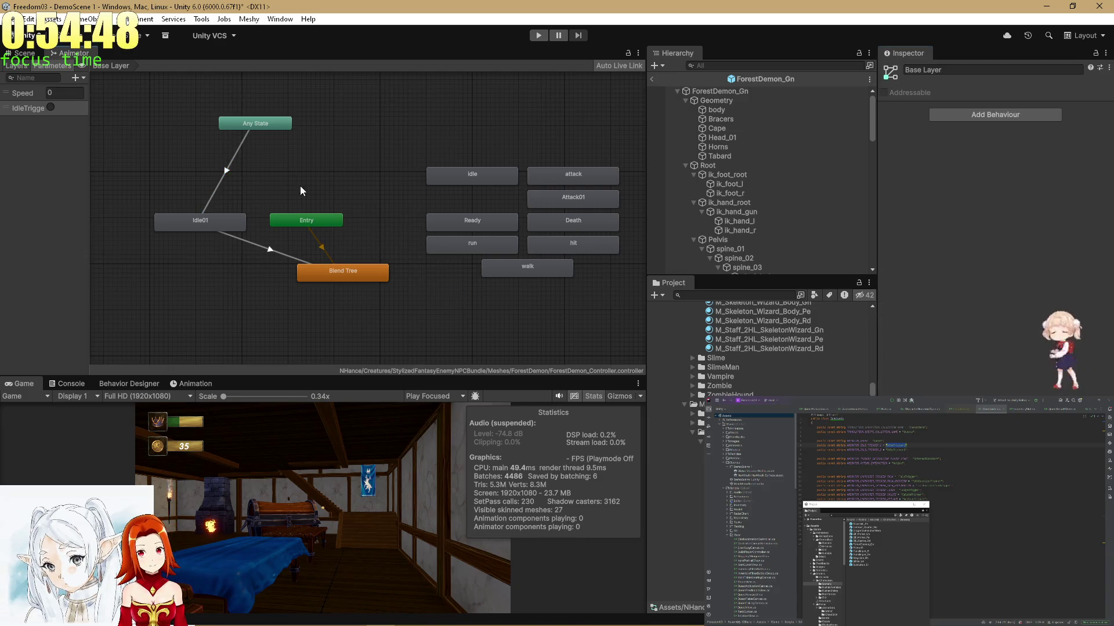
Review the Idle01 transitions and add a second Idle01 → Blend Tree transition.
{"action": "scroll", "coordinate": [356, 273], "scroll_direction": "up", "scroll_amount": 5}
{"action": "left_click", "coordinate": [357, 270]}
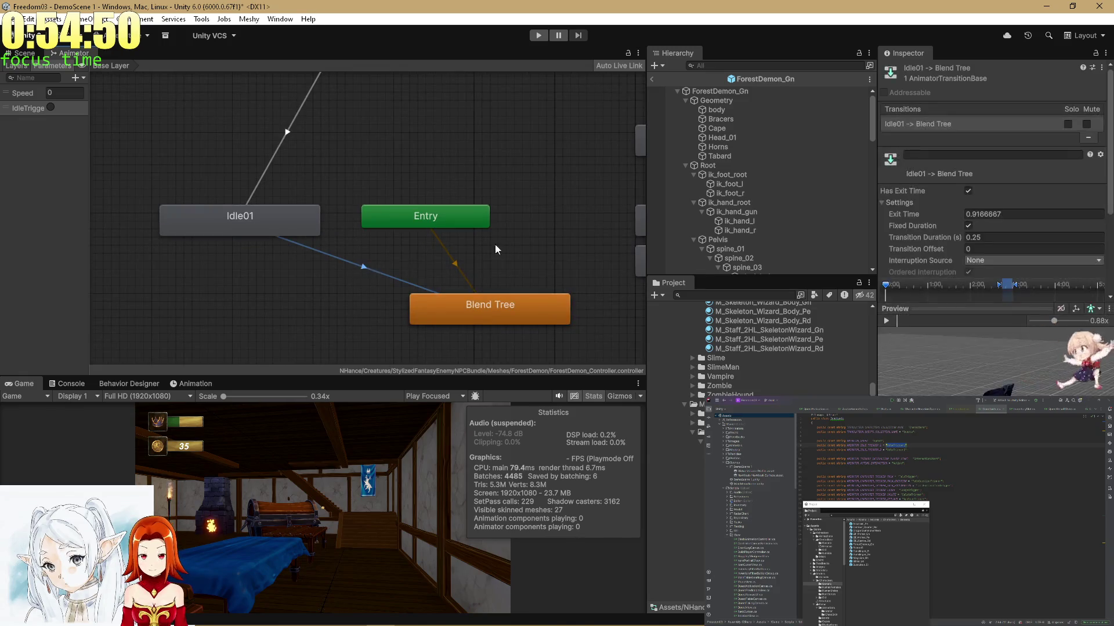
{"action": "scroll", "coordinate": [1079, 121], "scroll_direction": "down", "scroll_amount": 3}
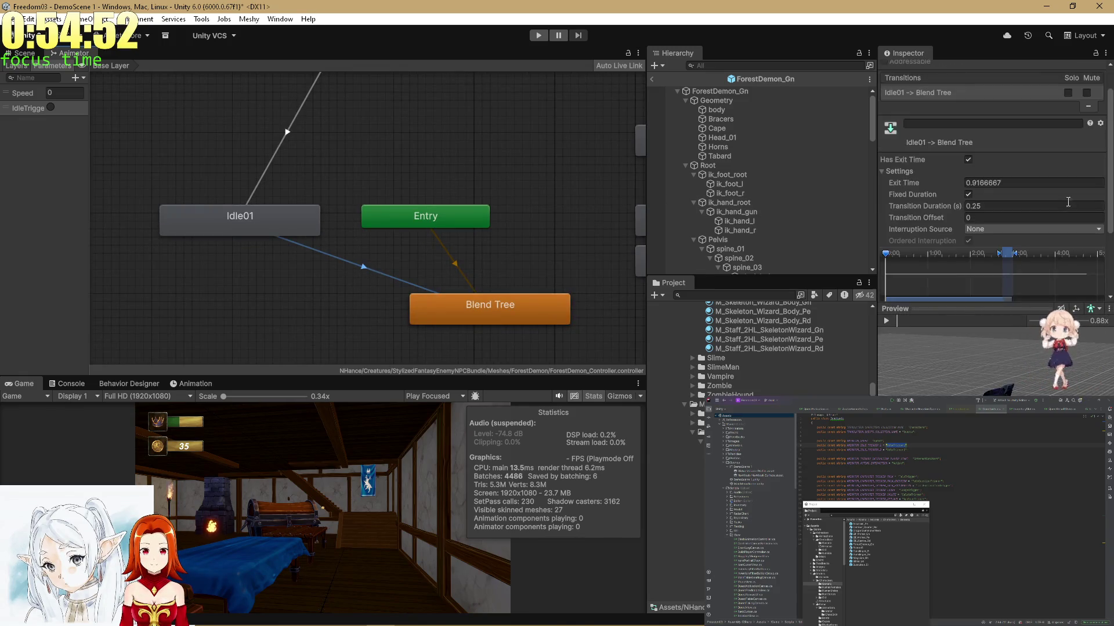
{"action": "scroll", "coordinate": [1088, 126], "scroll_direction": "up", "scroll_amount": 3}
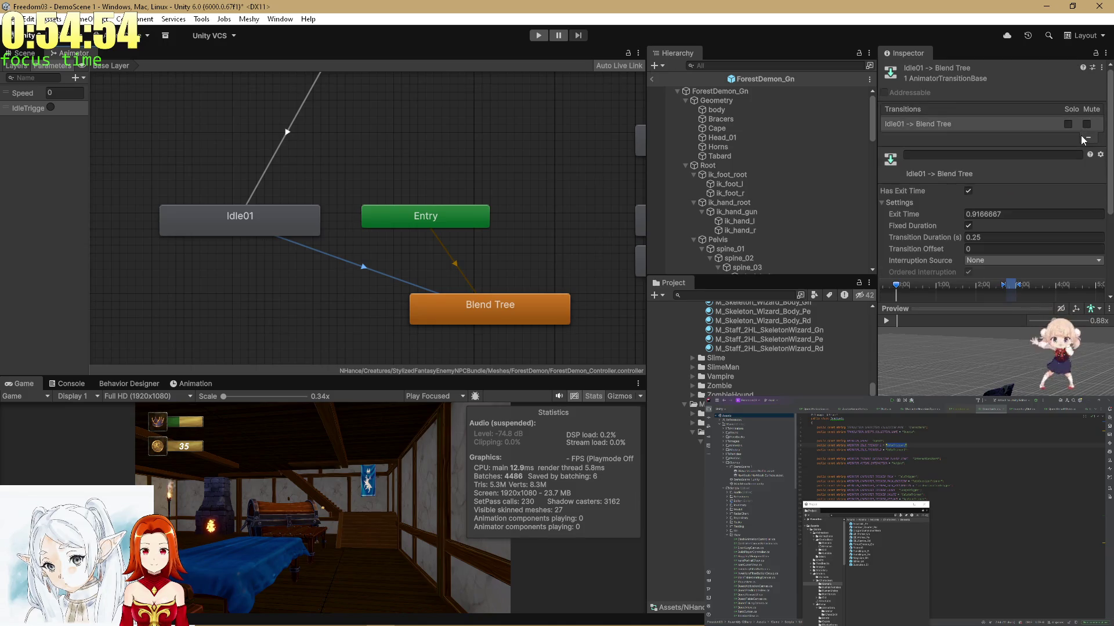
{"action": "left_click", "coordinate": [293, 124]}
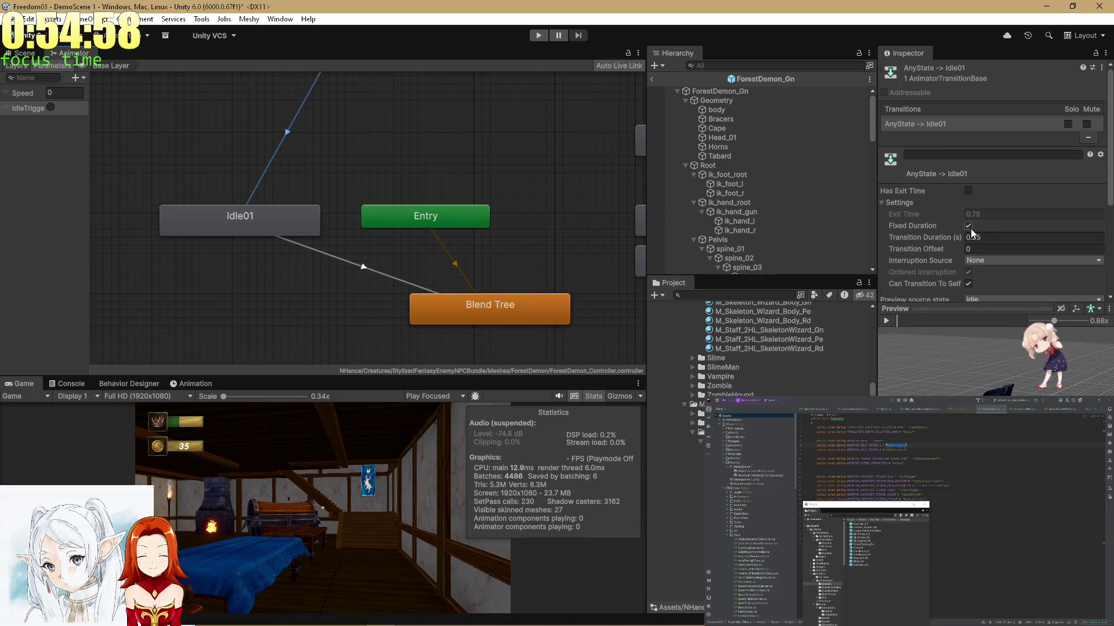
{"action": "scroll", "coordinate": [970, 229], "scroll_direction": "down", "scroll_amount": 3}
{"action": "left_click", "coordinate": [367, 271]}
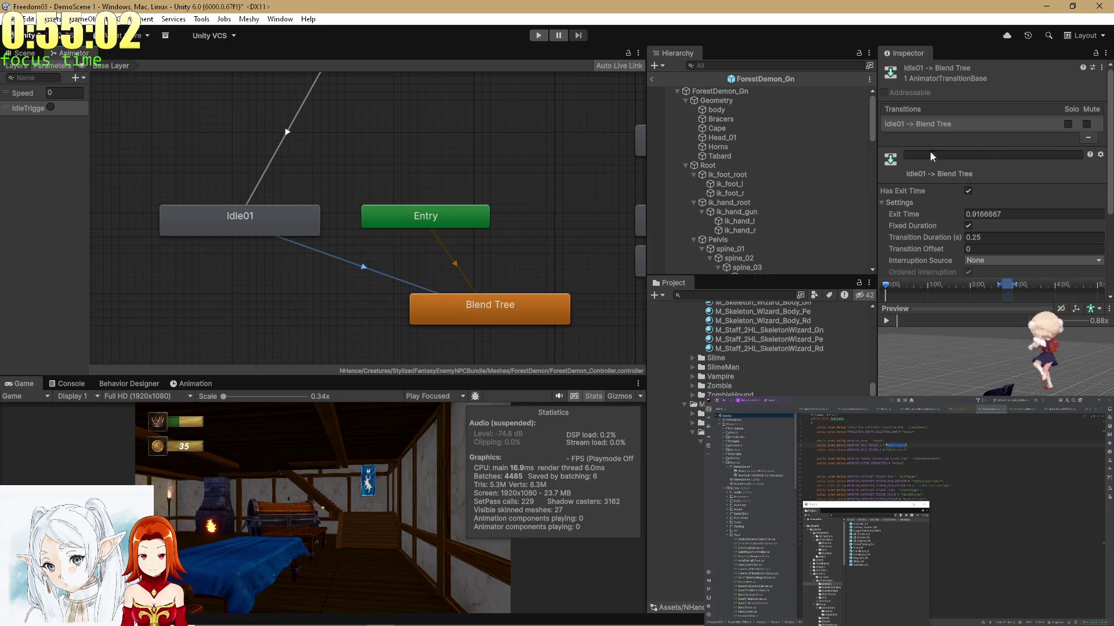
{"action": "right_click", "coordinate": [252, 227]}
{"action": "left_click", "coordinate": [279, 232]}
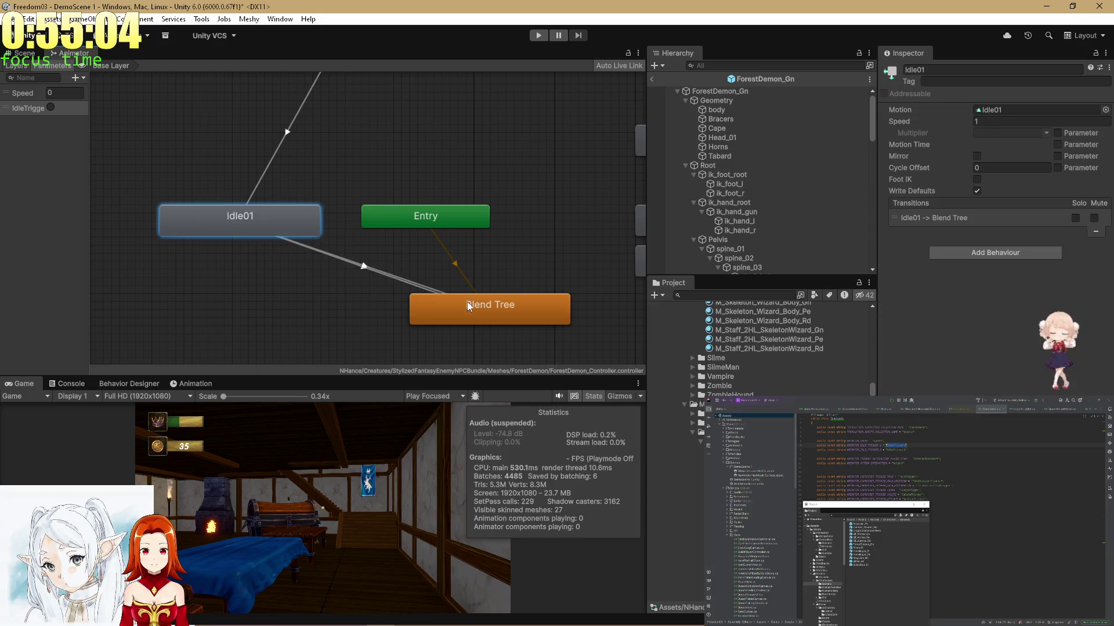
{"action": "left_click", "coordinate": [468, 302]}
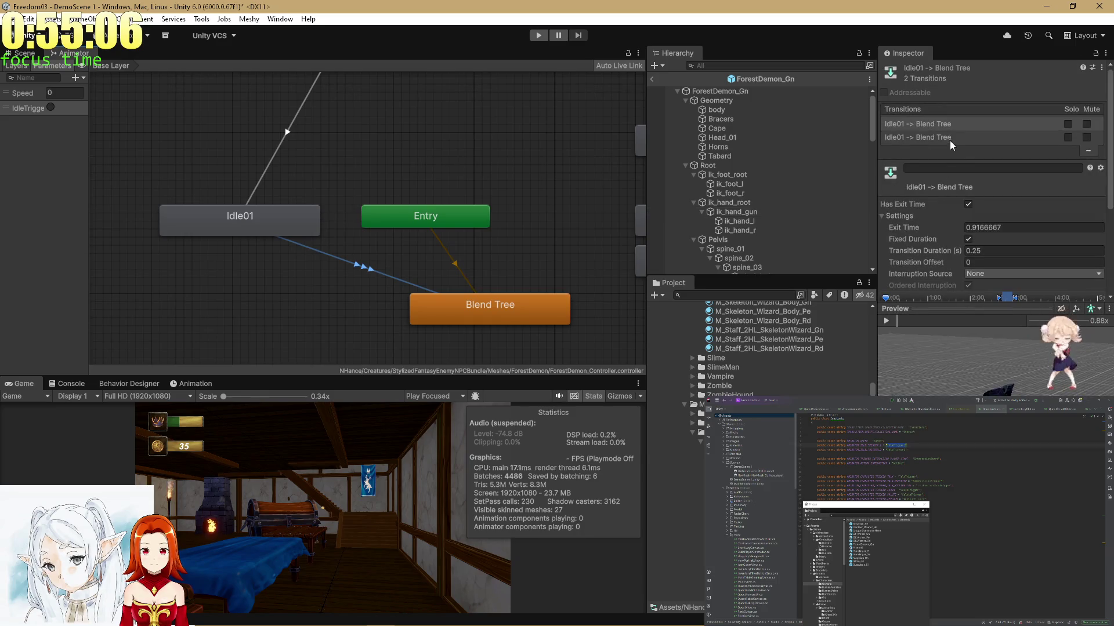
Turn off exit time on an Idle01 → Blend Tree transition and add a Speed Greater 0.1 condition.
{"action": "left_click", "coordinate": [949, 140]}
{"action": "scroll", "coordinate": [974, 208], "scroll_direction": "down", "scroll_amount": 3}
{"action": "scroll", "coordinate": [975, 208], "scroll_direction": "up", "scroll_amount": 2}
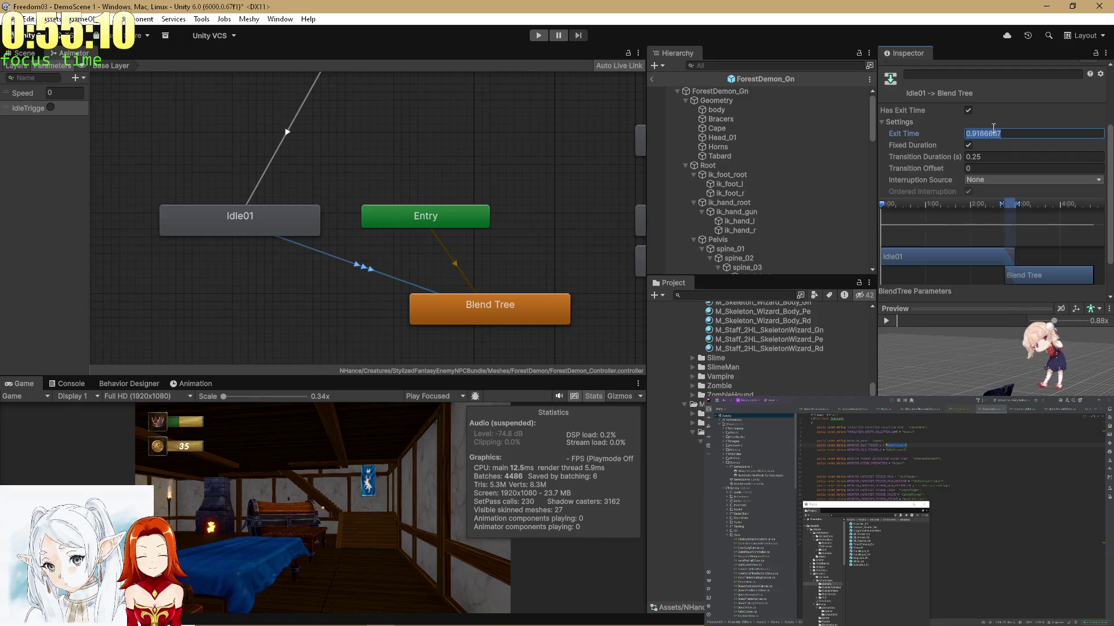
{"action": "left_click", "coordinate": [967, 110]}
{"action": "left_click_drag", "start_coordinate": [887, 203], "coordinate": [1095, 207]}
{"action": "scroll", "coordinate": [1095, 176], "scroll_direction": "down", "scroll_amount": 1}
{"action": "scroll", "coordinate": [1067, 273], "scroll_direction": "down", "scroll_amount": 1}
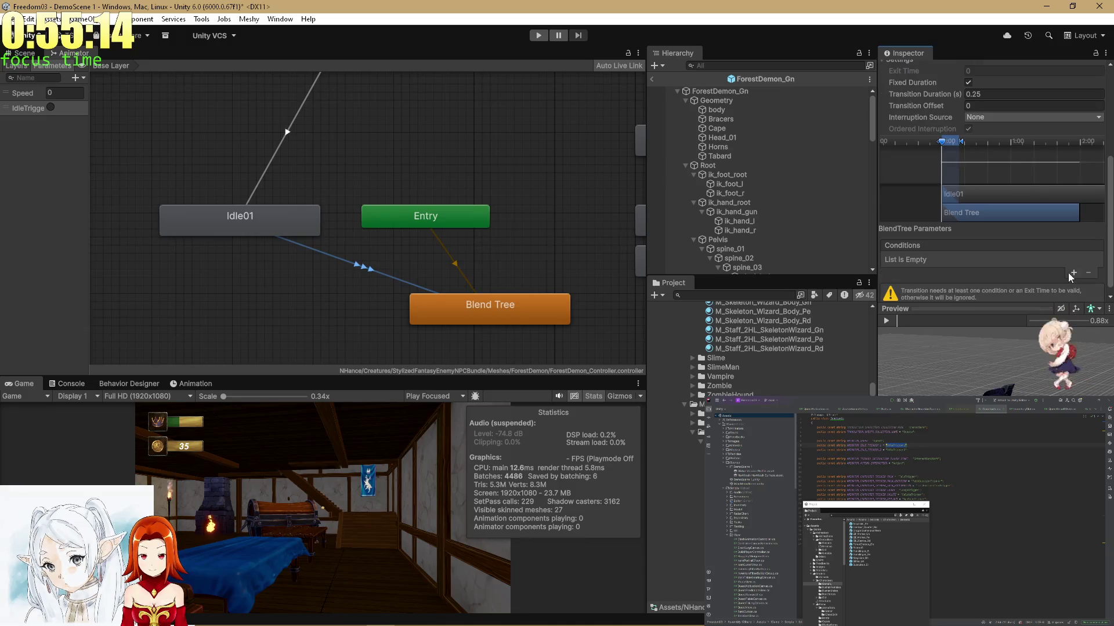
{"action": "left_click", "coordinate": [1070, 273]}
{"action": "left_click", "coordinate": [1052, 274]}
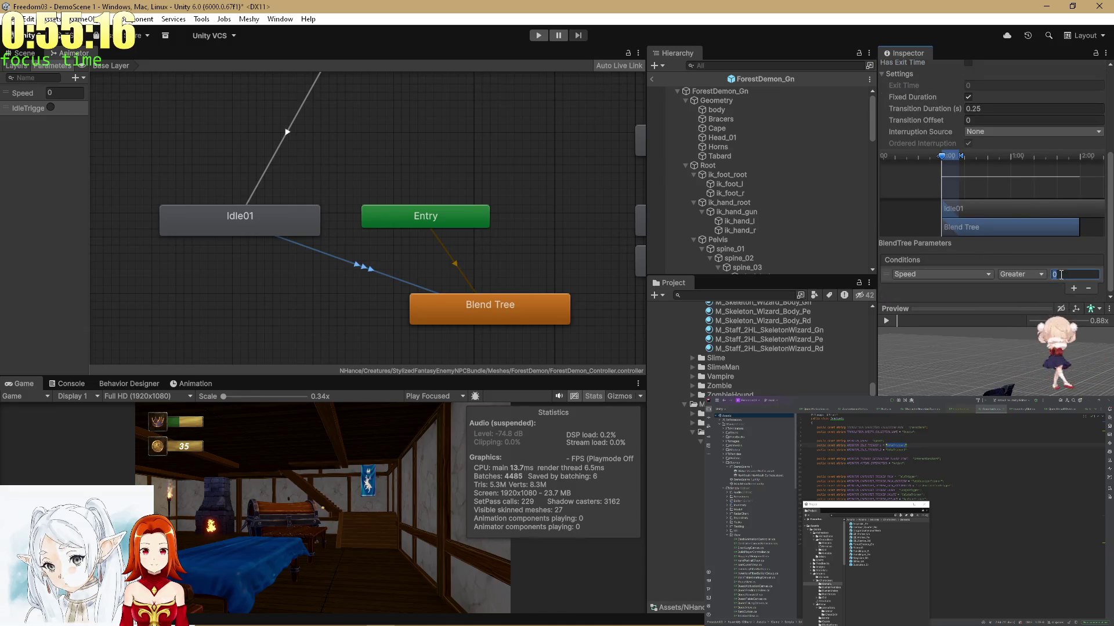
{"action": "type", "text": ".1"}
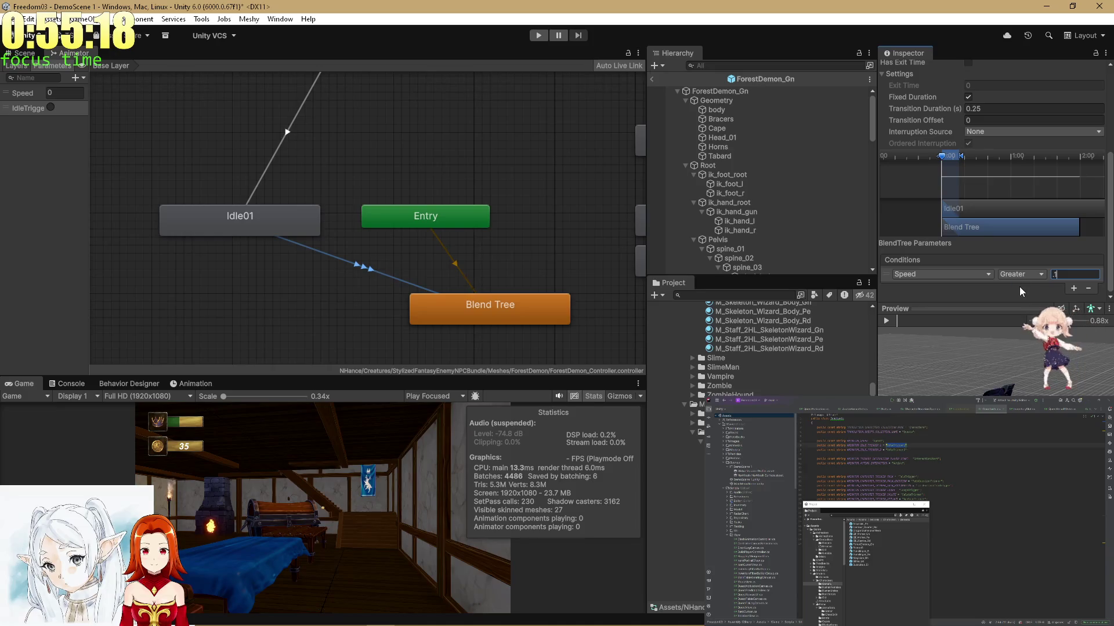
Return to the Scene view and bring the GitHub Copilot Agents page forward.
{"action": "left_click", "coordinate": [25, 52]}
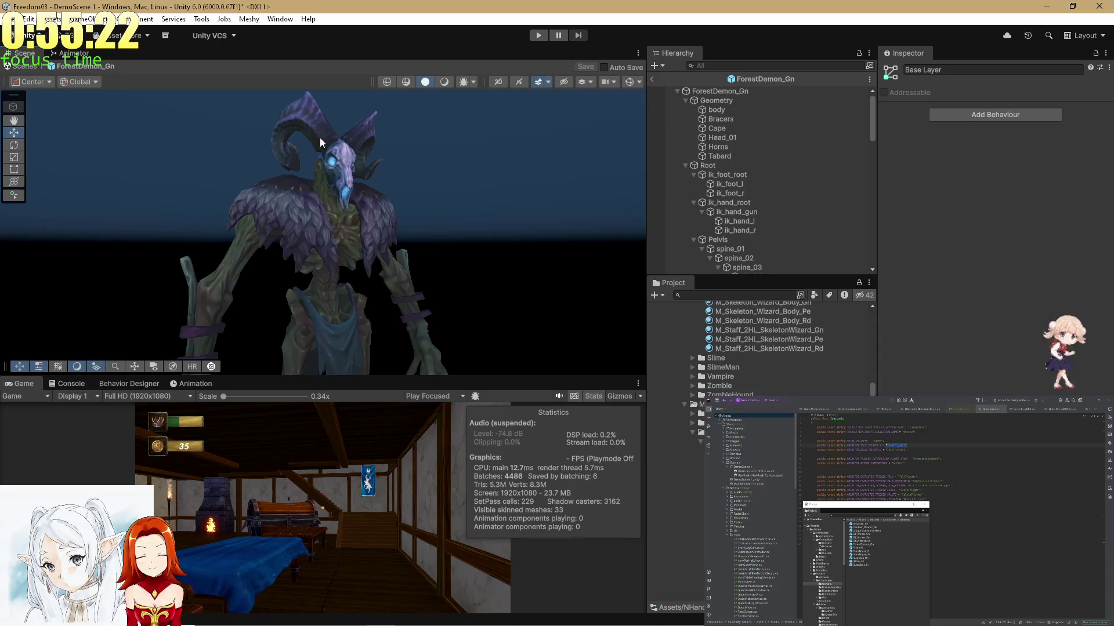
{"action": "key", "text": "alt+Tab"}
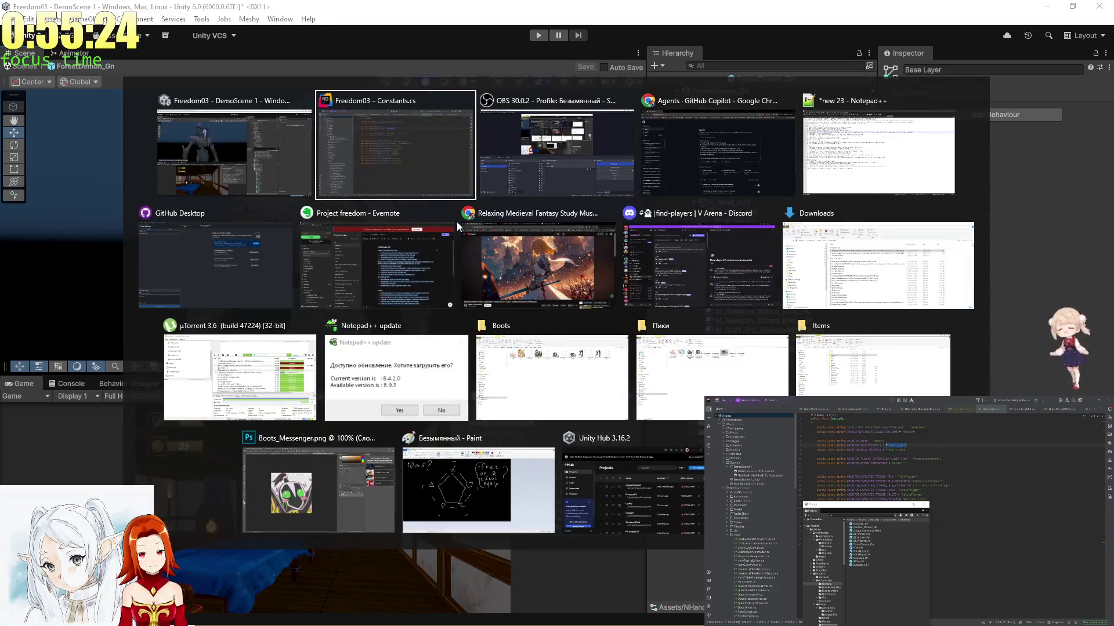
{"action": "key", "text": "Tab"}
{"action": "key", "text": "Tab"}
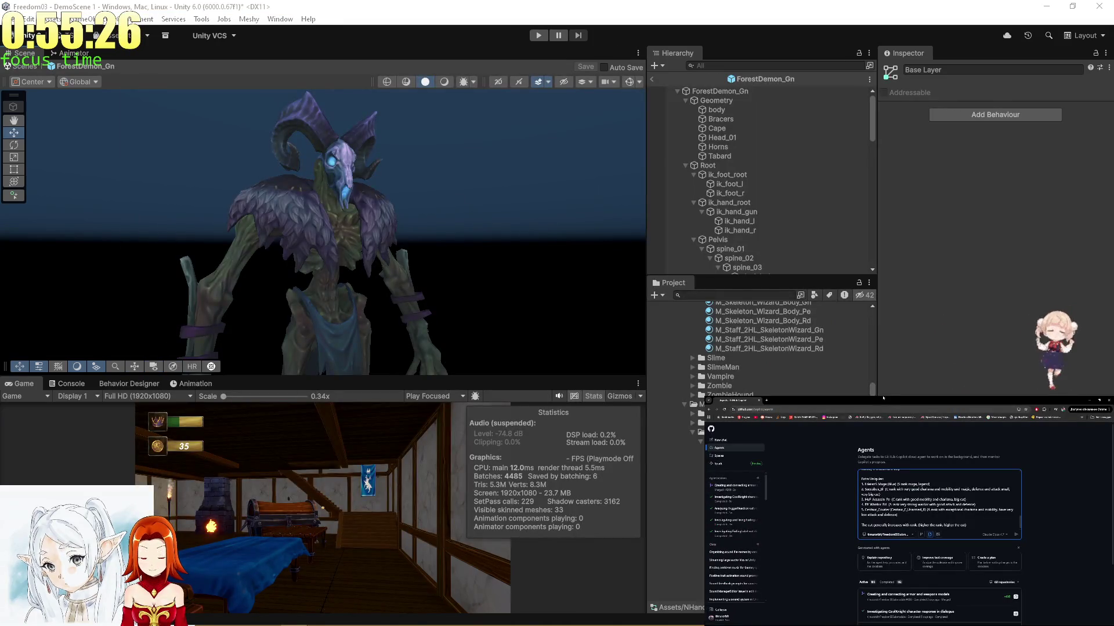
Reword the Copilot task prompt to read 'i mentioned later. Create them in'.
{"action": "scroll", "coordinate": [485, 280], "scroll_direction": "up", "scroll_amount": 5}
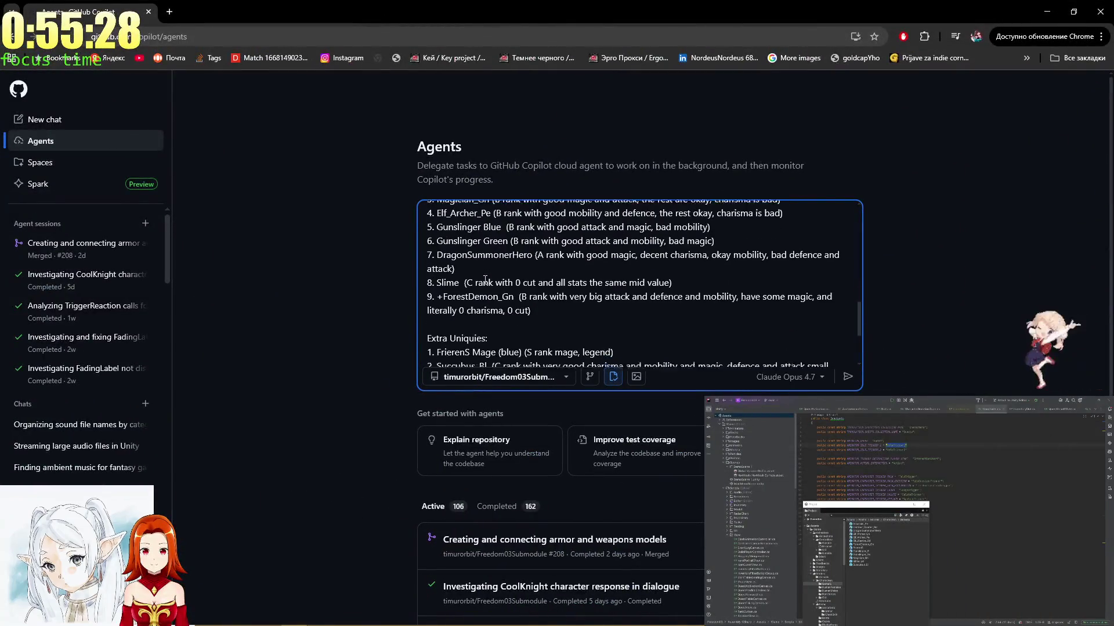
{"action": "scroll", "coordinate": [485, 280], "scroll_direction": "down", "scroll_amount": 1}
{"action": "left_click", "coordinate": [537, 286]}
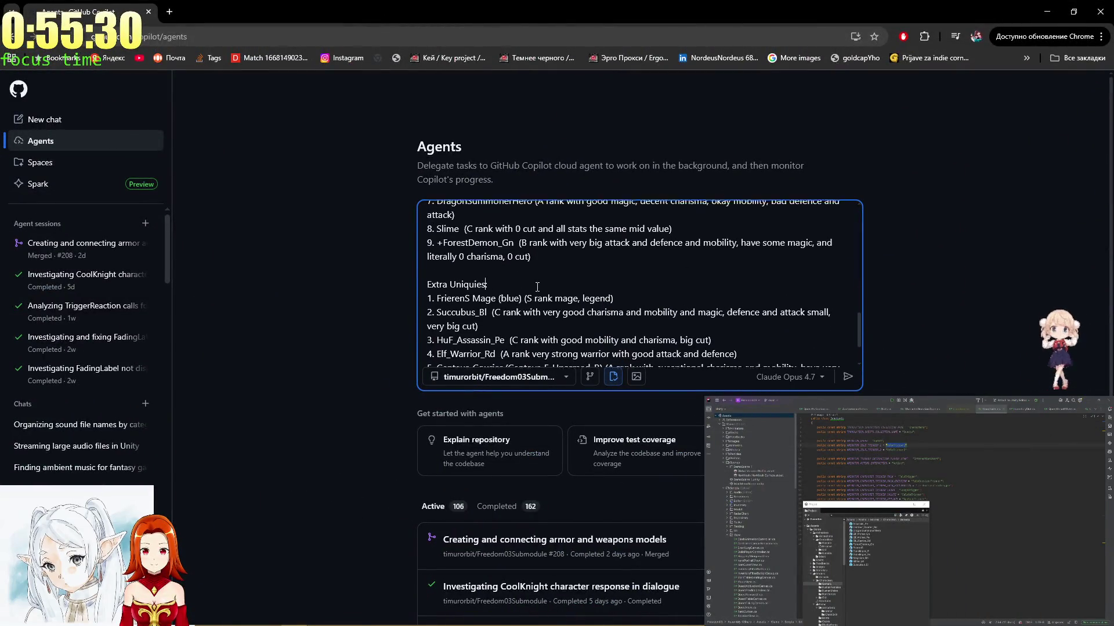
{"action": "scroll", "coordinate": [537, 287], "scroll_direction": "up", "scroll_amount": 10}
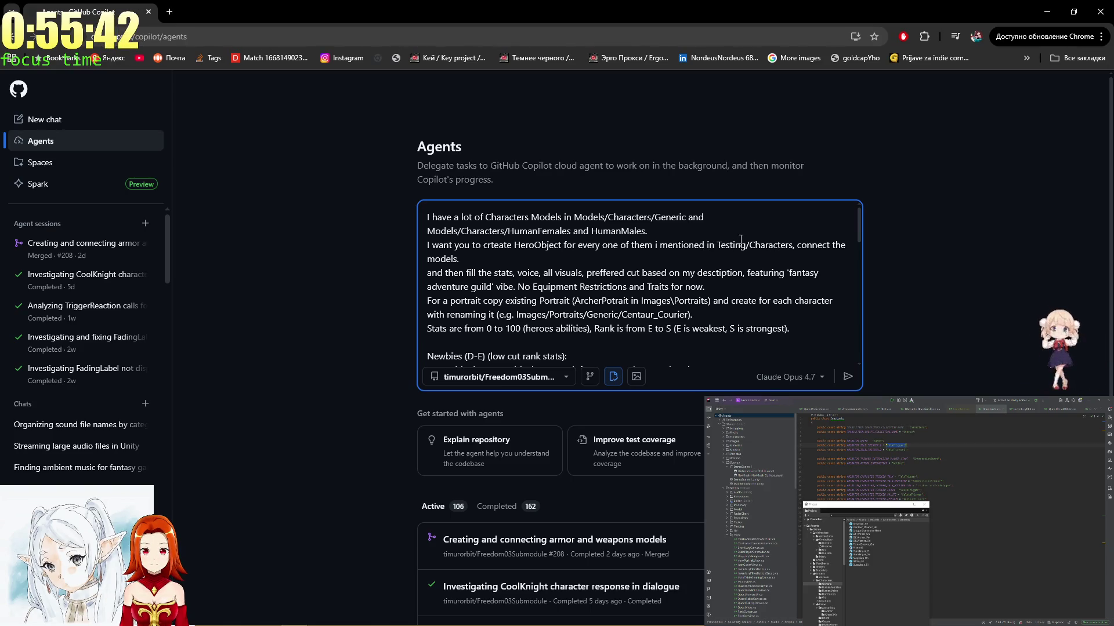
{"action": "type", "text": "."}
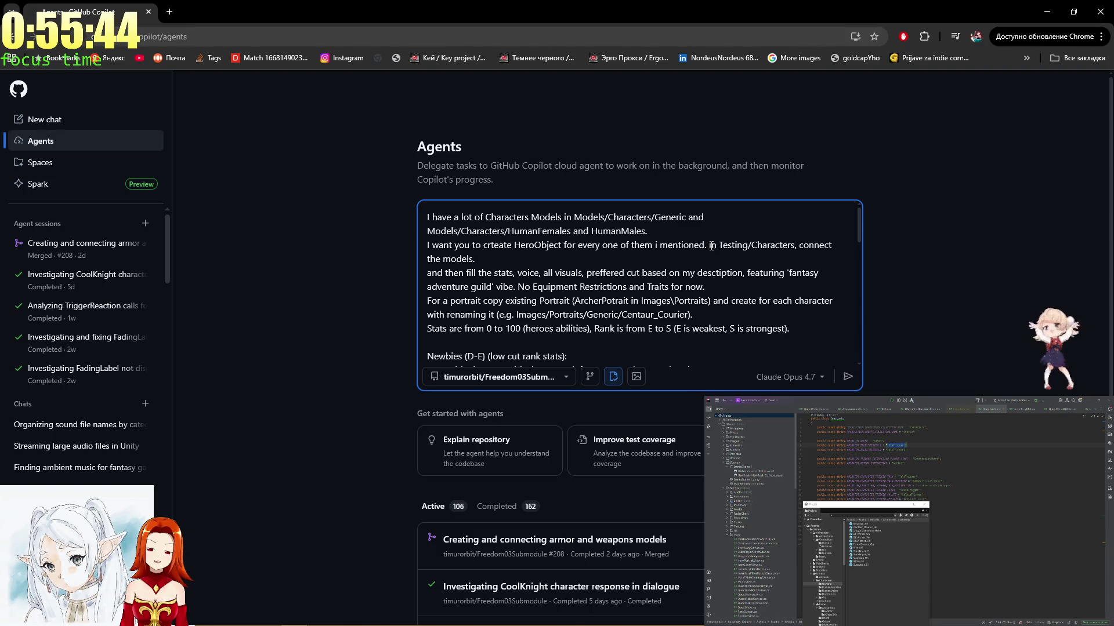
{"action": "type", "text": " Create the"}
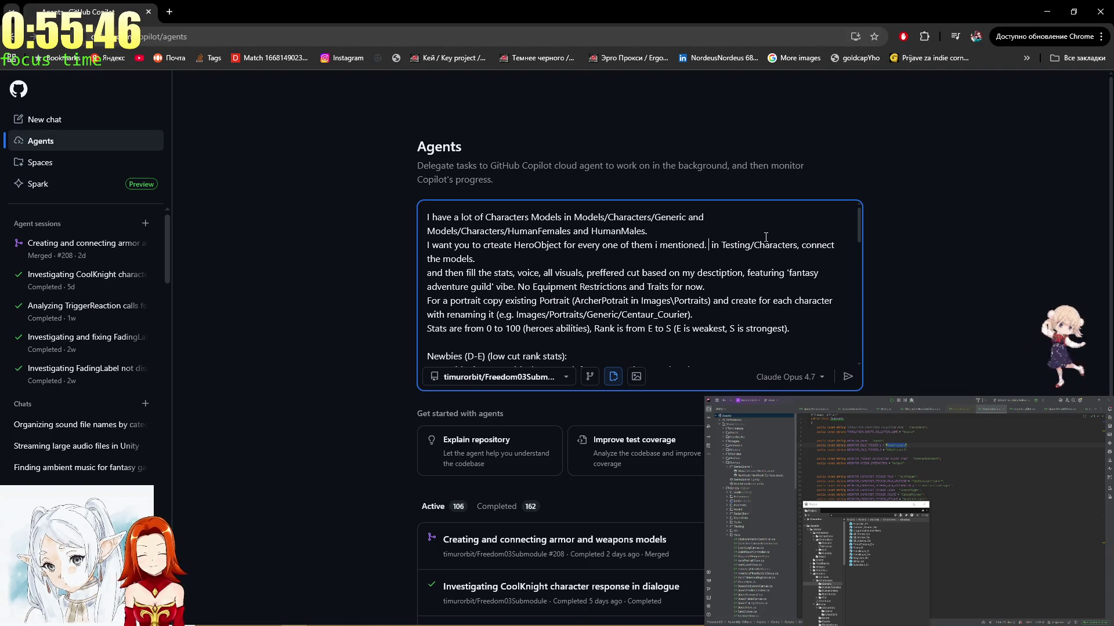
{"action": "type", "text": "m"}
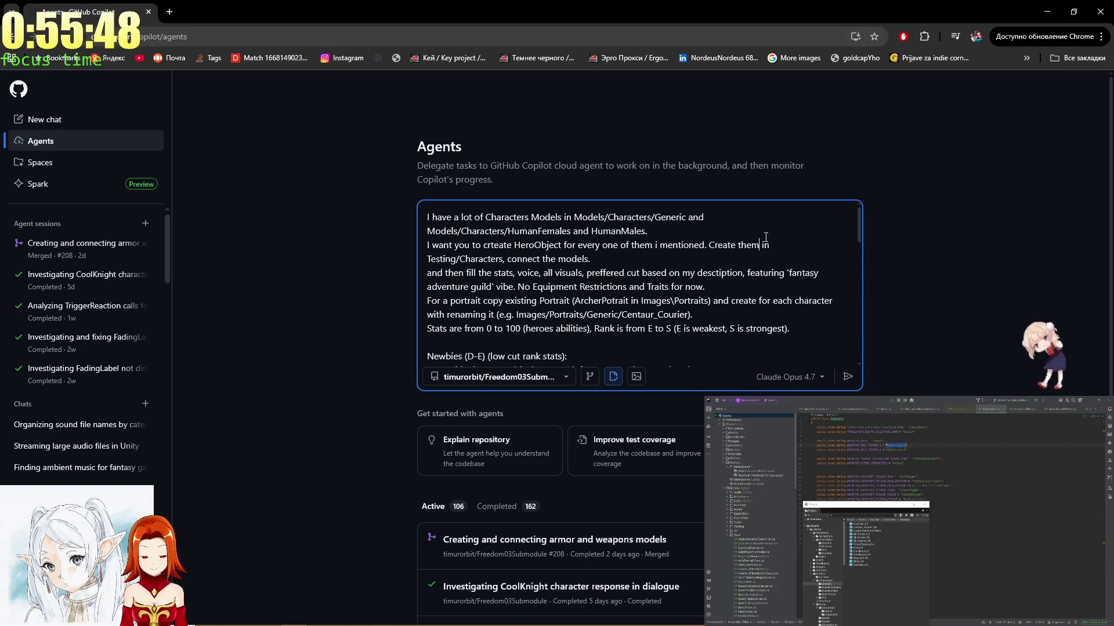
{"action": "key", "text": "Down"}
{"action": "key", "text": "Down"}
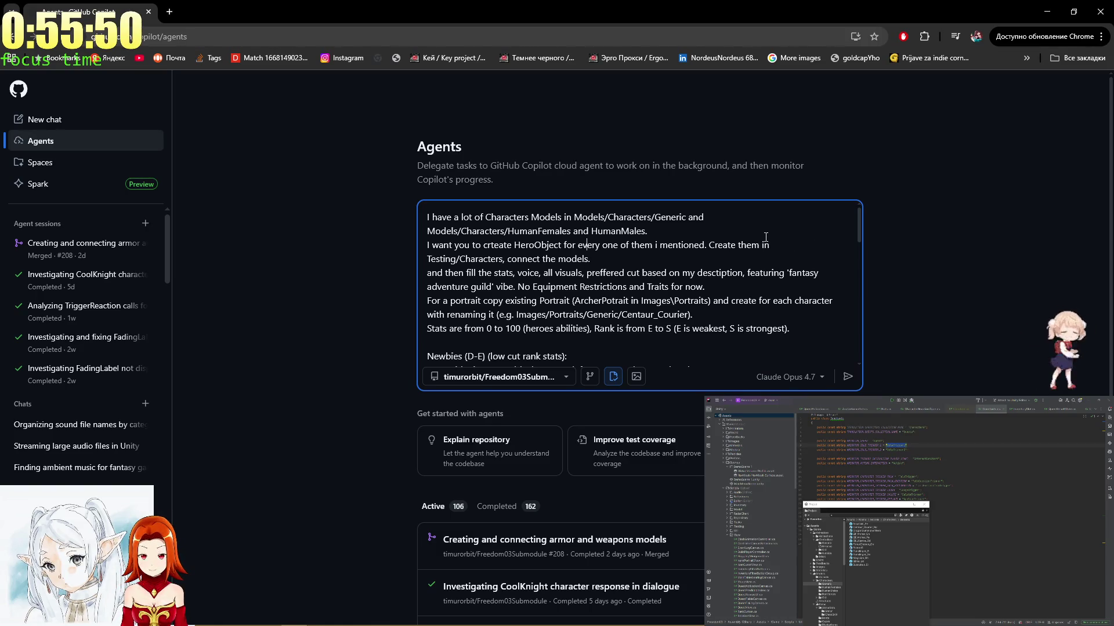
{"action": "key", "text": "Down"}
{"action": "key", "text": "ctrl+a"}
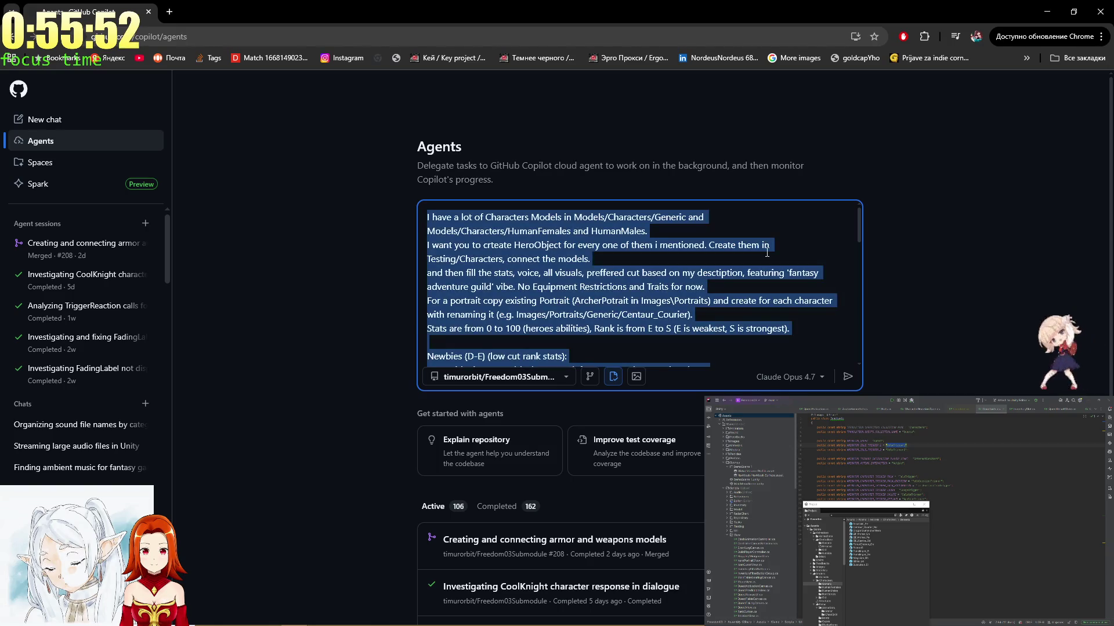
{"action": "left_click", "coordinate": [766, 252]}
{"action": "key", "text": "ctrl+a"}
{"action": "left_click", "coordinate": [712, 244]}
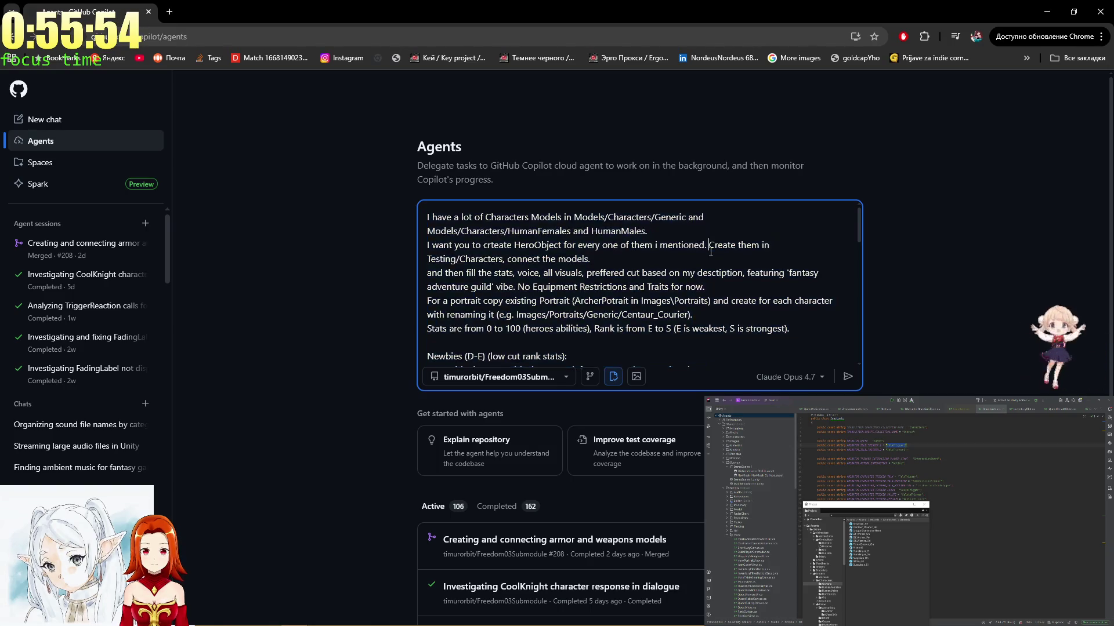
{"action": "key", "text": "ctrl+a"}
{"action": "left_click", "coordinate": [705, 245]}
{"action": "type", "text": "iun"}
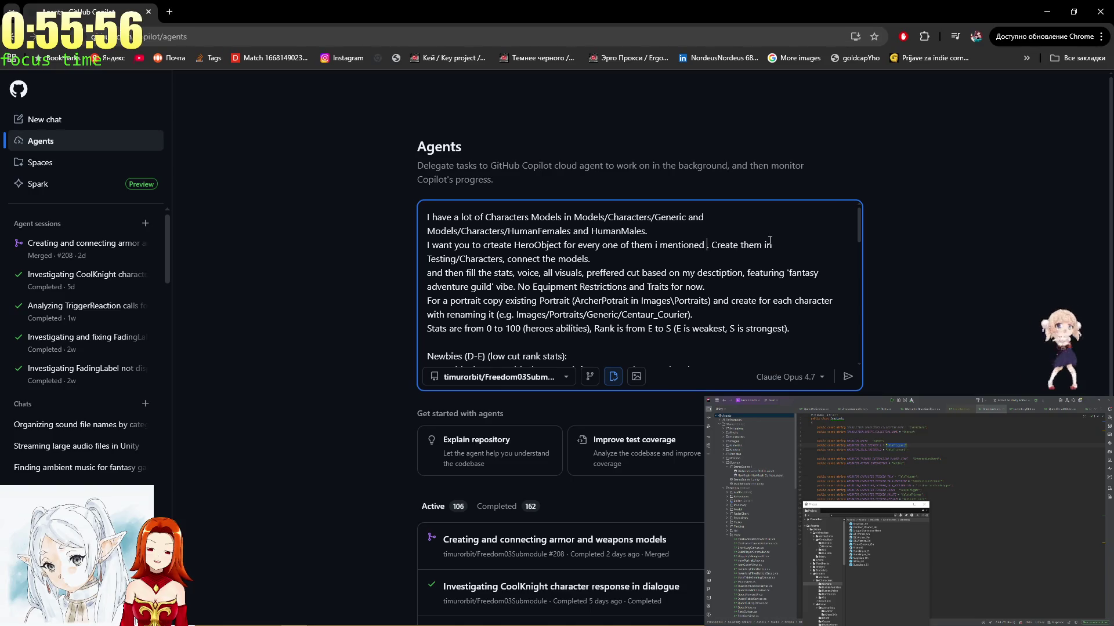
{"action": "key", "text": "BackSpace"}
{"action": "key", "text": "BackSpace"}
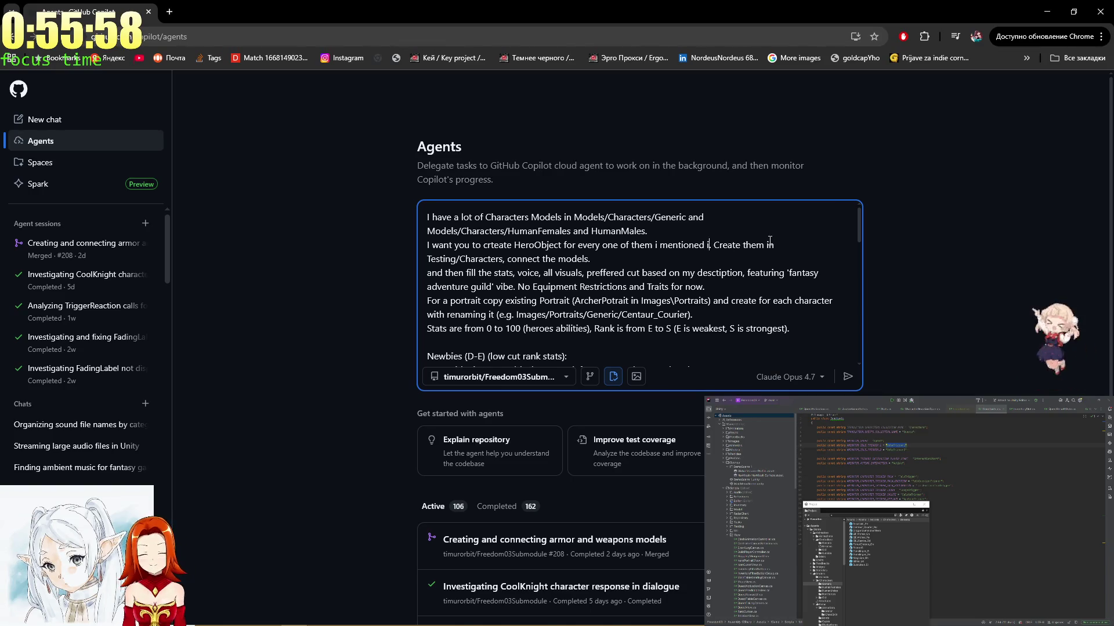
{"action": "type", "text": "ater"}
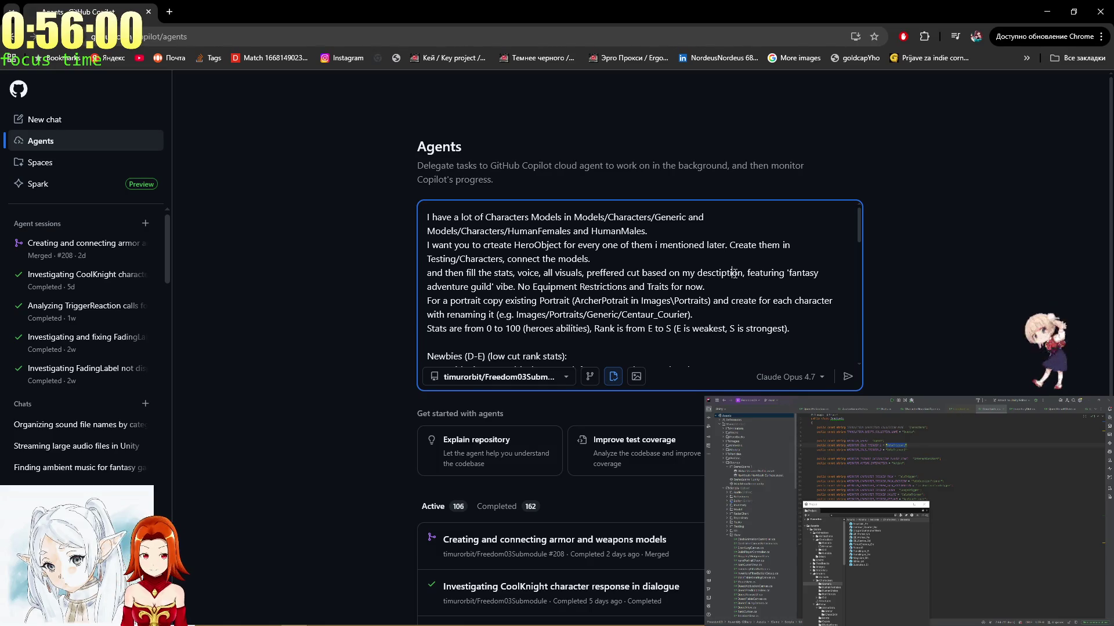
{"action": "key", "text": "ctrl+a"}
Submit the edited prompt as a new Copilot agent task, then maximize the YouTube window.
{"action": "scroll", "coordinate": [697, 266], "scroll_direction": "down", "scroll_amount": 5}
{"action": "left_click", "coordinate": [697, 266]}
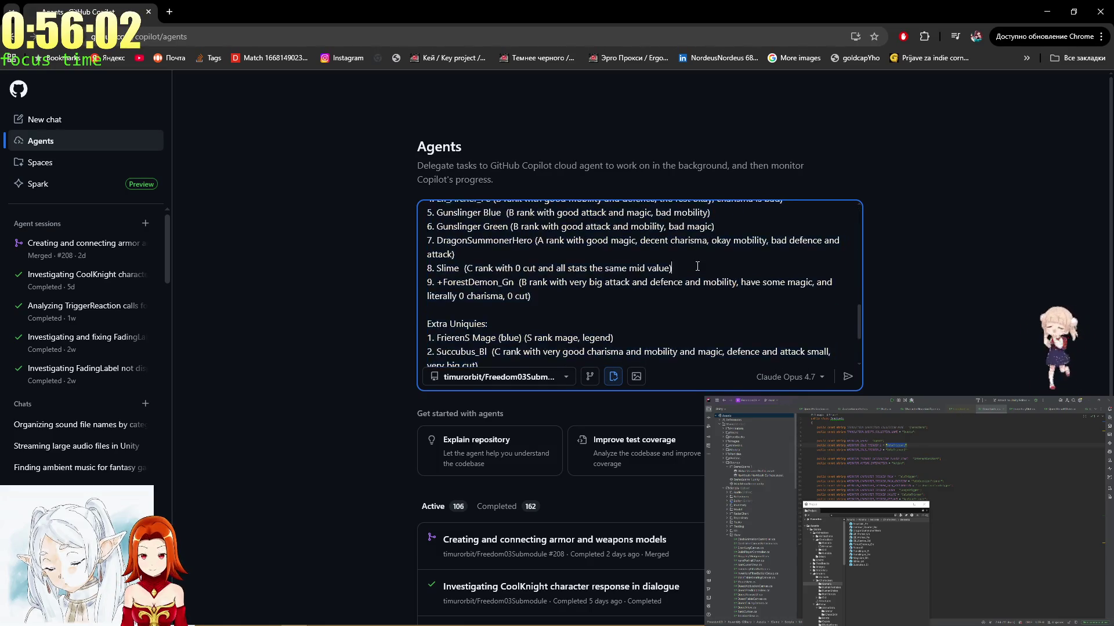
{"action": "scroll", "coordinate": [697, 267], "scroll_direction": "up", "scroll_amount": 10}
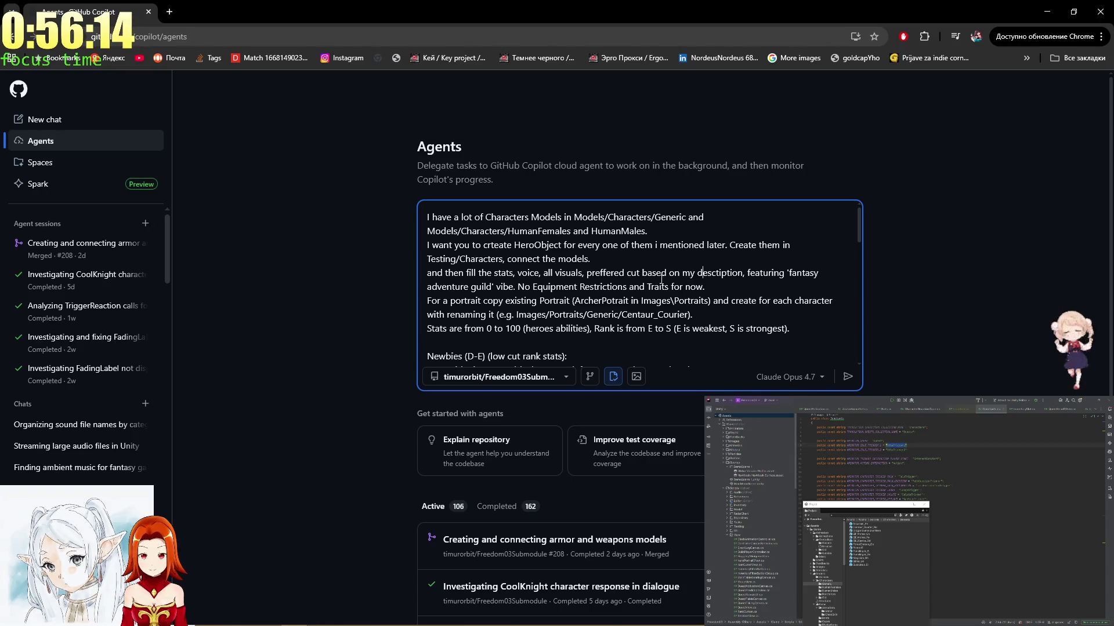
{"action": "scroll", "coordinate": [661, 281], "scroll_direction": "down", "scroll_amount": 1}
{"action": "scroll", "coordinate": [661, 281], "scroll_direction": "down", "scroll_amount": 5}
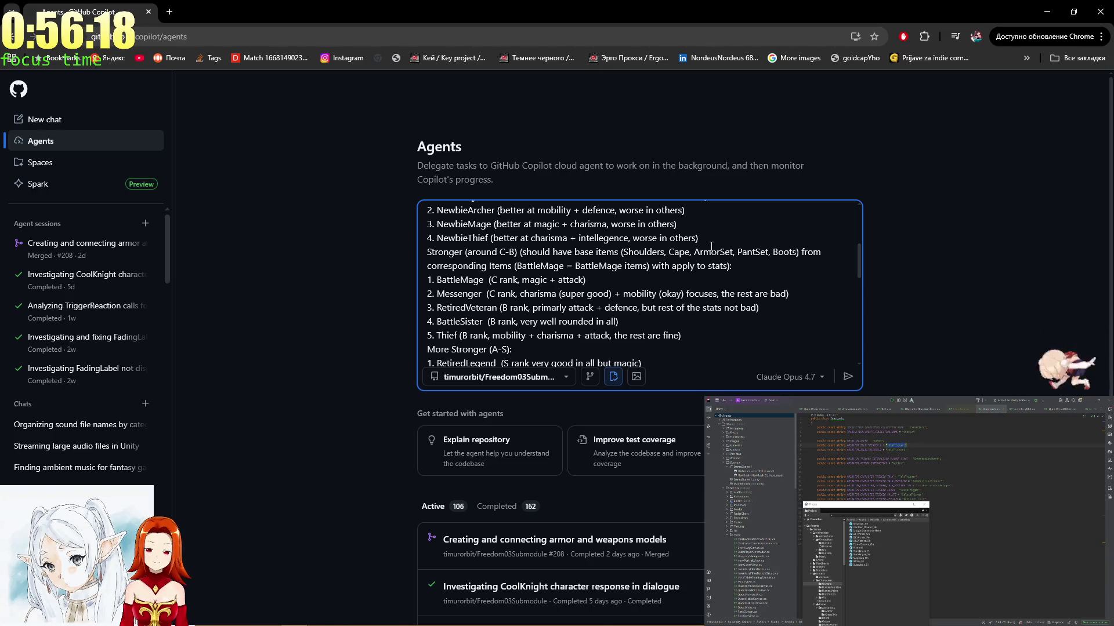
{"action": "scroll", "coordinate": [713, 248], "scroll_direction": "up", "scroll_amount": 8}
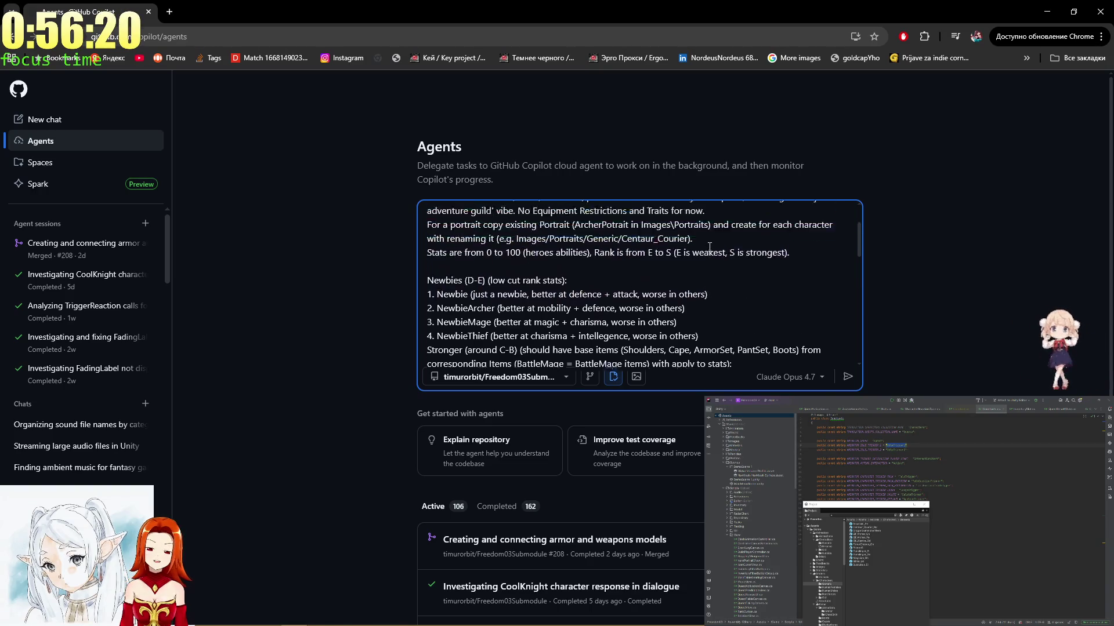
{"action": "scroll", "coordinate": [709, 248], "scroll_direction": "down", "scroll_amount": 10}
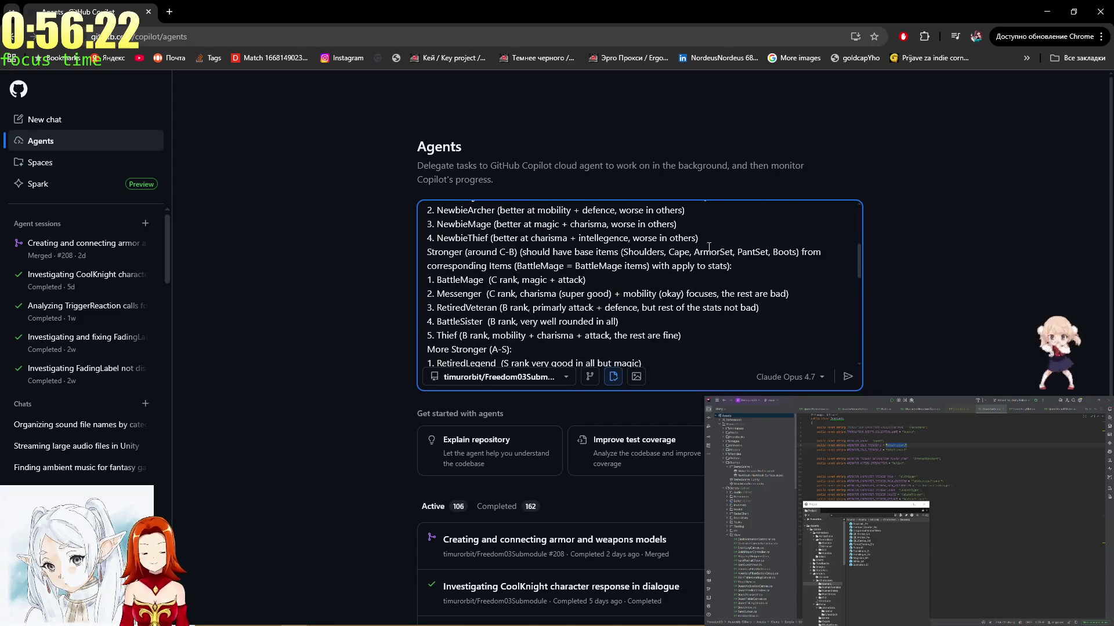
{"action": "scroll", "coordinate": [709, 247], "scroll_direction": "down", "scroll_amount": 3}
{"action": "scroll", "coordinate": [708, 248], "scroll_direction": "up", "scroll_amount": 6}
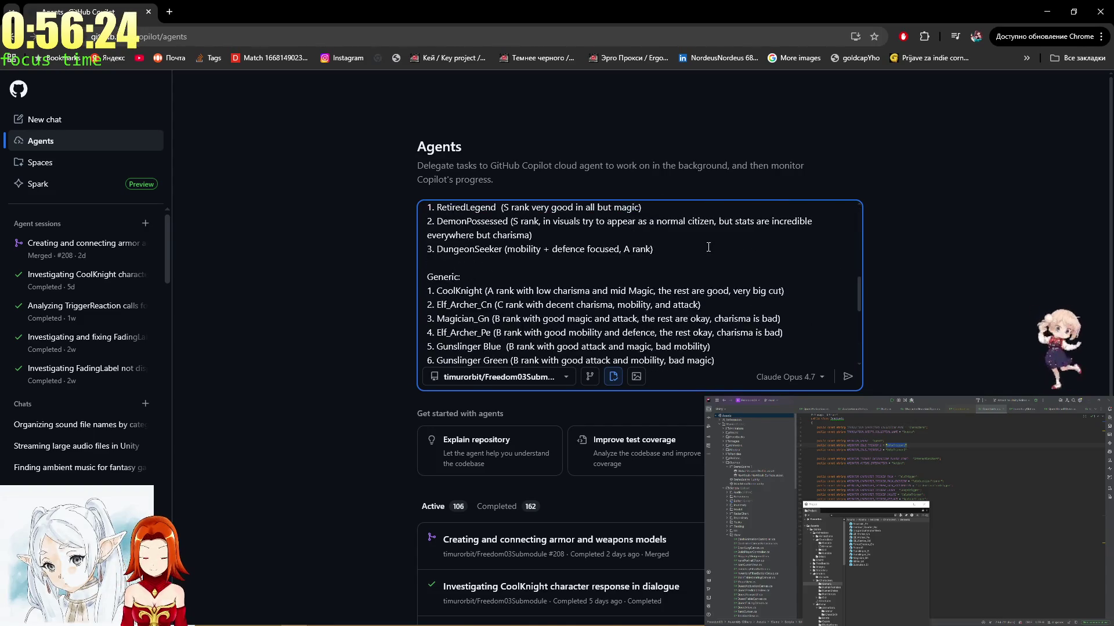
{"action": "scroll", "coordinate": [708, 248], "scroll_direction": "down", "scroll_amount": 1}
{"action": "scroll", "coordinate": [709, 247], "scroll_direction": "down", "scroll_amount": 3}
{"action": "scroll", "coordinate": [708, 247], "scroll_direction": "up", "scroll_amount": 8}
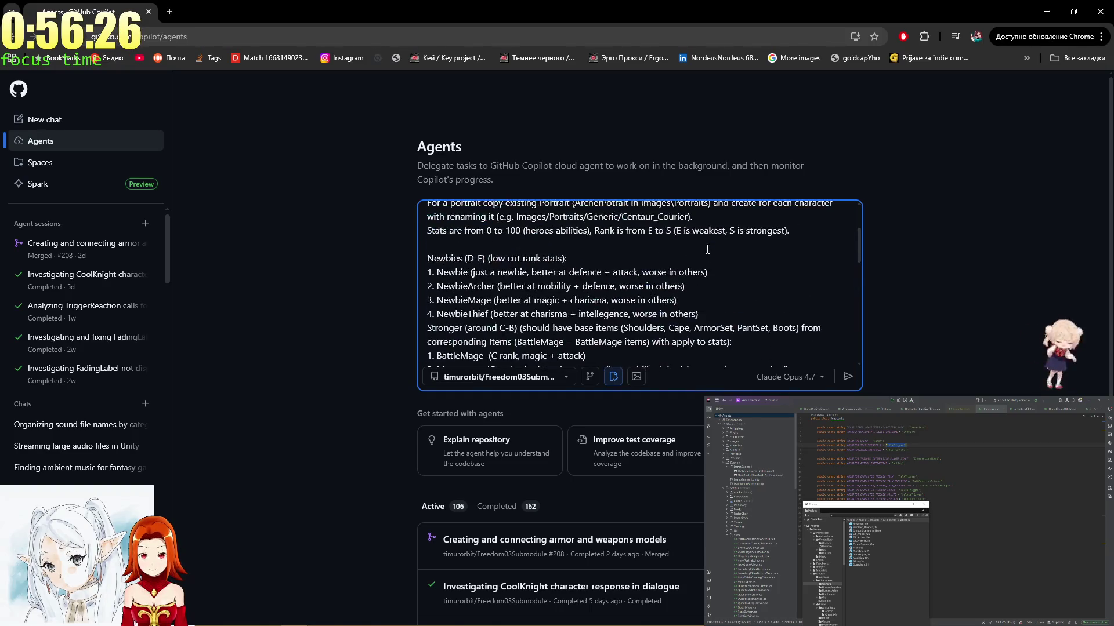
{"action": "left_click", "coordinate": [847, 378]}
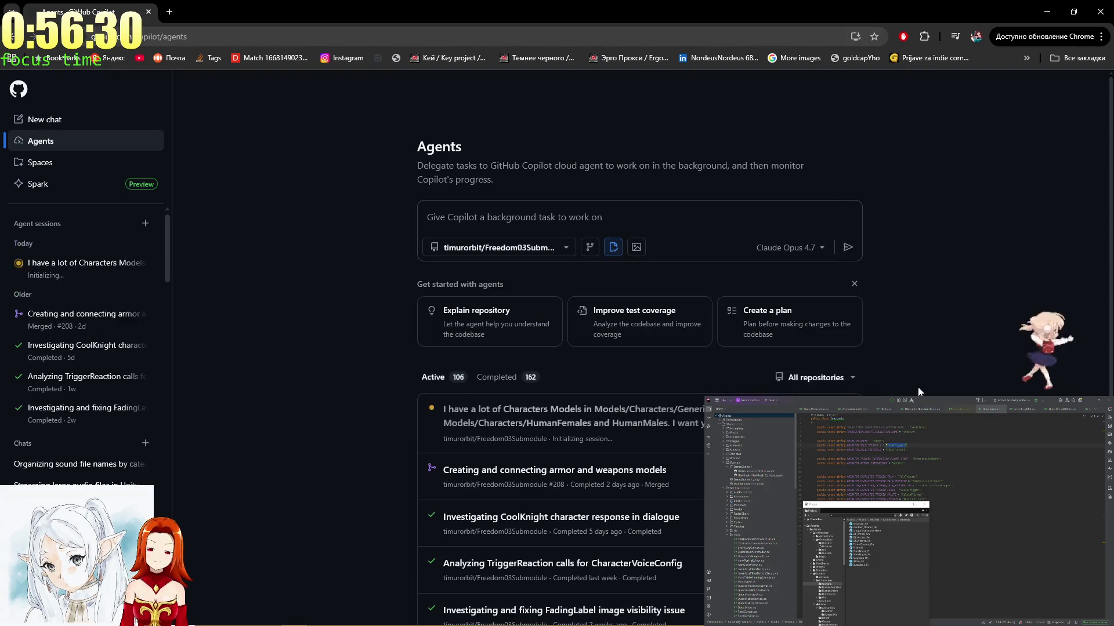
{"action": "key", "text": "alt+Tab"}
{"action": "key", "text": "alt+Tab"}
{"action": "key", "text": "alt+Tab"}
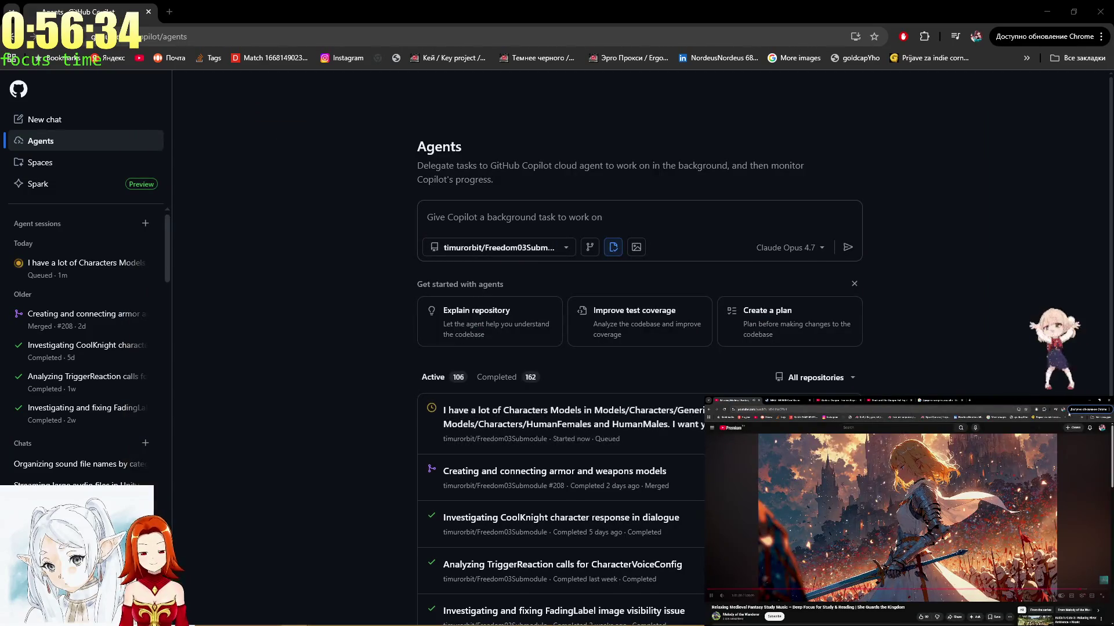
{"action": "key", "text": "super+shift+Left"}
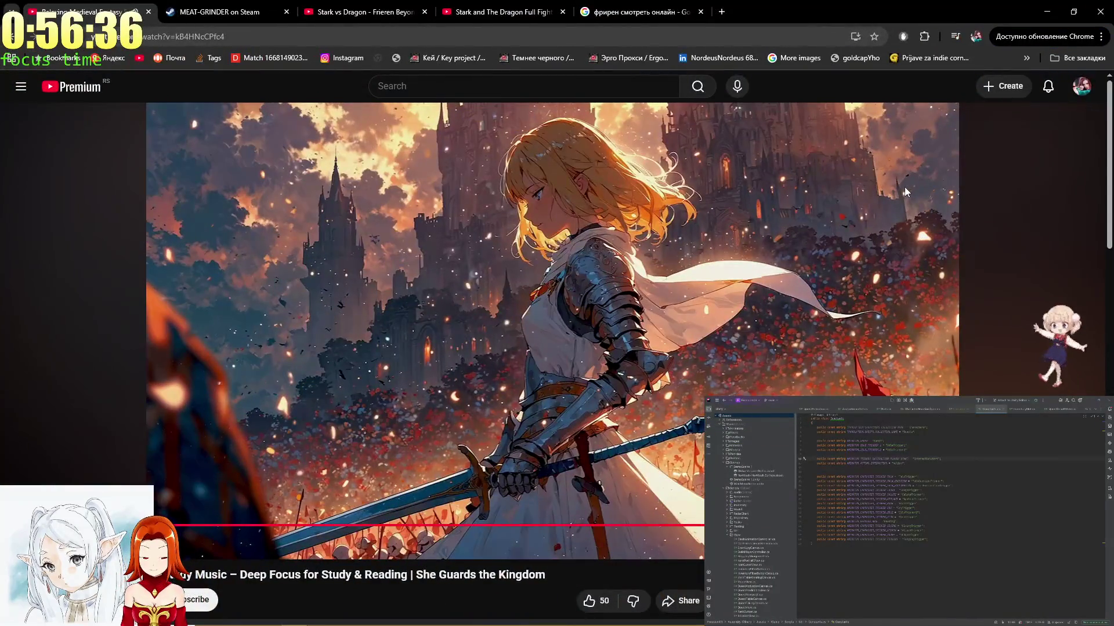
Make the YouTube video fullscreen and switch over to OBS Studio.
{"action": "key", "text": "f"}
{"action": "key", "text": "alt+Tab"}
{"action": "key", "text": "Tab"}
{"action": "key", "text": "alt+Tab"}
{"action": "key", "text": "alt+Tab"}
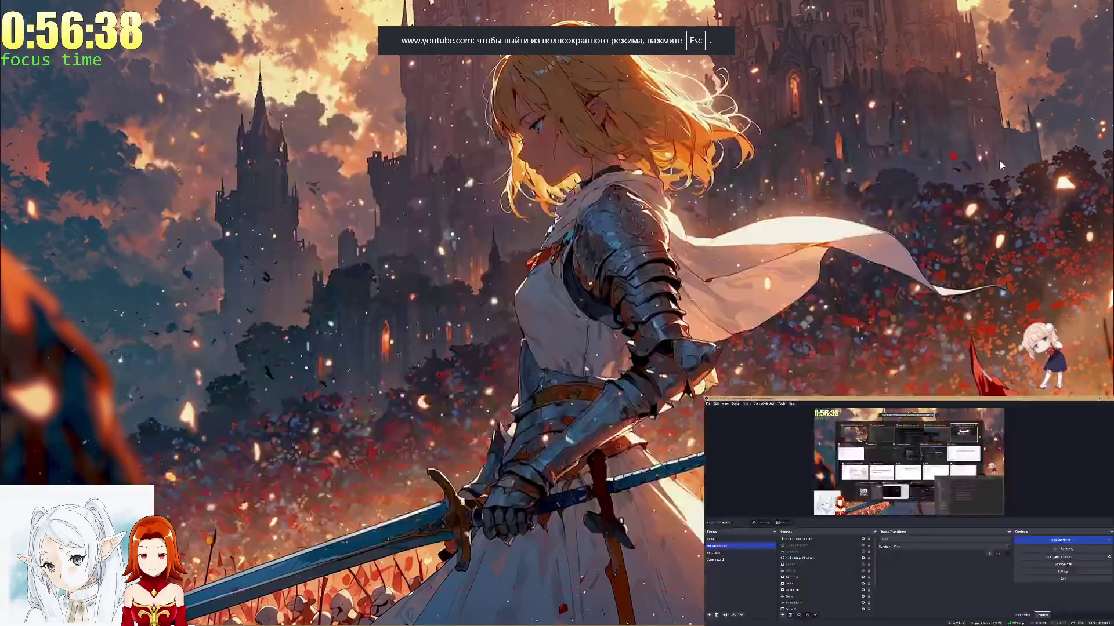
Open and close the OBS Tools > Scripts dialog, then deselect the BRB source.
{"action": "left_click", "coordinate": [782, 404]}
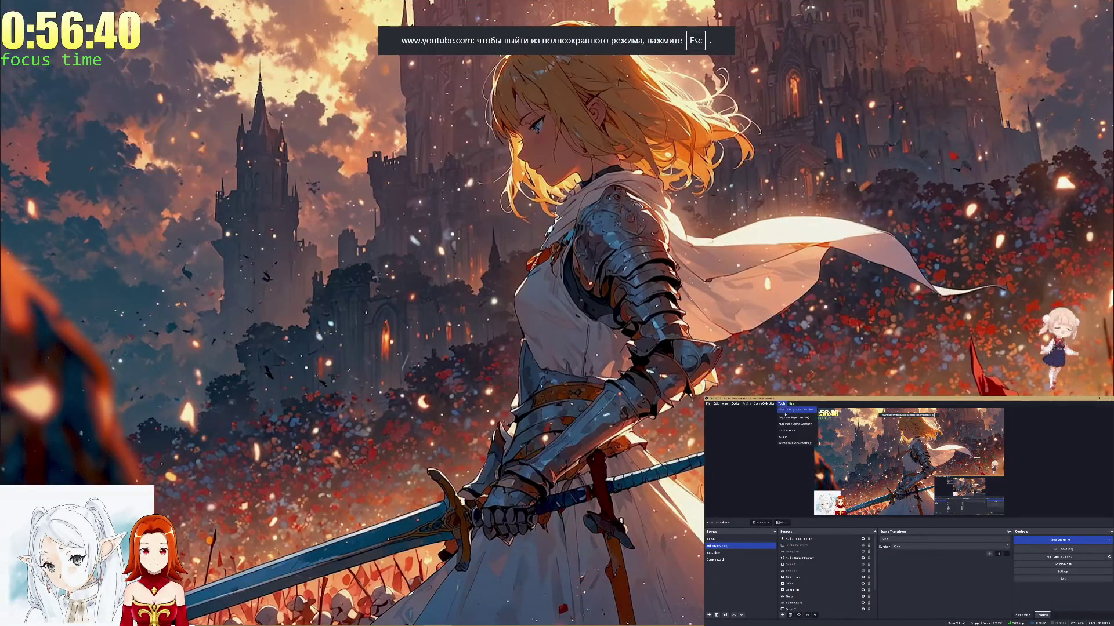
{"action": "left_click", "coordinate": [783, 437]}
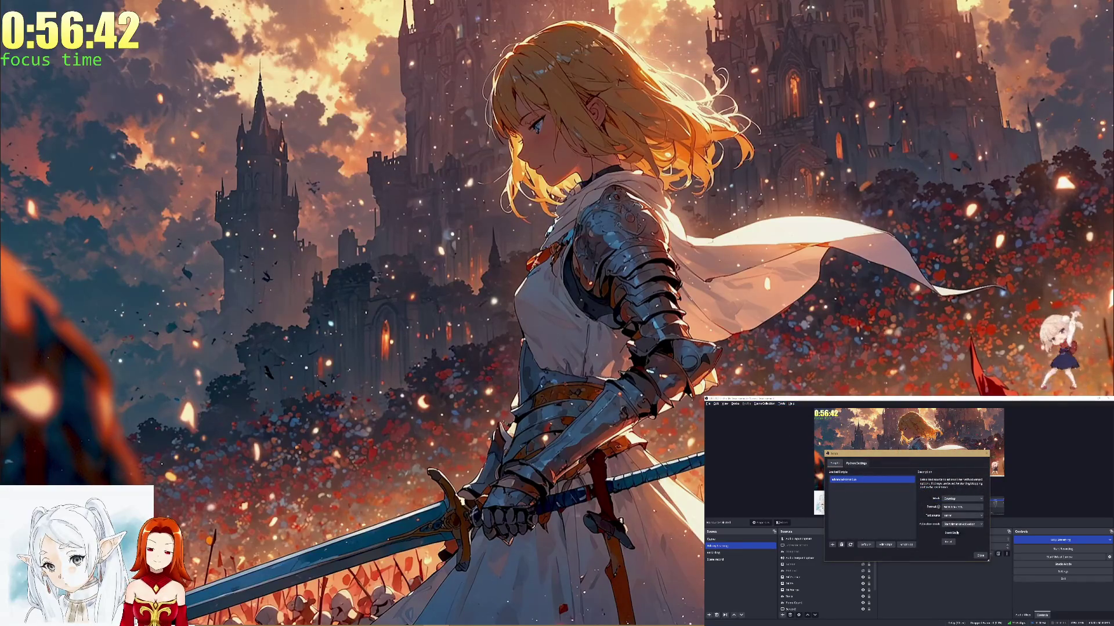
{"action": "left_click", "coordinate": [986, 454]}
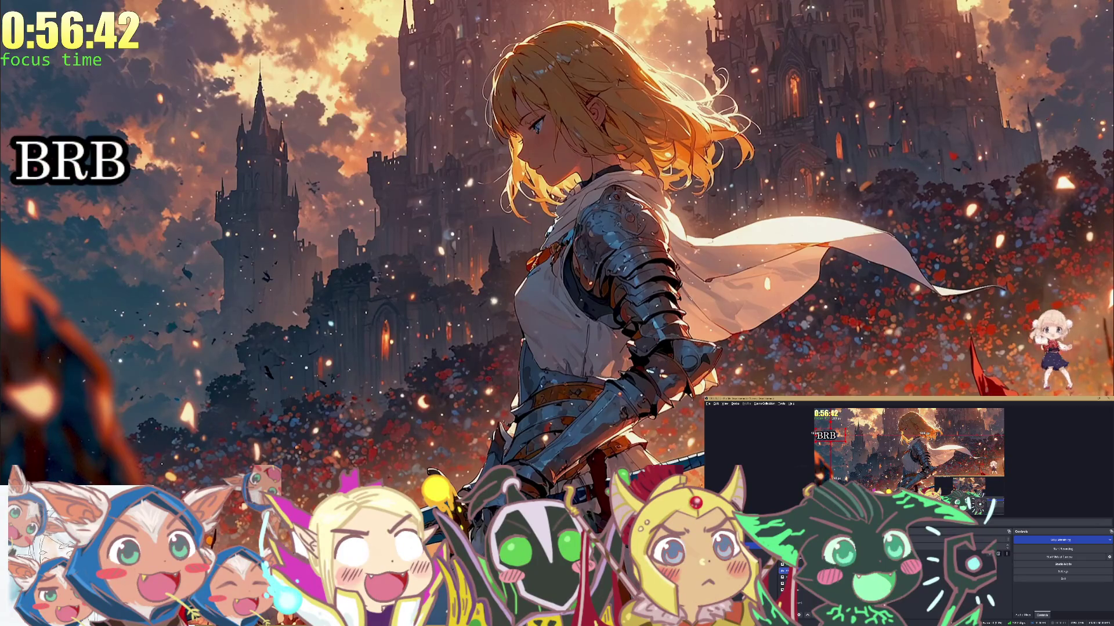
{"action": "left_click", "coordinate": [1062, 461]}
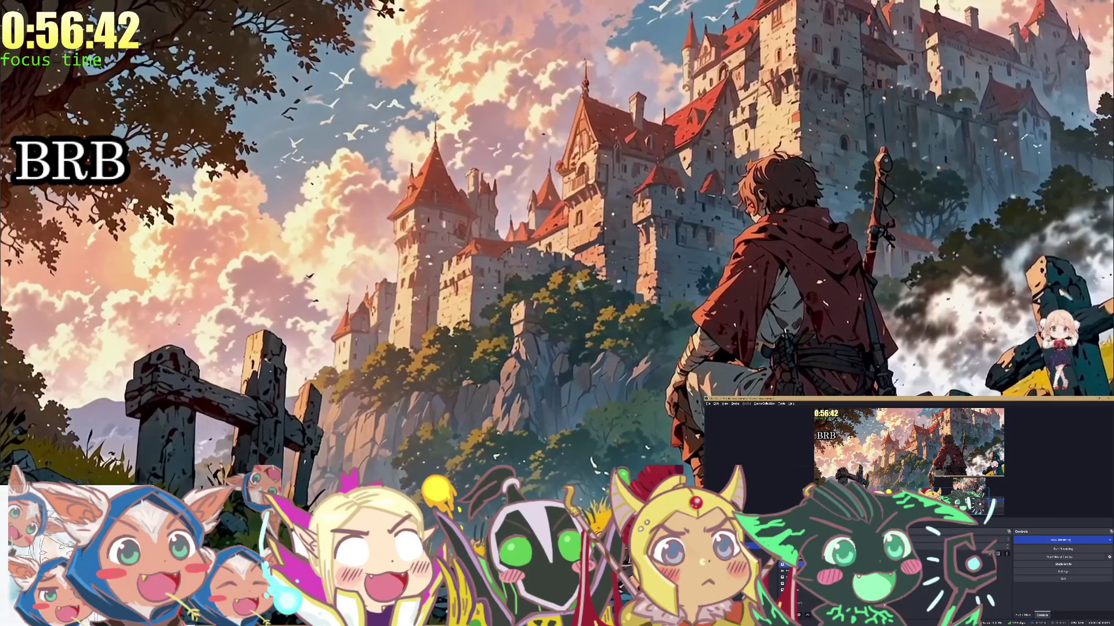
Hide the chibi character overlay, then open and dismiss the Scripts settings.
{"action": "left_click", "coordinate": [863, 571]}
{"action": "left_click", "coordinate": [781, 403]}
{"action": "left_click", "coordinate": [796, 431]}
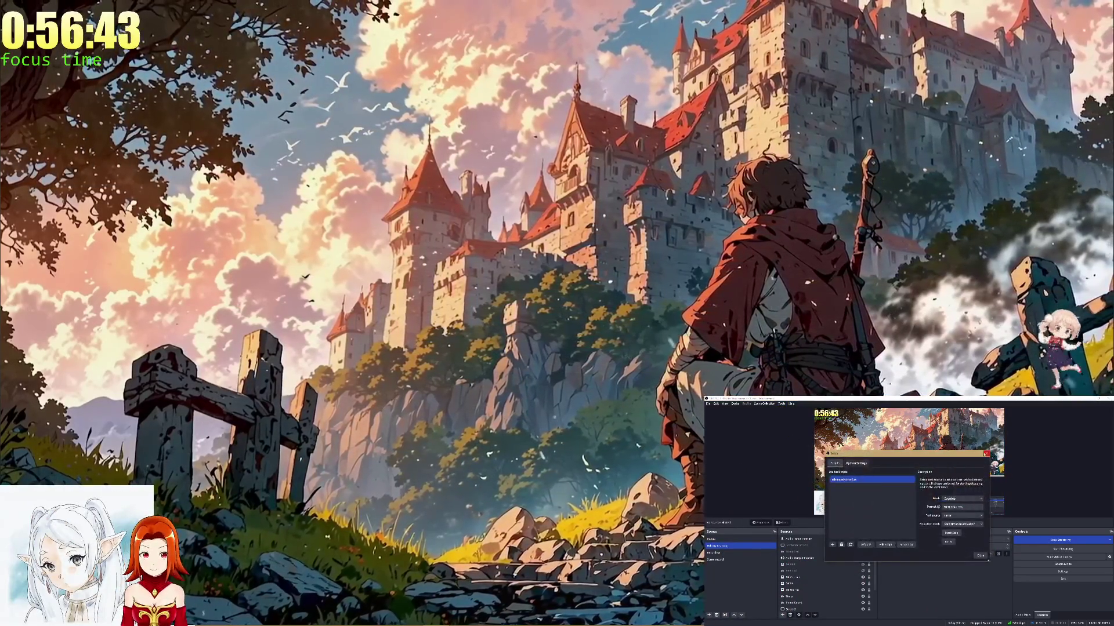
{"action": "key", "text": "Escape"}
Exit the fullscreen video and close the Google search and Steam store tabs.
{"action": "double_click", "coordinate": [910, 255]}
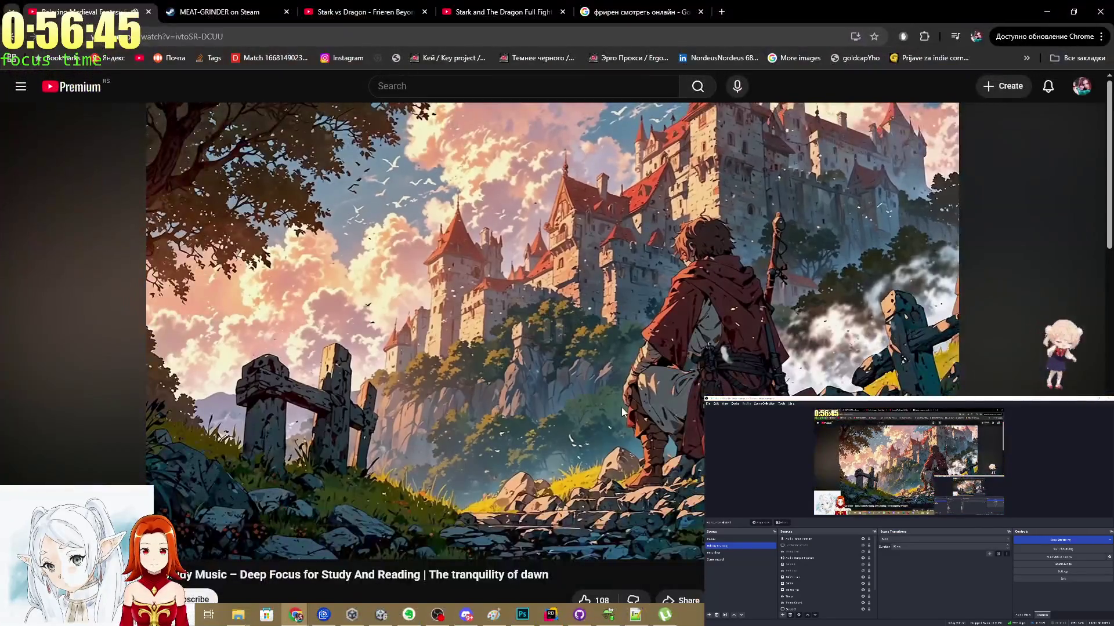
{"action": "mouse_move", "coordinate": [551, 614]}
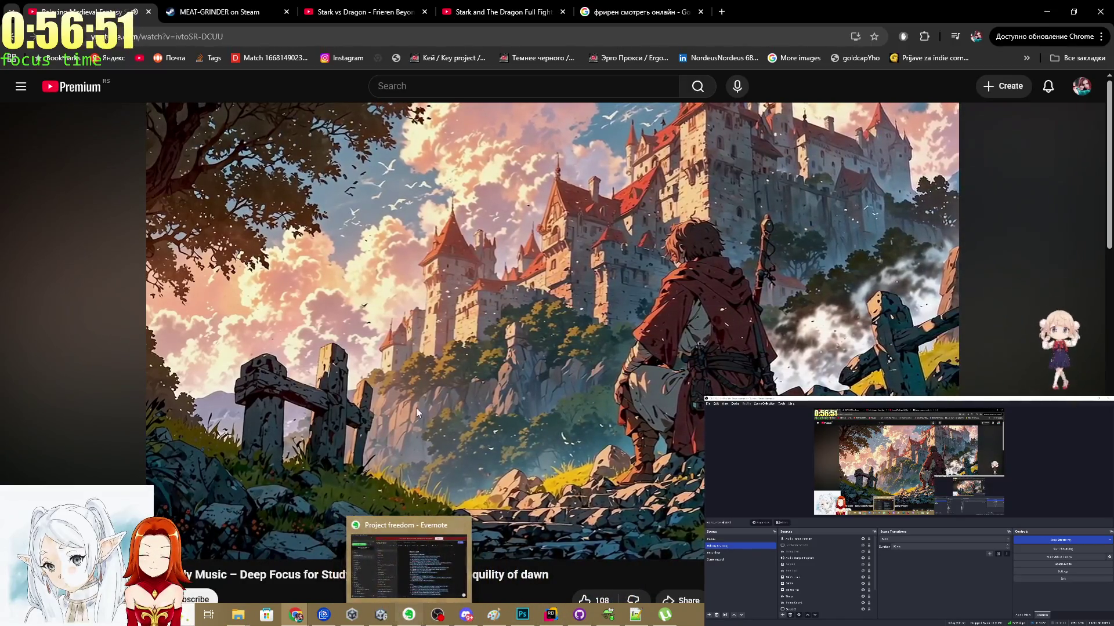
{"action": "left_click", "coordinate": [701, 12]}
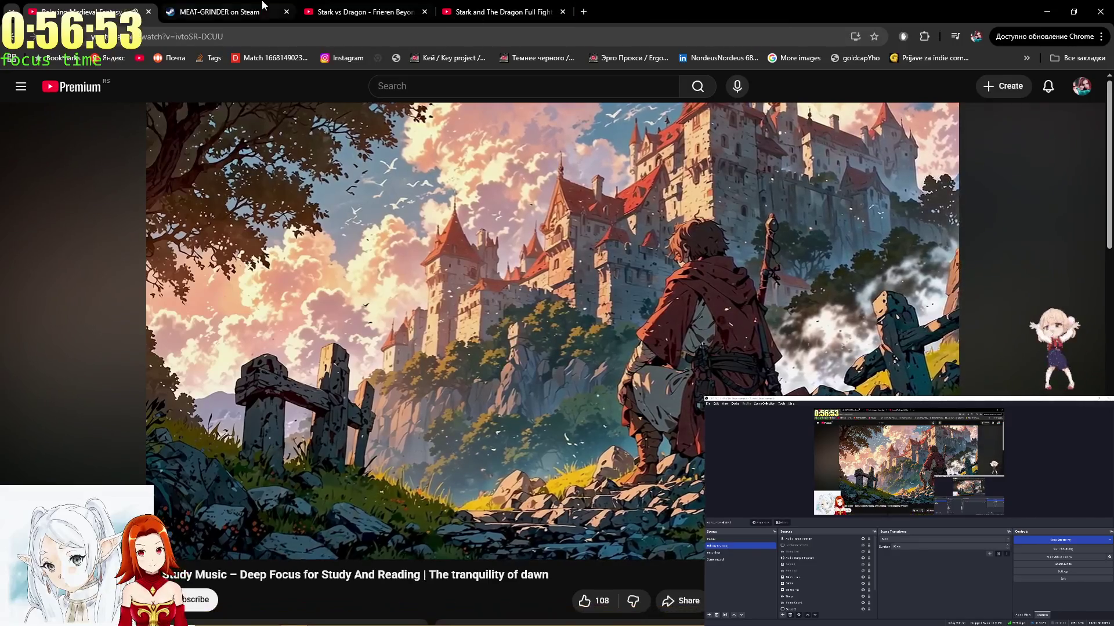
{"action": "left_click", "coordinate": [286, 11]}
Go to github.com/copilot/agents and read the HeroObject agent session's log in a new tab.
{"action": "key", "text": "ctrl+t"}
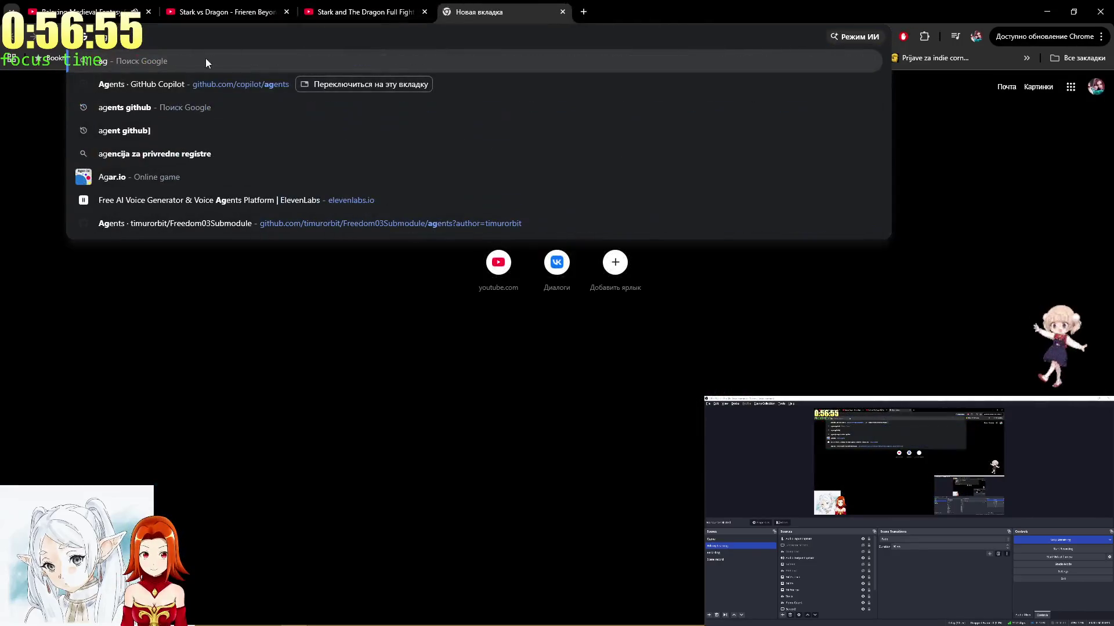
{"action": "left_click", "coordinate": [185, 79]}
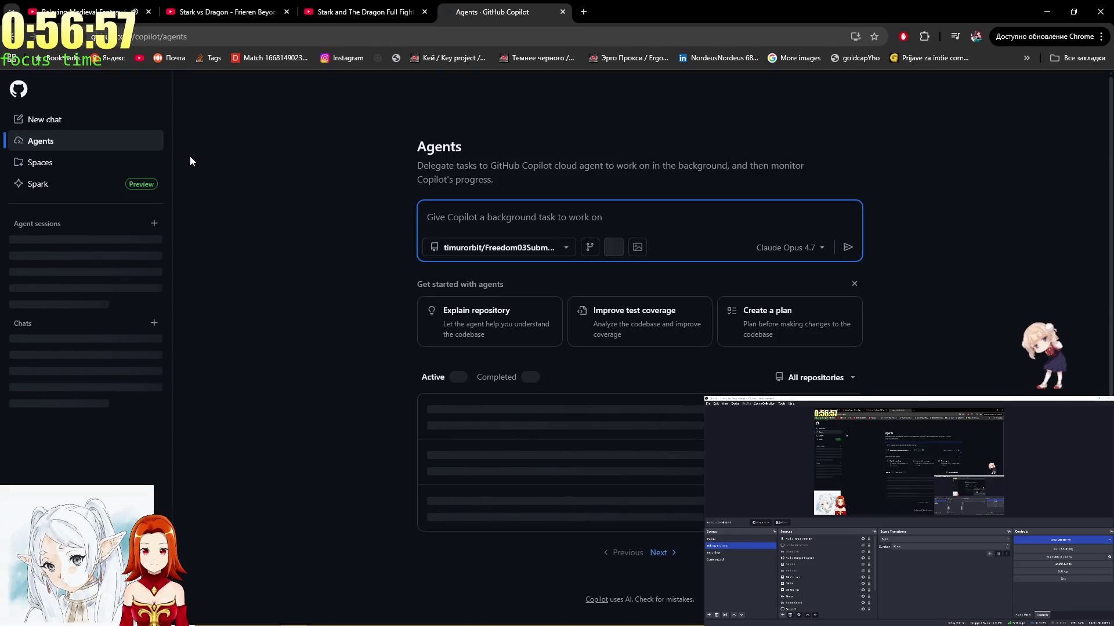
{"action": "middle_click", "coordinate": [580, 410]}
{"action": "left_click", "coordinate": [626, 11]}
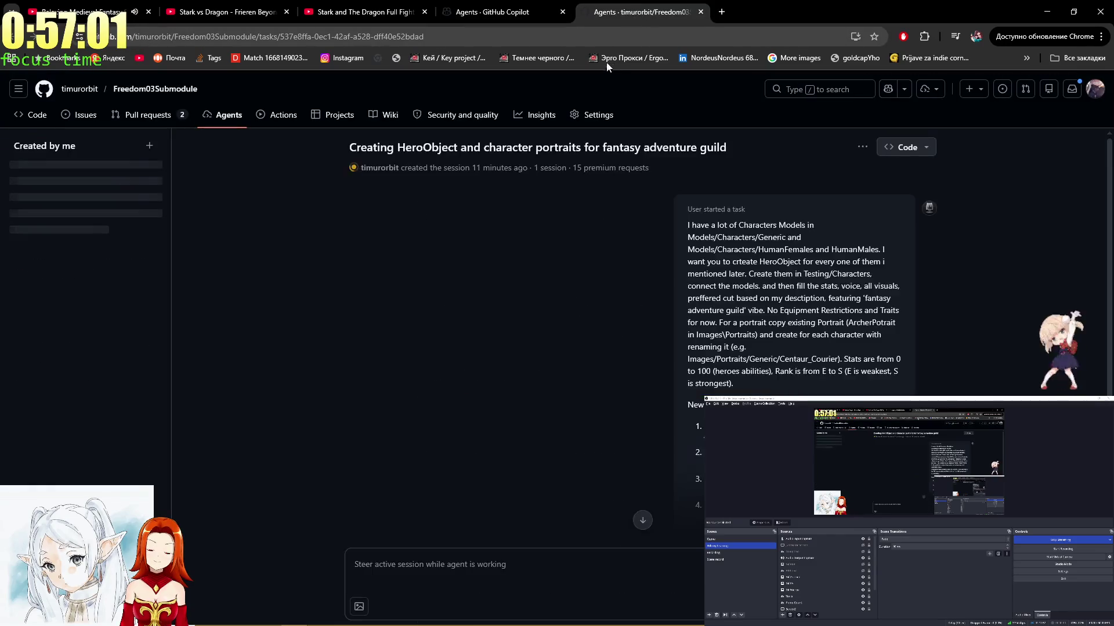
{"action": "scroll", "coordinate": [588, 330], "scroll_direction": "down", "scroll_amount": 15}
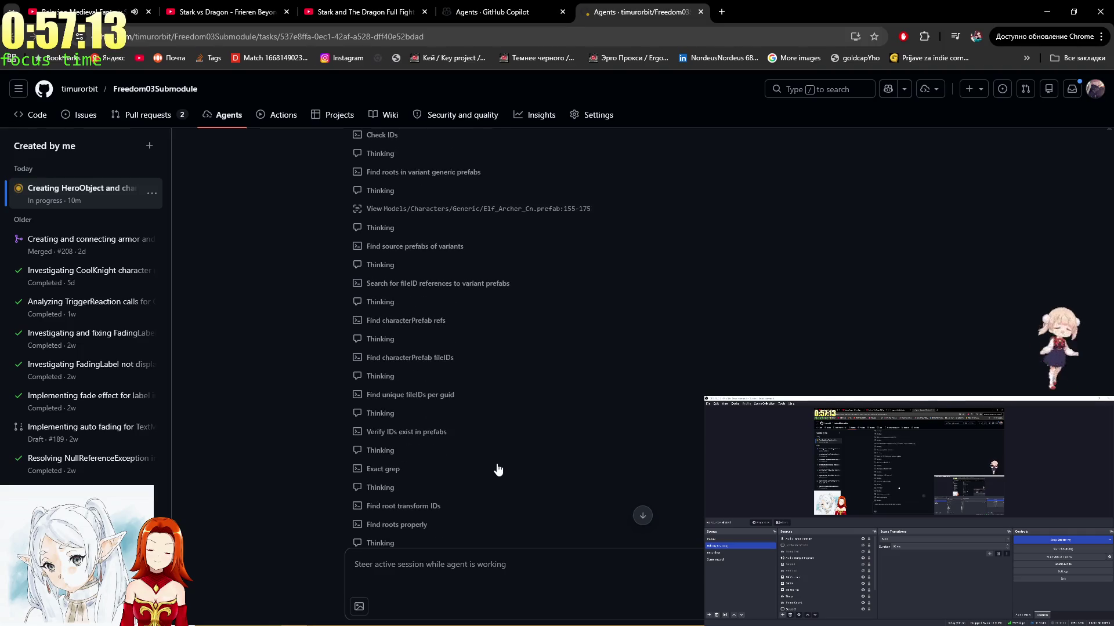
{"action": "scroll", "coordinate": [496, 464], "scroll_direction": "up", "scroll_amount": 4}
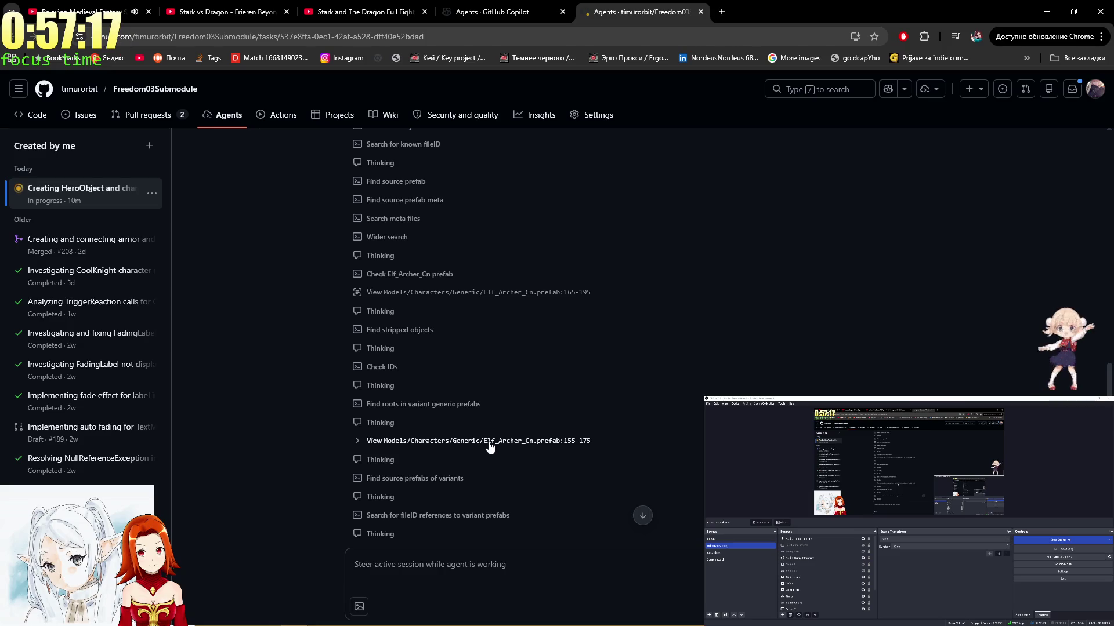
{"action": "scroll", "coordinate": [546, 318], "scroll_direction": "up", "scroll_amount": 8}
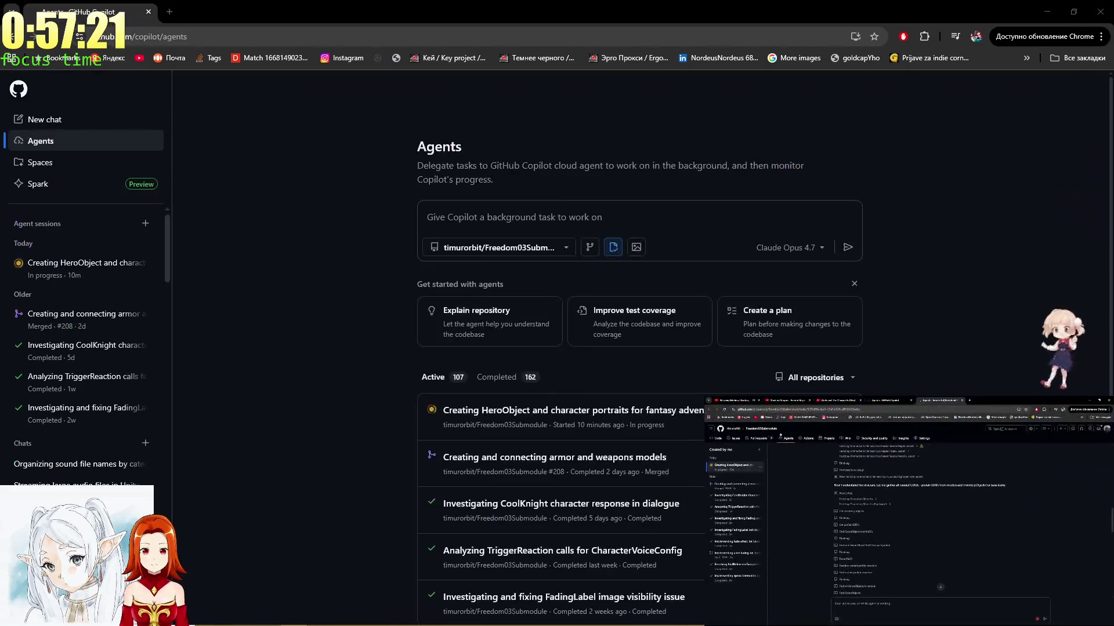
Switch between Unity and the GitHub agent session, scrolling to the Models/Characters/Generic prefabs.
{"action": "key", "text": "alt+Tab"}
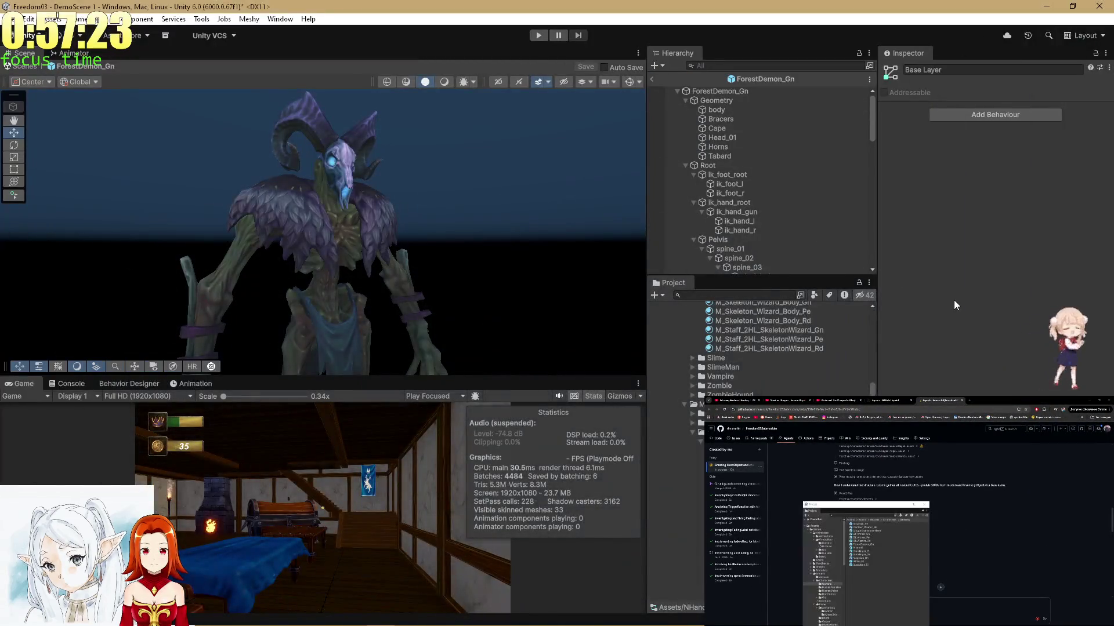
{"action": "scroll", "coordinate": [789, 348], "scroll_direction": "up", "scroll_amount": 10}
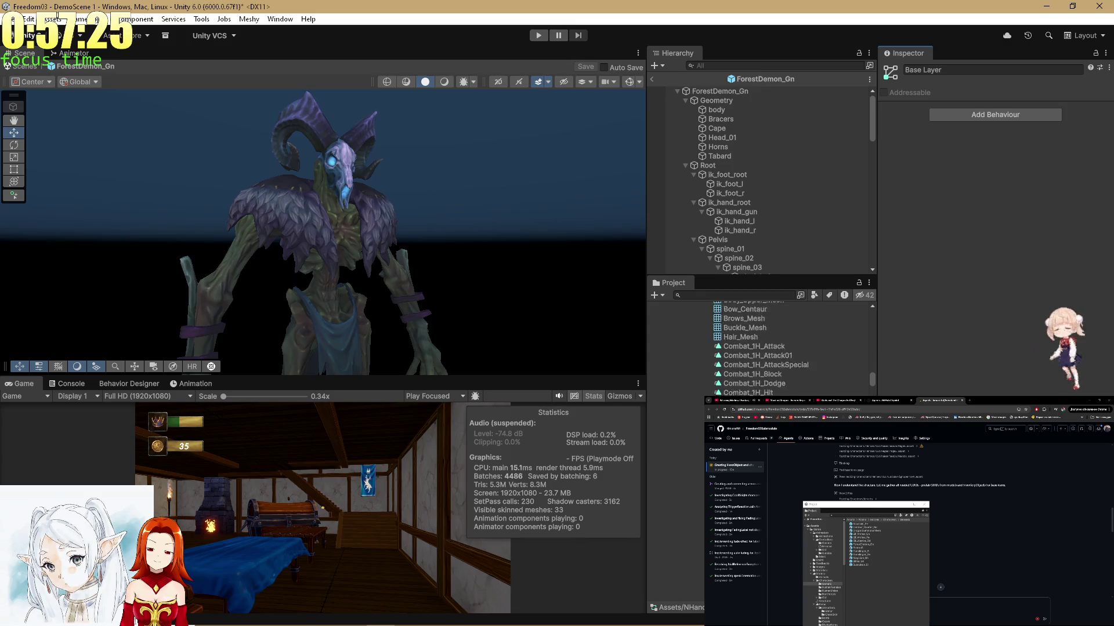
{"action": "scroll", "coordinate": [789, 348], "scroll_direction": "up", "scroll_amount": 15}
{"action": "key", "text": "alt+Tab"}
{"action": "key", "text": "alt+Tab"}
{"action": "key", "text": "alt+Tab"}
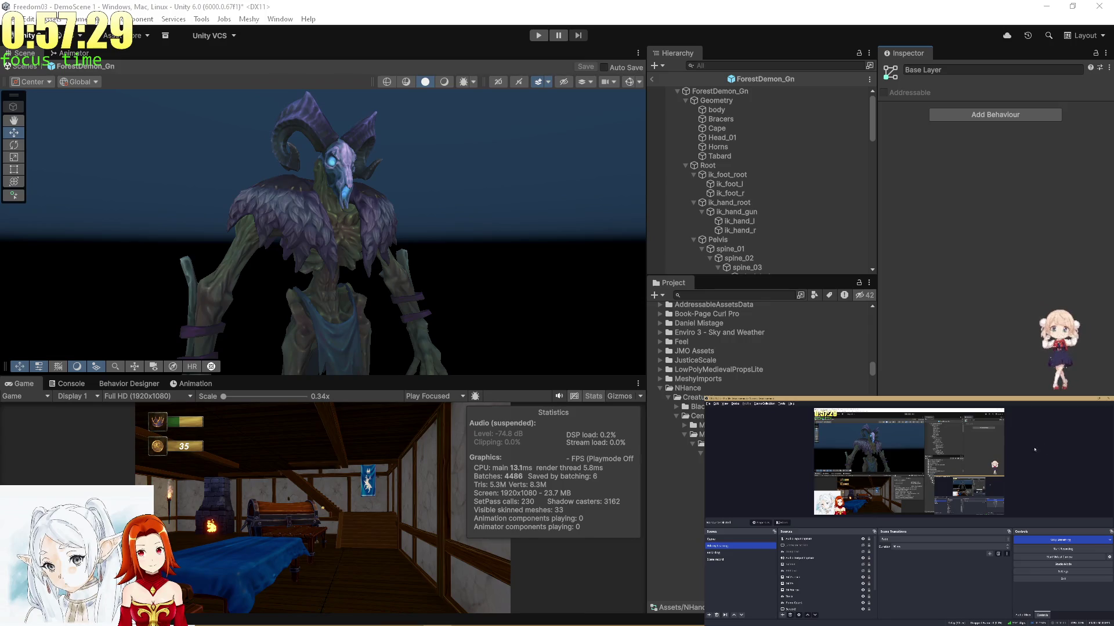
{"action": "key", "text": "alt+Tab"}
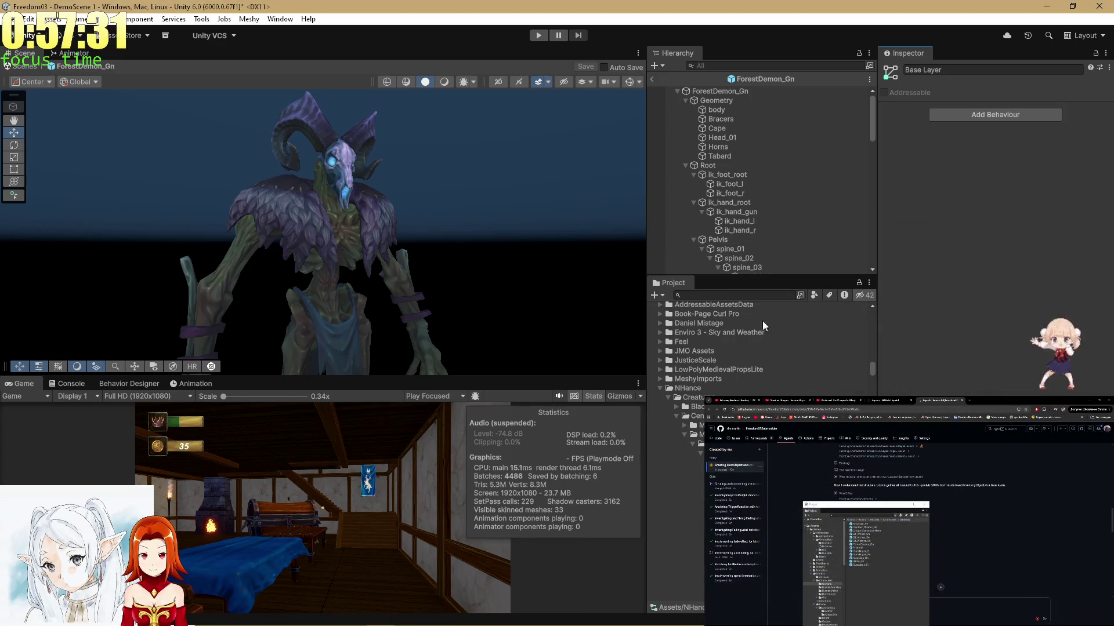
{"action": "scroll", "coordinate": [680, 398], "scroll_direction": "down", "scroll_amount": 10}
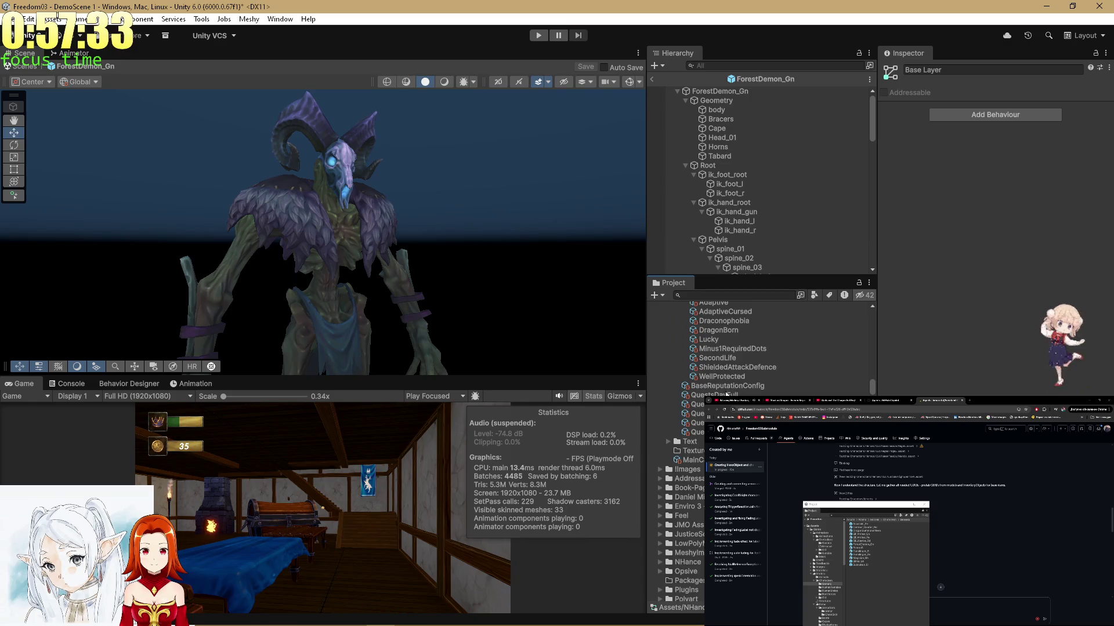
{"action": "mouse_move", "coordinate": [872, 379]}
{"action": "left_mouse_down"}
{"action": "mouse_move", "coordinate": [875, 310]}
{"action": "mouse_move", "coordinate": [872, 325]}
{"action": "left_mouse_up"}
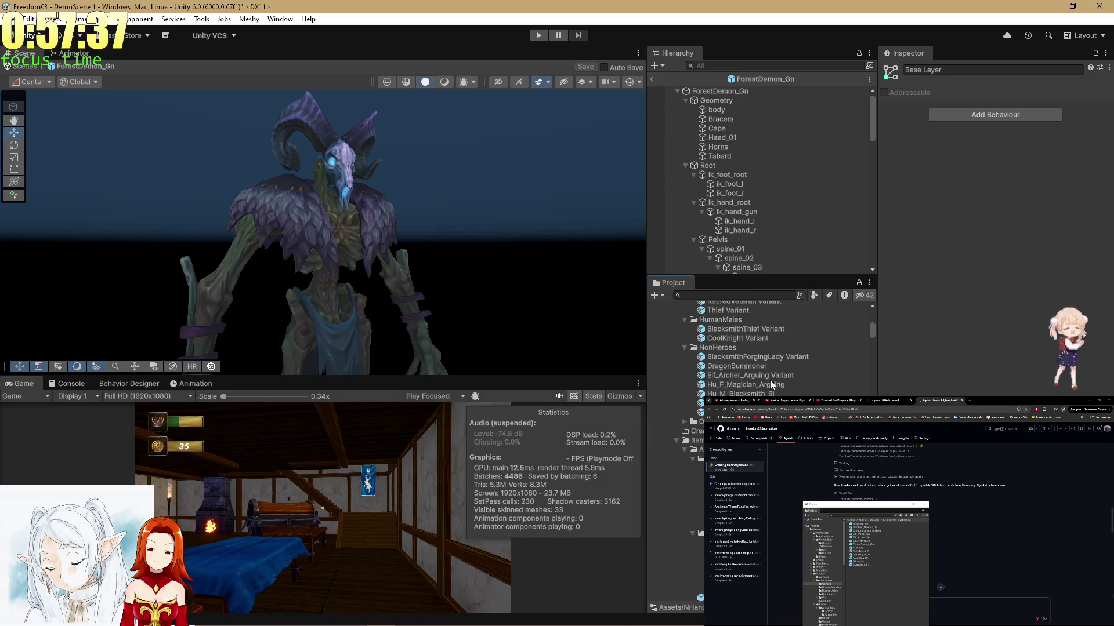
{"action": "scroll", "coordinate": [765, 388], "scroll_direction": "down", "scroll_amount": 5}
Open the Assassin_Pe, Centaur_Courier_Rd and Elf_Archer_Cn prefabs, then exit prefab mode.
{"action": "left_click", "coordinate": [725, 357]}
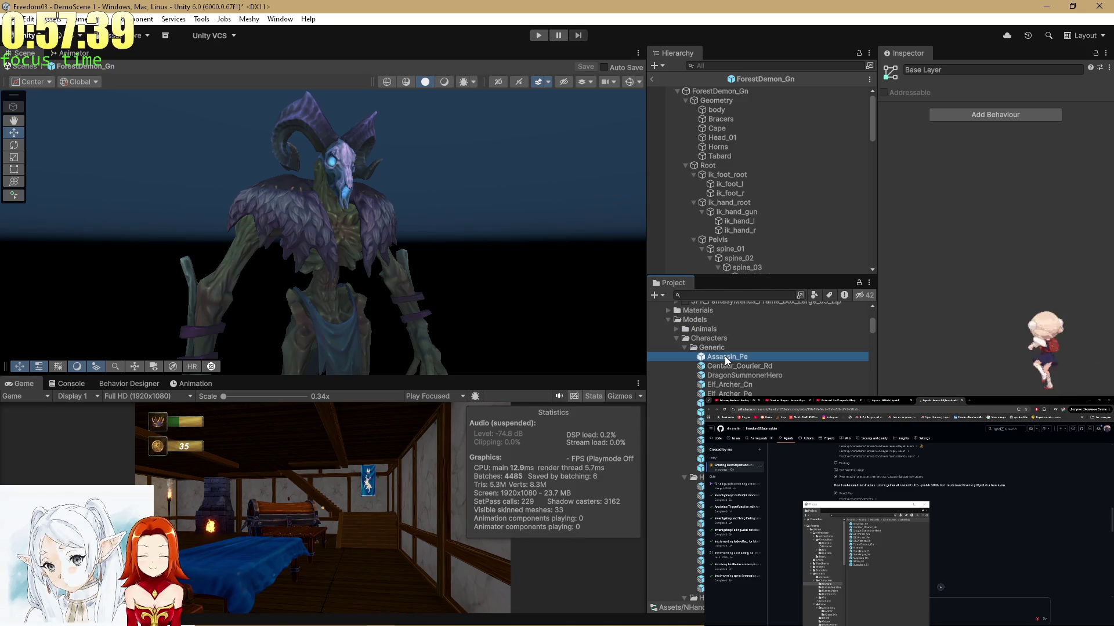
{"action": "double_click", "coordinate": [725, 357]}
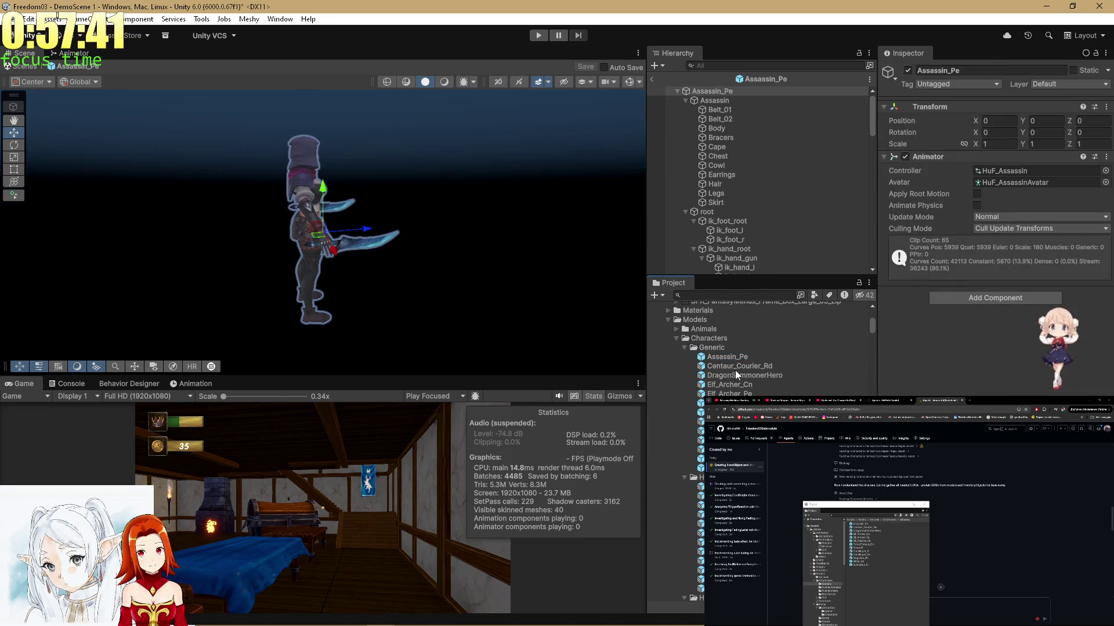
{"action": "left_click", "coordinate": [735, 370]}
{"action": "double_click", "coordinate": [747, 378]}
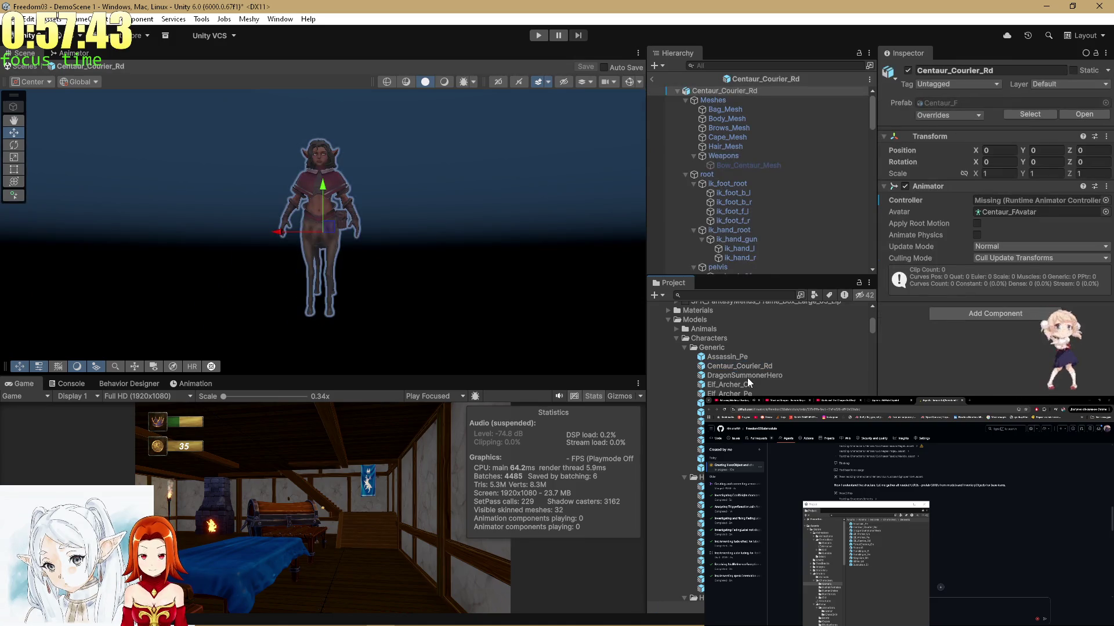
{"action": "left_click", "coordinate": [746, 385]}
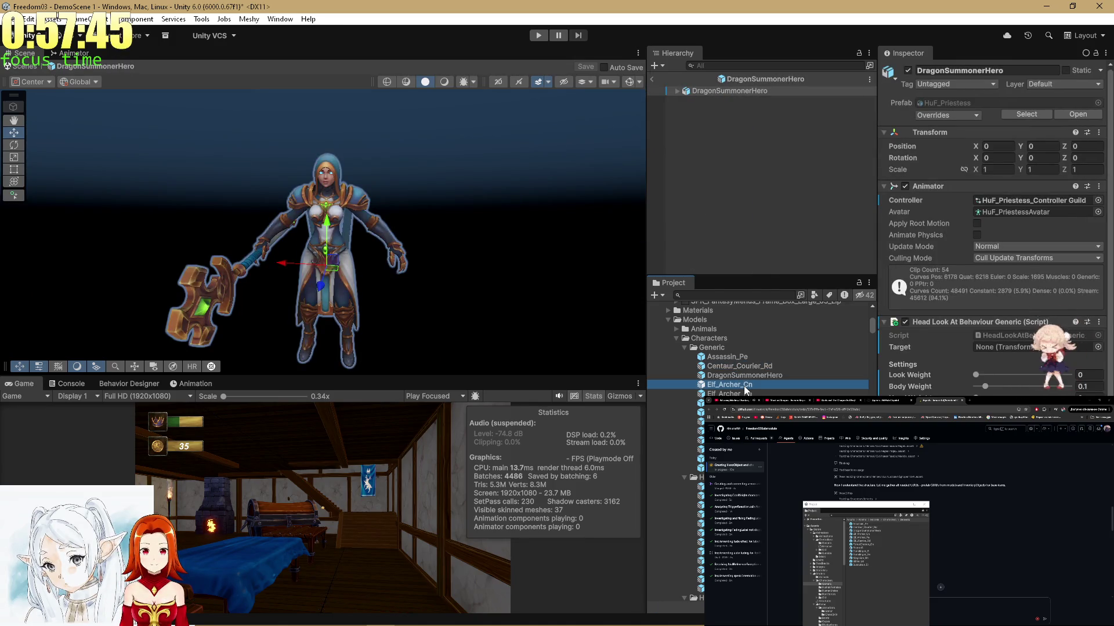
{"action": "double_click", "coordinate": [745, 386]}
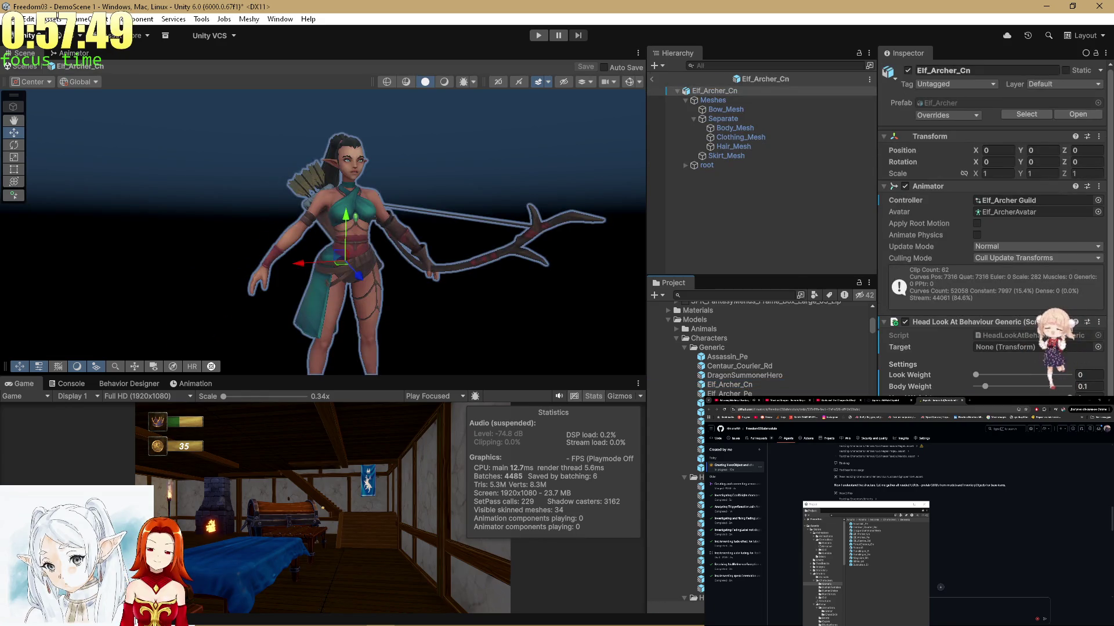
{"action": "scroll", "coordinate": [745, 348], "scroll_direction": "down", "scroll_amount": 3}
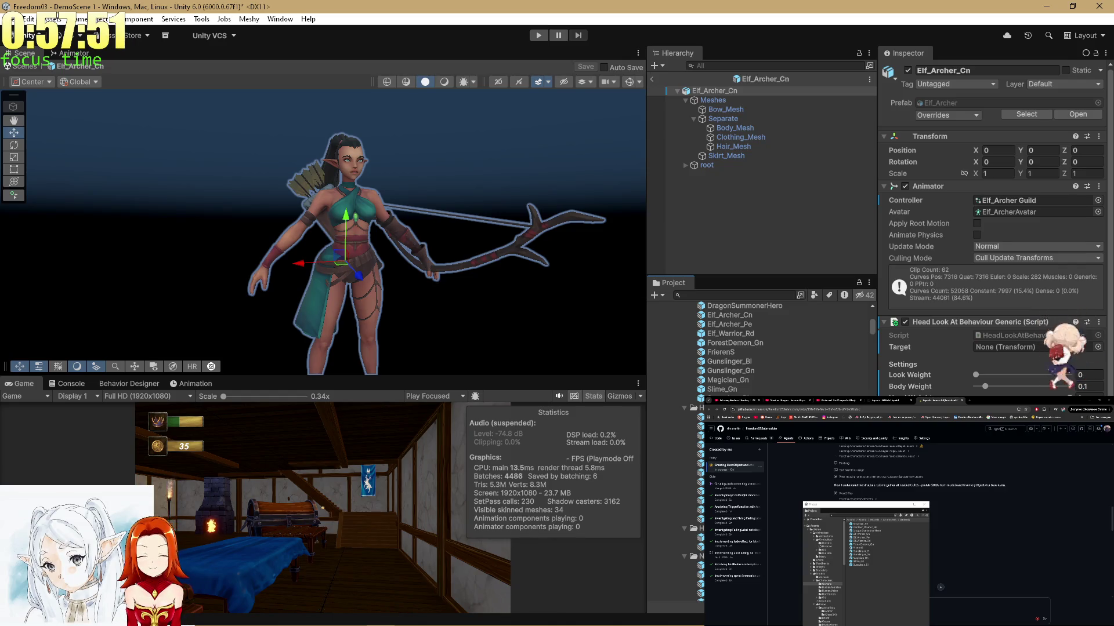
{"action": "left_click", "coordinate": [652, 78]}
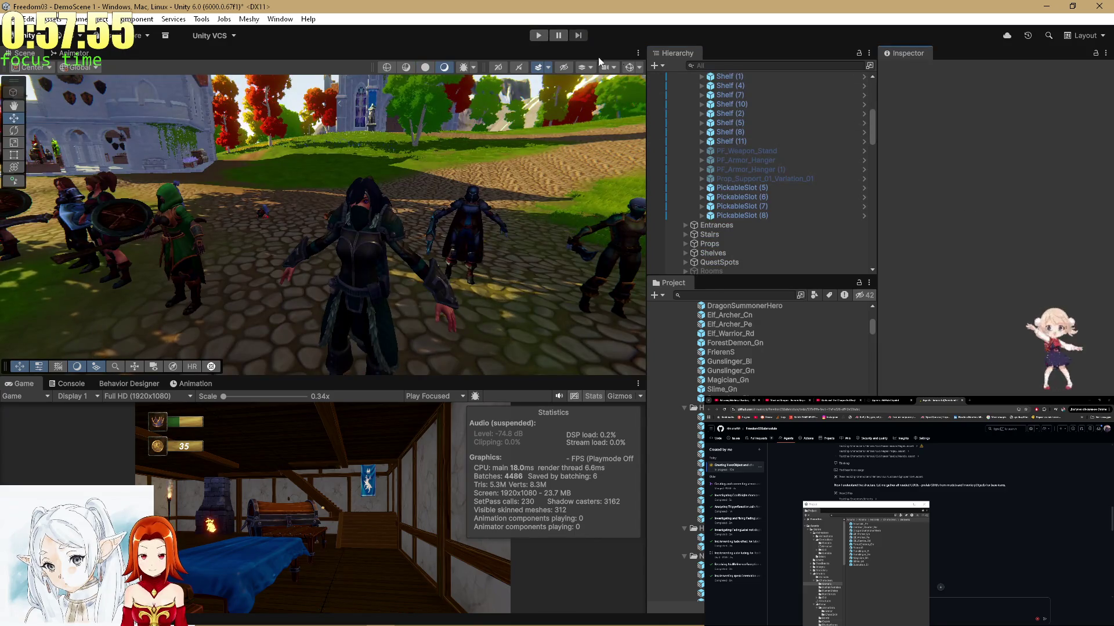
Search the Hierarchy for 'Argui', select ArguingLadies in the full tree, and enter Play mode.
{"action": "left_click", "coordinate": [727, 65]}
{"action": "type", "text": "A"}
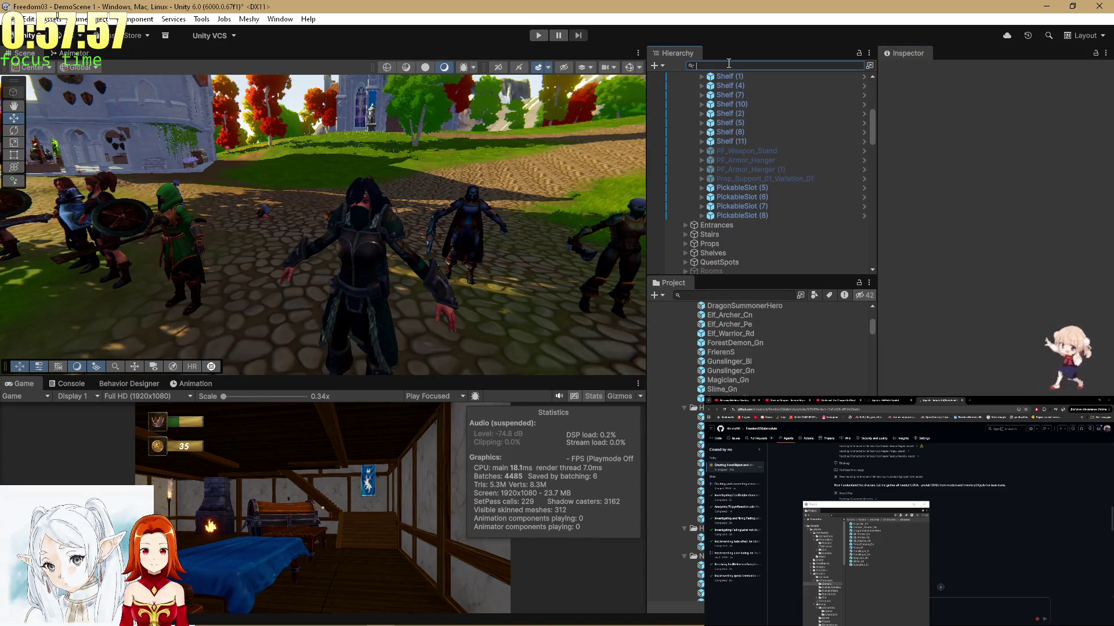
{"action": "type", "text": "rgui"}
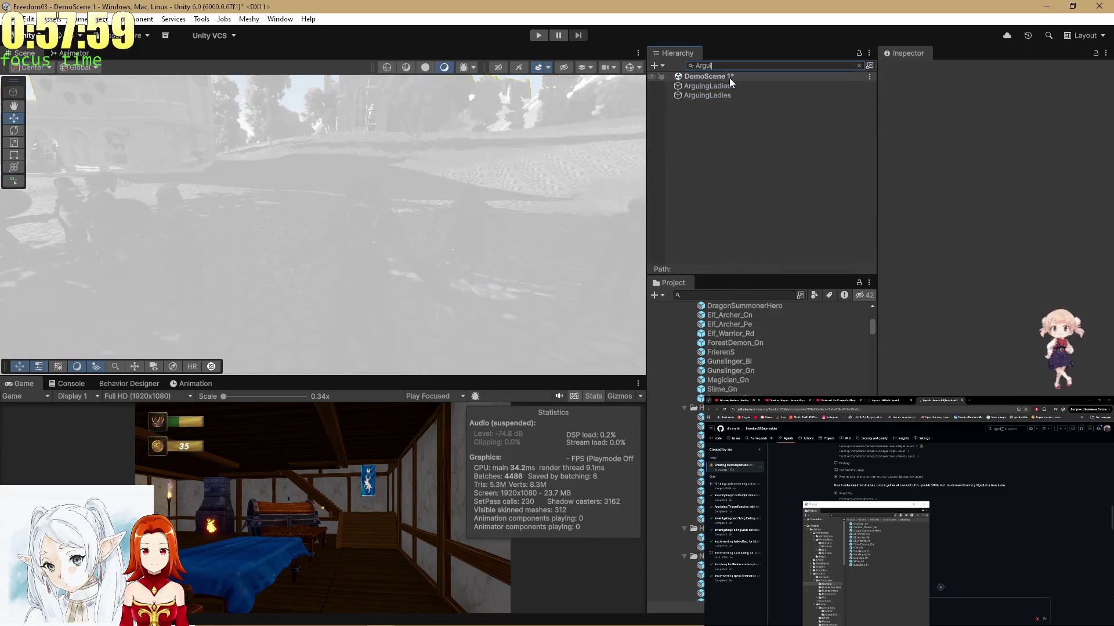
{"action": "left_click", "coordinate": [714, 87]}
{"action": "left_click", "coordinate": [859, 65]}
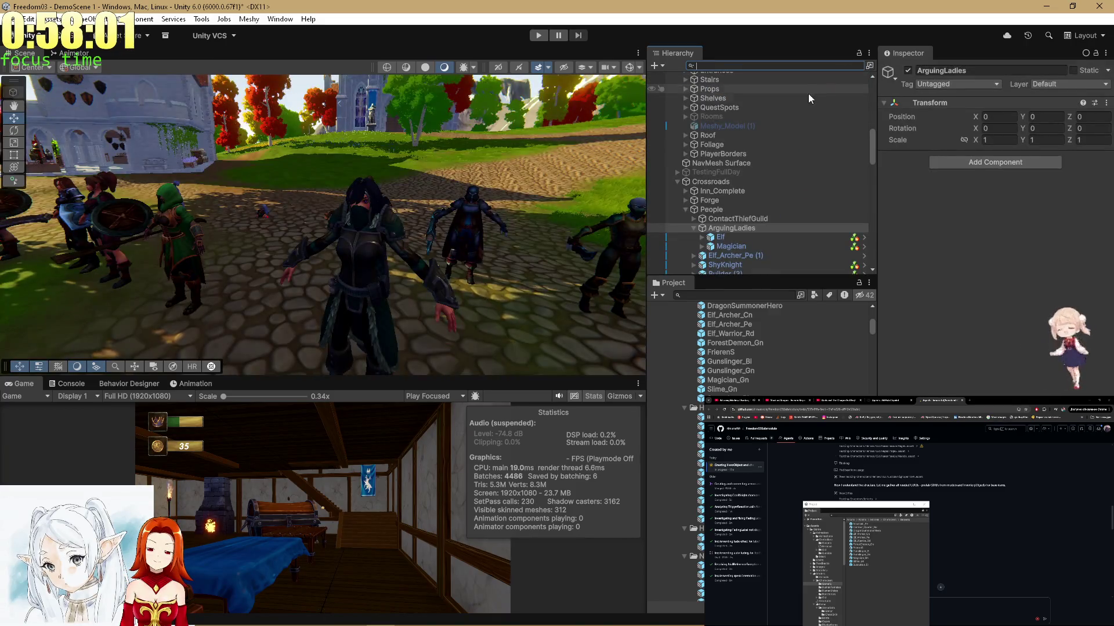
{"action": "left_click", "coordinate": [538, 36]}
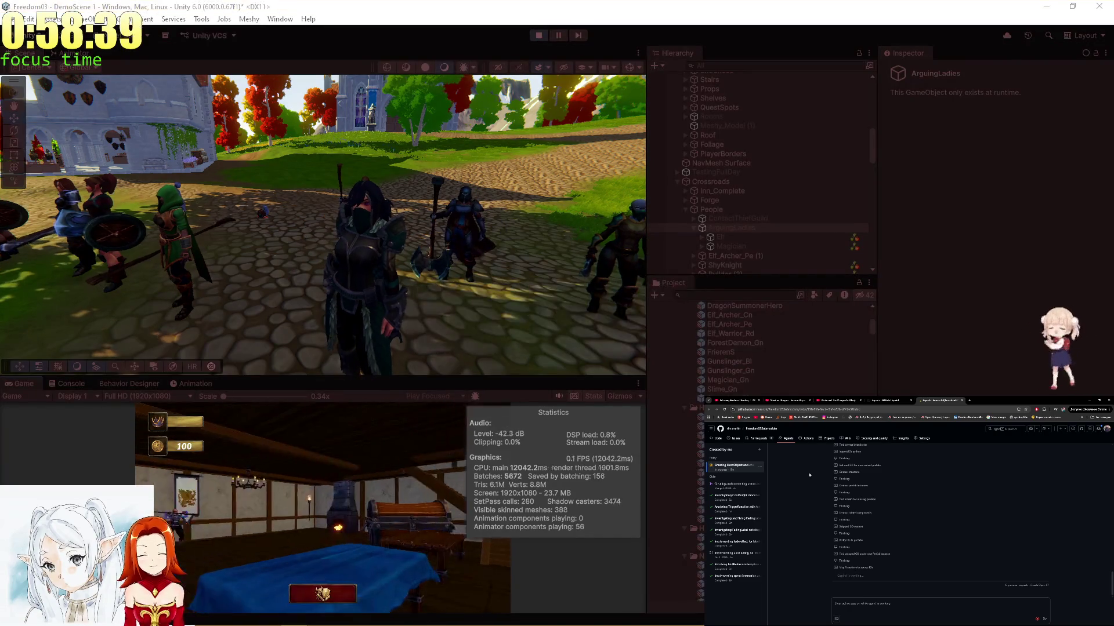
In the maximized Game view, walk forward through the doorway past the statue, then restore the layout.
{"action": "double_click", "coordinate": [22, 382]}
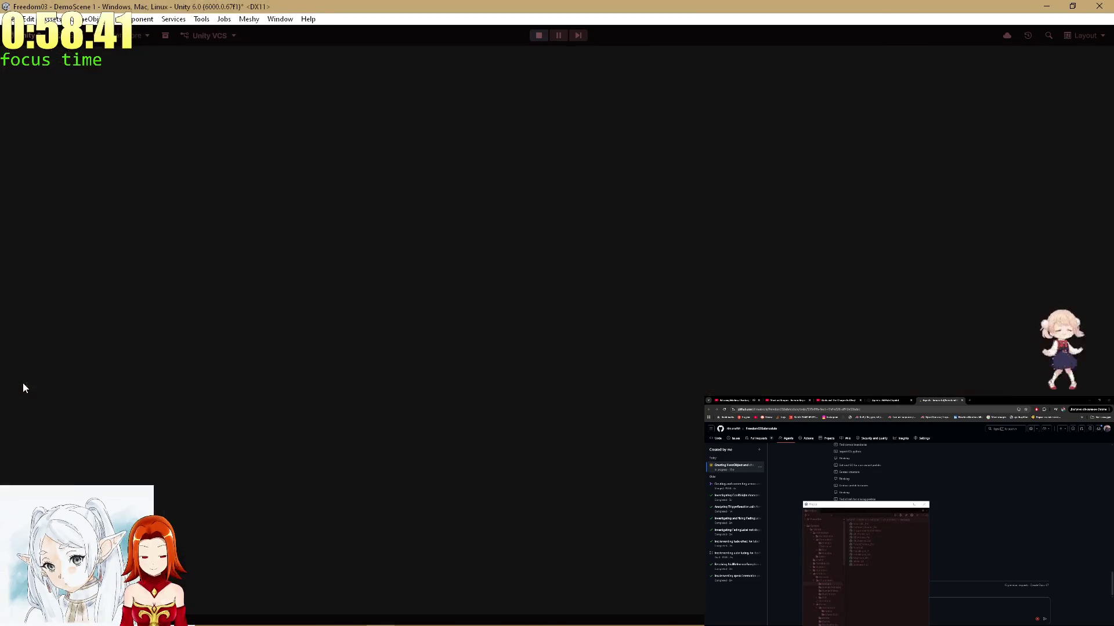
{"action": "left_click", "coordinate": [619, 275]}
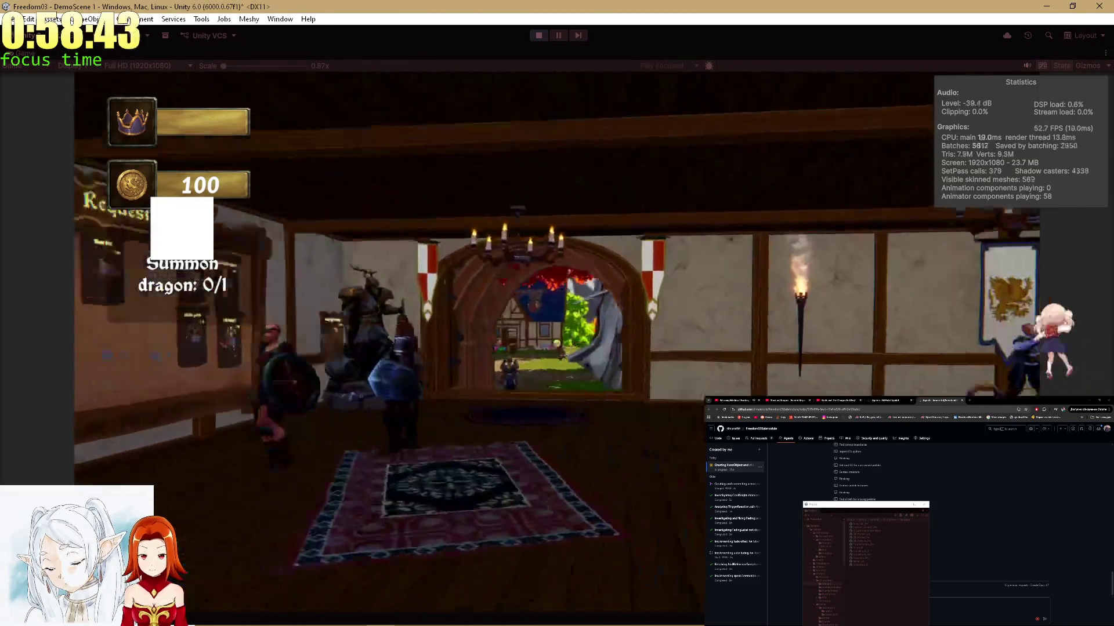
{"action": "key", "text": "w"}
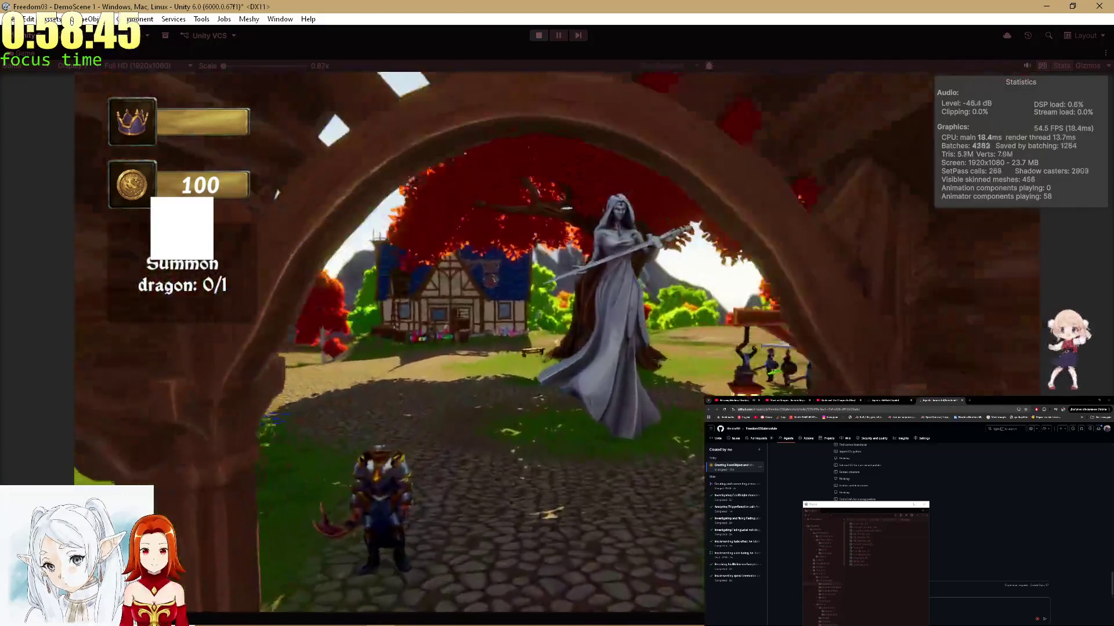
{"action": "key", "text": "w"}
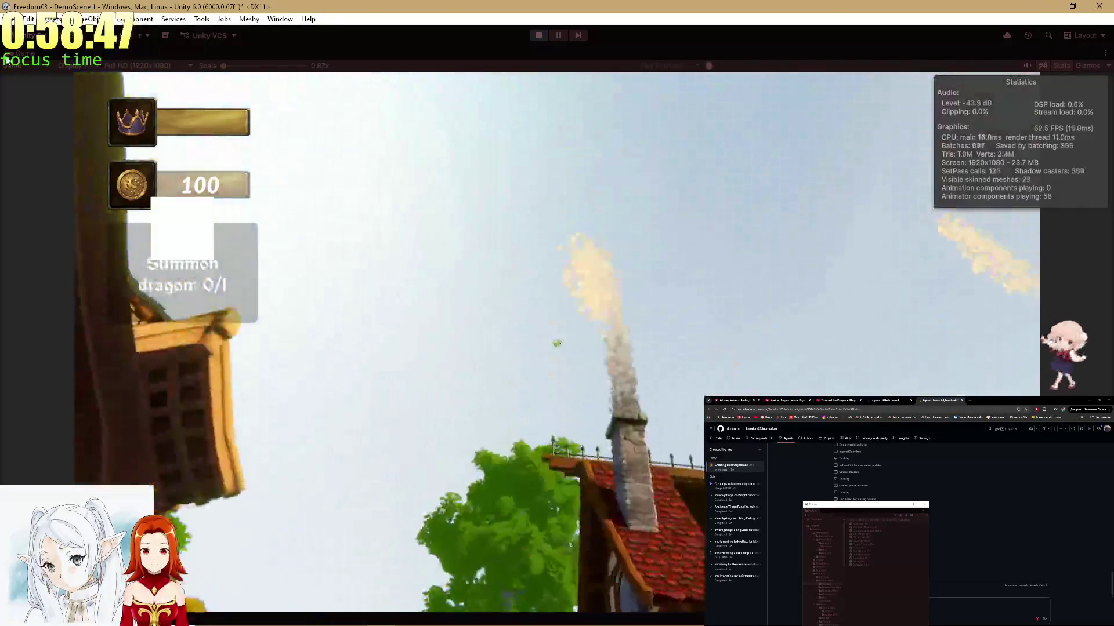
{"action": "double_click", "coordinate": [9, 56]}
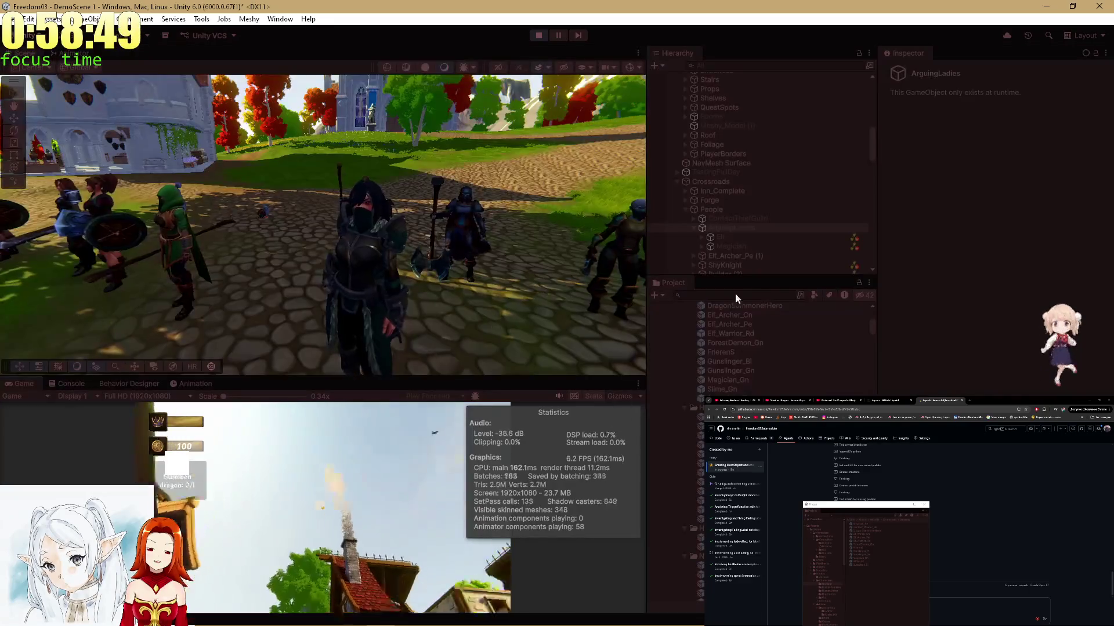
Collapse DragonSummonerHero and Testing, expand CoreSystems, and select EffectRemovalZones.
{"action": "scroll", "coordinate": [780, 231], "scroll_direction": "down", "scroll_amount": 5}
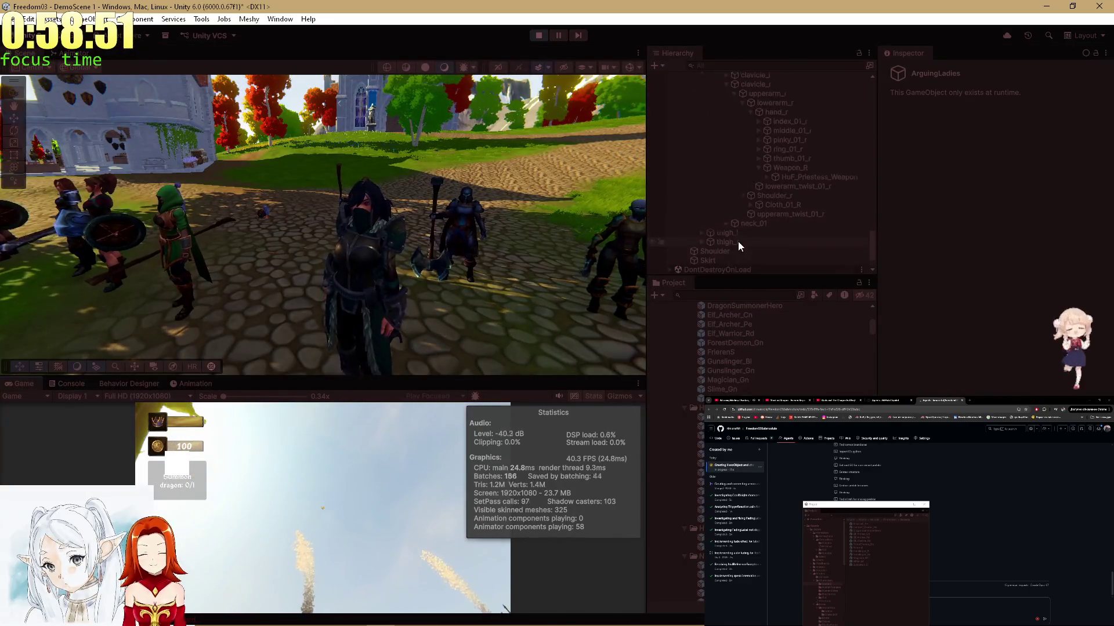
{"action": "left_click", "coordinate": [677, 232]}
{"action": "scroll", "coordinate": [678, 232], "scroll_direction": "up", "scroll_amount": 5}
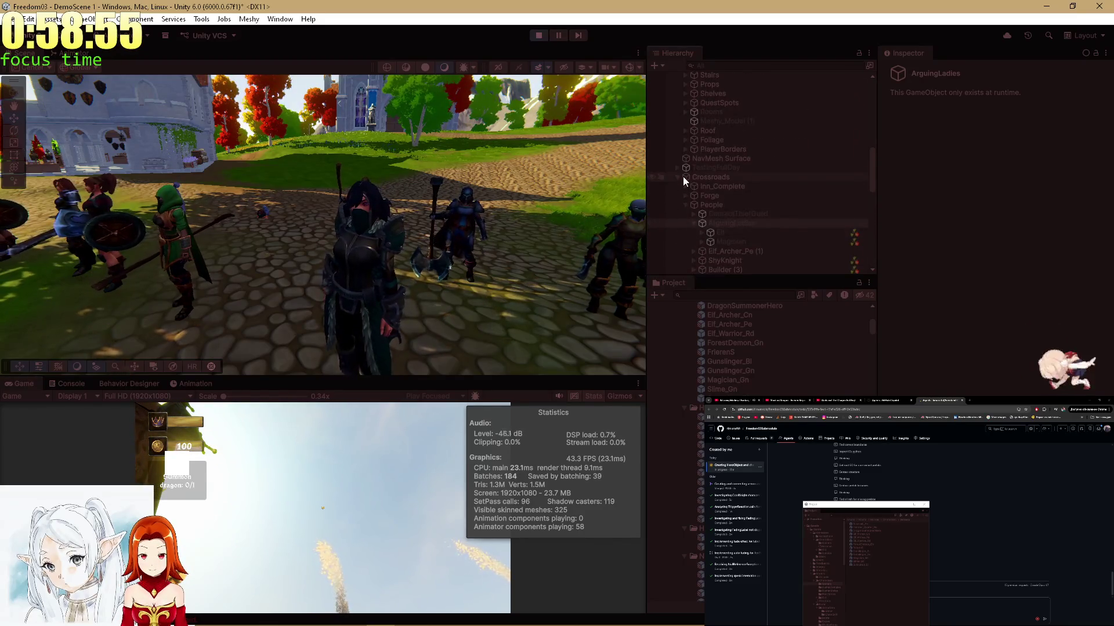
{"action": "left_click", "coordinate": [677, 188]}
{"action": "scroll", "coordinate": [678, 207], "scroll_direction": "down", "scroll_amount": 3}
{"action": "left_click", "coordinate": [678, 177]}
{"action": "left_click", "coordinate": [715, 189]}
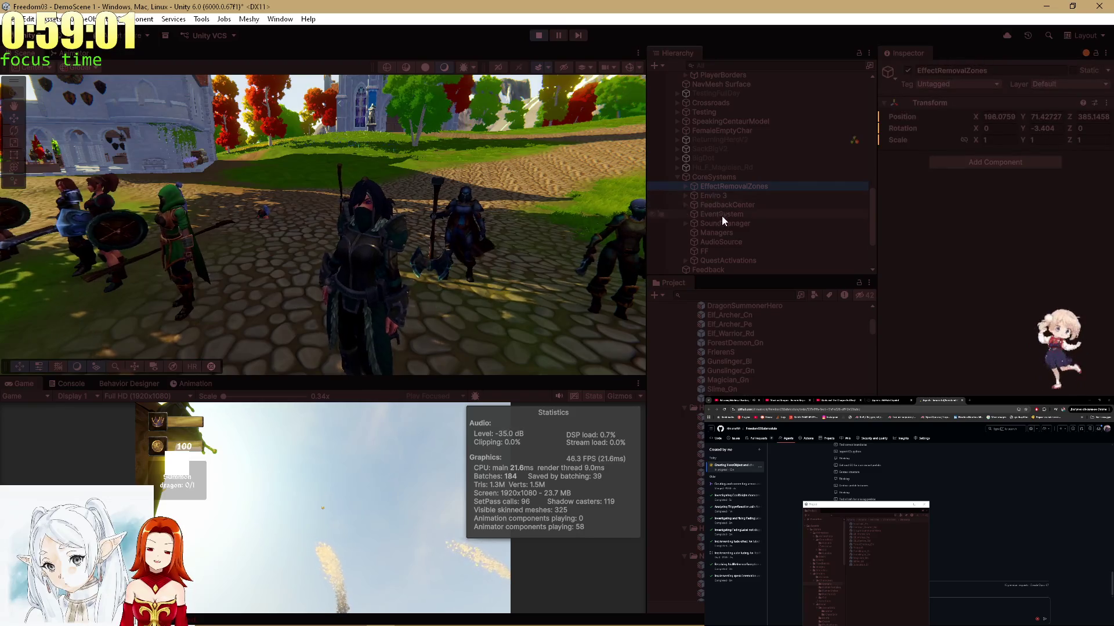
Inspect FeedbackCenter and expand the QuestActivations controller to list its quests.
{"action": "left_click", "coordinate": [711, 204]}
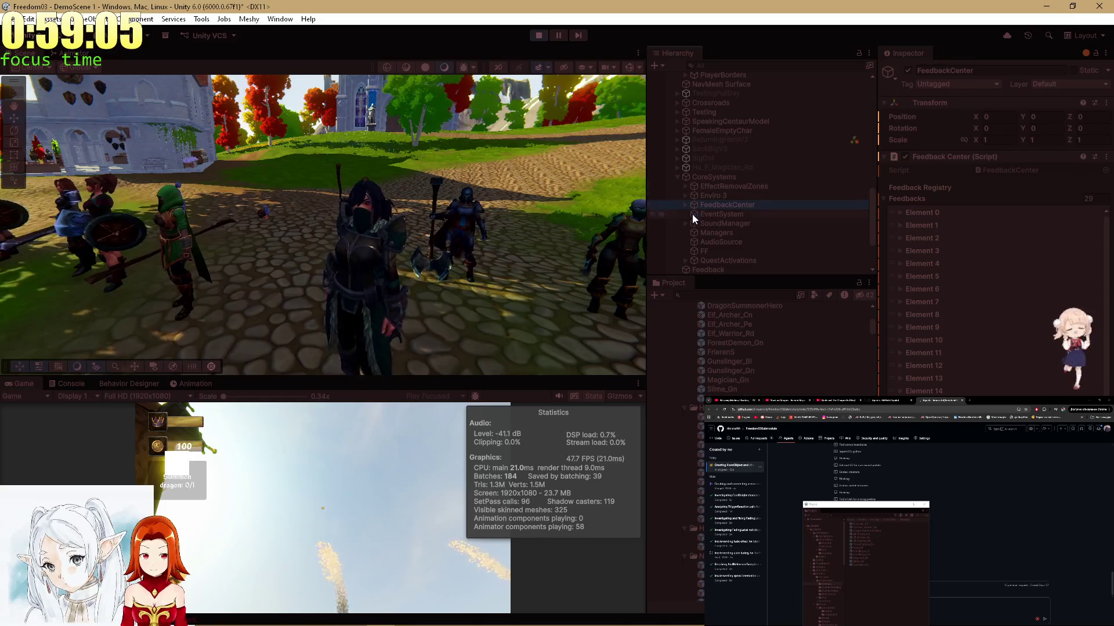
{"action": "left_click", "coordinate": [726, 255]}
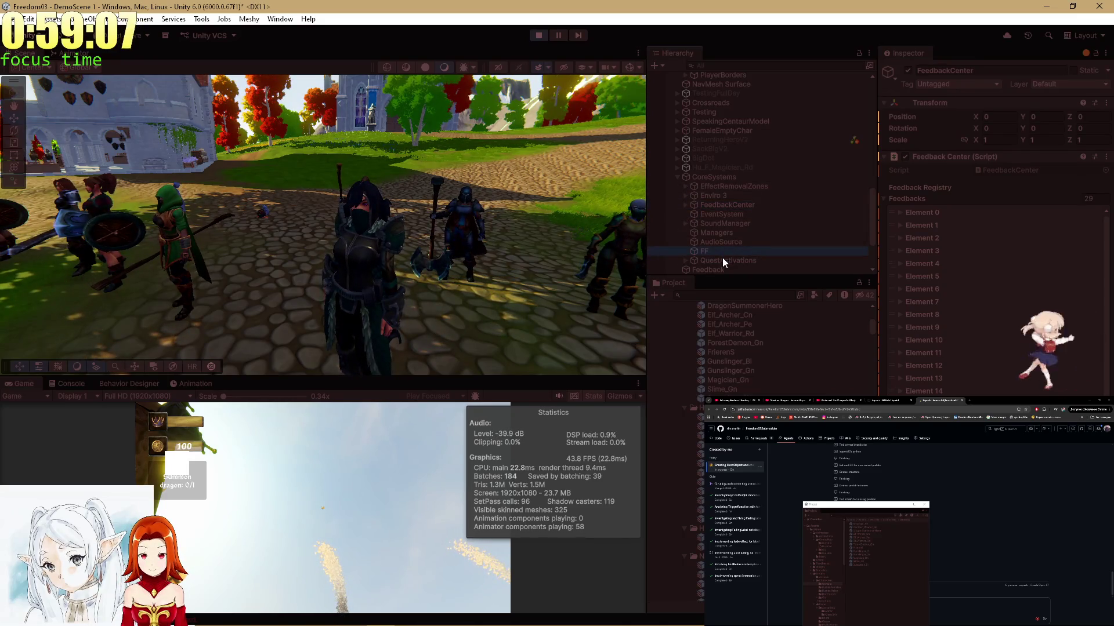
{"action": "left_click", "coordinate": [722, 261]}
{"action": "left_click", "coordinate": [687, 261]}
{"action": "scroll", "coordinate": [720, 262], "scroll_direction": "down", "scroll_amount": 3}
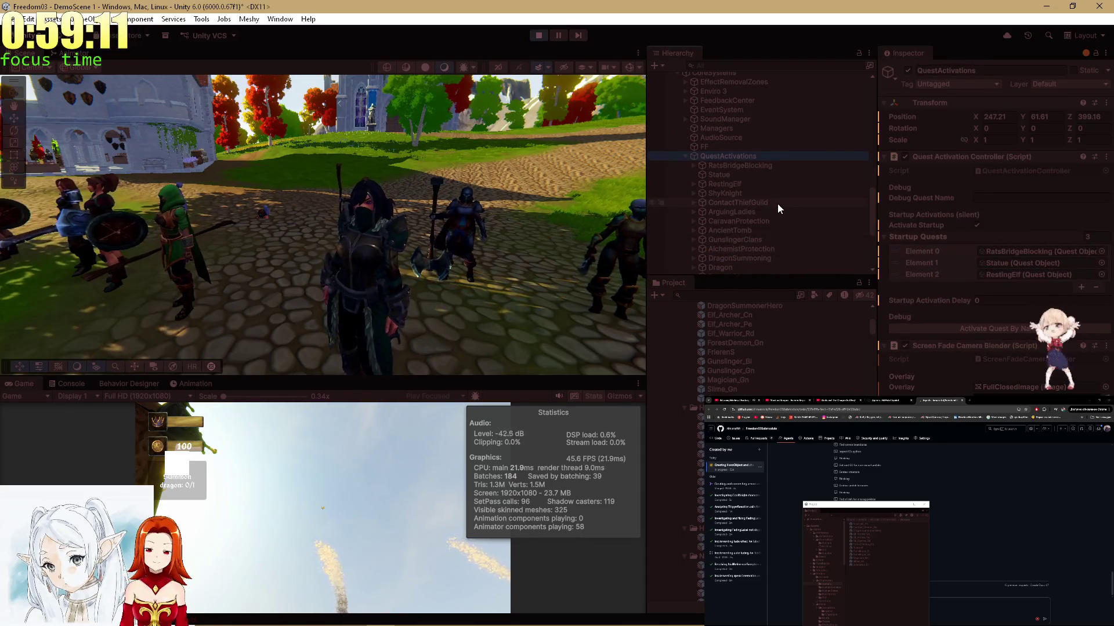
Set QuestActivations' Debug Quest Name to AncientTomb, then maximize the Game view.
{"action": "left_click", "coordinate": [776, 232]}
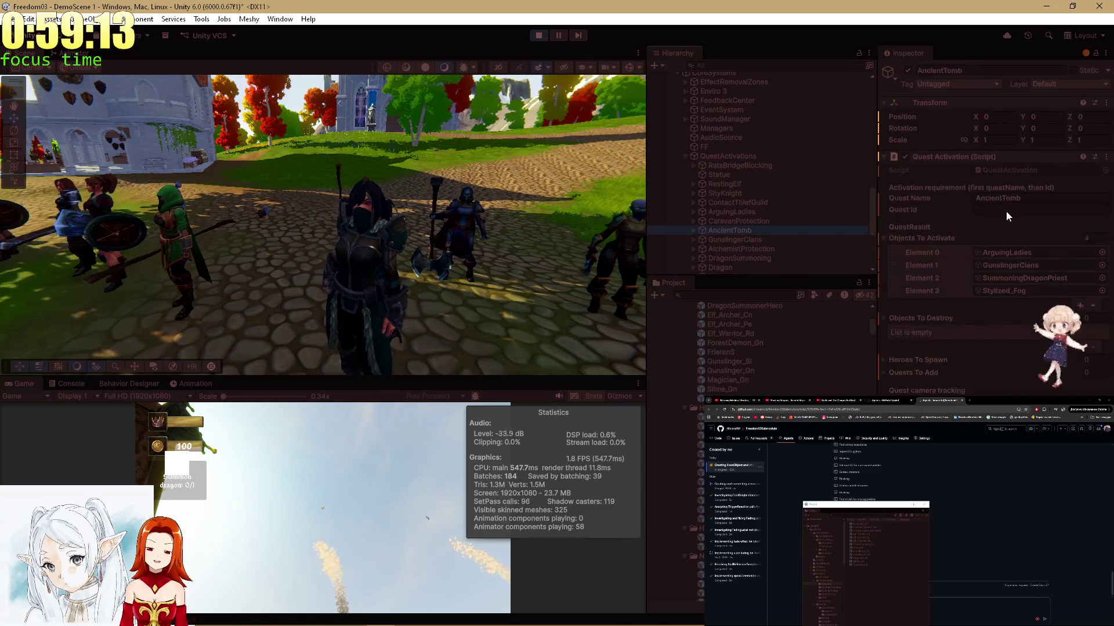
{"action": "left_click", "coordinate": [713, 158]}
{"action": "left_click", "coordinate": [984, 198]}
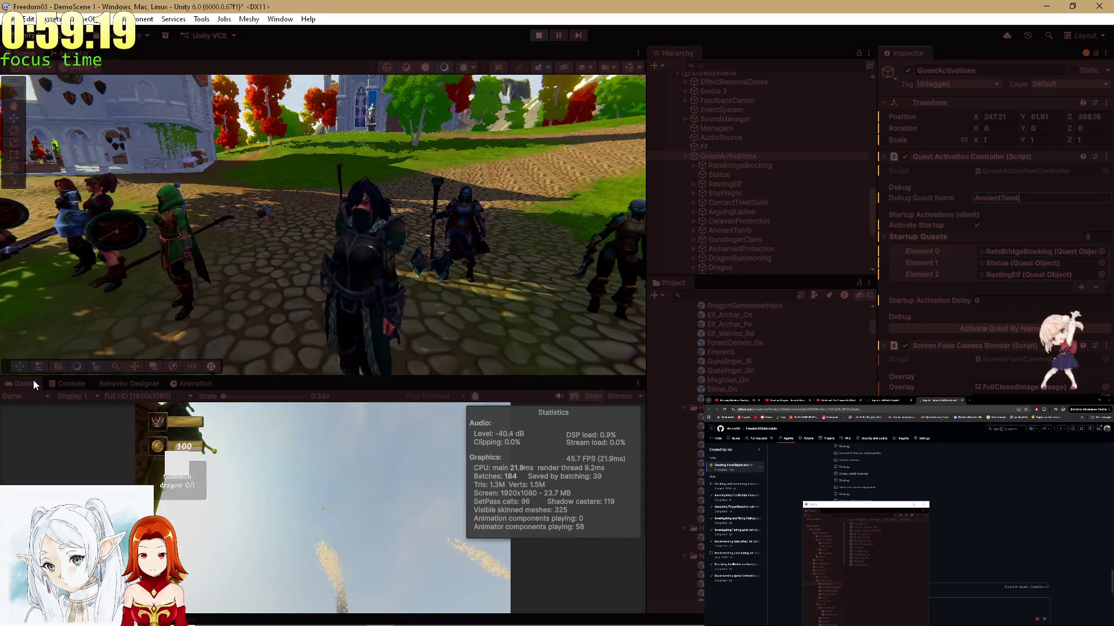
{"action": "double_click", "coordinate": [33, 380]}
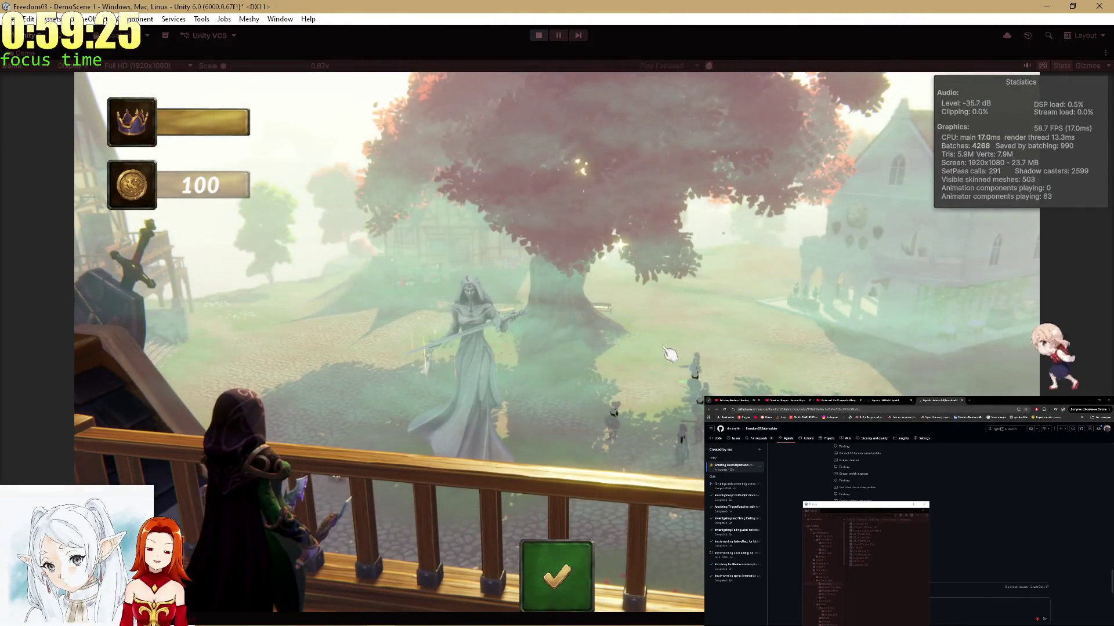
Continue past the quest completion screen, step through the elf and witch dialogue, then restore the editor layout.
{"action": "left_click", "coordinate": [576, 578]}
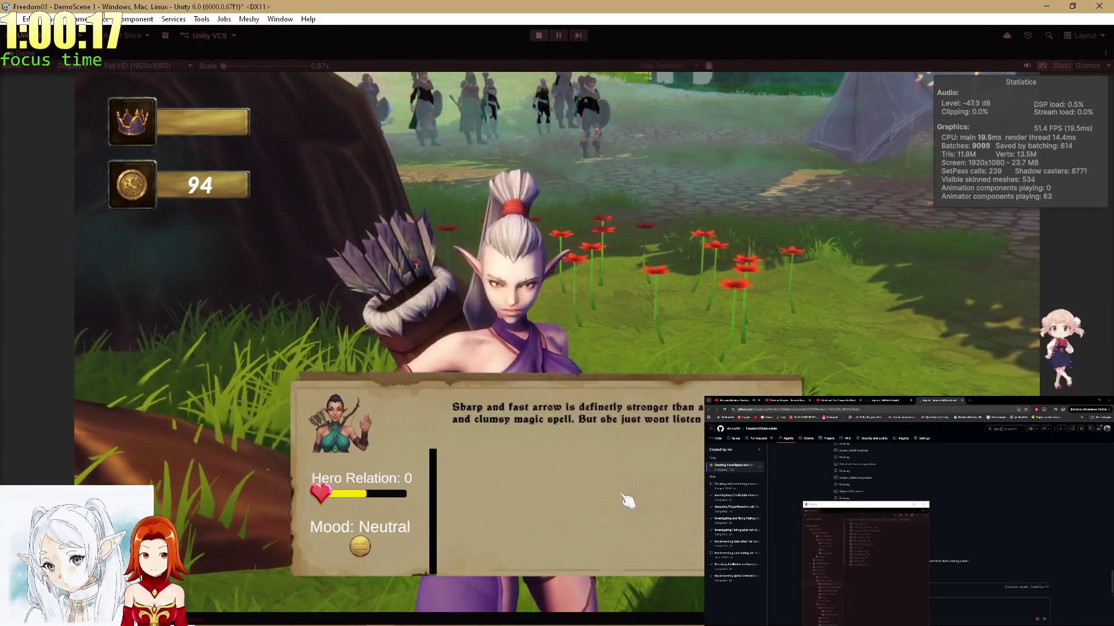
{"action": "key", "text": "Tab"}
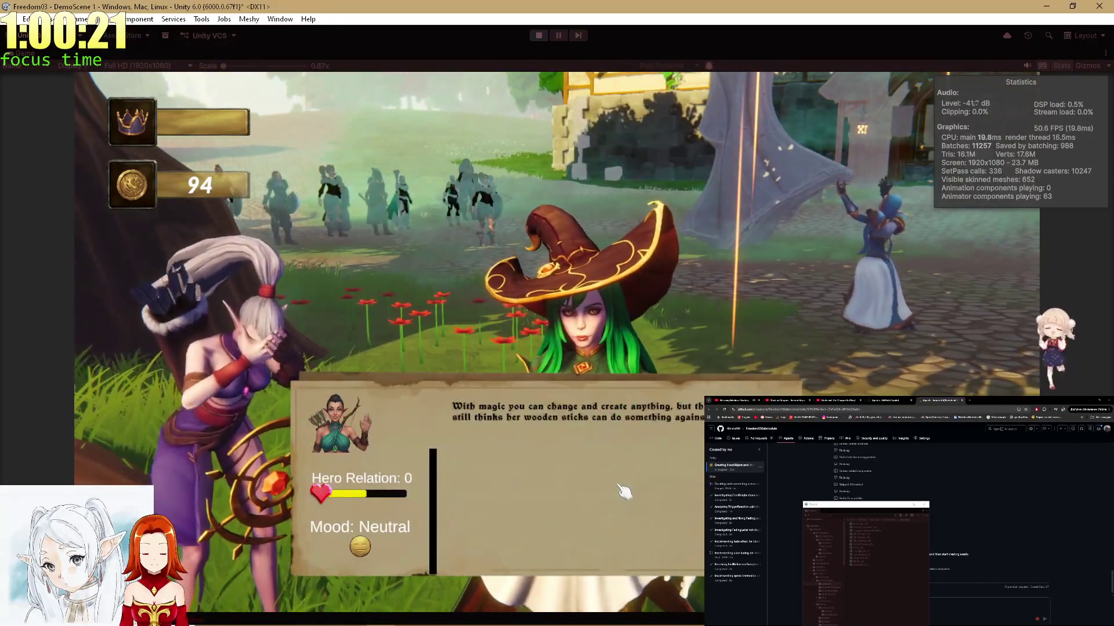
{"action": "key", "text": "Tab"}
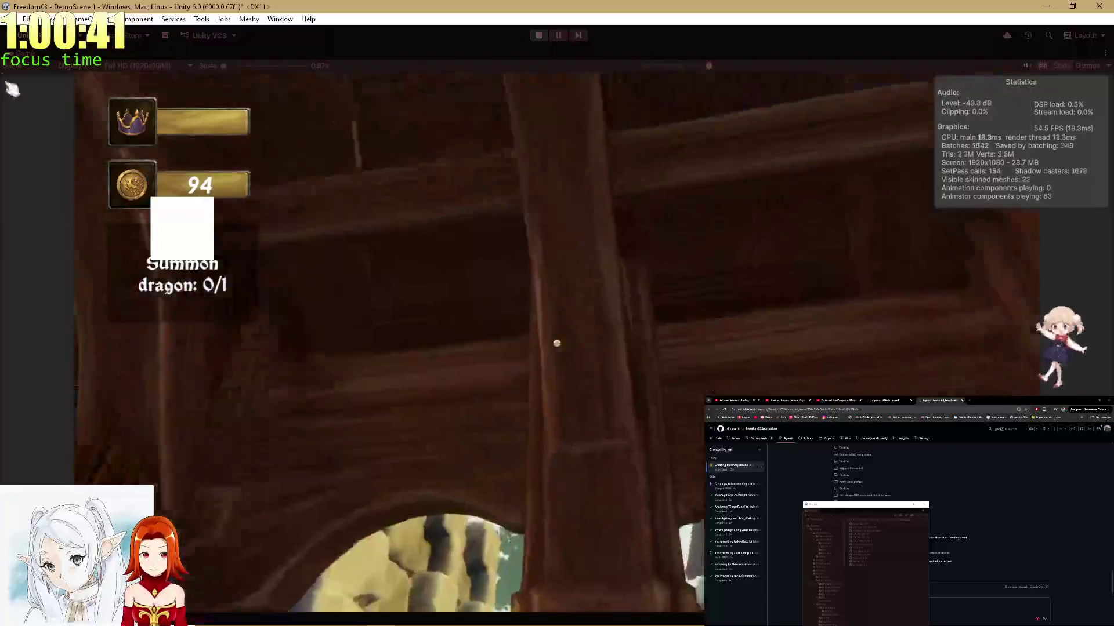
{"action": "key", "text": "shift+space"}
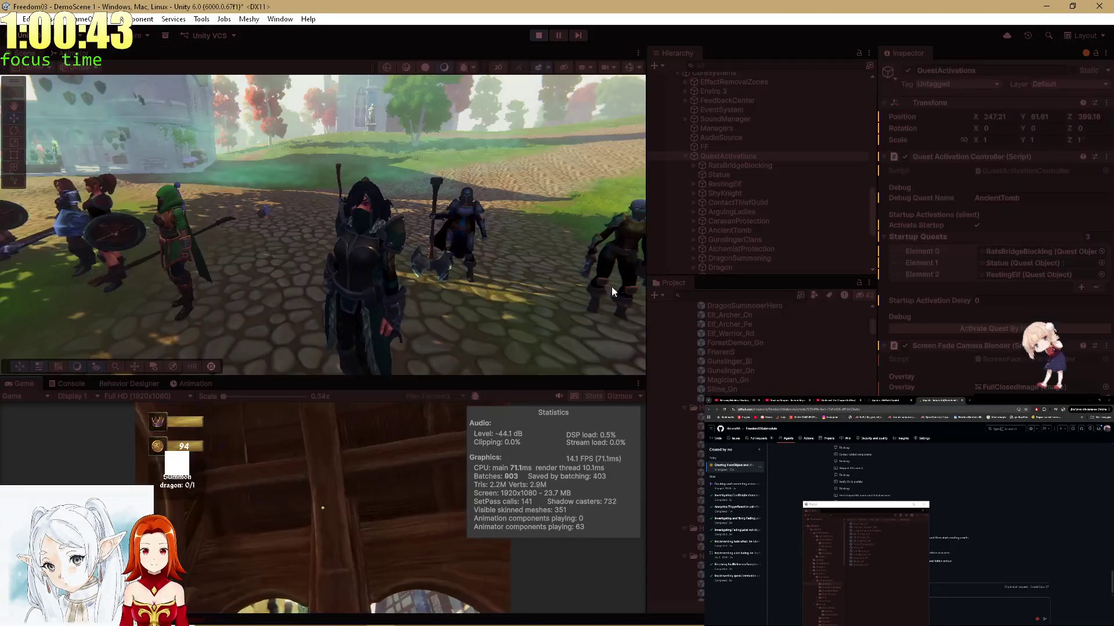
Replace AncientTomb with CatRescue in the QuestActivations Debug Quest Name field.
{"action": "left_click", "coordinate": [1023, 198]}
{"action": "type", "text": "CatRescue"}
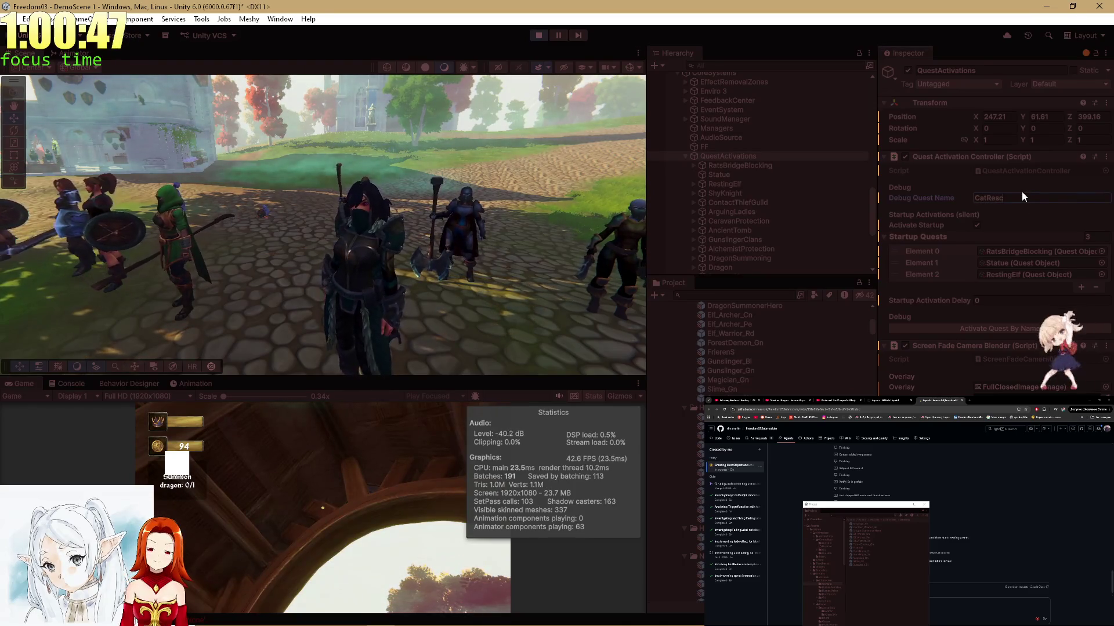
{"action": "scroll", "coordinate": [824, 207], "scroll_direction": "up", "scroll_amount": 5}
{"action": "scroll", "coordinate": [802, 197], "scroll_direction": "up", "scroll_amount": 3}
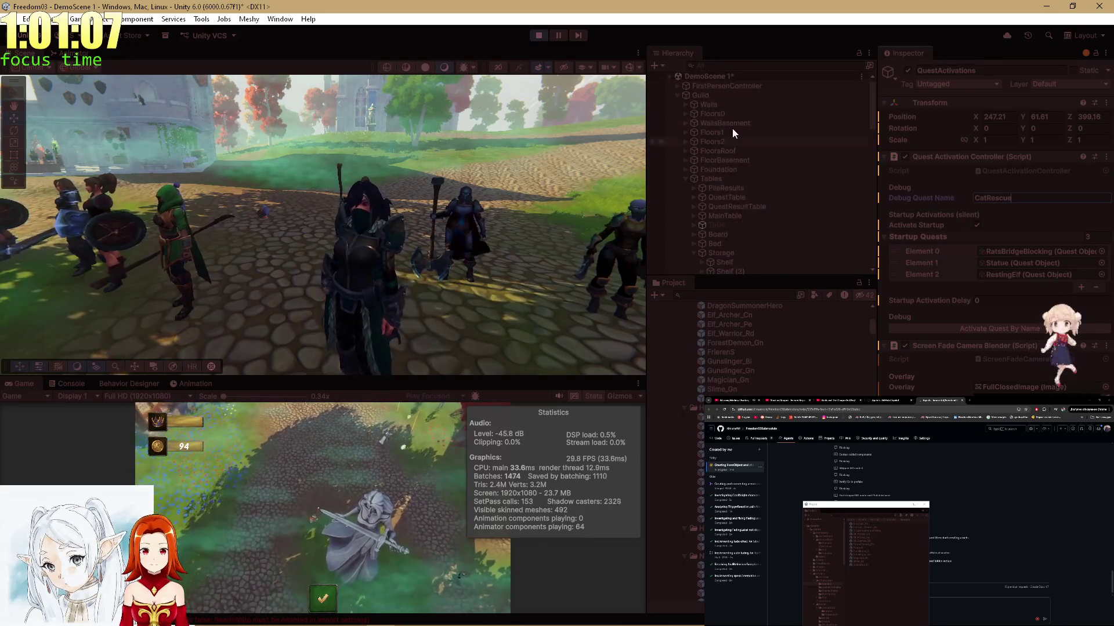
Filter the Hierarchy for 'Arguing', select ArguingLadies, and clear the search.
{"action": "type", "text": "Argu"}
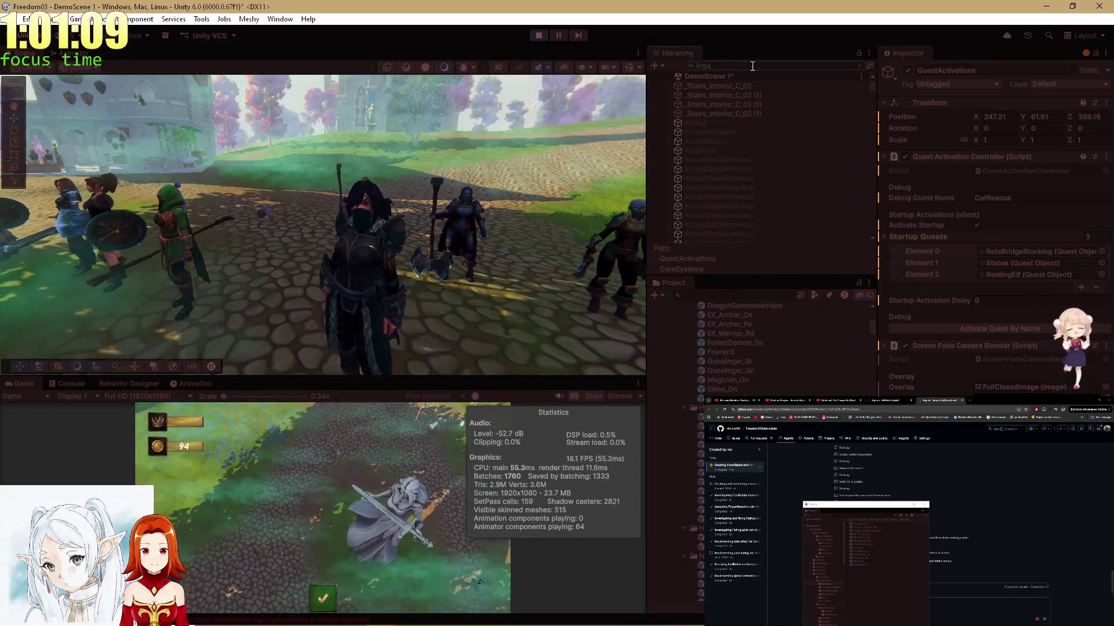
{"action": "type", "text": "ing"}
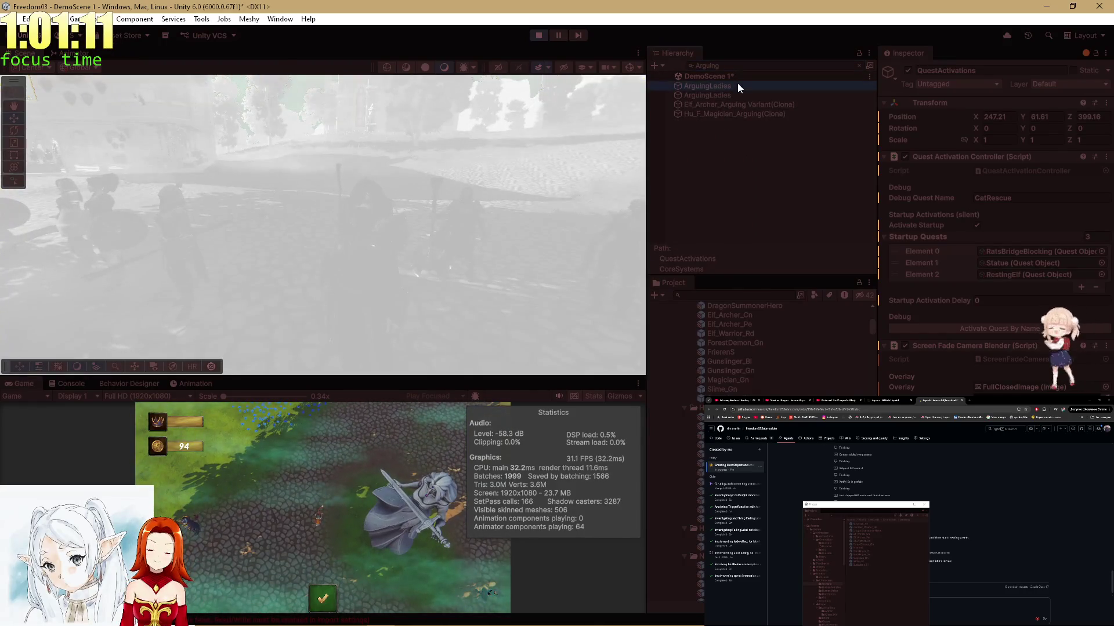
{"action": "left_click", "coordinate": [732, 95]}
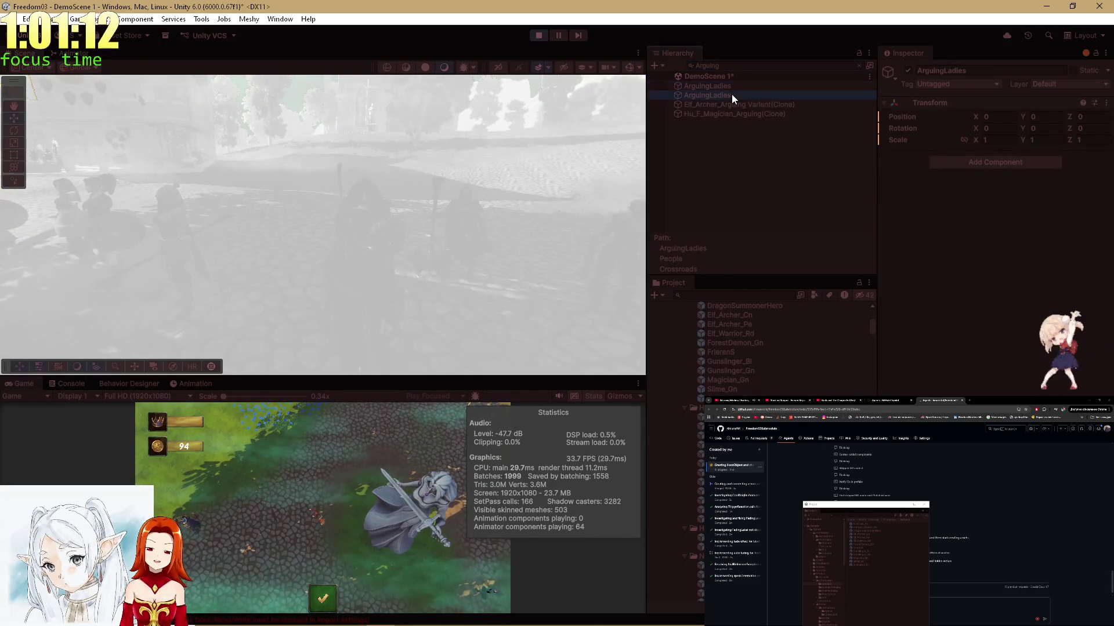
{"action": "left_click", "coordinate": [860, 67]}
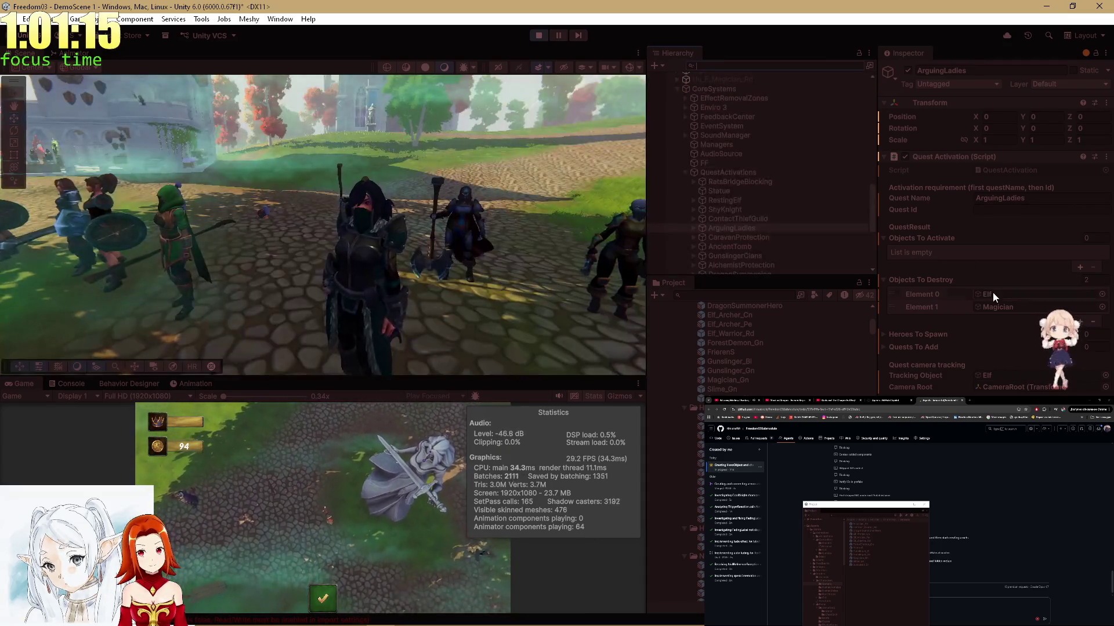
{"action": "scroll", "coordinate": [750, 153], "scroll_direction": "up", "scroll_amount": 3}
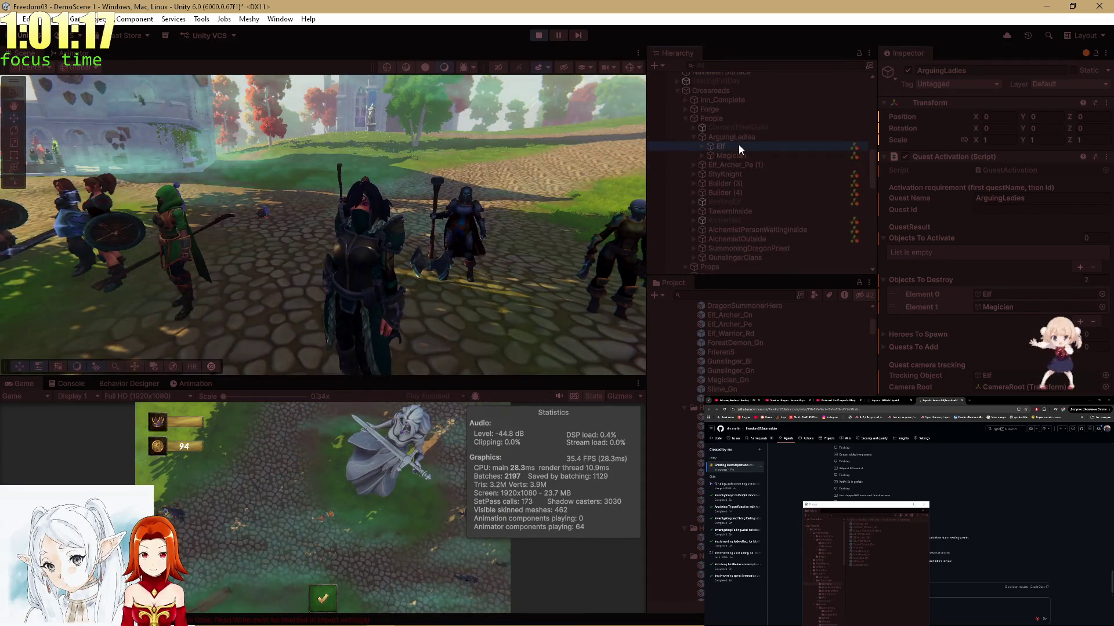
{"action": "scroll", "coordinate": [1012, 283], "scroll_direction": "down", "scroll_amount": 5}
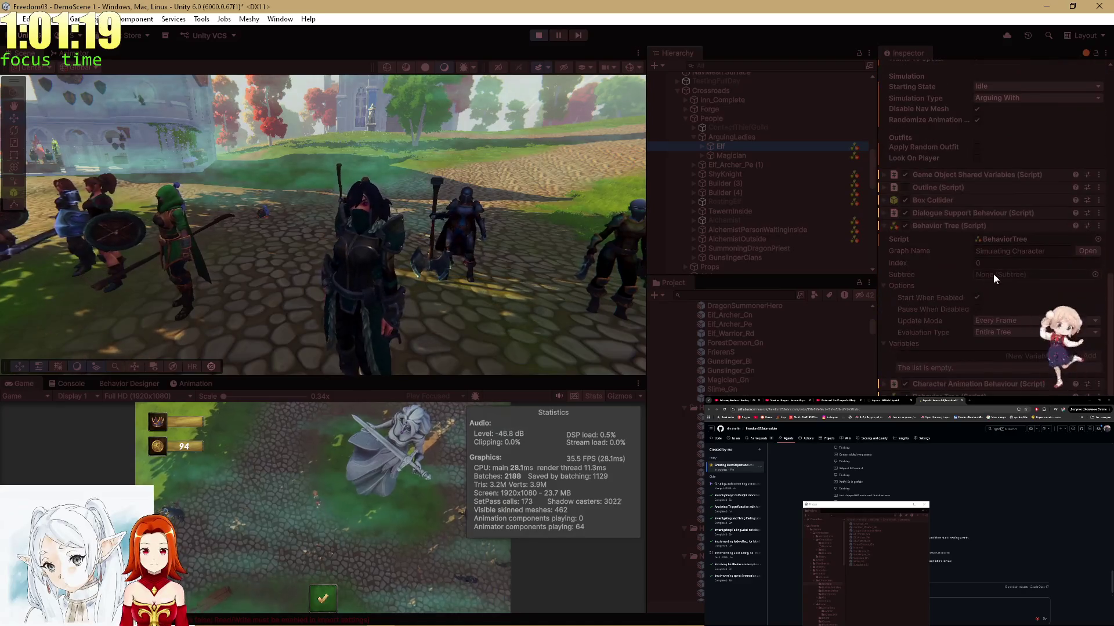
Expand Elf > Model, inspect Elf_Archer_Arguing Variant(Clone)'s animator, and maximize the Game view.
{"action": "left_click", "coordinate": [702, 145]}
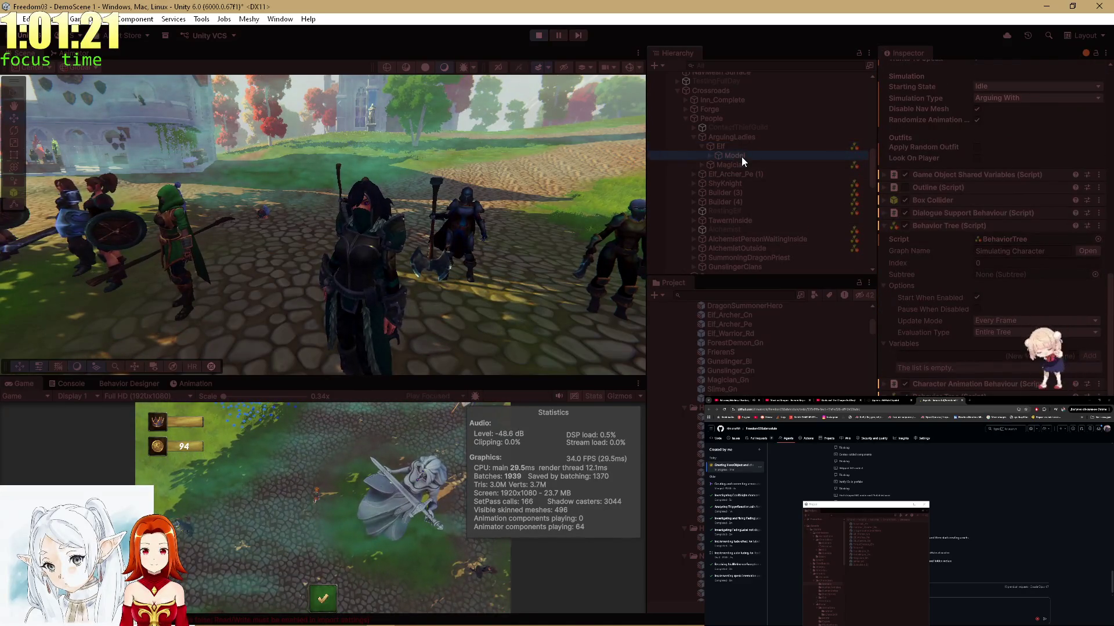
{"action": "left_click", "coordinate": [741, 156]}
{"action": "left_click", "coordinate": [709, 156]}
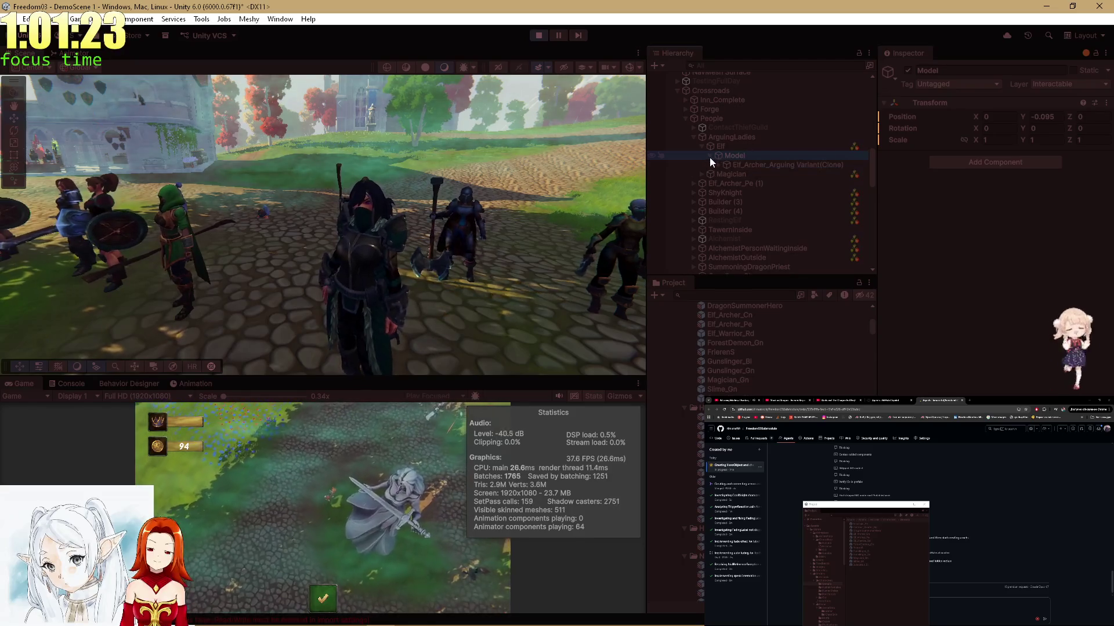
{"action": "left_click", "coordinate": [745, 164]}
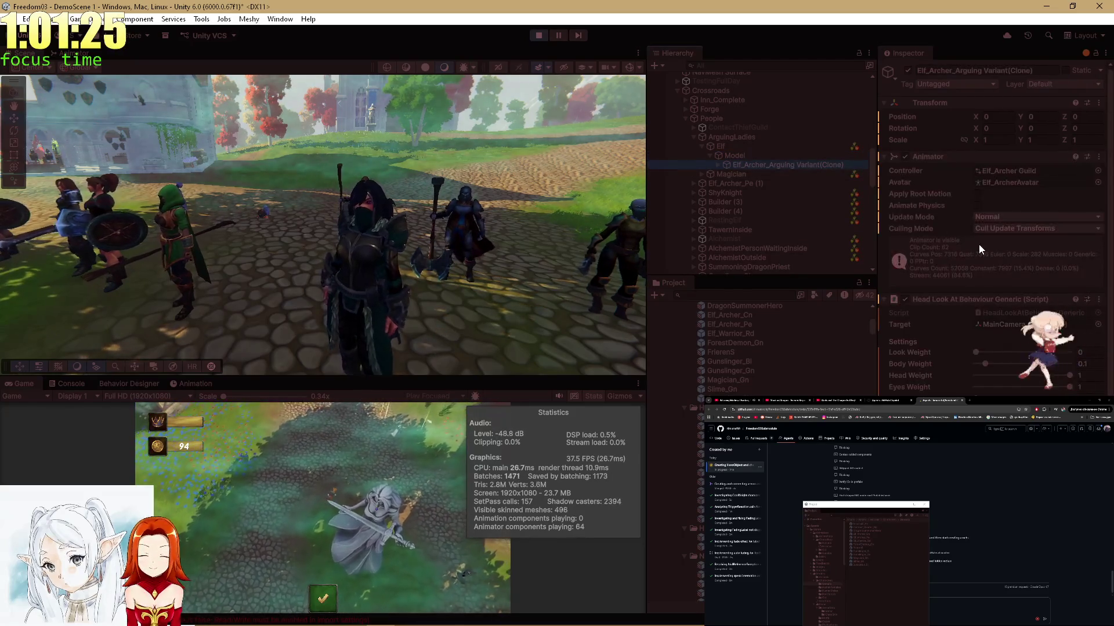
{"action": "scroll", "coordinate": [992, 206], "scroll_direction": "down", "scroll_amount": 4}
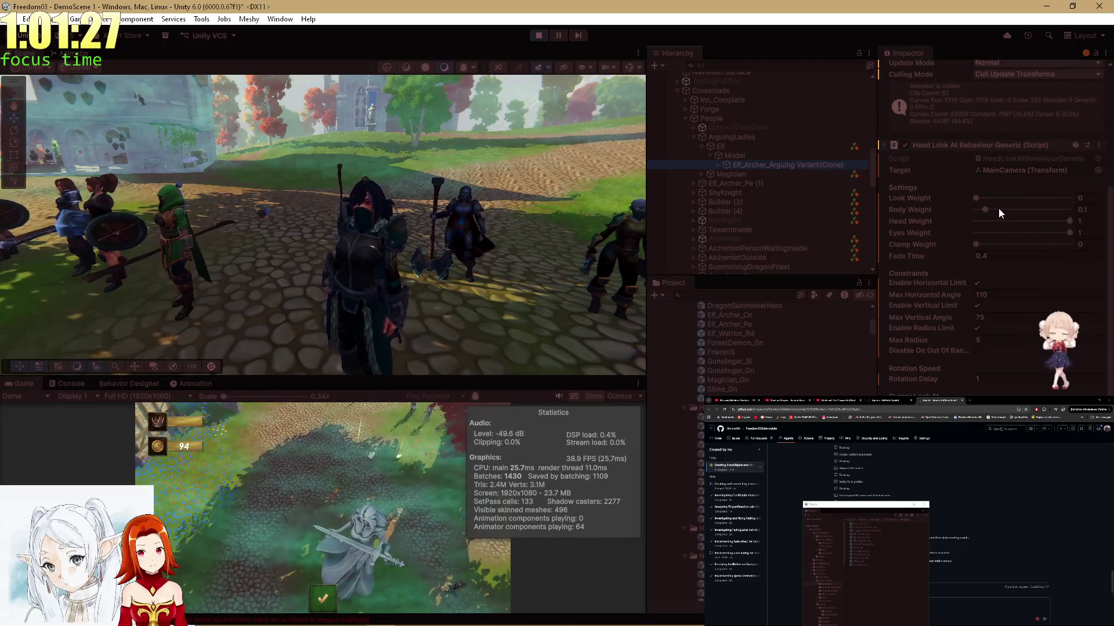
{"action": "double_click", "coordinate": [18, 387]}
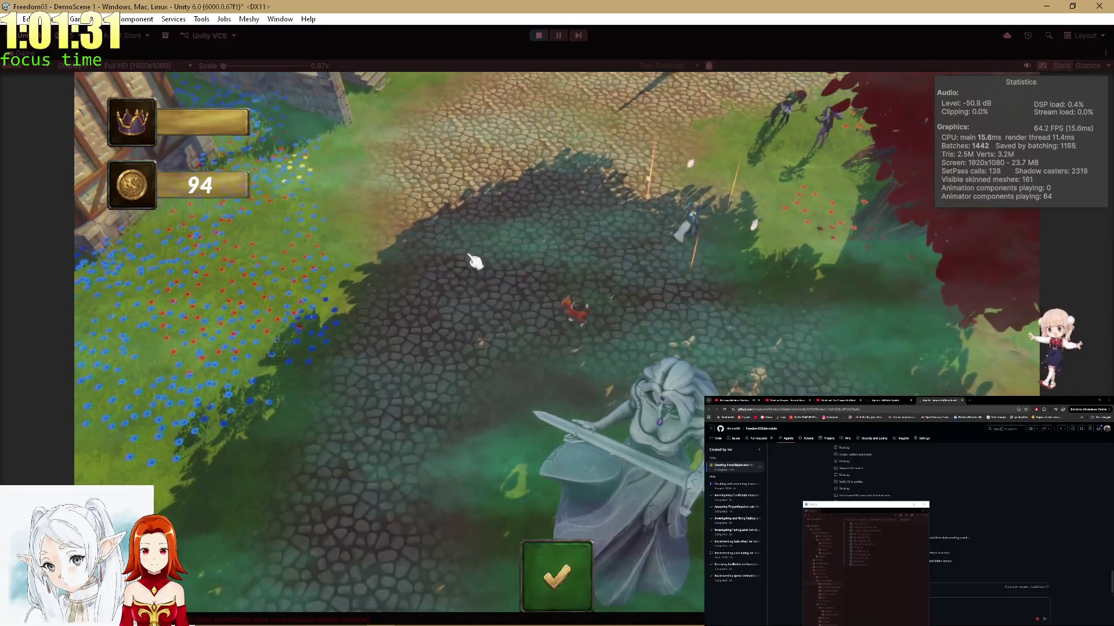
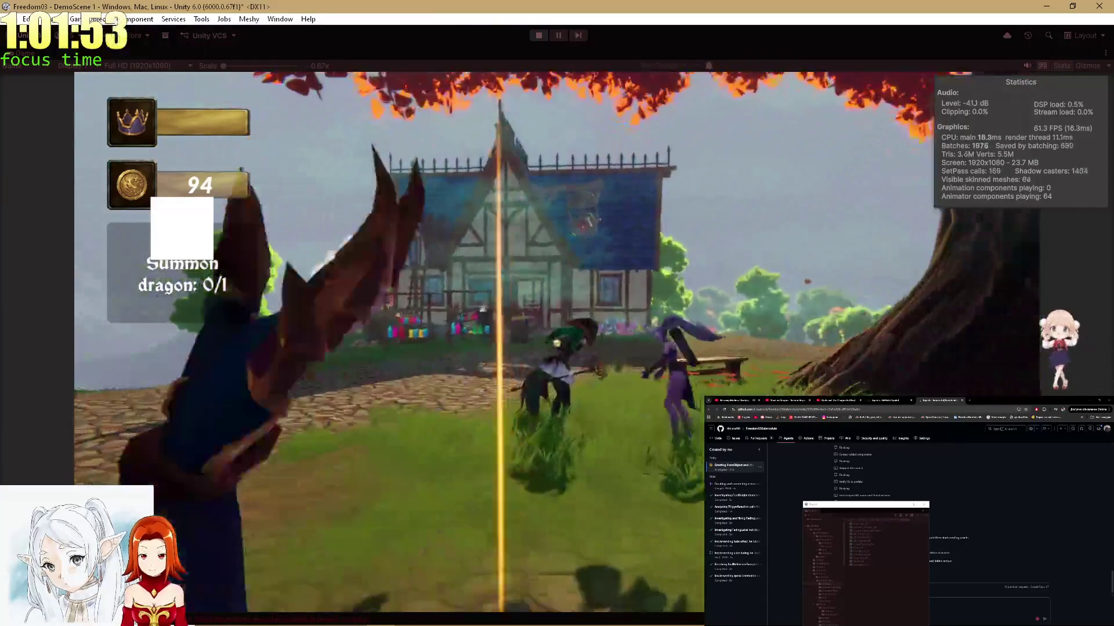
Talk to the arguing NPCs, ask 'What are you arguing about?', and close the dialogue.
{"action": "key", "text": "e"}
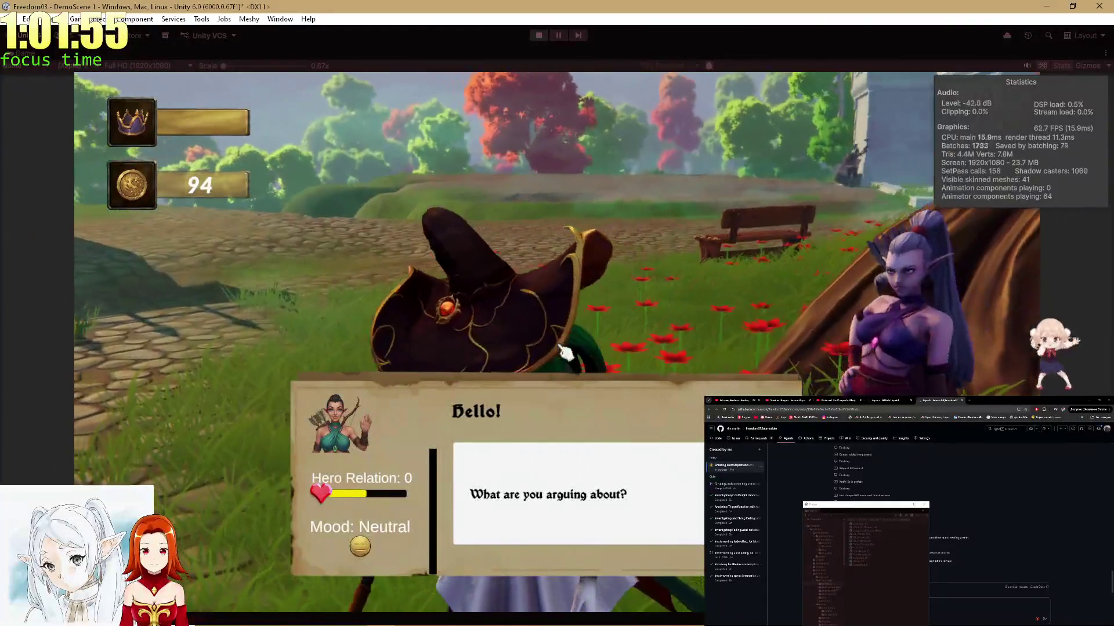
{"action": "left_click", "coordinate": [599, 474]}
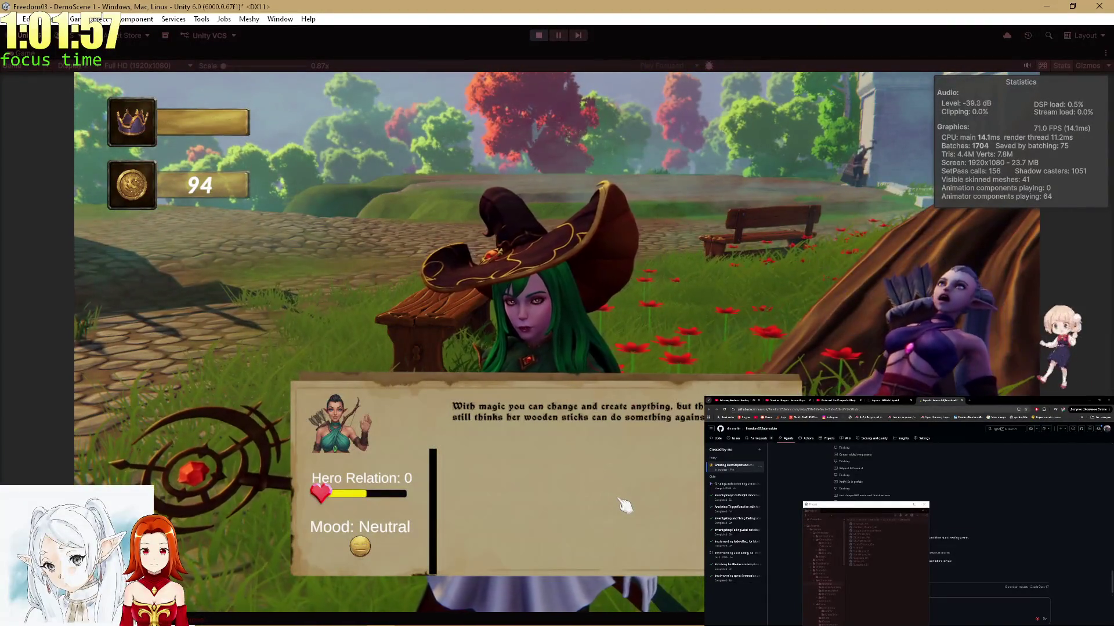
{"action": "left_click", "coordinate": [622, 500]}
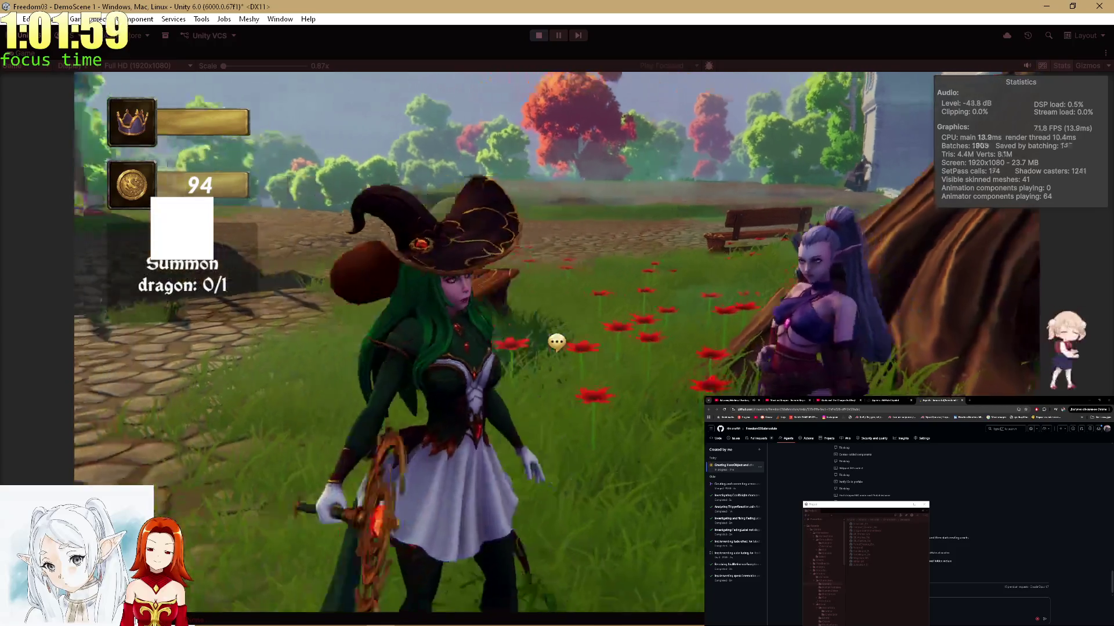
Repeat the same NPC conversation, walk toward the house door, and stop the game.
{"action": "key", "text": "e"}
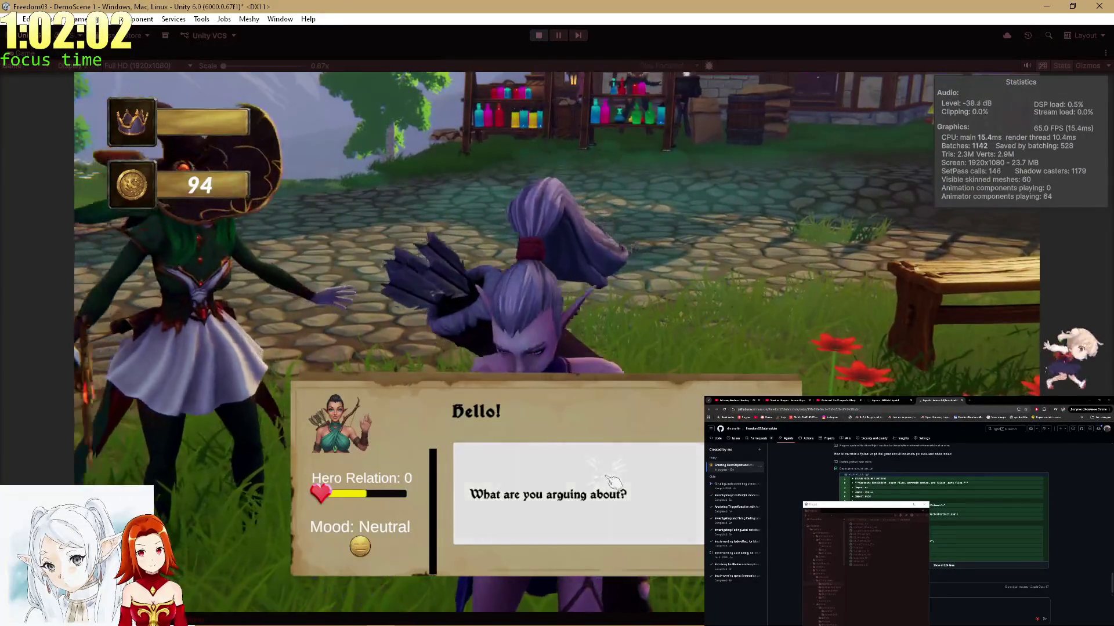
{"action": "left_click", "coordinate": [616, 483]}
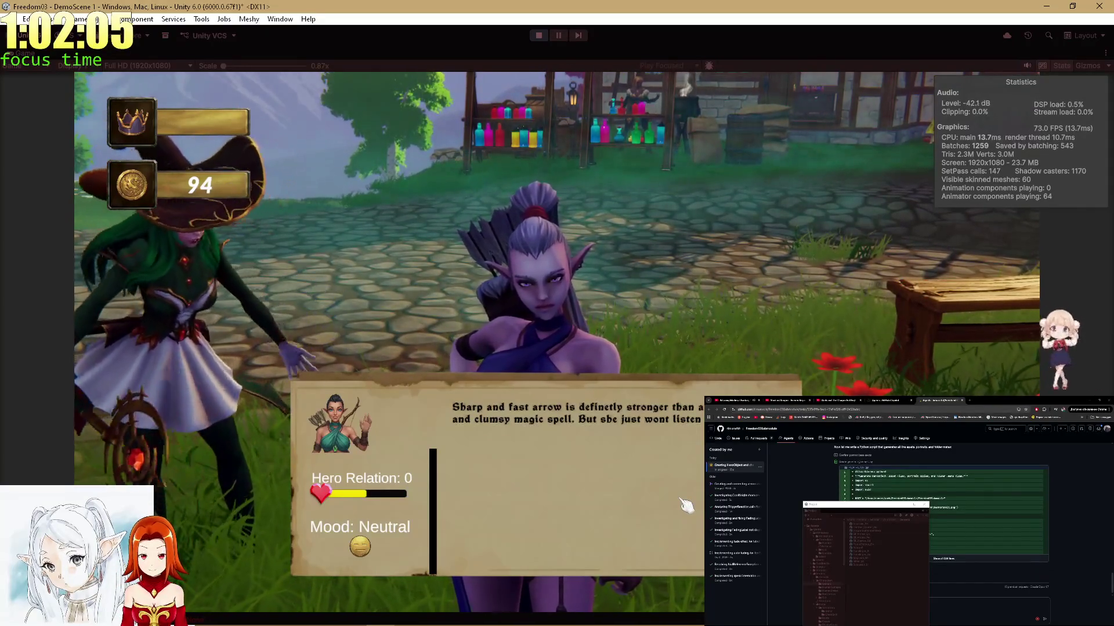
{"action": "left_click", "coordinate": [686, 506]}
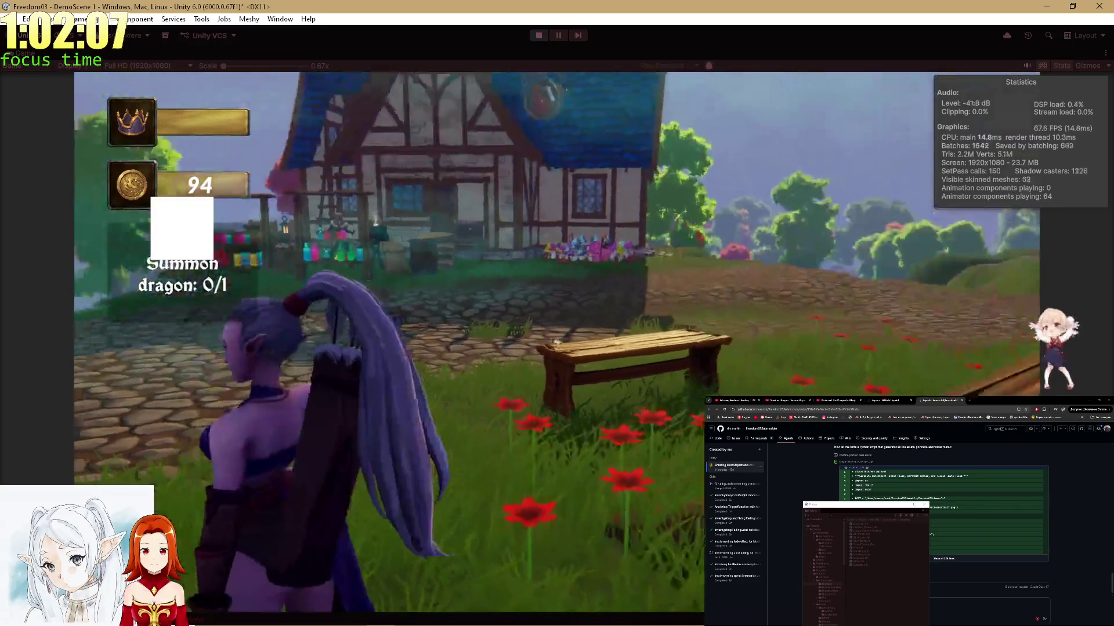
{"action": "key", "text": "w"}
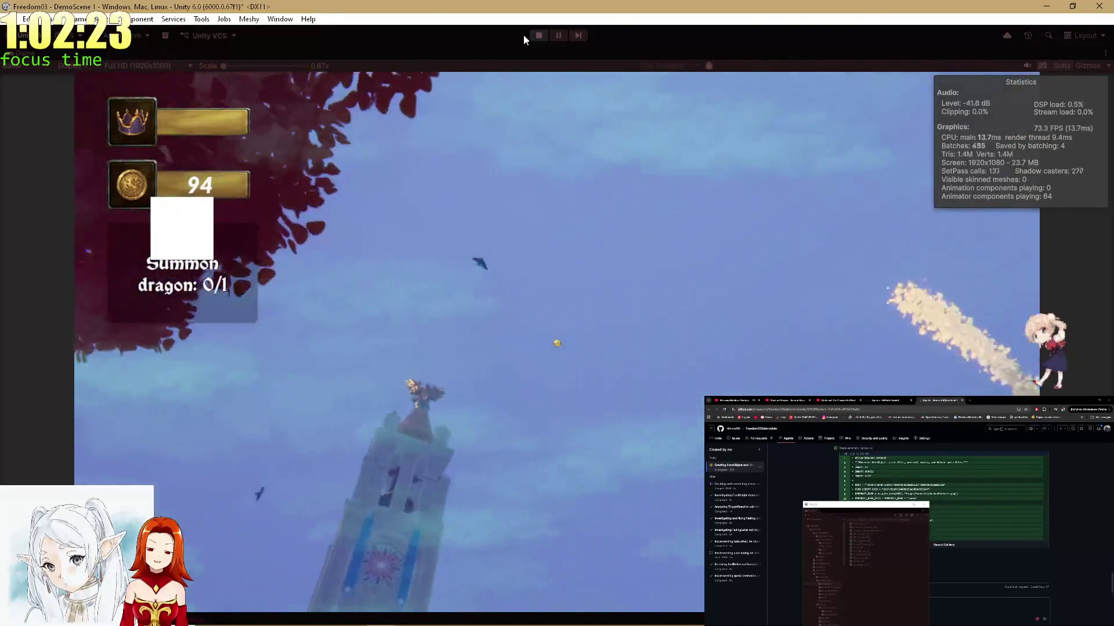
{"action": "left_click", "coordinate": [539, 35]}
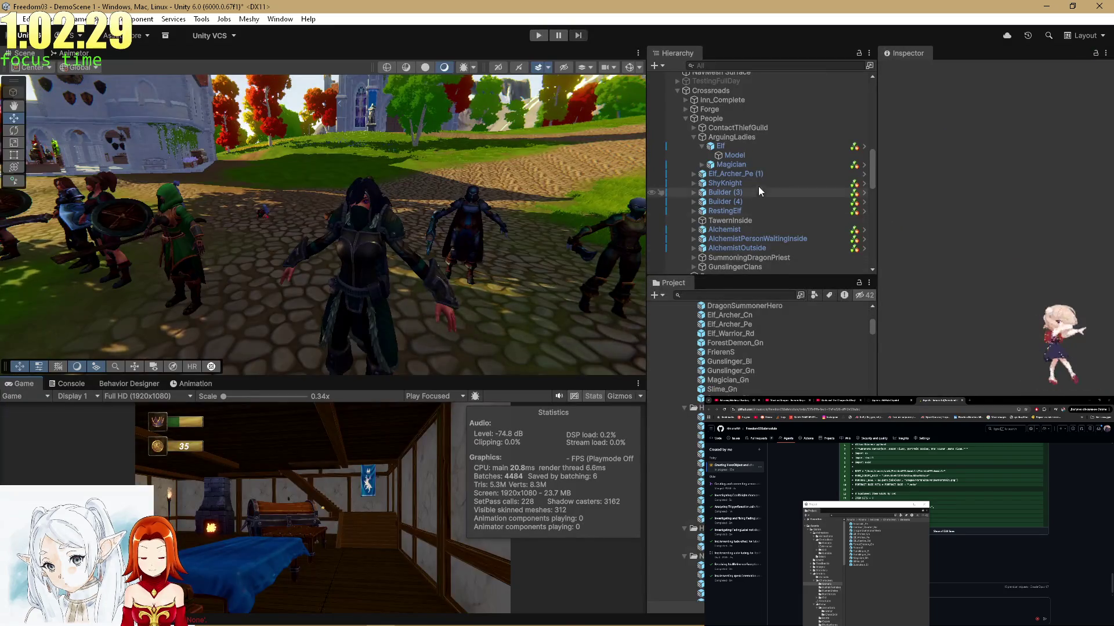
Select the Elf character in the scene and inspect its Model child object.
{"action": "left_click", "coordinate": [741, 148]}
{"action": "scroll", "coordinate": [970, 272], "scroll_direction": "down", "scroll_amount": 10}
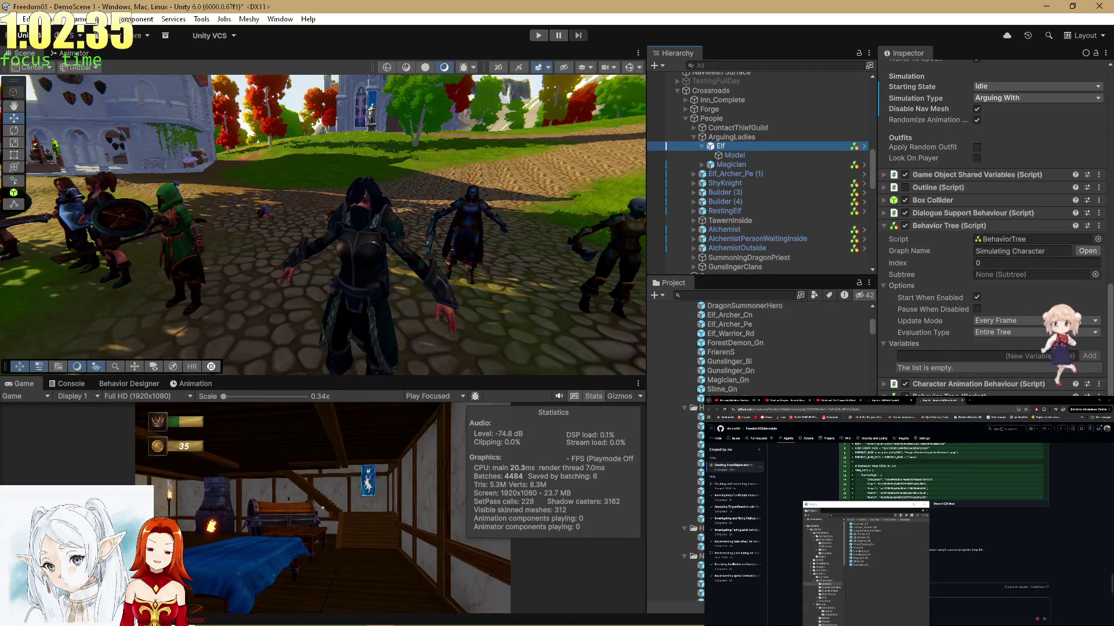
{"action": "left_click", "coordinate": [735, 156]}
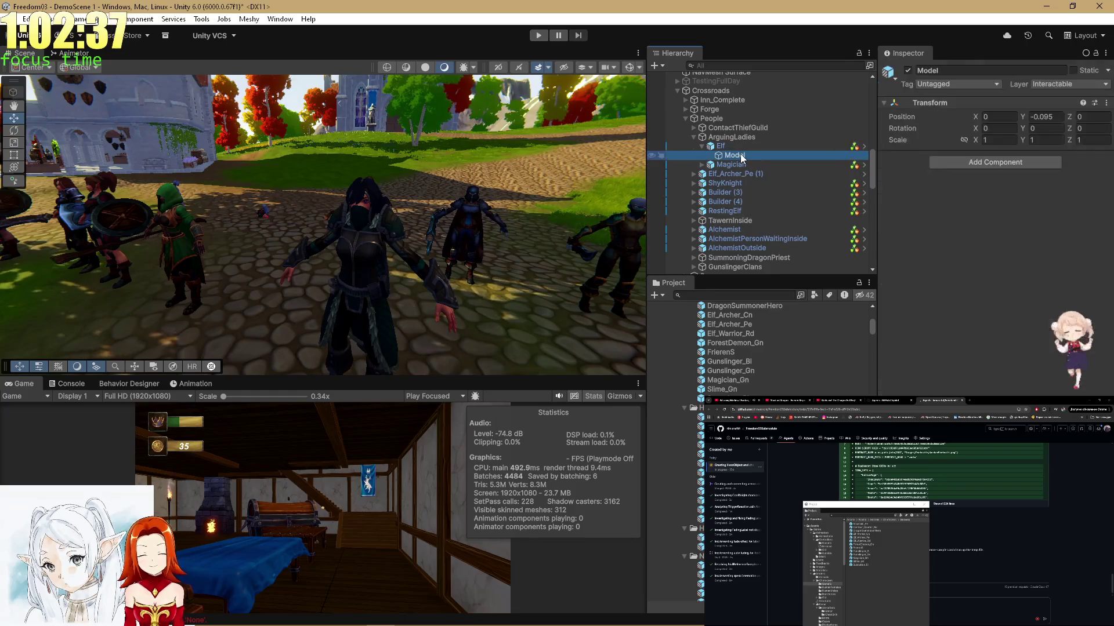
{"action": "left_click", "coordinate": [735, 147]}
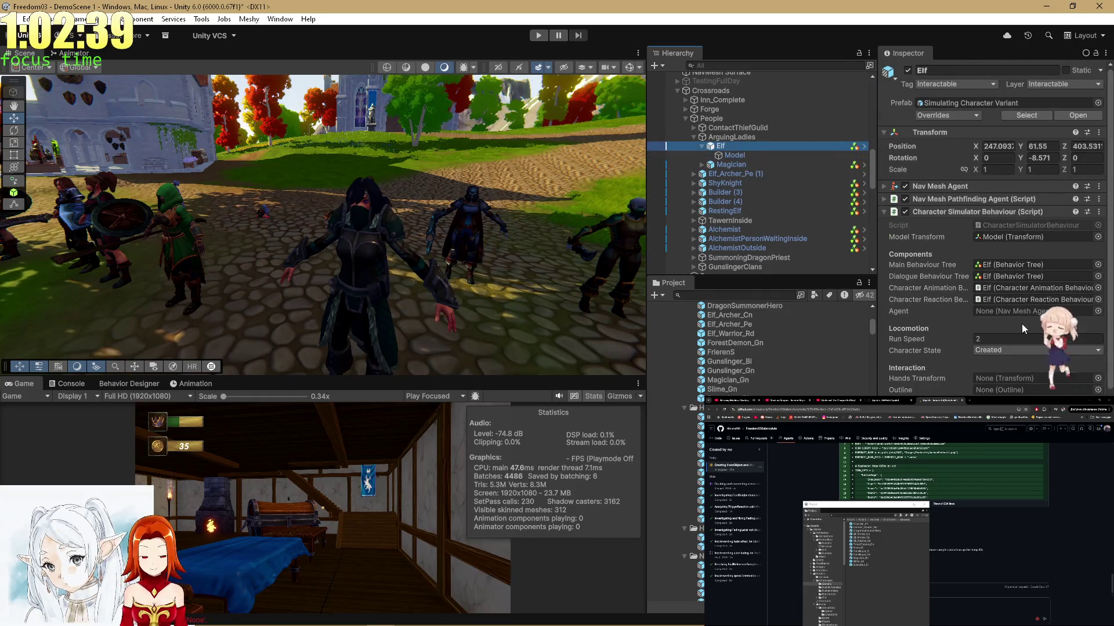
{"action": "scroll", "coordinate": [754, 348], "scroll_direction": "down", "scroll_amount": 5}
{"action": "scroll", "coordinate": [759, 348], "scroll_direction": "down", "scroll_amount": 3}
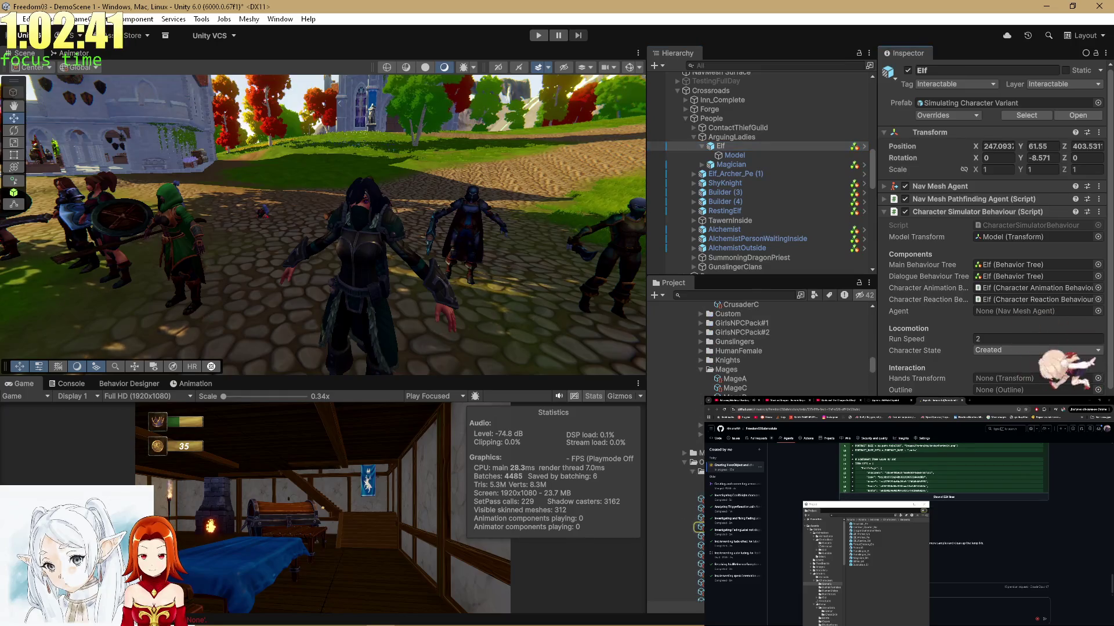
Open the Arguing Elf hero object's Character Prefab, Elf_Archer_Arguing Variant.
{"action": "left_click", "coordinate": [986, 216]}
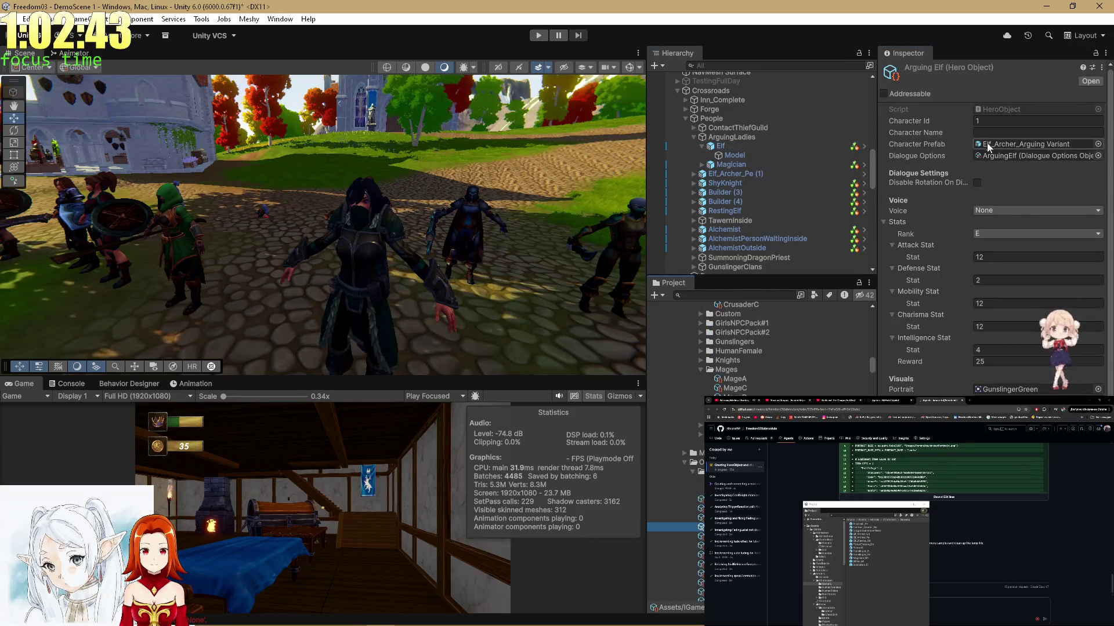
{"action": "left_click", "coordinate": [989, 145]}
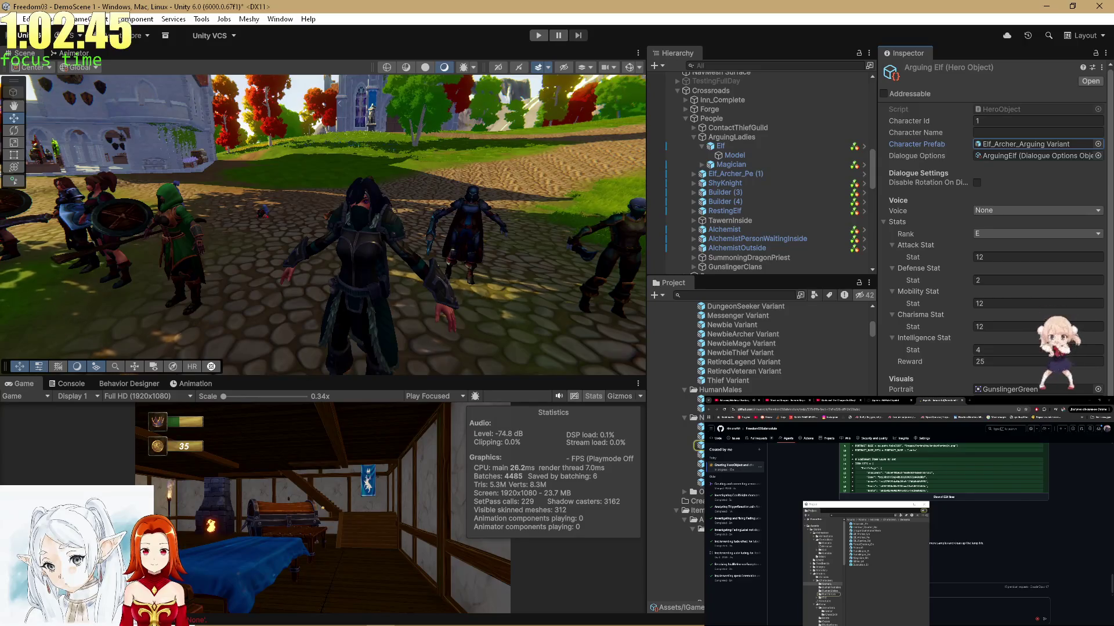
{"action": "double_click", "coordinate": [1021, 143]}
{"action": "scroll", "coordinate": [1001, 220], "scroll_direction": "down", "scroll_amount": 10}
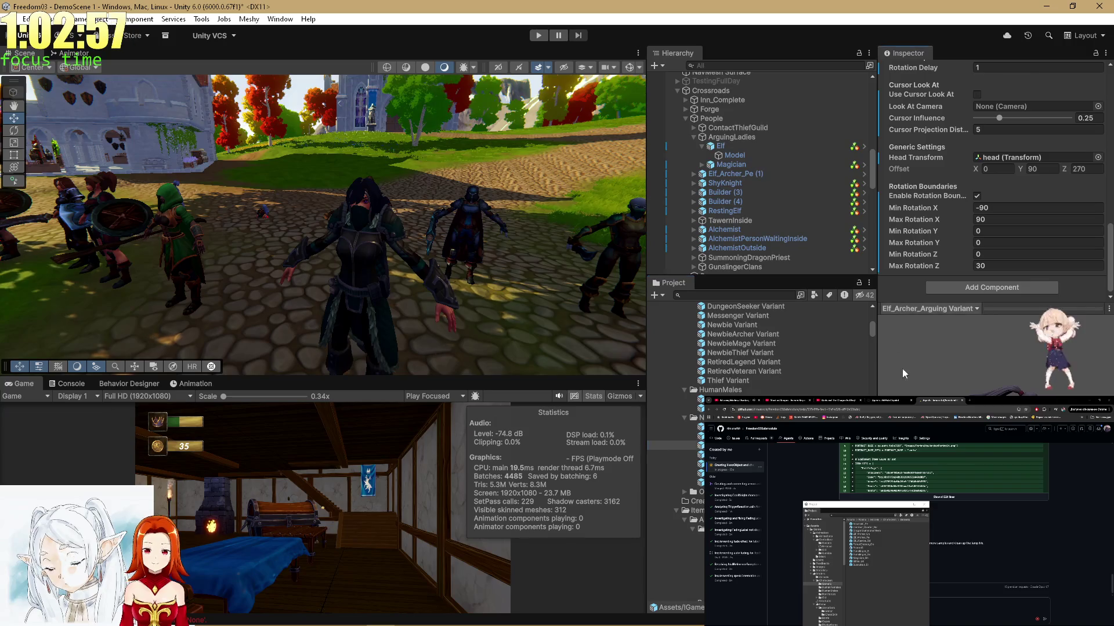
{"action": "scroll", "coordinate": [986, 232], "scroll_direction": "up", "scroll_amount": 10}
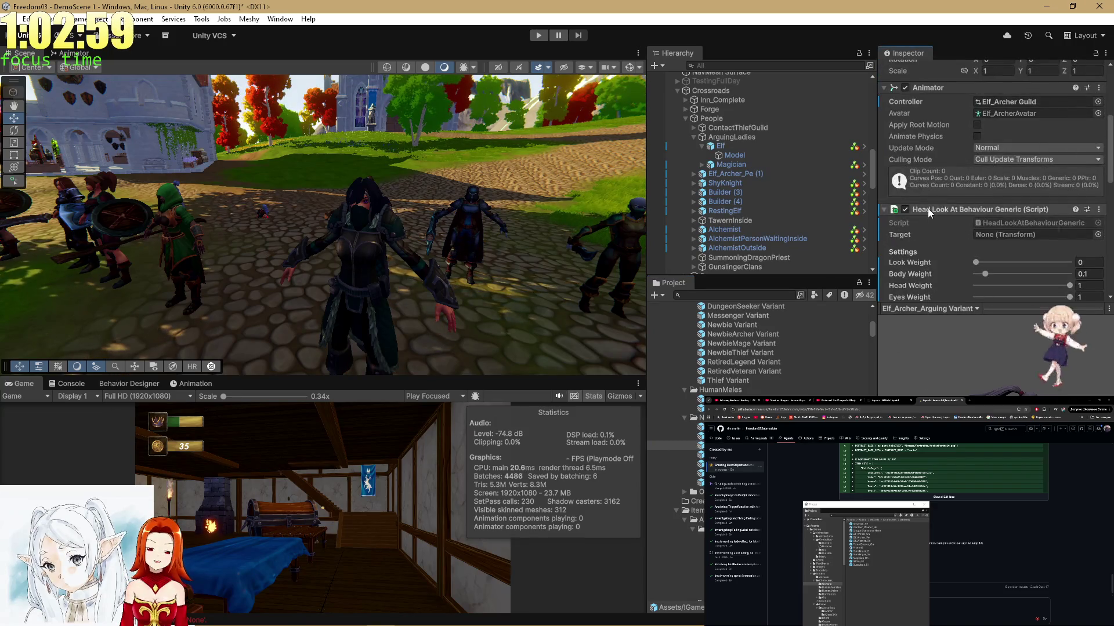
Copy the Head Look At Behaviour Generic component and open the Assassin_Pe prefab.
{"action": "right_click", "coordinate": [928, 209]}
{"action": "key", "text": "Escape"}
{"action": "scroll", "coordinate": [794, 378], "scroll_direction": "up", "scroll_amount": 5}
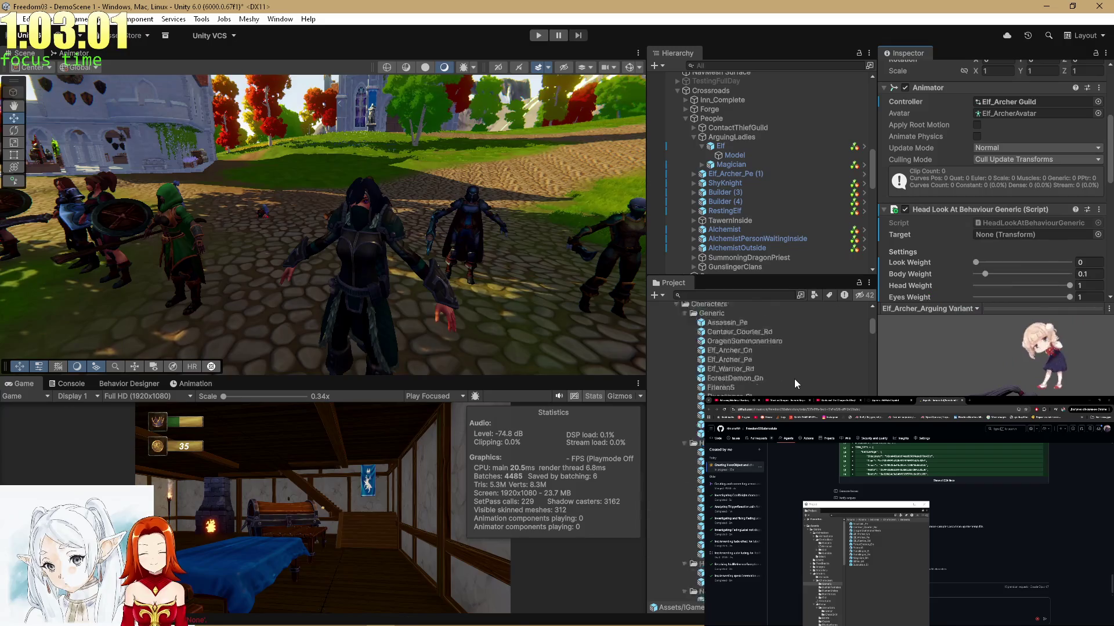
{"action": "scroll", "coordinate": [794, 378], "scroll_direction": "down", "scroll_amount": 6}
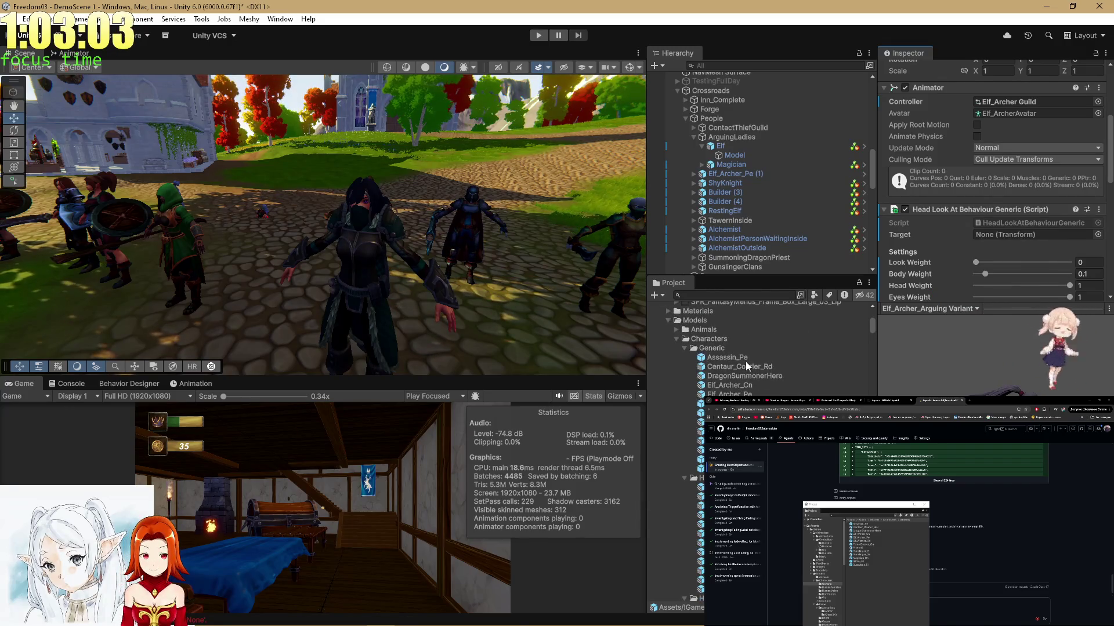
{"action": "left_click", "coordinate": [746, 358]}
{"action": "double_click", "coordinate": [746, 359]}
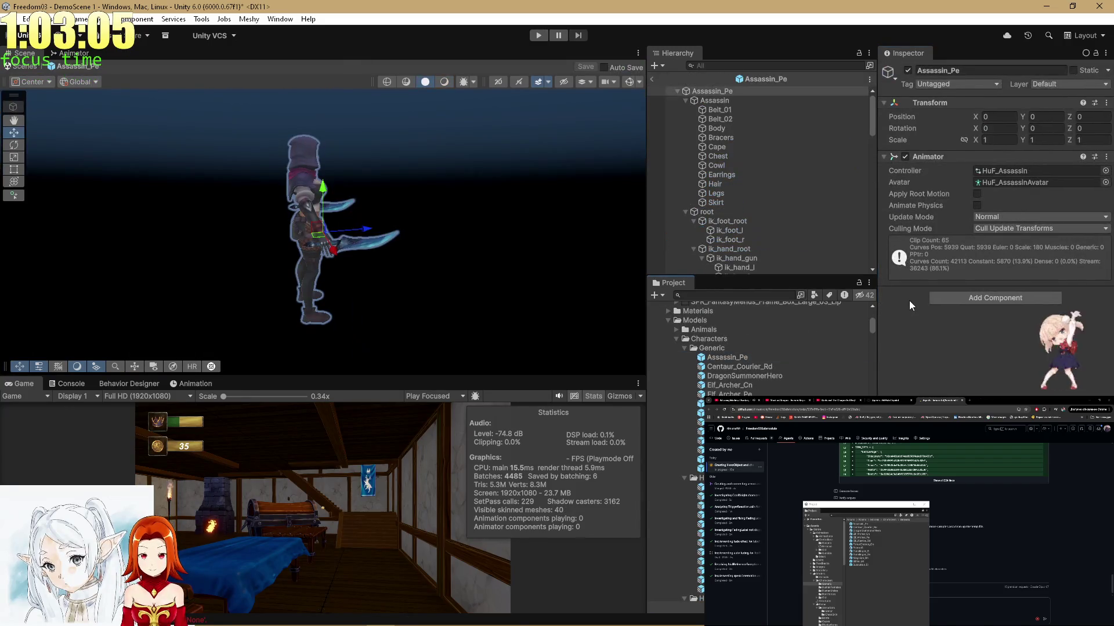
Paste Head Look At Behaviour Generic as new onto Assassin_Pe, check its head bone, and save.
{"action": "right_click", "coordinate": [935, 164]}
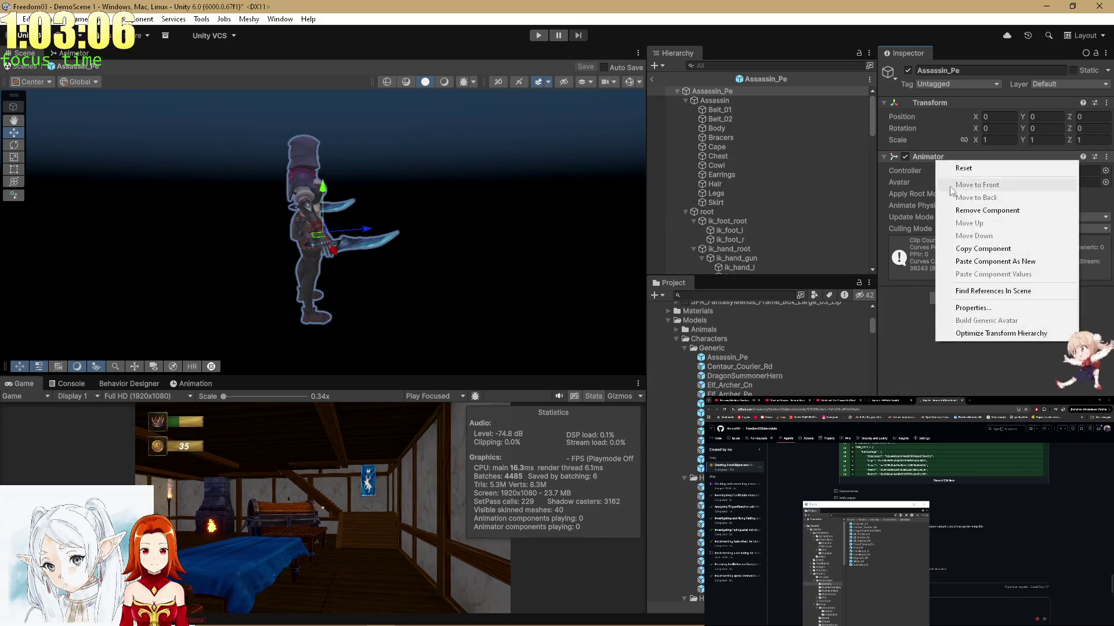
{"action": "left_click", "coordinate": [991, 262]}
{"action": "left_click", "coordinate": [791, 65]}
{"action": "type", "text": "head"}
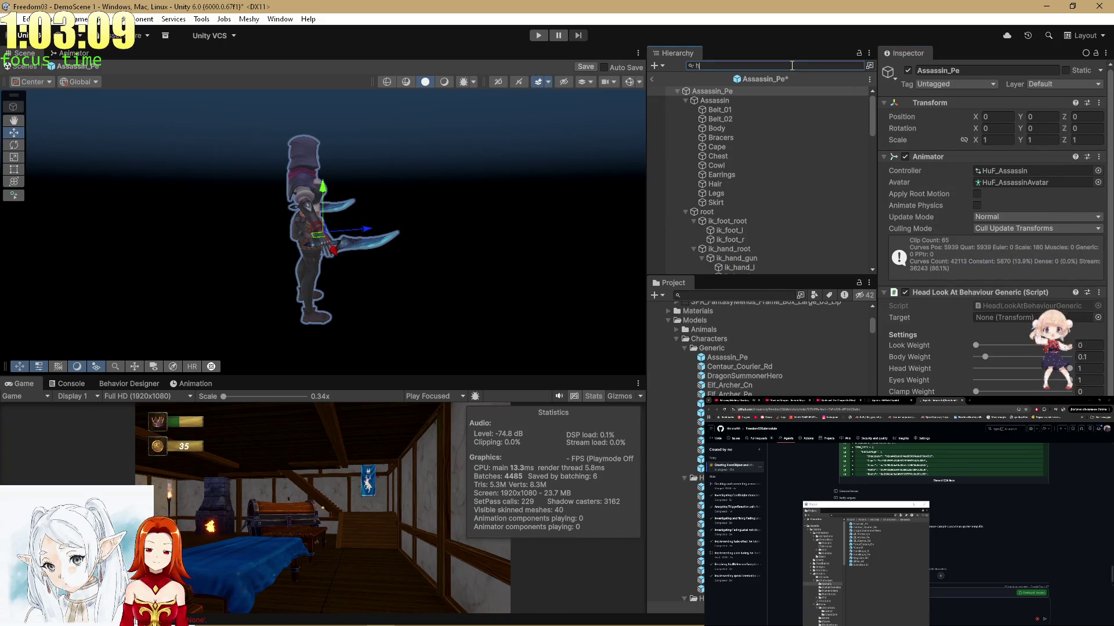
{"action": "scroll", "coordinate": [1003, 279], "scroll_direction": "down", "scroll_amount": 5}
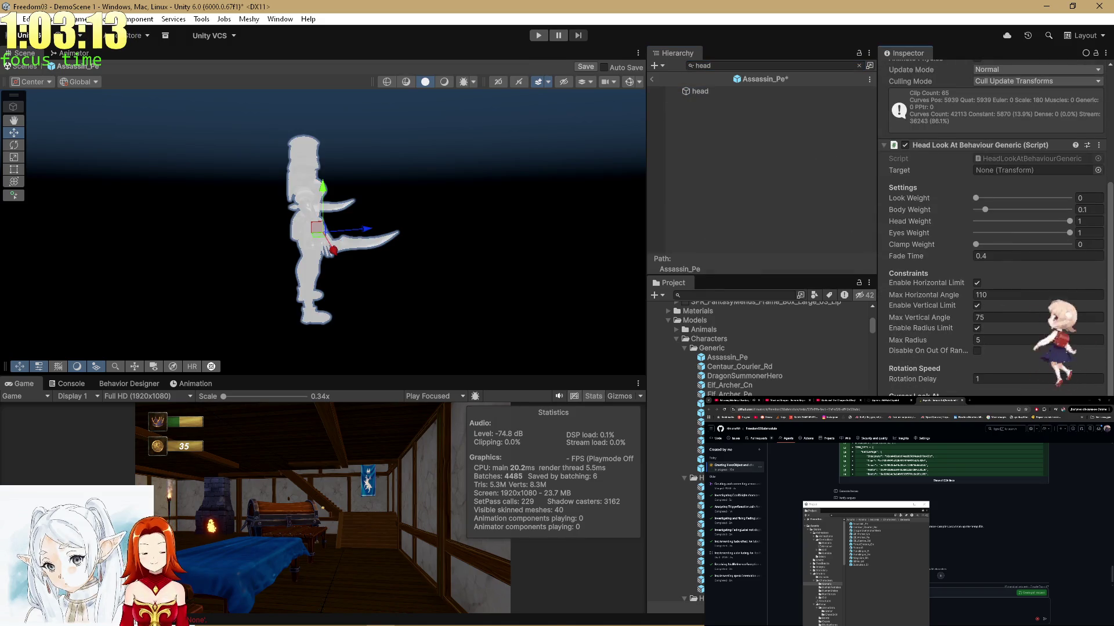
{"action": "key", "text": "ctrl+s"}
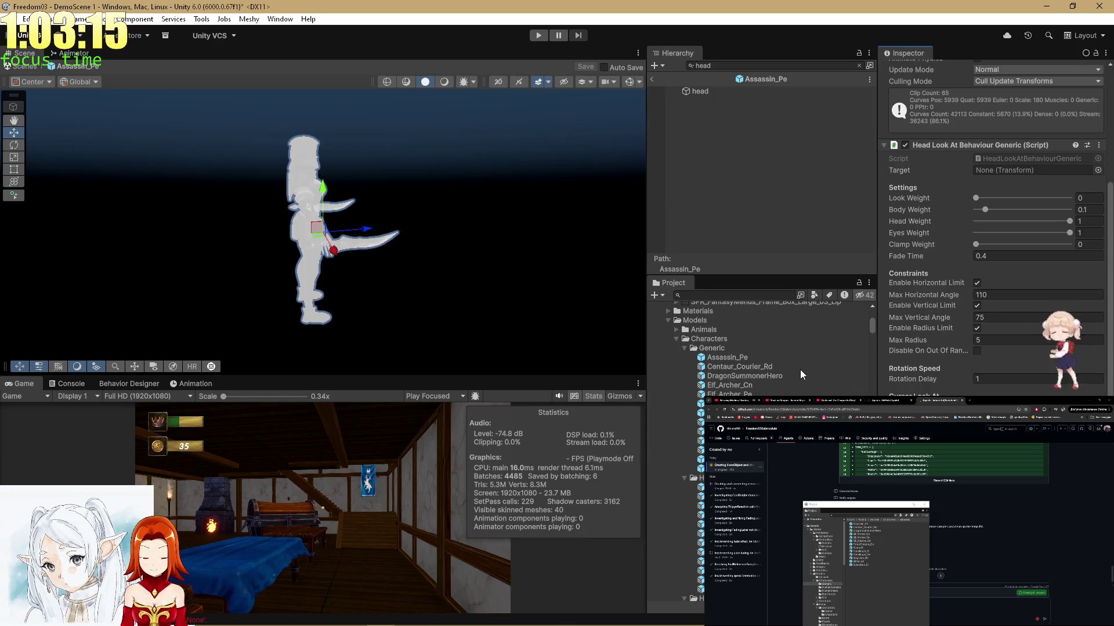
Paste the component onto Centaur_Courier_Rd, then open DragonSummonerHero.
{"action": "left_click", "coordinate": [746, 367]}
{"action": "double_click", "coordinate": [745, 367]}
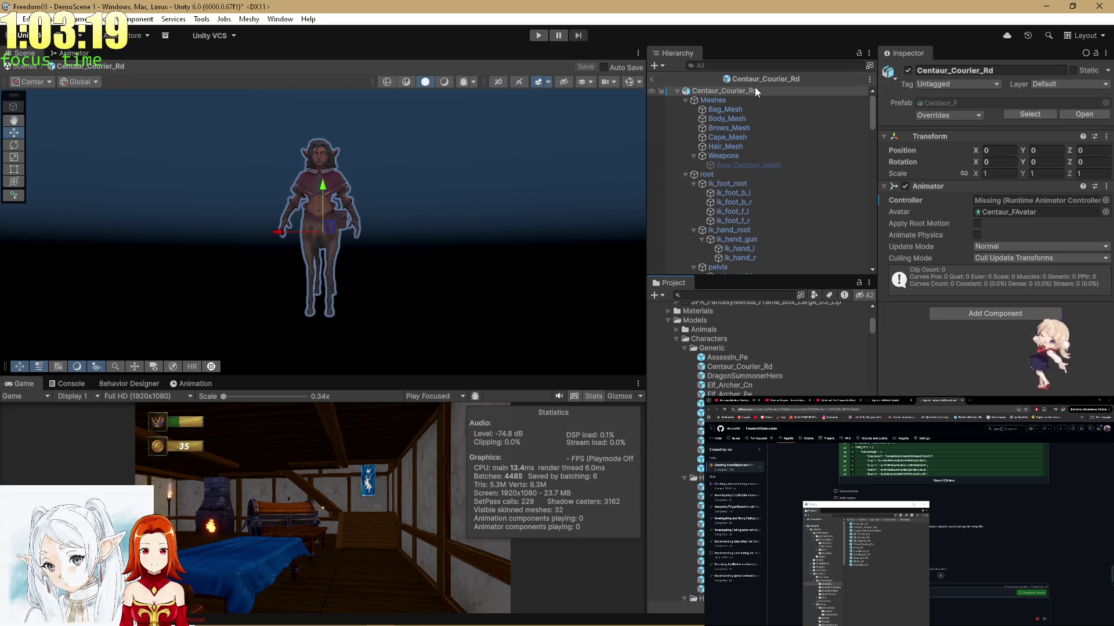
{"action": "right_click", "coordinate": [945, 183]}
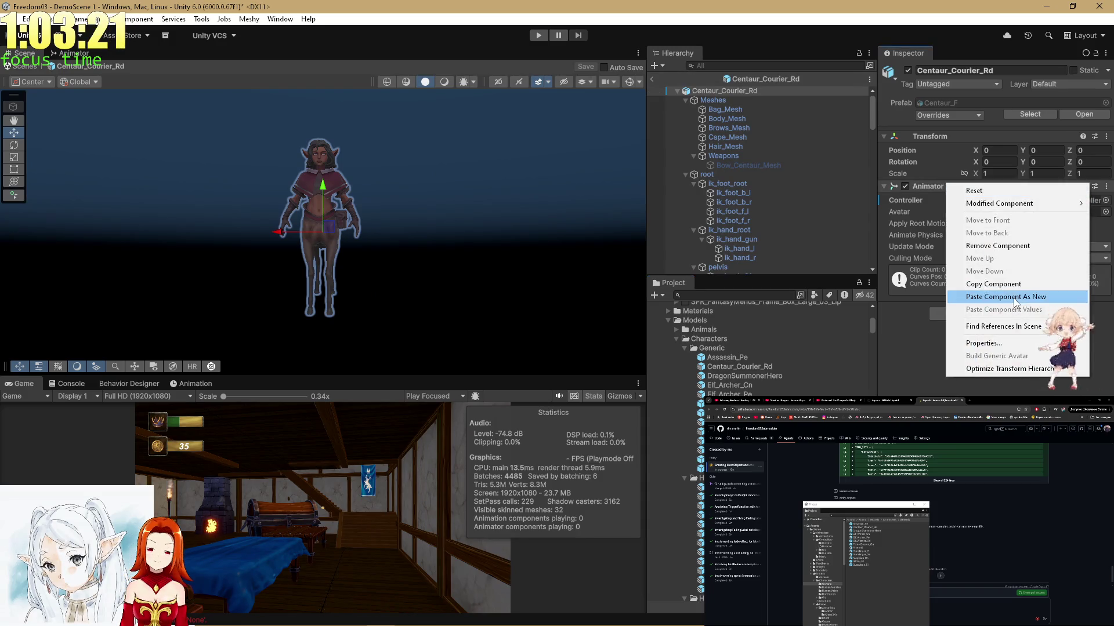
{"action": "left_click", "coordinate": [1015, 297]}
{"action": "type", "text": "head"}
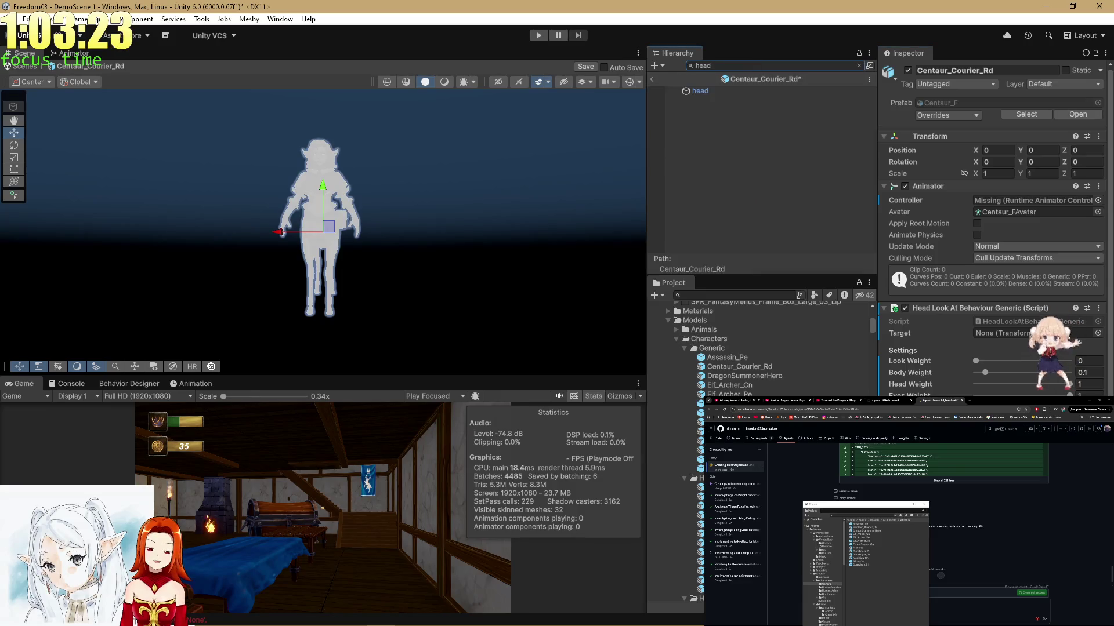
{"action": "left_click_drag", "start_coordinate": [700, 91], "coordinate": [940, 317]}
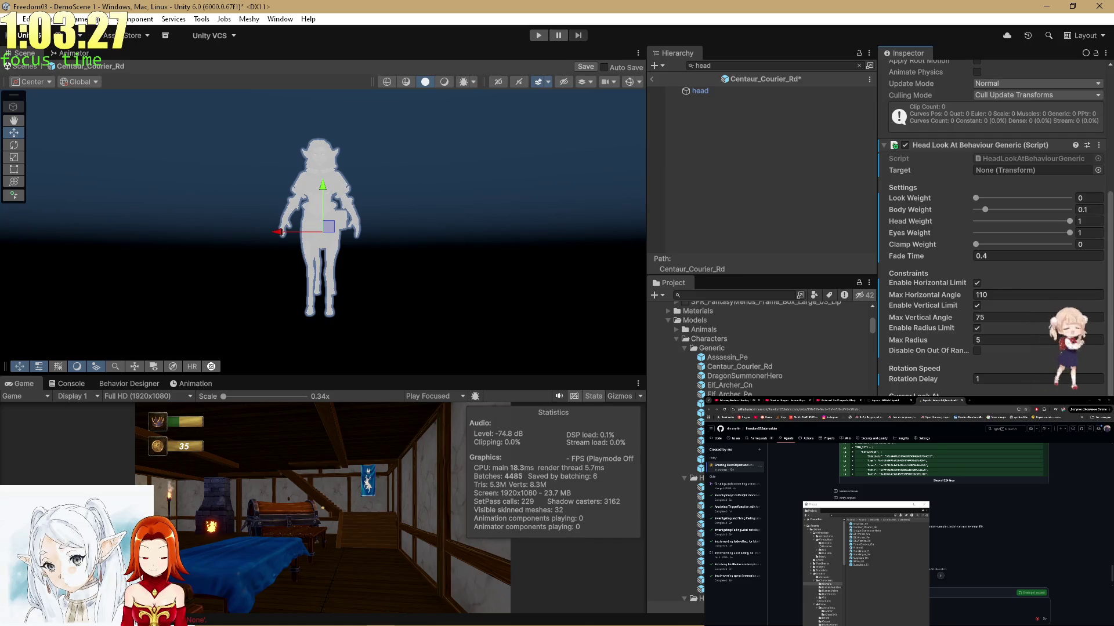
{"action": "double_click", "coordinate": [750, 376]}
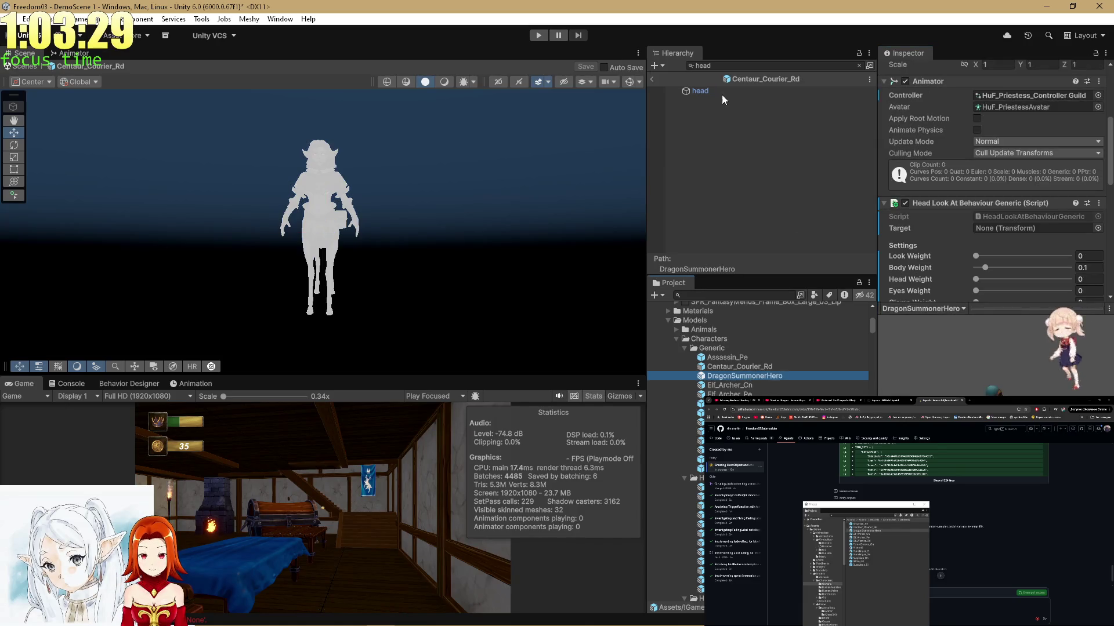
Open Elf_Archer_Cn and inspect its existing Head Look At component.
{"action": "left_click", "coordinate": [949, 159]}
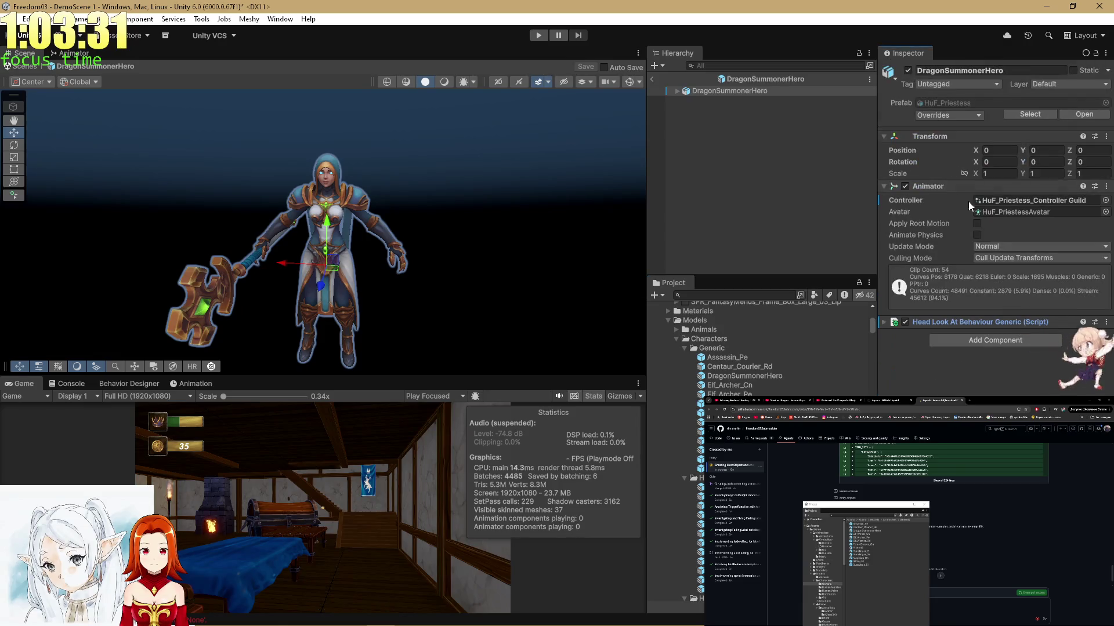
{"action": "double_click", "coordinate": [762, 384]}
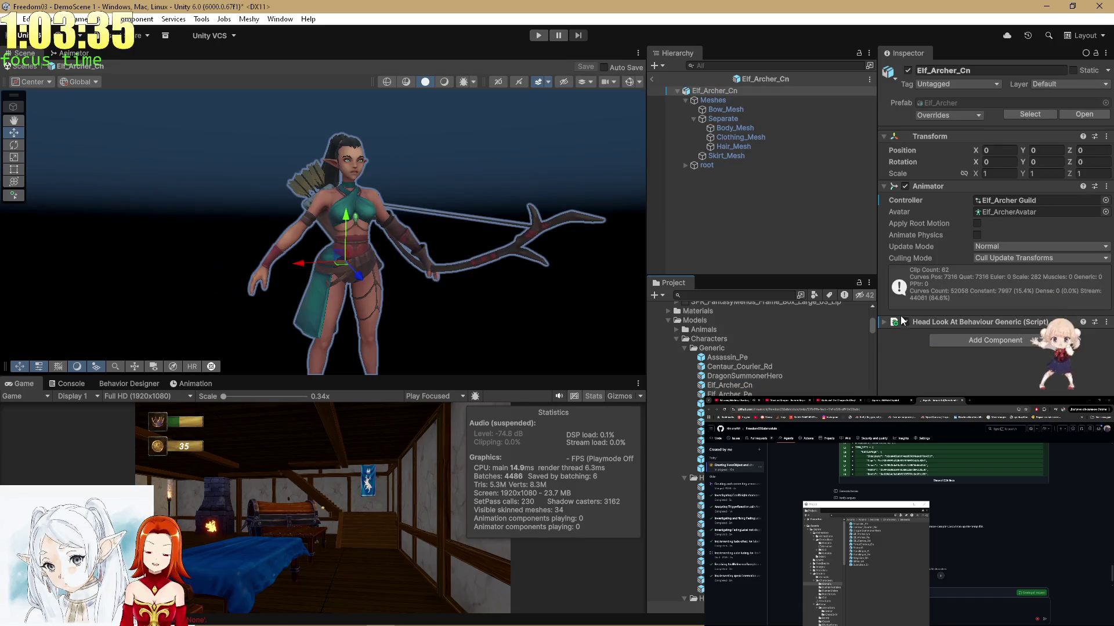
{"action": "left_click", "coordinate": [952, 321]}
{"action": "scroll", "coordinate": [955, 346], "scroll_direction": "down", "scroll_amount": 5}
{"action": "scroll", "coordinate": [956, 354], "scroll_direction": "down", "scroll_amount": 1}
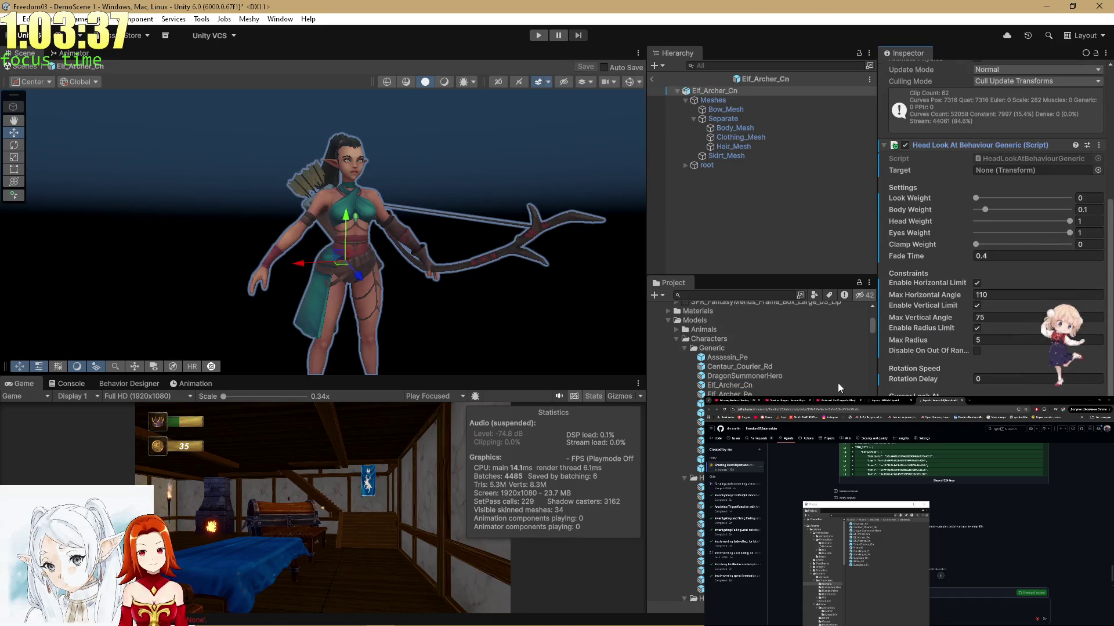
Paste Head Look At Behaviour Generic onto Elf_Archer_Pe, then open Elf_Warrior_Rd.
{"action": "double_click", "coordinate": [729, 393]}
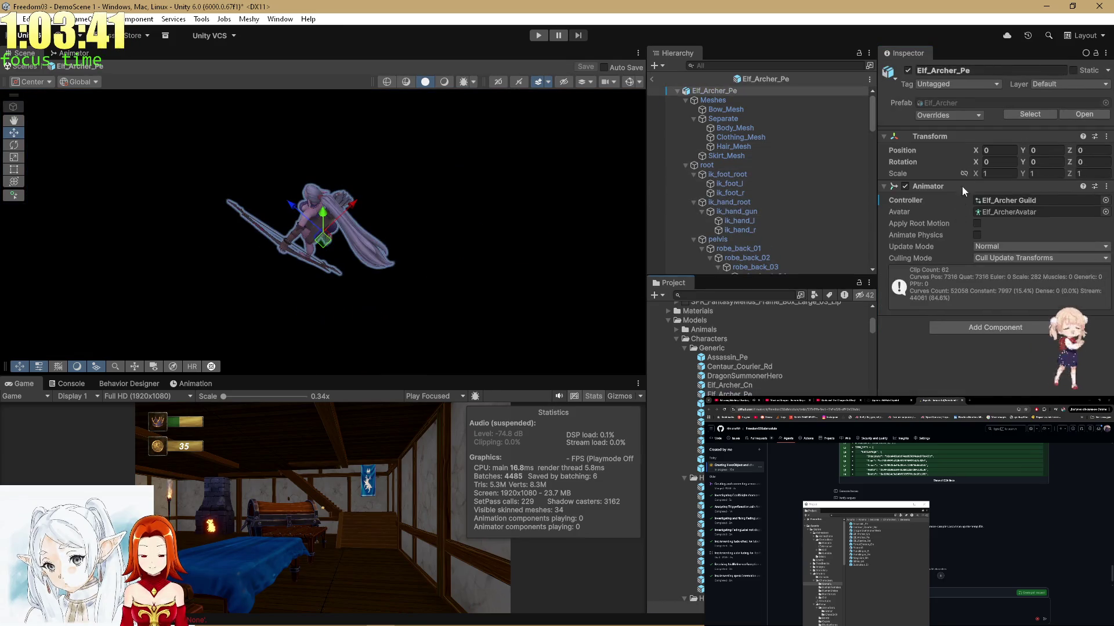
{"action": "right_click", "coordinate": [961, 186]}
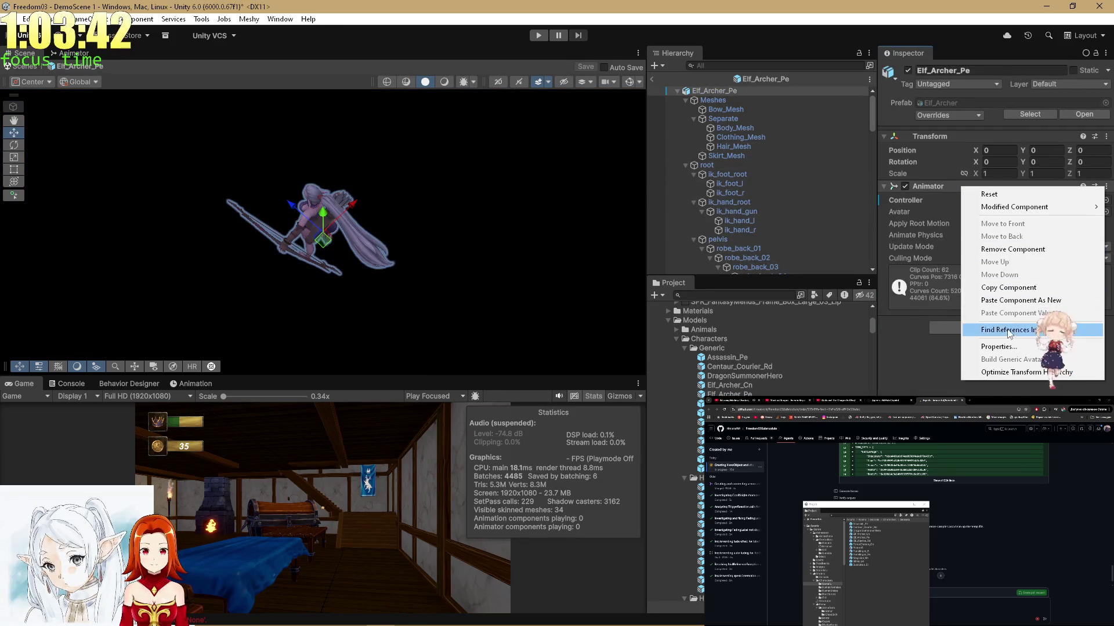
{"action": "left_click", "coordinate": [1012, 300]}
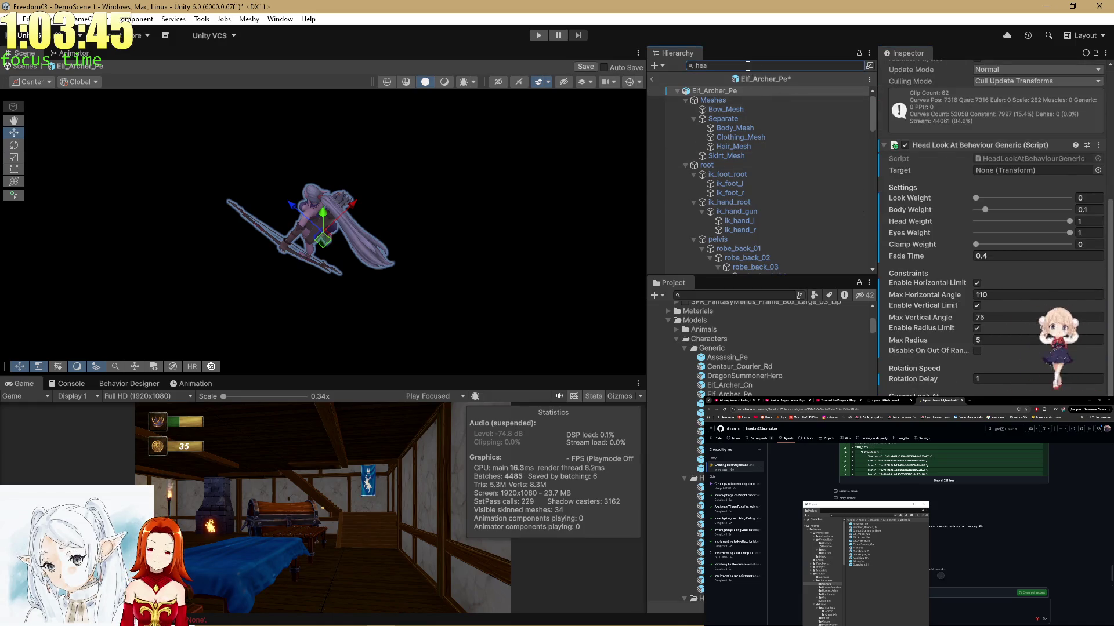
{"action": "type", "text": "d"}
{"action": "left_click", "coordinate": [700, 93]}
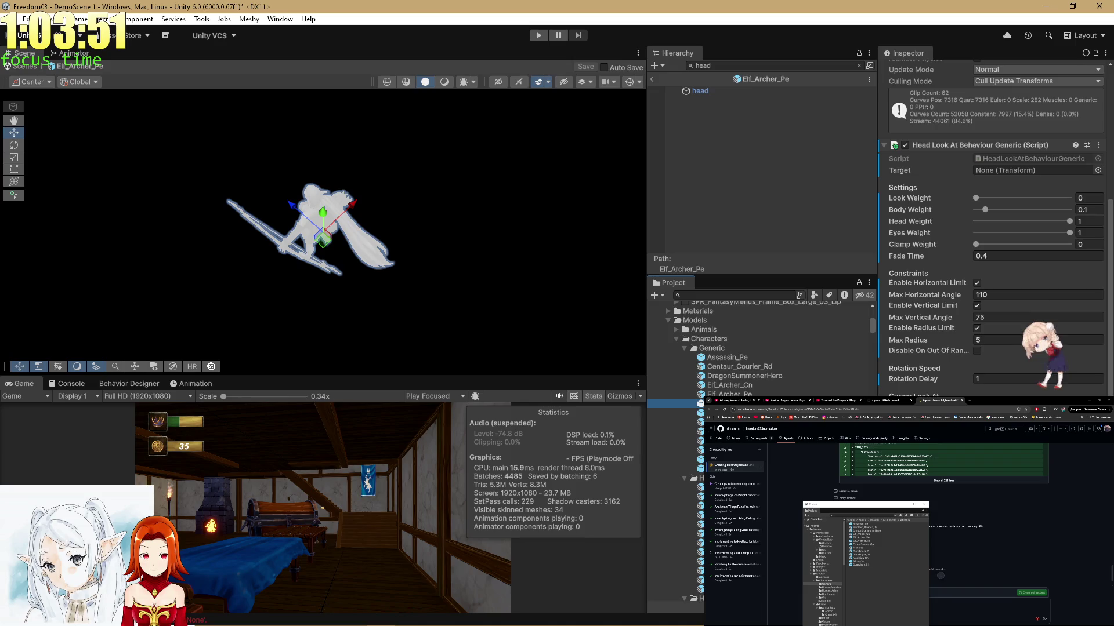
{"action": "left_click", "coordinate": [673, 403]}
{"action": "double_click", "coordinate": [673, 403]}
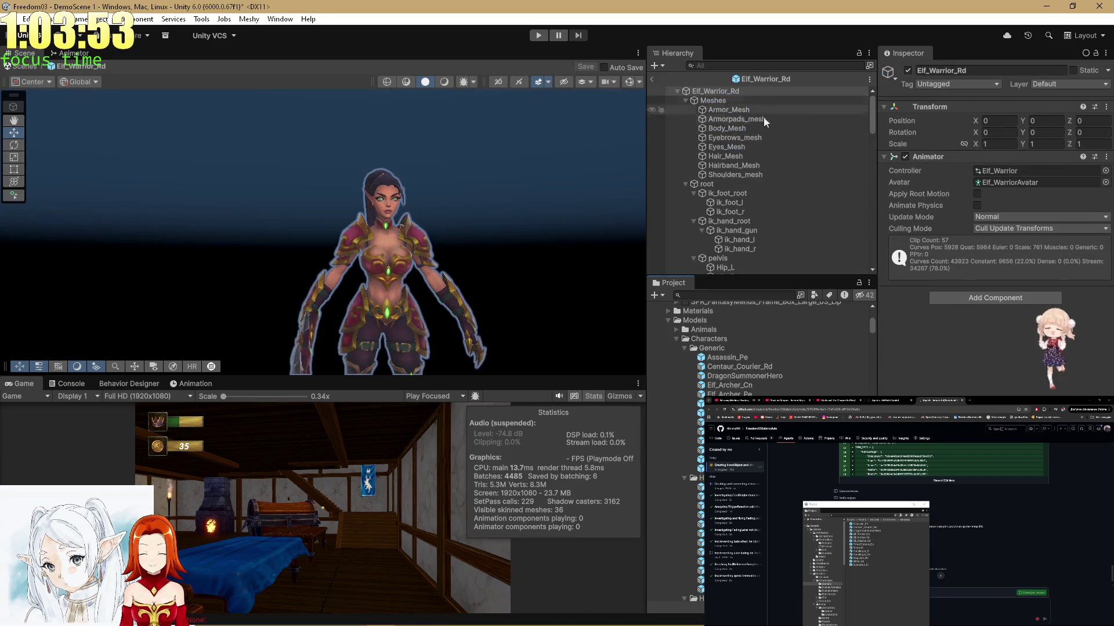
Paste Head Look At Behaviour Generic onto Elf_Warrior_Rd, leave its target empty, and save.
{"action": "right_click", "coordinate": [961, 154]}
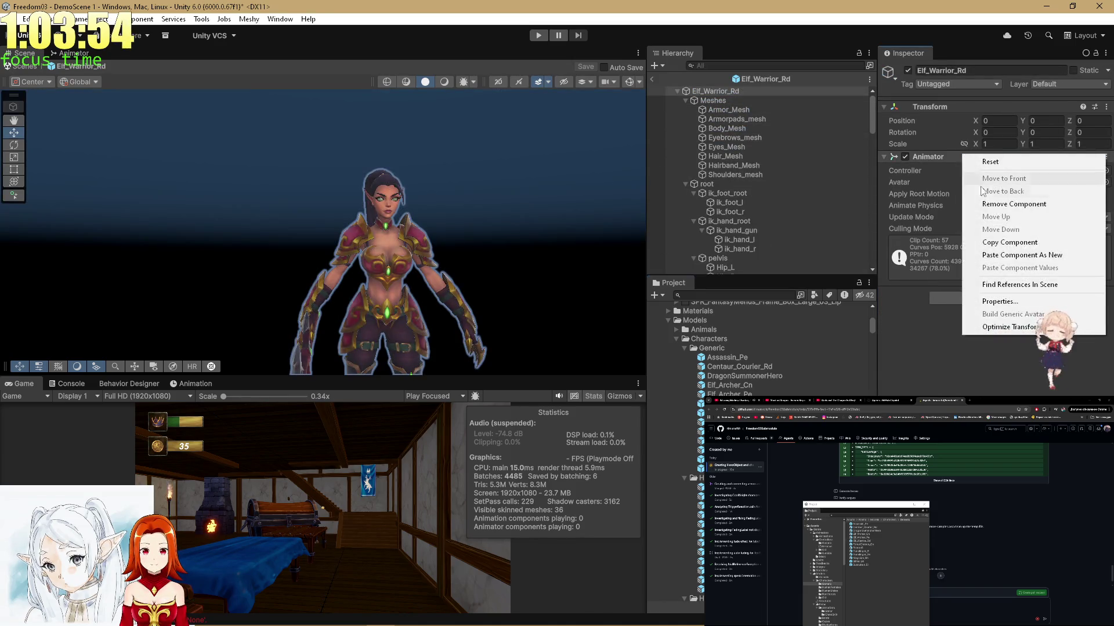
{"action": "left_click", "coordinate": [1016, 257]}
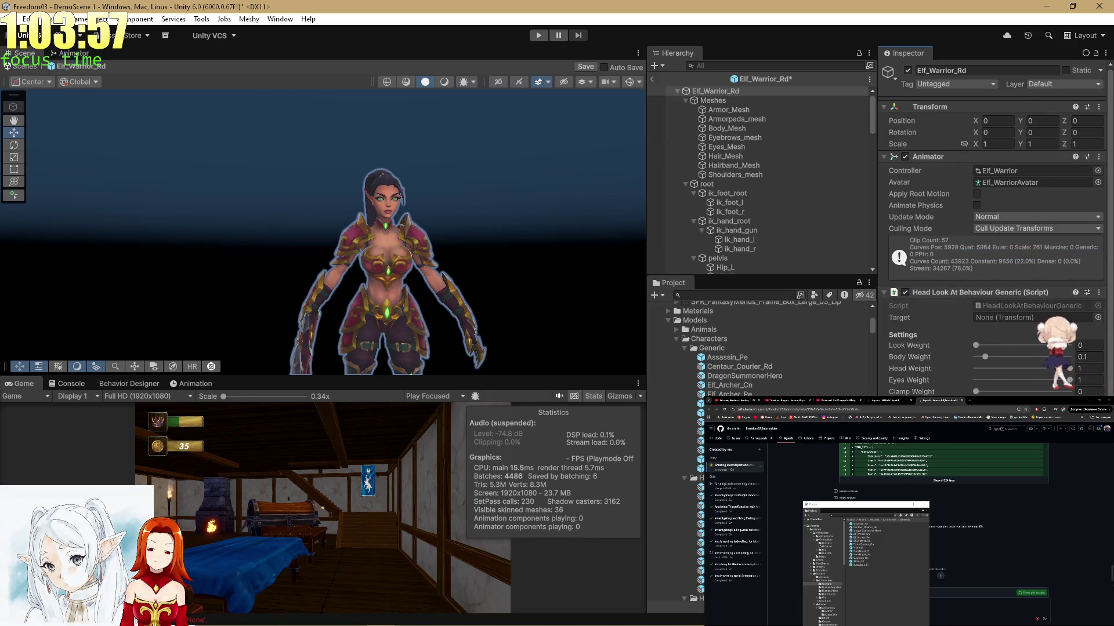
{"action": "scroll", "coordinate": [996, 232], "scroll_direction": "down", "scroll_amount": 5}
{"action": "left_click_drag", "start_coordinate": [730, 403], "coordinate": [678, 597]}
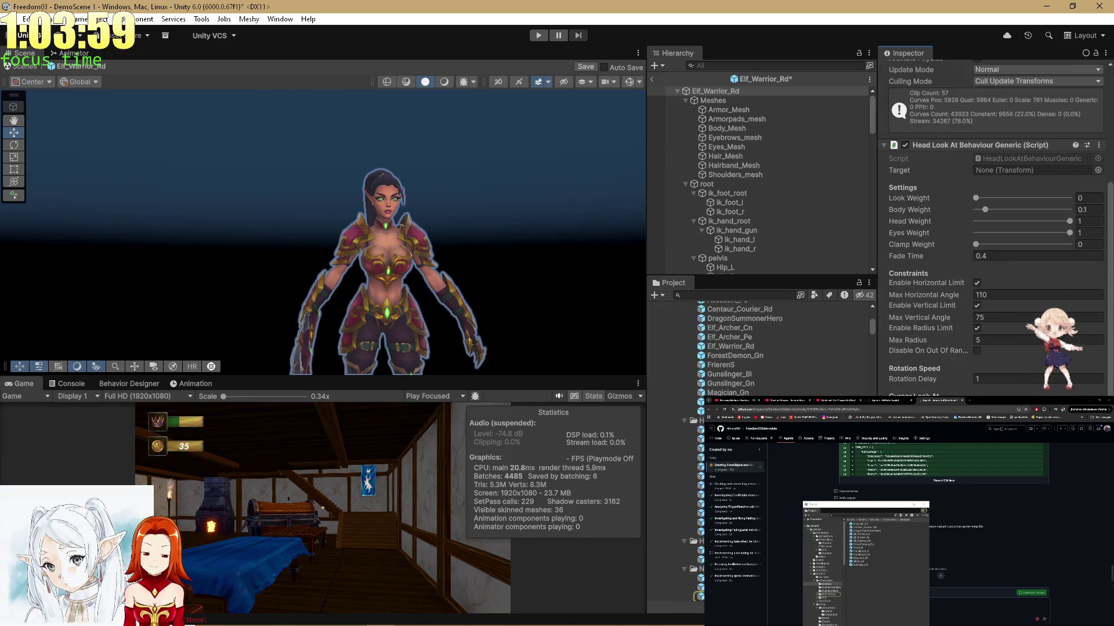
{"action": "left_click", "coordinate": [1097, 170]}
{"action": "left_click", "coordinate": [1107, 299]}
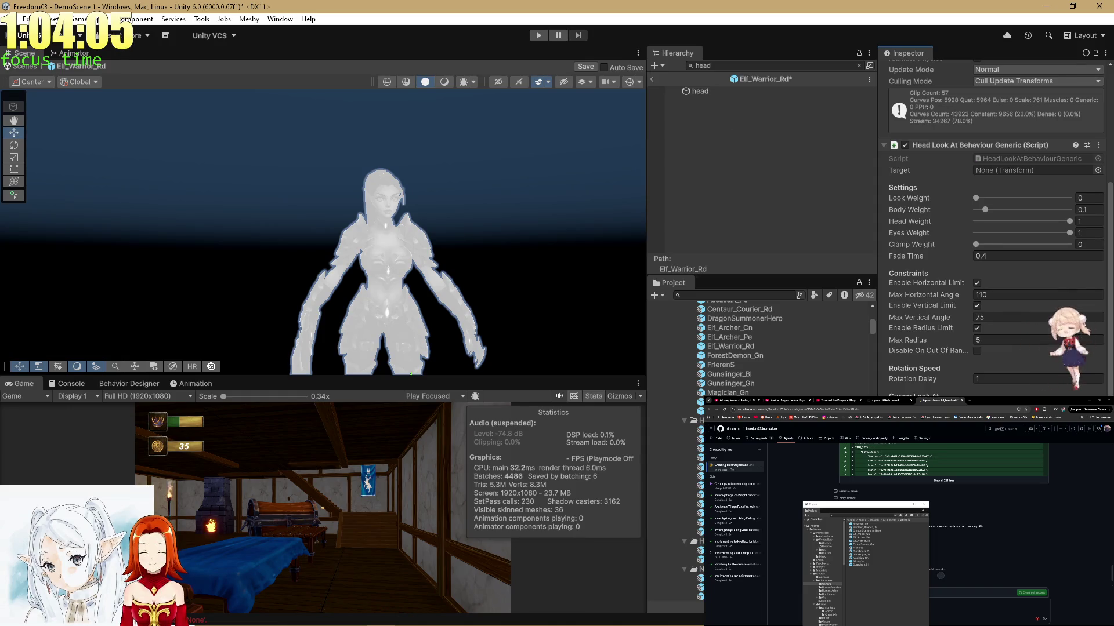
{"action": "key", "text": "ctrl+s"}
{"action": "scroll", "coordinate": [768, 383], "scroll_direction": "up", "scroll_amount": 3}
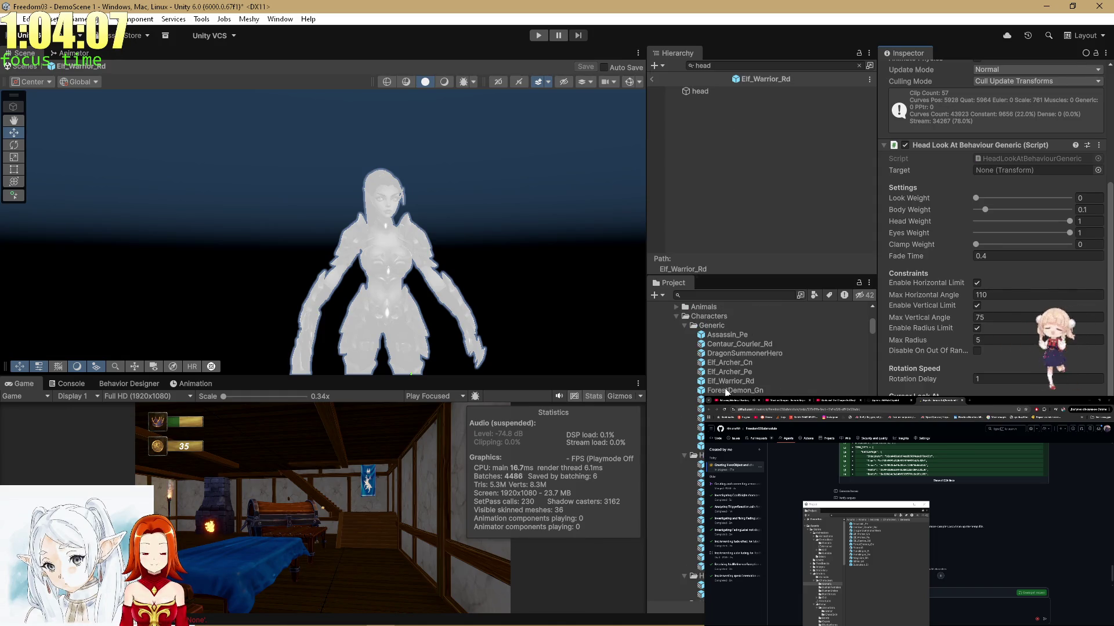
Paste the component onto ForestDemon_Gn and locate its Head bone.
{"action": "double_click", "coordinate": [749, 390]}
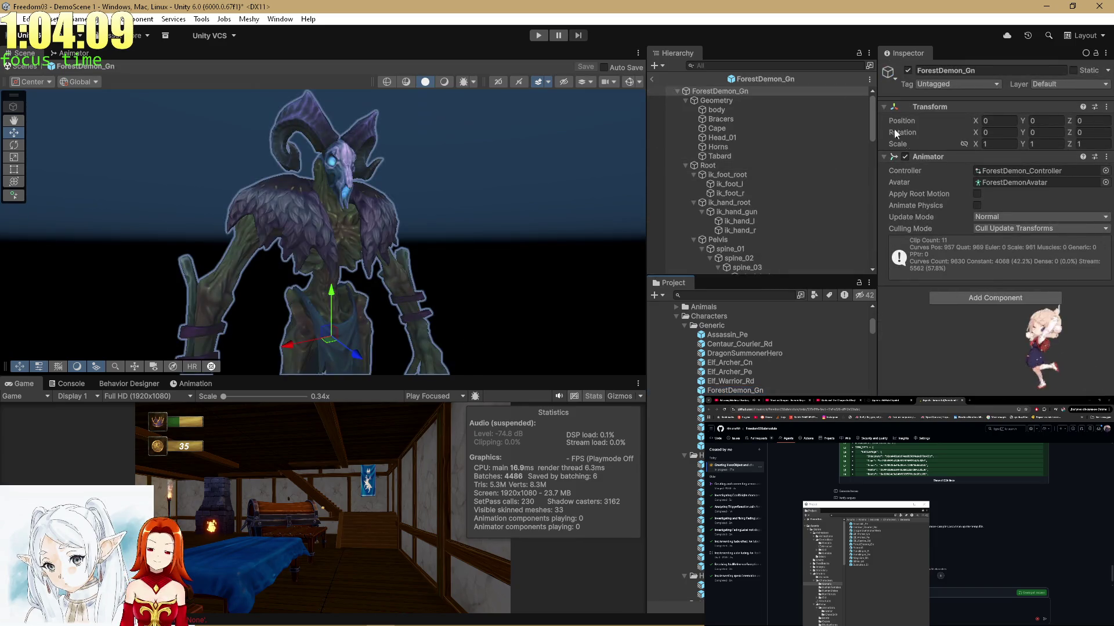
{"action": "right_click", "coordinate": [941, 160]}
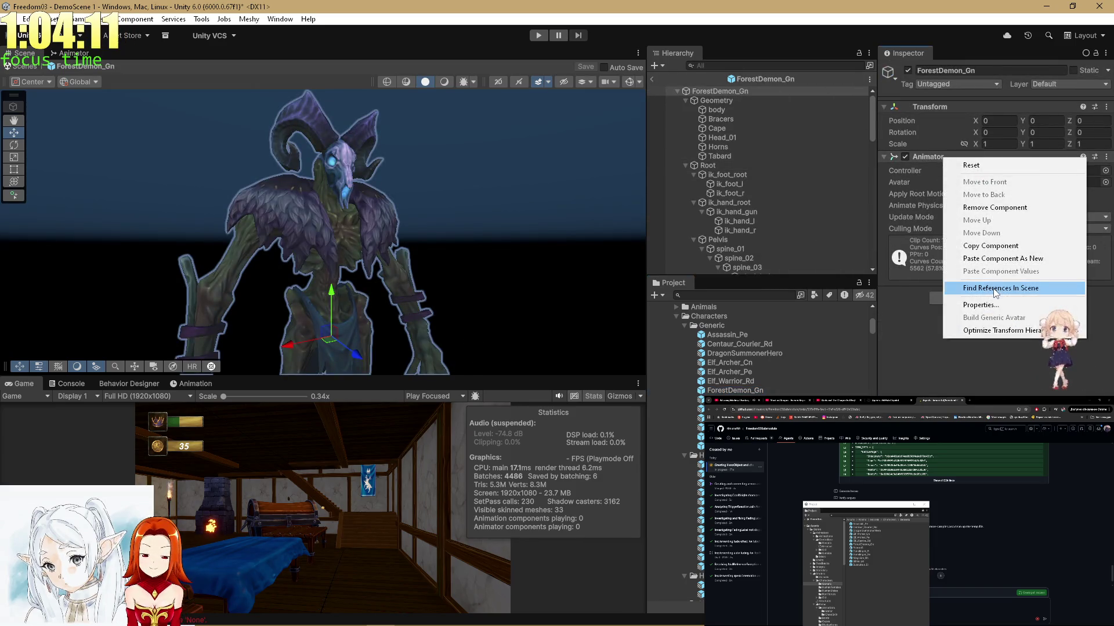
{"action": "left_click", "coordinate": [1002, 259]}
{"action": "left_click", "coordinate": [729, 69]}
{"action": "type", "text": "head"}
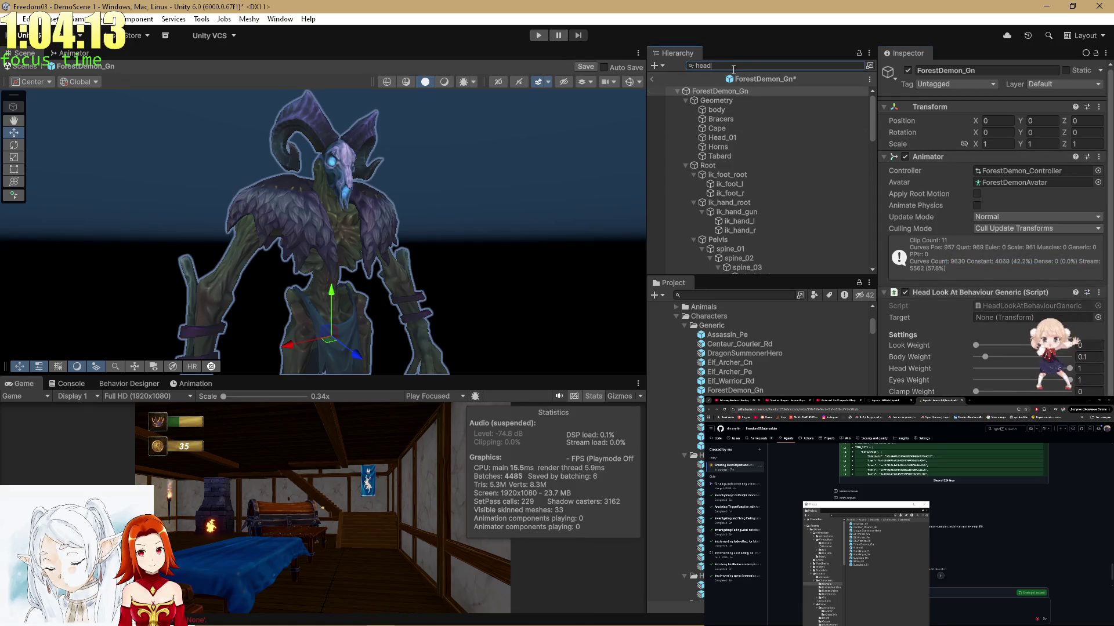
{"action": "scroll", "coordinate": [1006, 353], "scroll_direction": "down", "scroll_amount": 3}
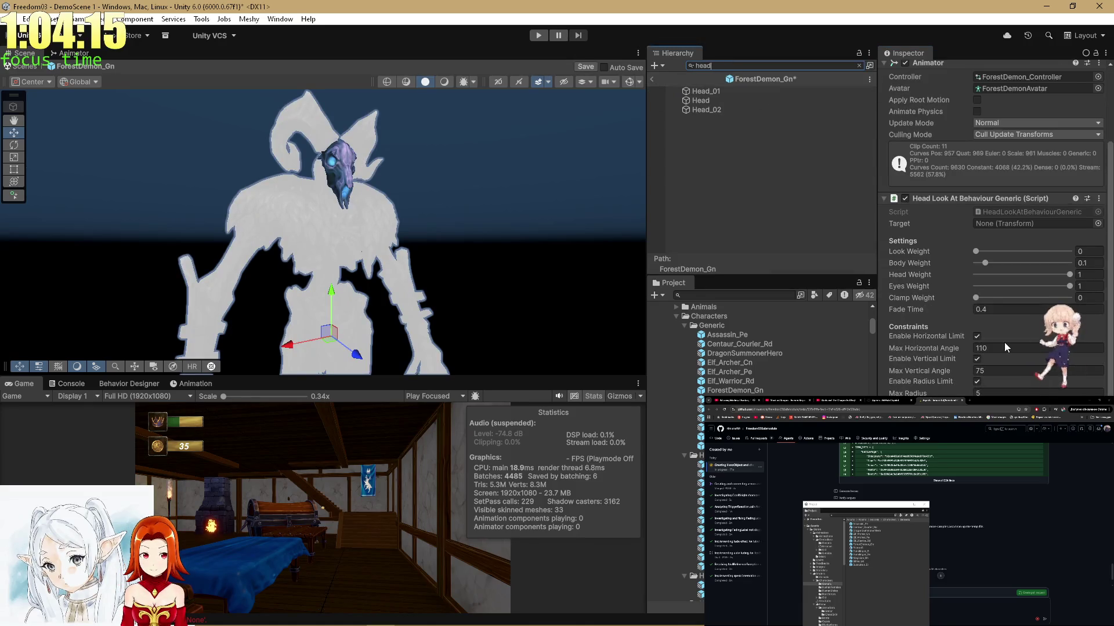
{"action": "scroll", "coordinate": [1003, 340], "scroll_direction": "up", "scroll_amount": 3}
{"action": "scroll", "coordinate": [1001, 335], "scroll_direction": "down", "scroll_amount": 4}
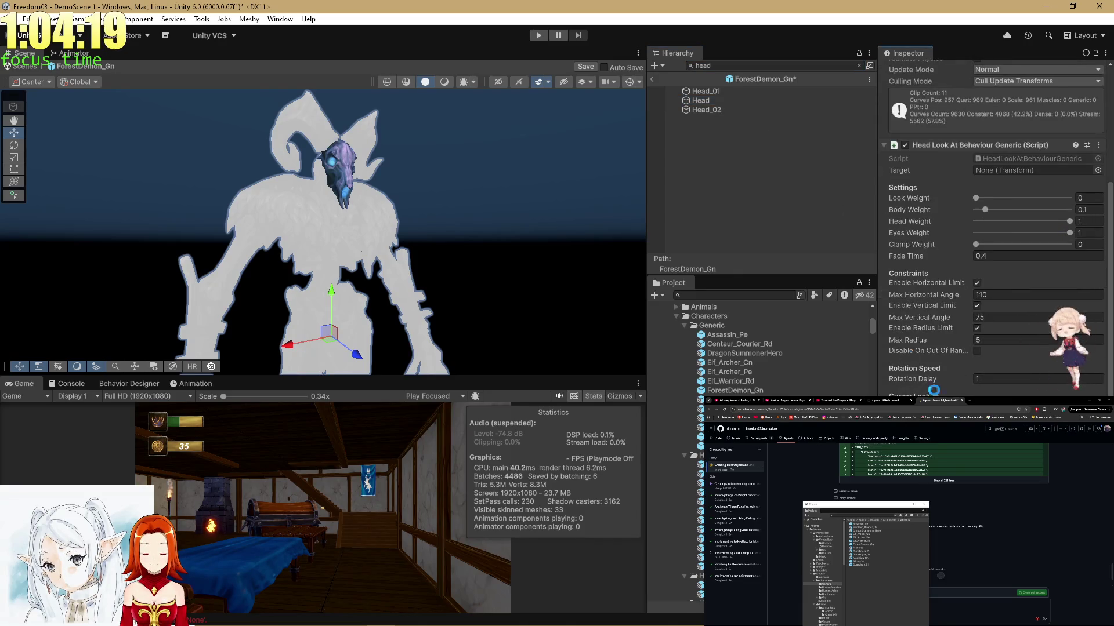
{"action": "left_click", "coordinate": [719, 100]}
Test-rotate the demon's Head bone, undo it, and save ForestDemon_Gn.
{"action": "left_click", "coordinate": [861, 64]}
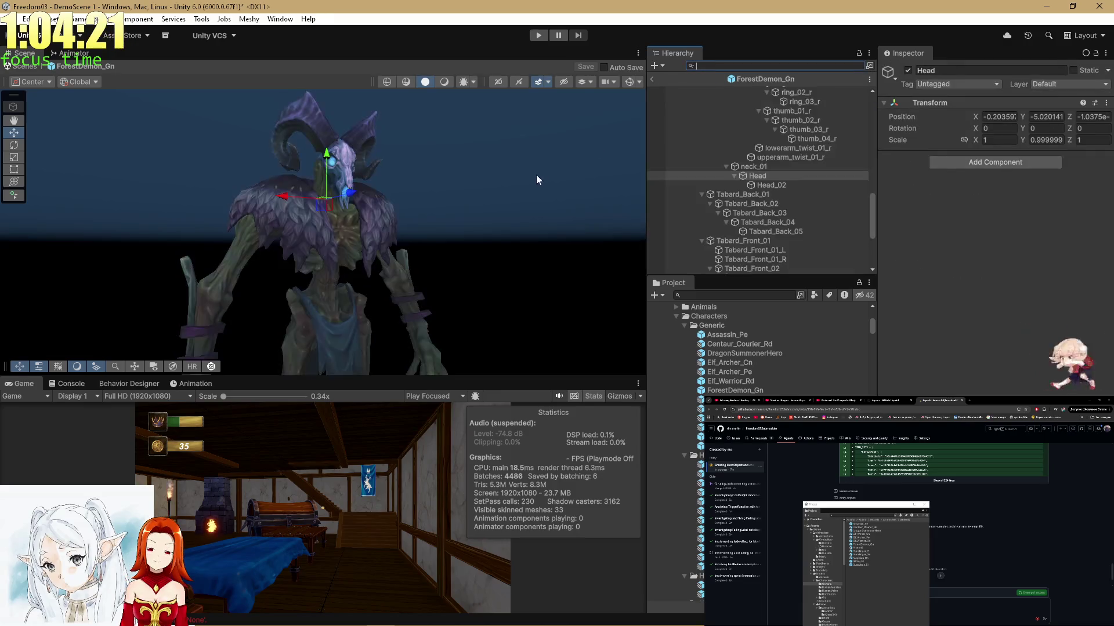
{"action": "key", "text": "e"}
{"action": "mouse_move", "coordinate": [351, 232]}
{"action": "left_mouse_down"}
{"action": "mouse_move", "coordinate": [234, 225]}
{"action": "mouse_move", "coordinate": [339, 231]}
{"action": "mouse_move", "coordinate": [293, 228]}
{"action": "left_mouse_up"}
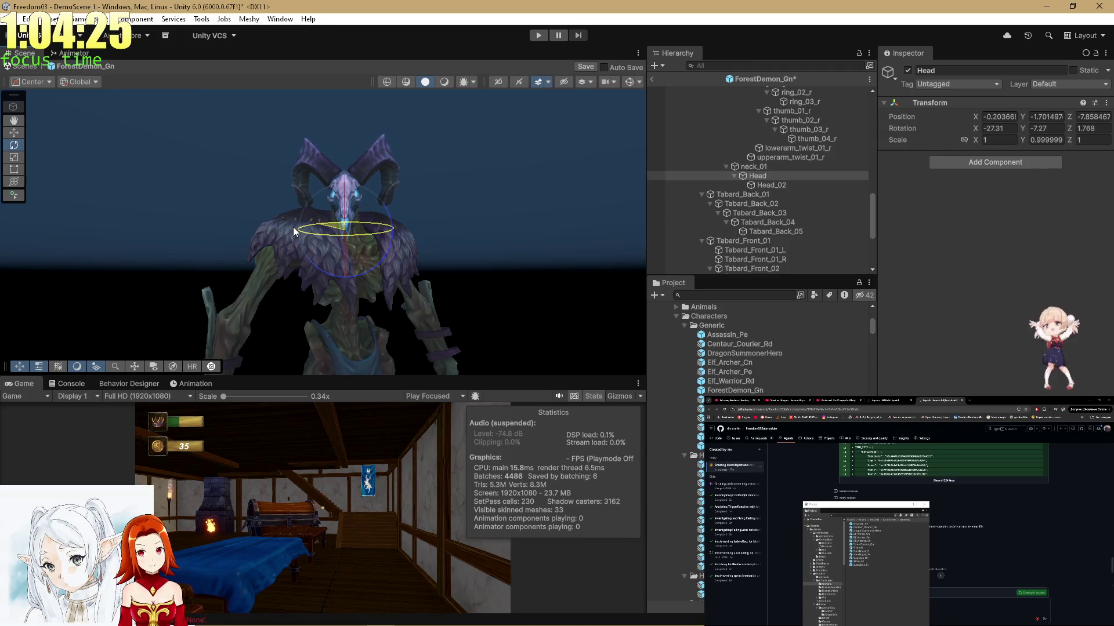
{"action": "key", "text": "ctrl+z"}
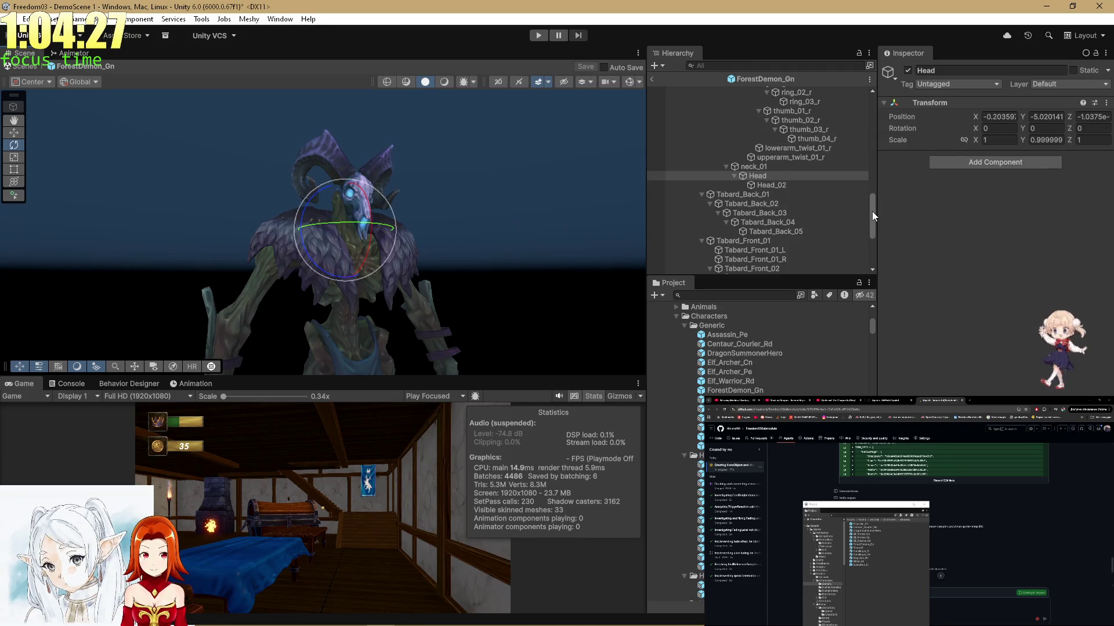
{"action": "scroll", "coordinate": [871, 211], "scroll_direction": "up", "scroll_amount": 10}
{"action": "left_click", "coordinate": [731, 89]}
{"action": "scroll", "coordinate": [1004, 359], "scroll_direction": "down", "scroll_amount": 5}
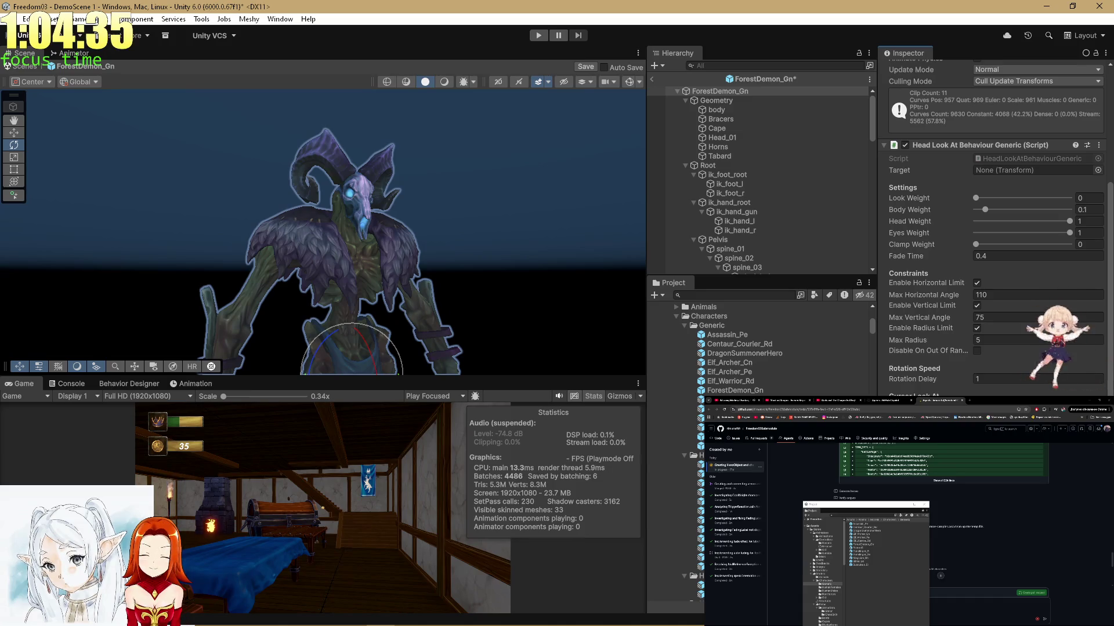
{"action": "key", "text": "ctrl+s"}
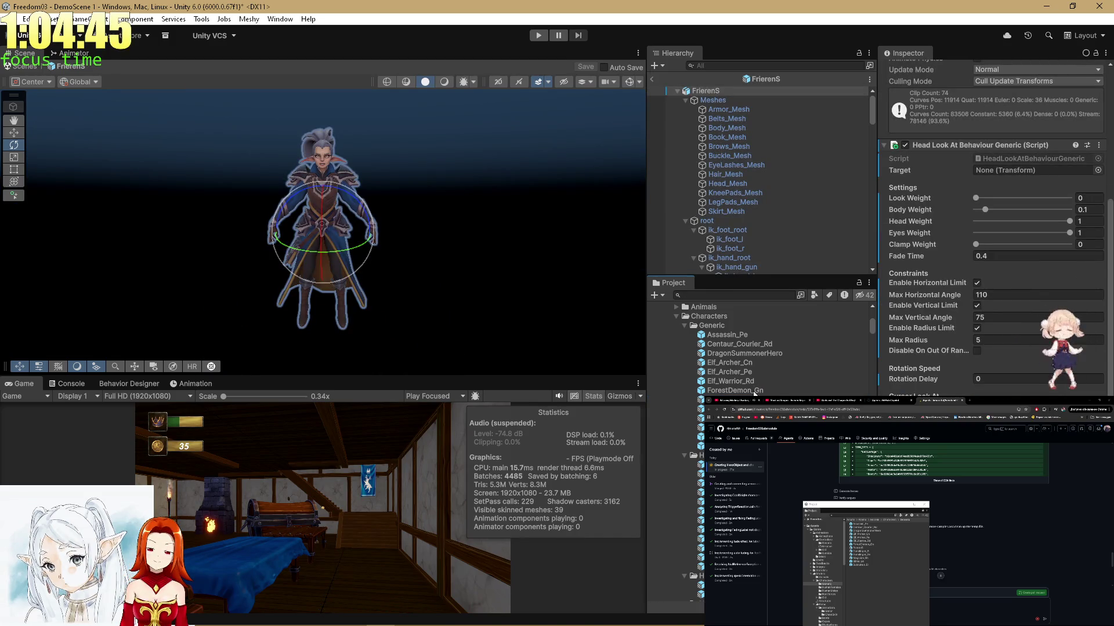
Paste Head Look At Behaviour Generic onto Gunslinger_Bl, check the head bone, and save.
{"action": "left_click", "coordinate": [731, 409]}
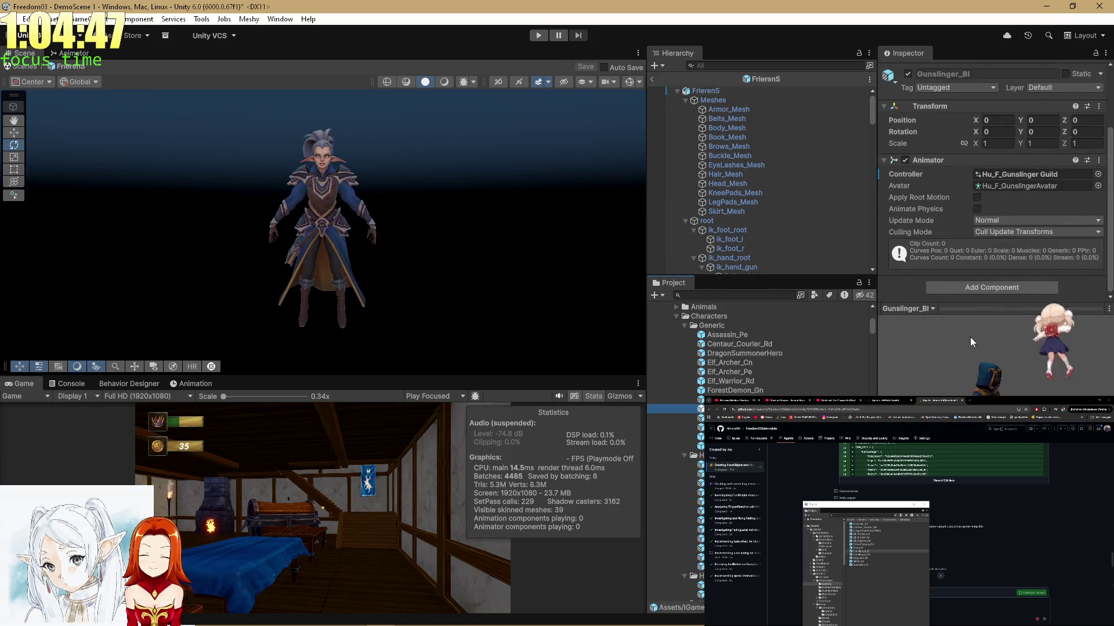
{"action": "right_click", "coordinate": [926, 189]}
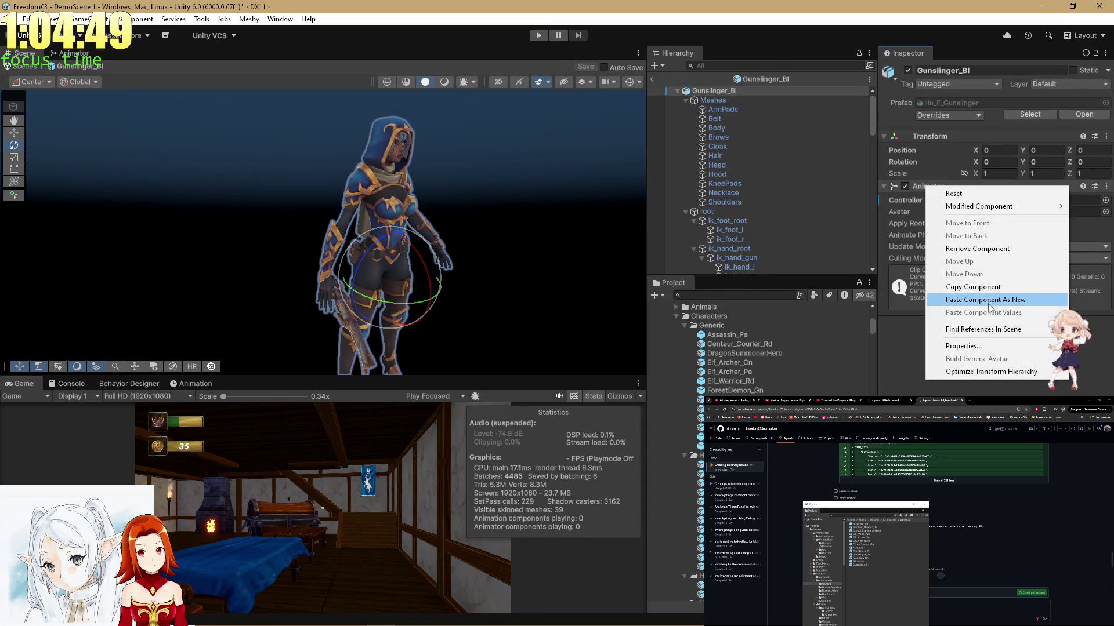
{"action": "left_click", "coordinate": [986, 291]}
{"action": "key", "text": "ctrl+f"}
{"action": "type", "text": "head"}
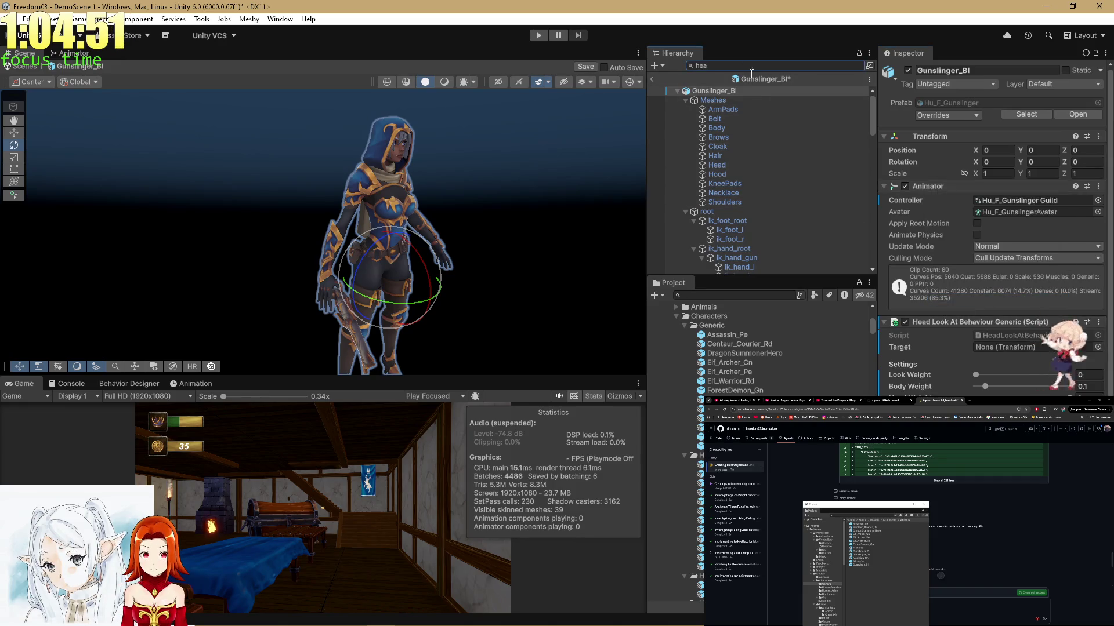
{"action": "scroll", "coordinate": [925, 273], "scroll_direction": "down", "scroll_amount": 3}
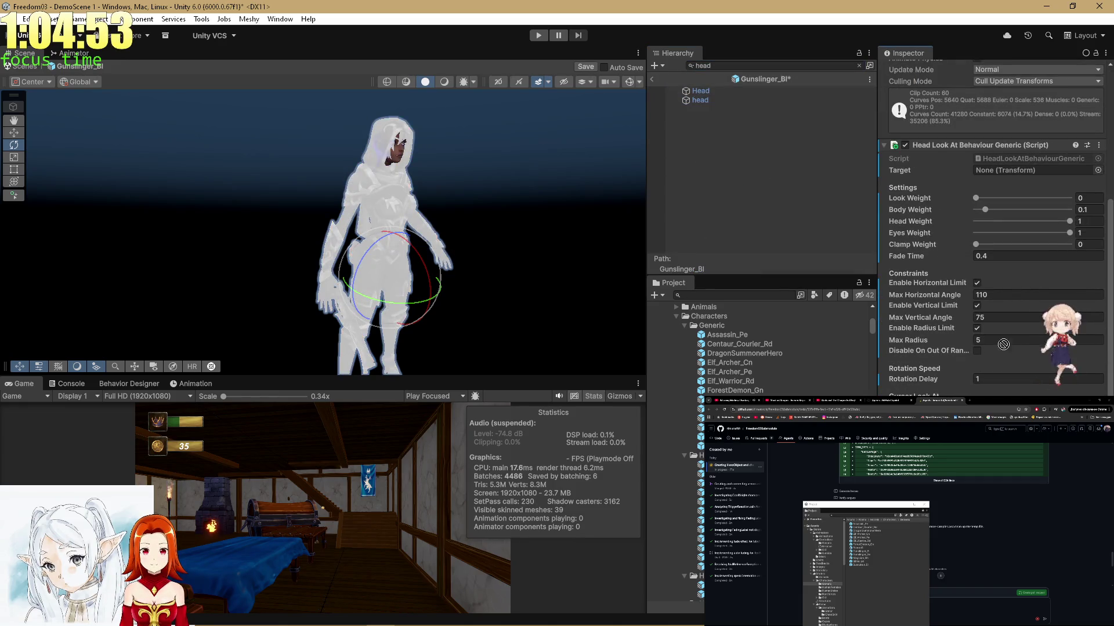
{"action": "key", "text": "ctrl+s"}
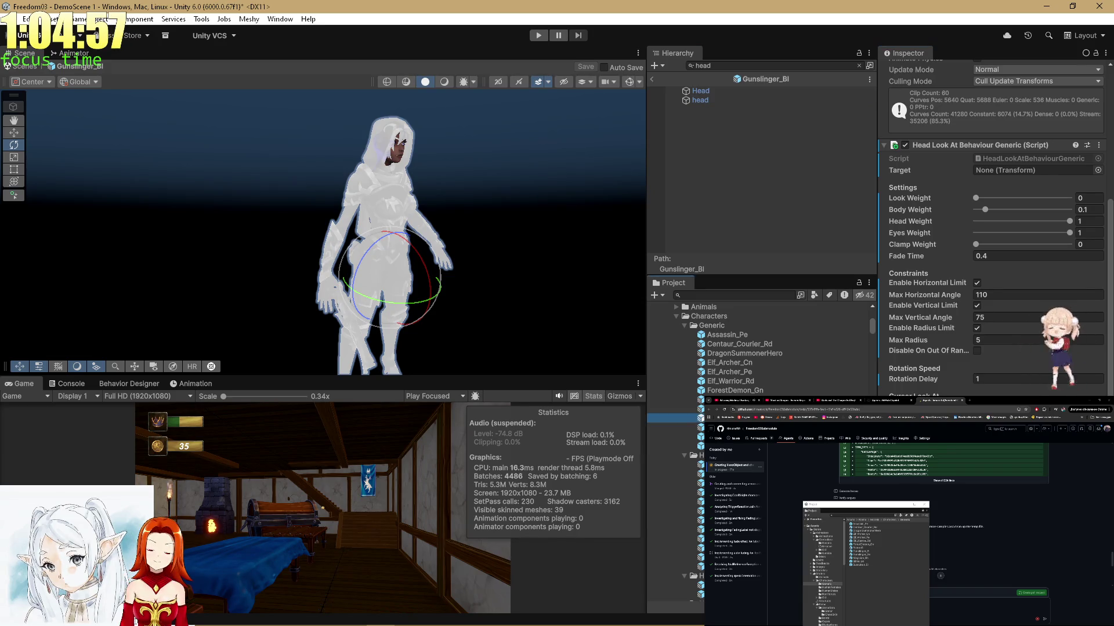
Paste the component onto Gunslinger_Gn, check the head bone, and save.
{"action": "right_click", "coordinate": [717, 88]}
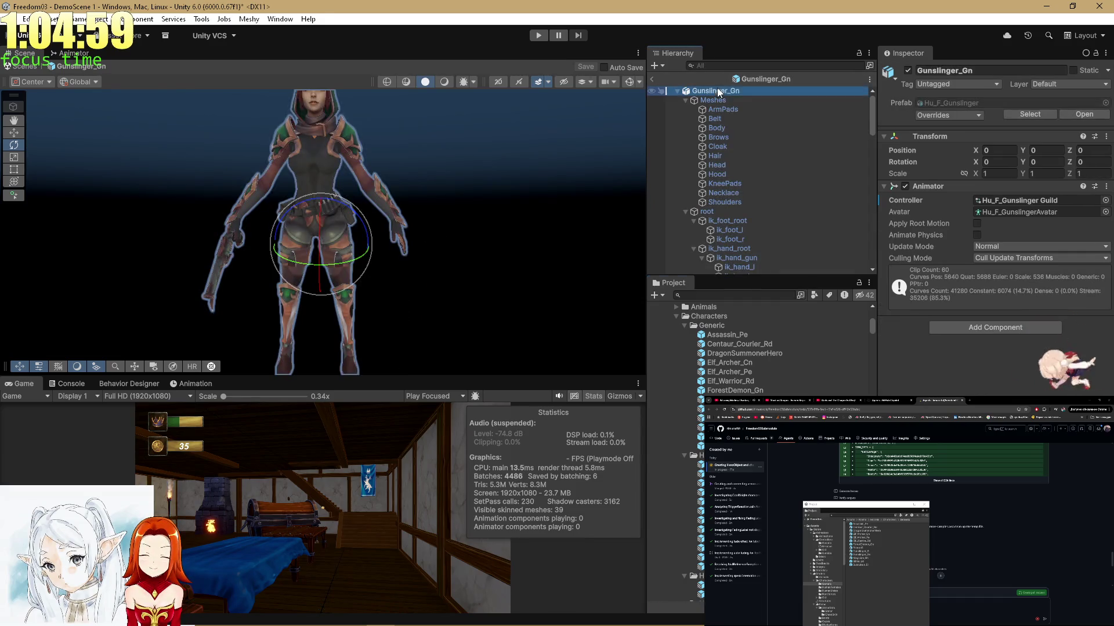
{"action": "right_click", "coordinate": [965, 189]}
{"action": "left_click", "coordinate": [989, 295]}
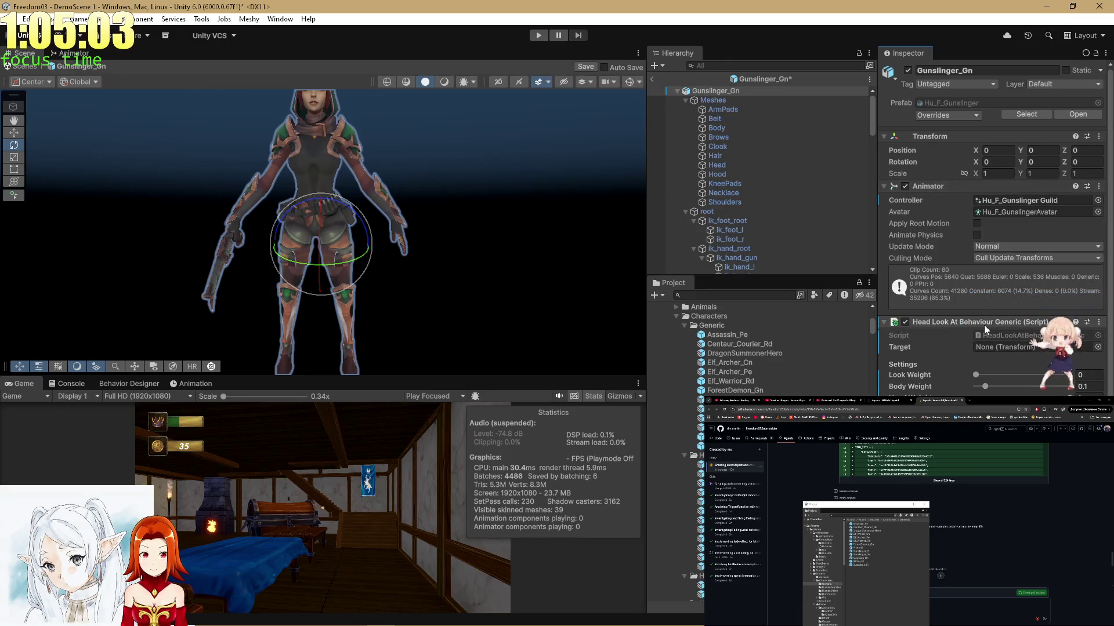
{"action": "scroll", "coordinate": [984, 324], "scroll_direction": "down", "scroll_amount": 3}
{"action": "left_click", "coordinate": [705, 67]}
{"action": "type", "text": "head"}
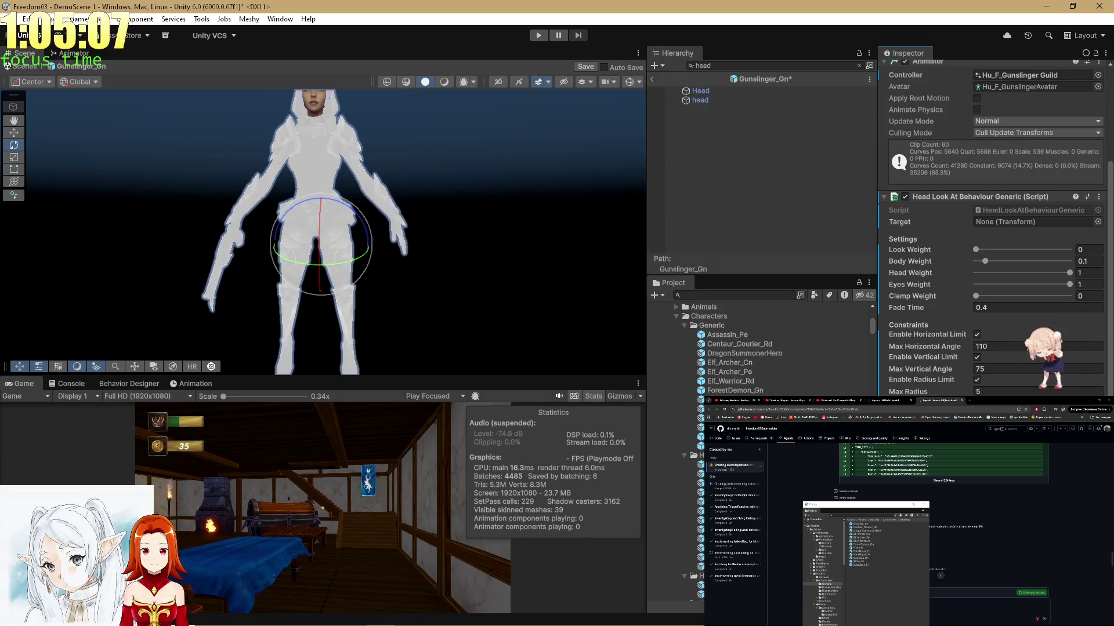
{"action": "key", "text": "ctrl+s"}
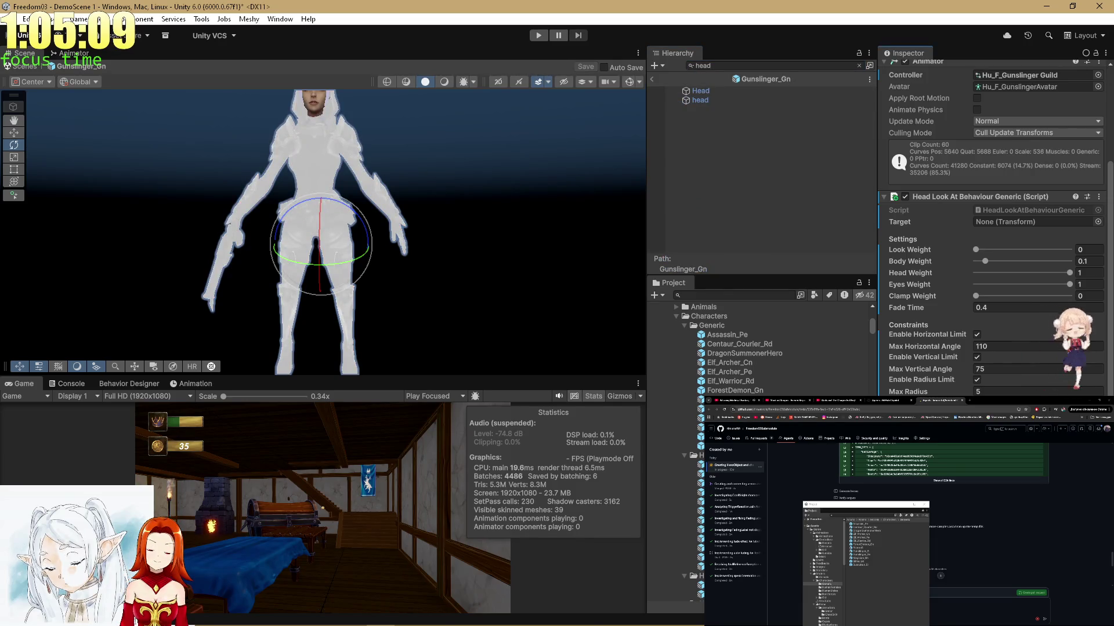
Open Magician_Gn, then move on to the next character prefab.
{"action": "left_click", "coordinate": [725, 427]}
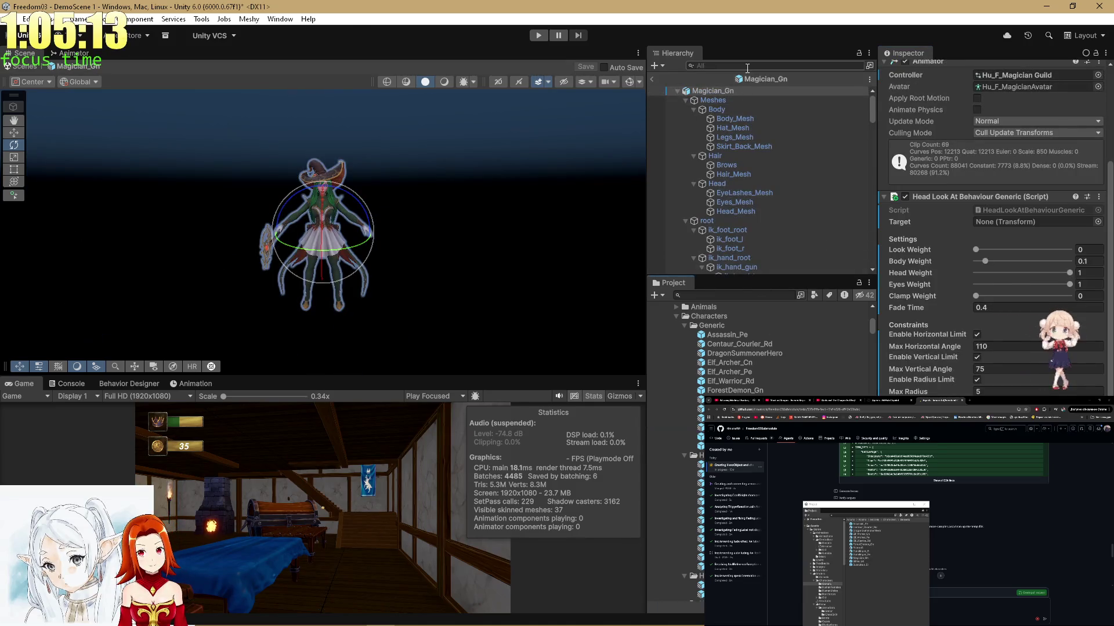
{"action": "type", "text": "head"}
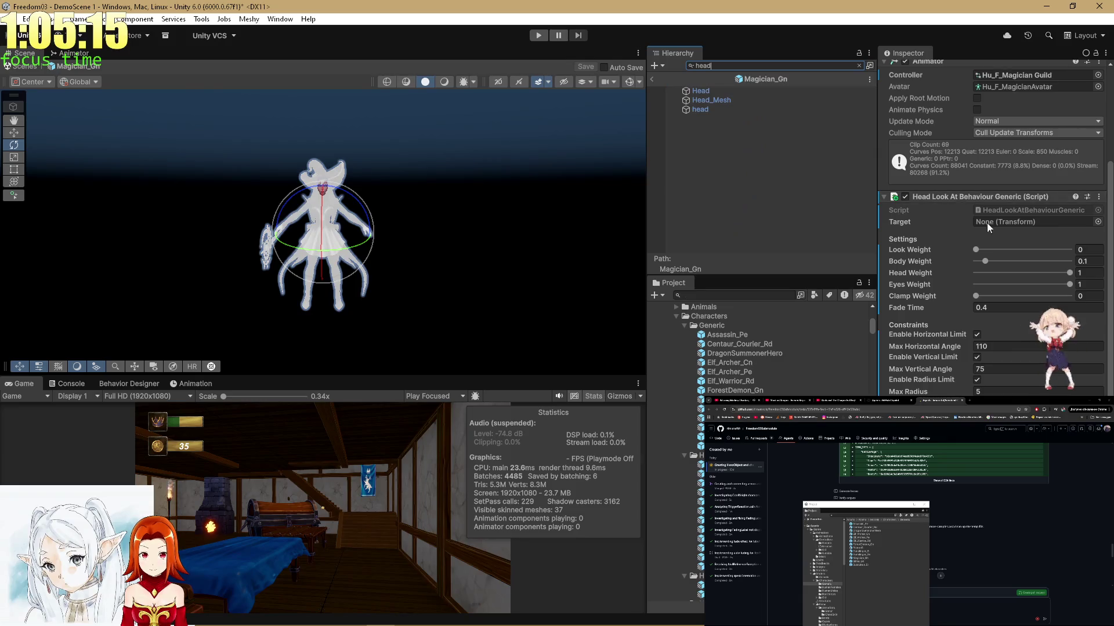
{"action": "scroll", "coordinate": [1020, 261], "scroll_direction": "down", "scroll_amount": 2}
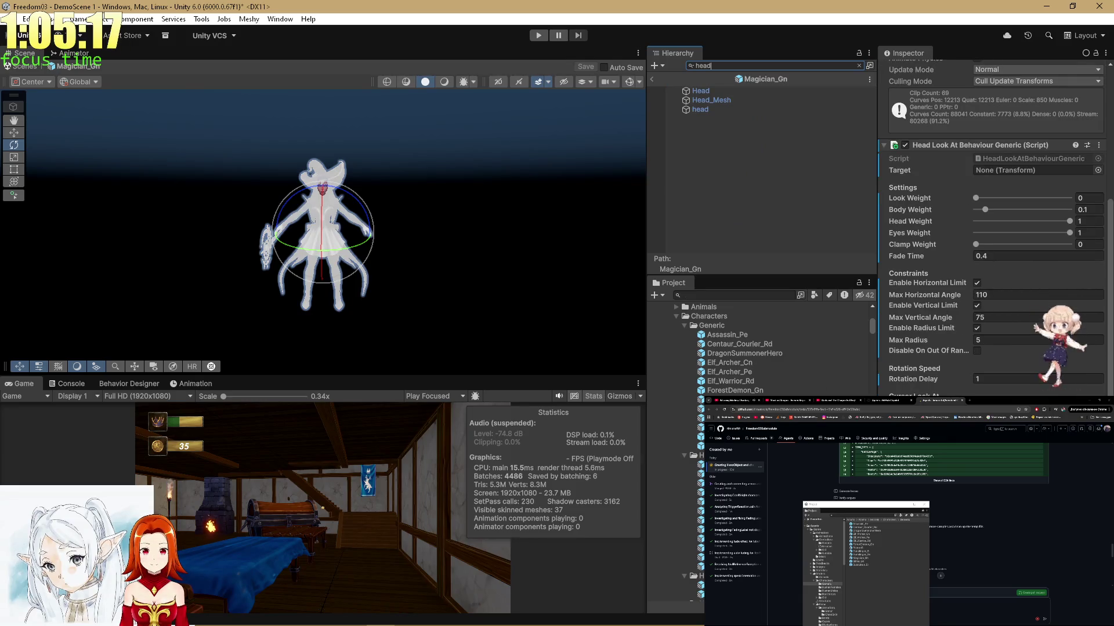
{"action": "left_click", "coordinate": [725, 436]}
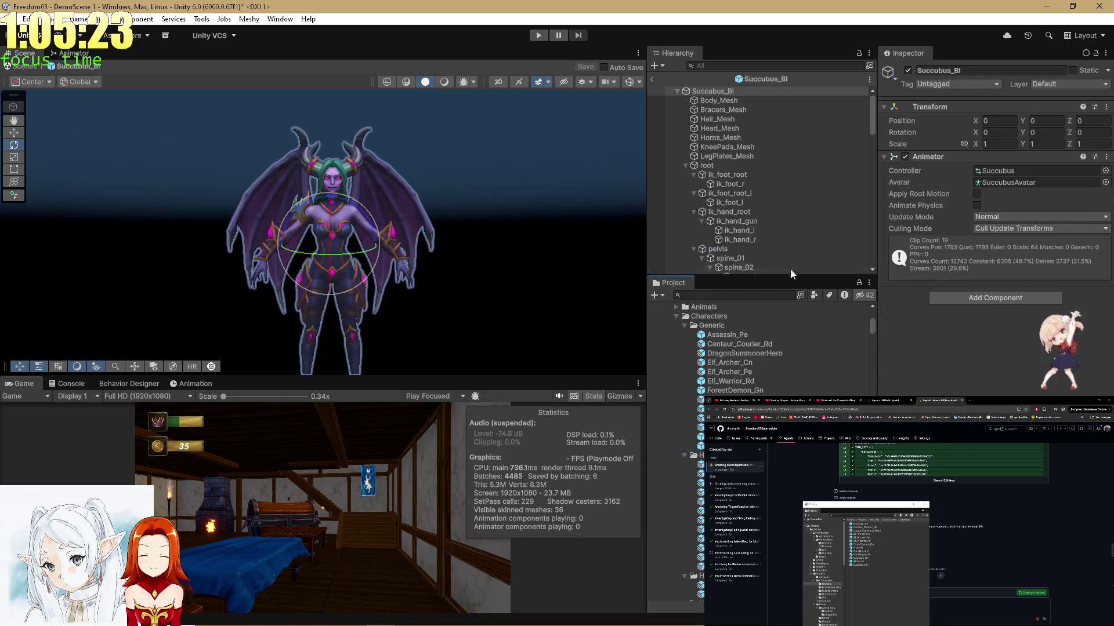
Paste Head Look At Behaviour Generic onto Succubus_Bl and find its head bone.
{"action": "right_click", "coordinate": [942, 155]}
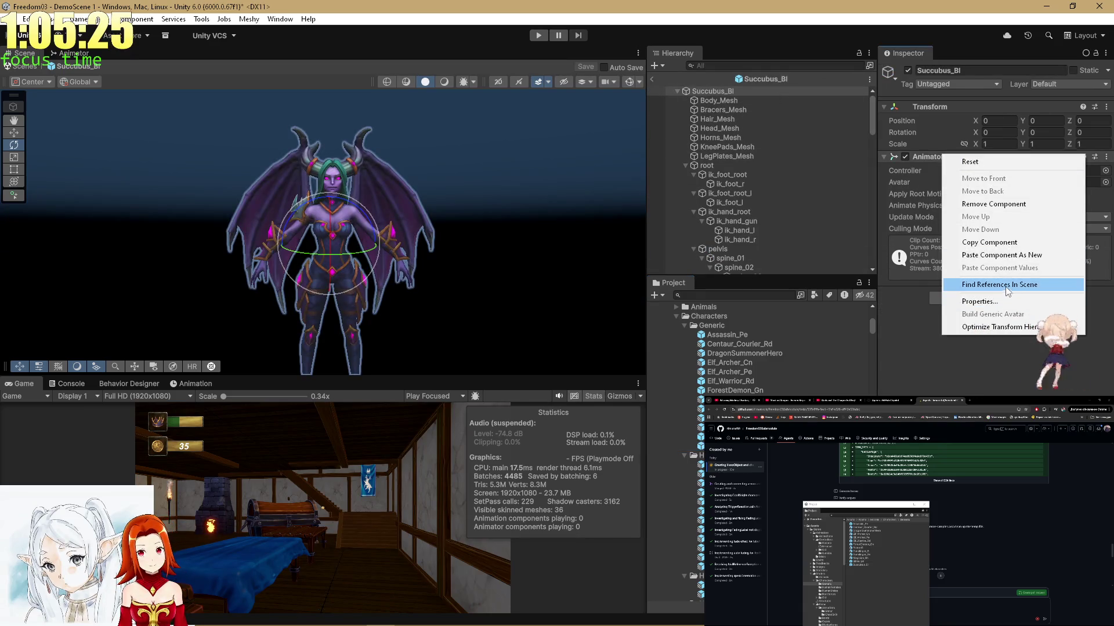
{"action": "left_click", "coordinate": [1006, 259]}
{"action": "left_click", "coordinate": [720, 68]}
{"action": "type", "text": "head"}
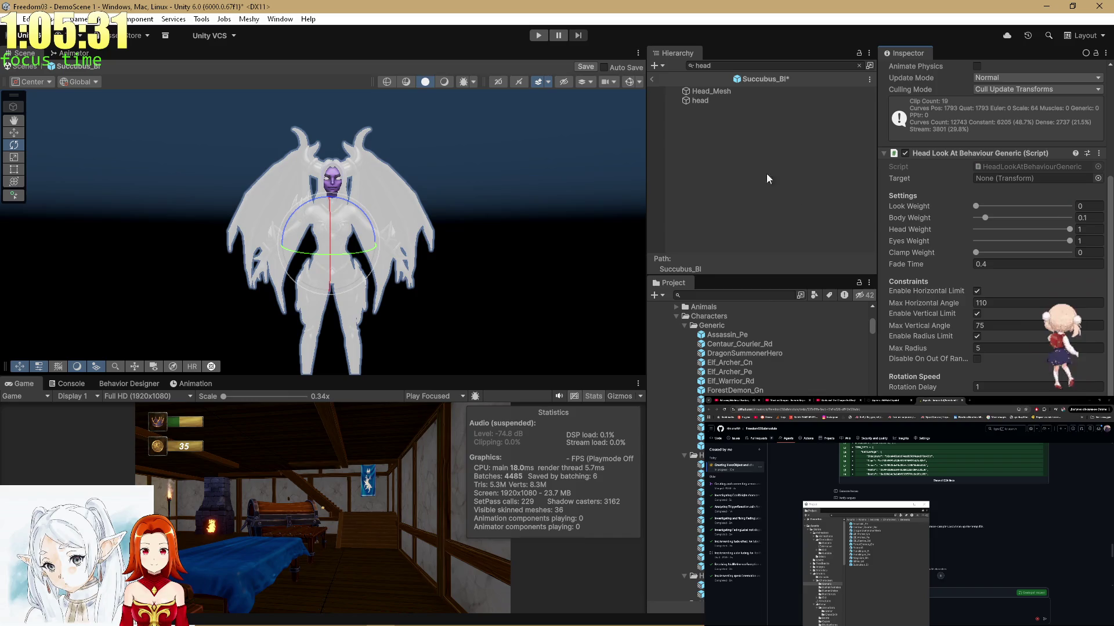
{"action": "left_click", "coordinate": [700, 102]}
{"action": "left_click", "coordinate": [740, 141]}
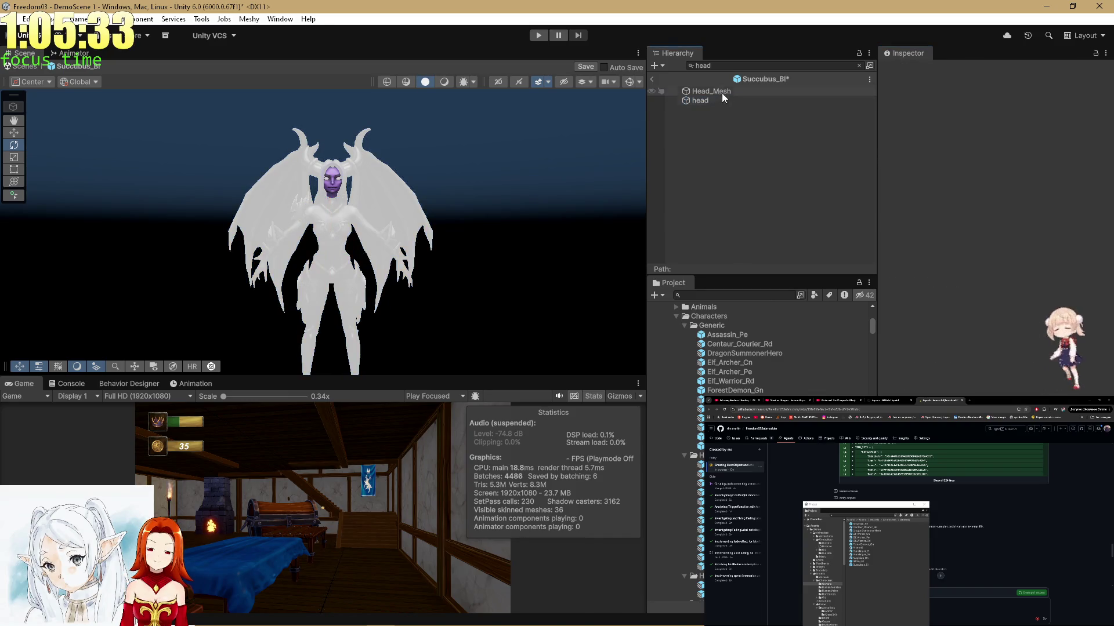
{"action": "left_click", "coordinate": [859, 66]}
{"action": "left_click", "coordinate": [748, 90]}
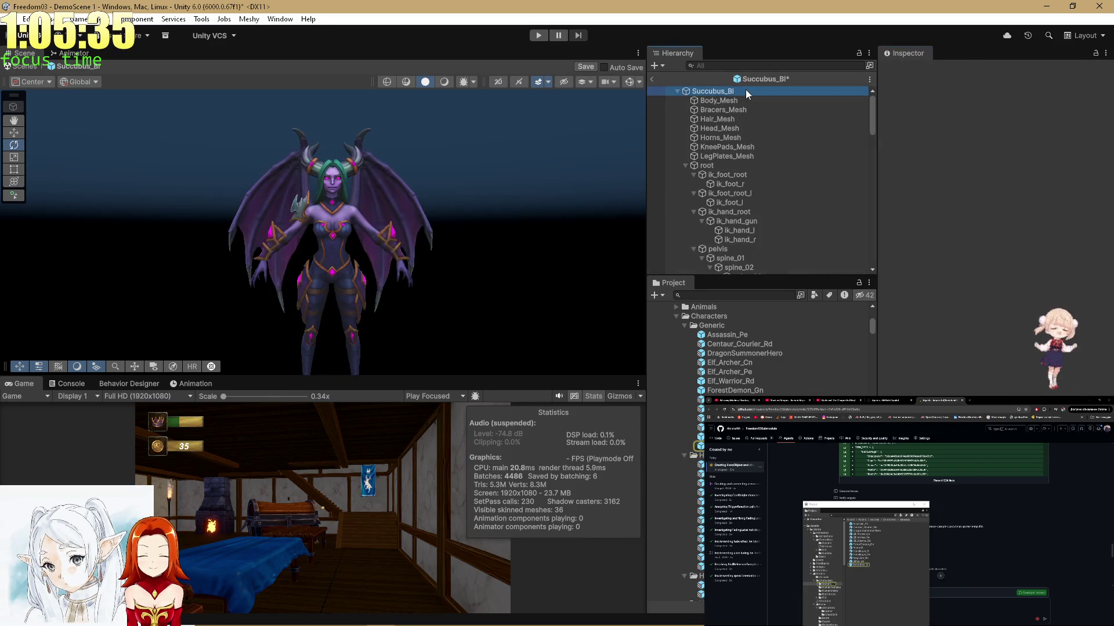
Test-rotate the Succubus_Bl head bone, undo it, and return to the town scene.
{"action": "key", "text": "ctrl+f"}
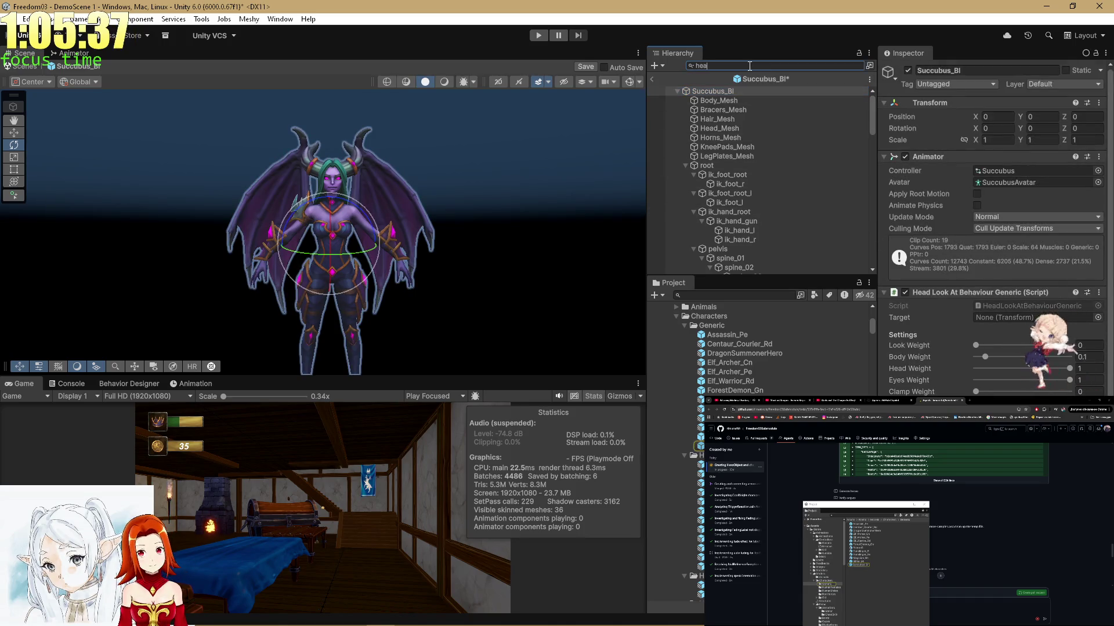
{"action": "type", "text": "head"}
{"action": "scroll", "coordinate": [992, 203], "scroll_direction": "down", "scroll_amount": 5}
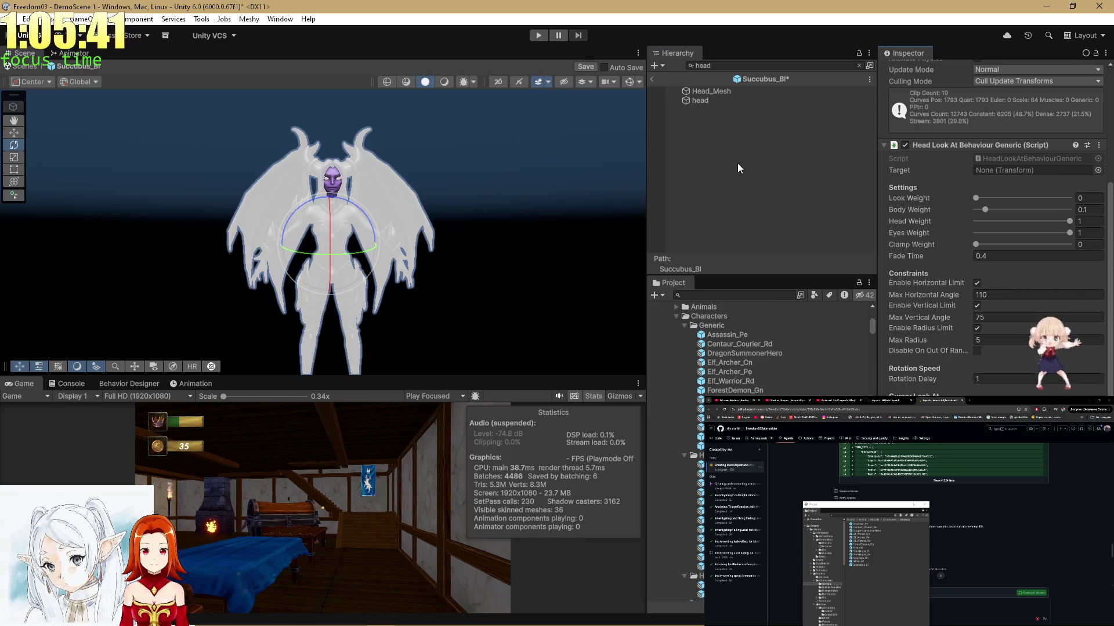
{"action": "left_click", "coordinate": [702, 101]}
{"action": "left_click", "coordinate": [859, 66]}
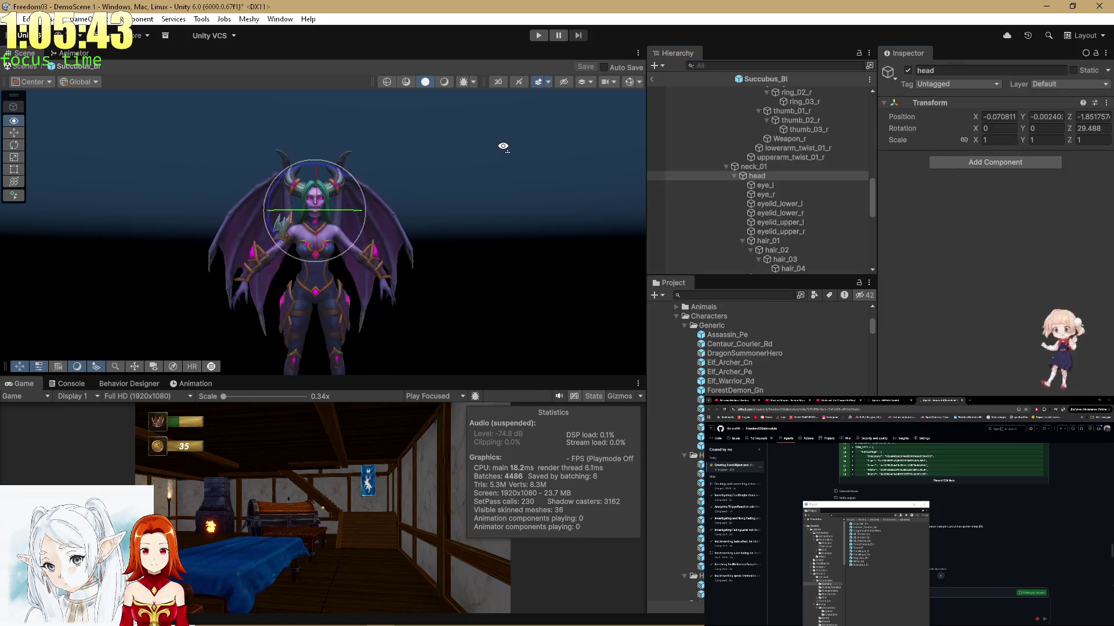
{"action": "mouse_move", "coordinate": [461, 187]}
{"action": "left_mouse_down"}
{"action": "mouse_move", "coordinate": [307, 203]}
{"action": "mouse_move", "coordinate": [459, 193]}
{"action": "mouse_move", "coordinate": [399, 210]}
{"action": "mouse_move", "coordinate": [616, 209]}
{"action": "left_mouse_up"}
{"action": "key", "text": "ctrl+z"}
{"action": "key", "text": "ctrl+z"}
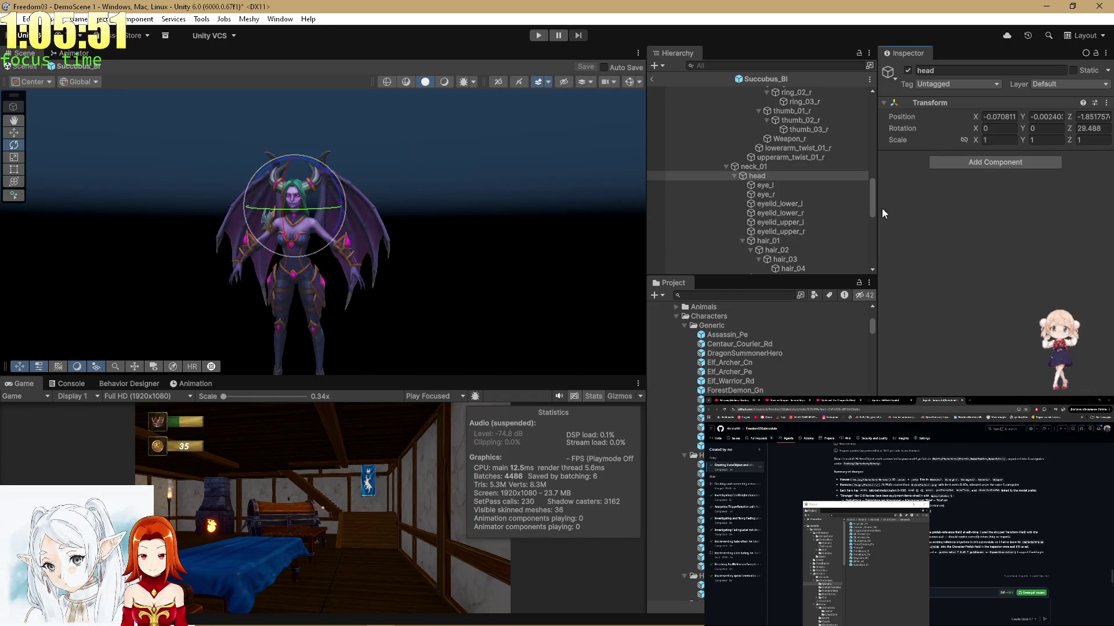
{"action": "left_click_drag", "start_coordinate": [871, 202], "coordinate": [858, 75]}
{"action": "left_click", "coordinate": [721, 89]}
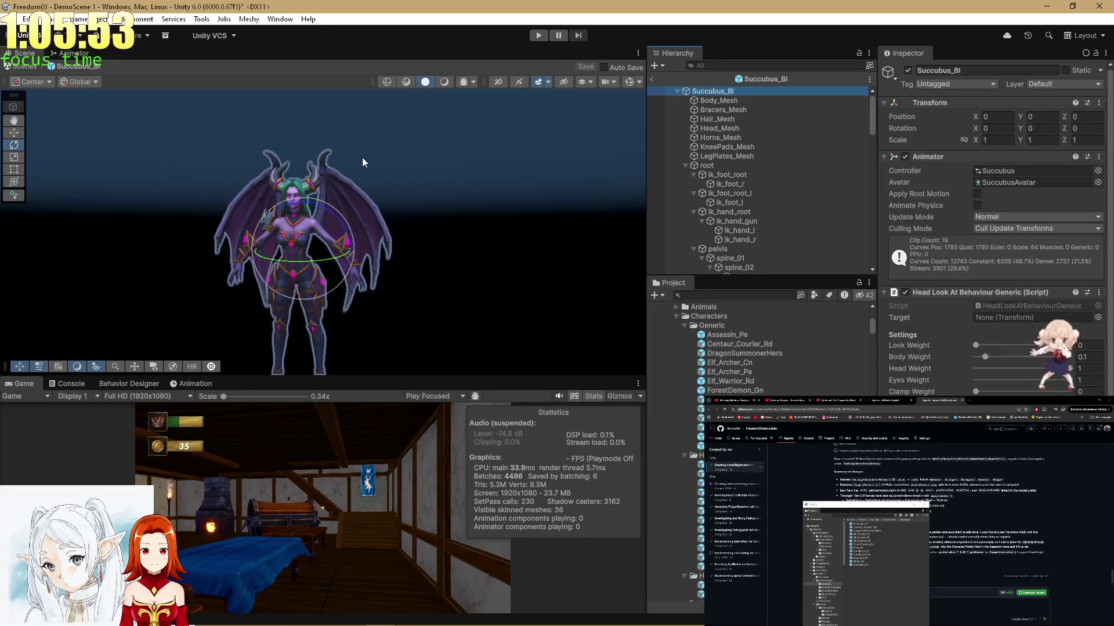
{"action": "scroll", "coordinate": [364, 161], "scroll_direction": "up", "scroll_amount": 5}
{"action": "left_click", "coordinate": [653, 79]}
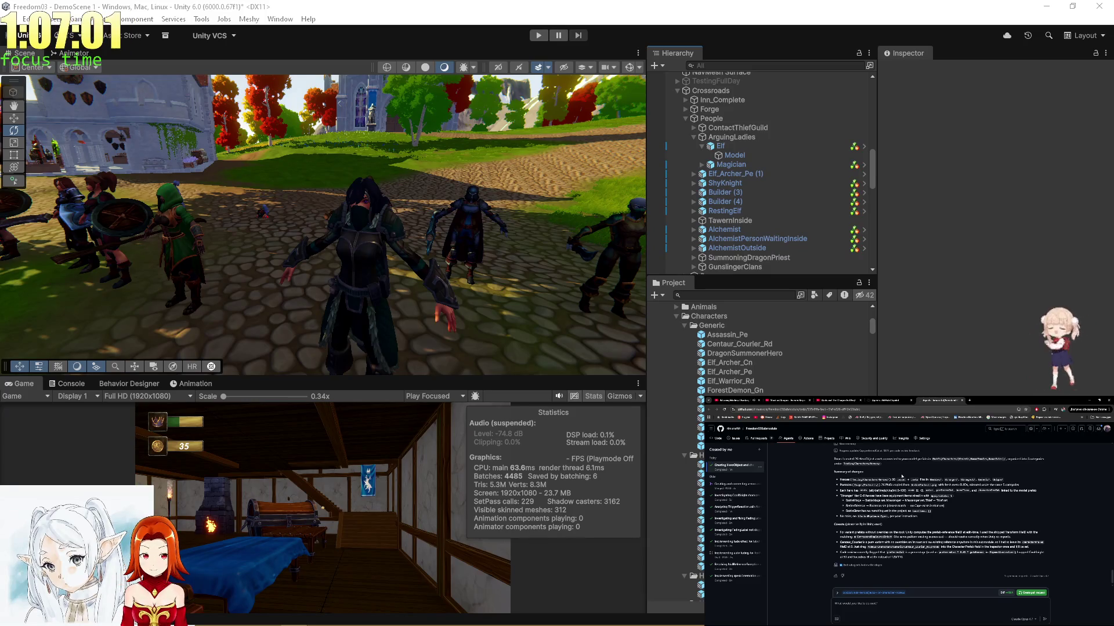
Scroll the view in DemoScene 1 after leaving Prefab Mode.
{"action": "scroll", "coordinate": [903, 478], "scroll_direction": "down", "scroll_amount": 1}
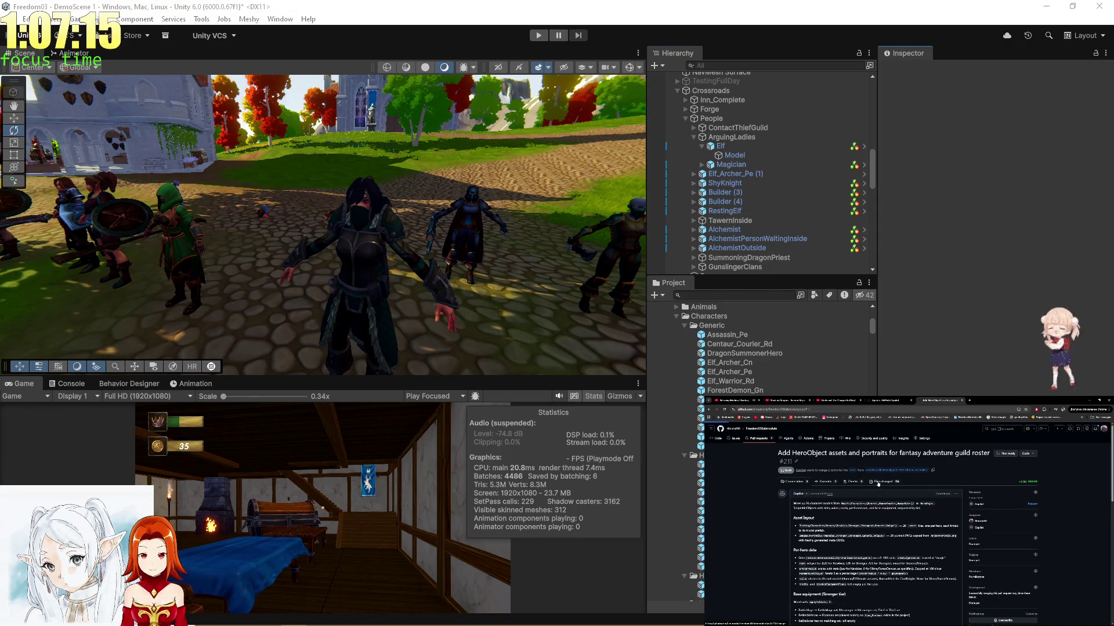
Review the pull request's changed files and commits, then return to Conversation.
{"action": "left_click", "coordinate": [876, 484]}
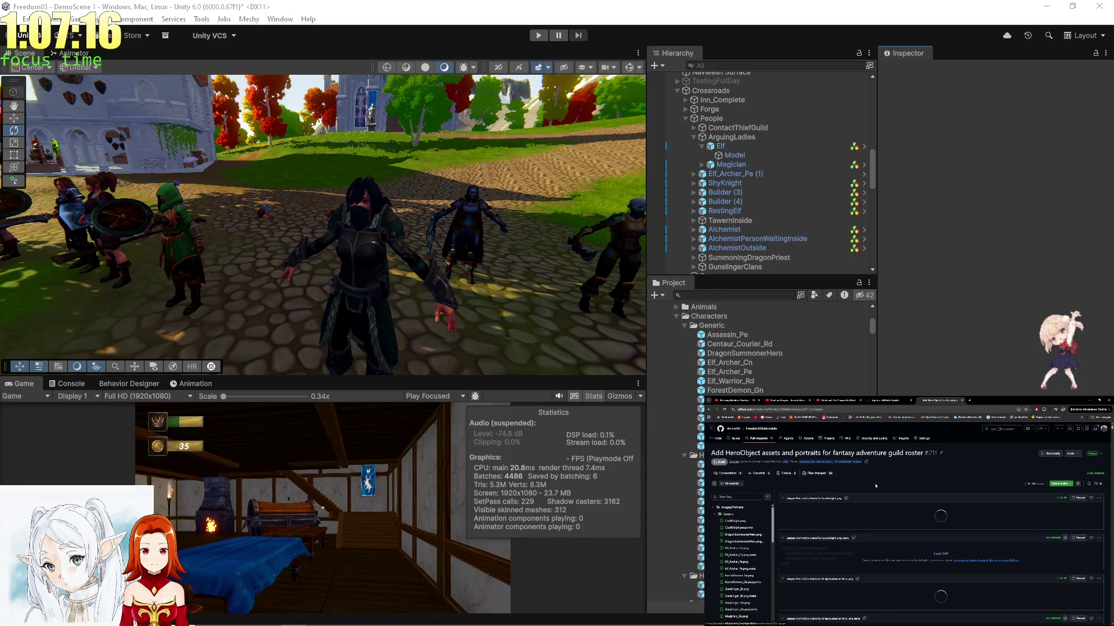
{"action": "left_click", "coordinate": [758, 474]}
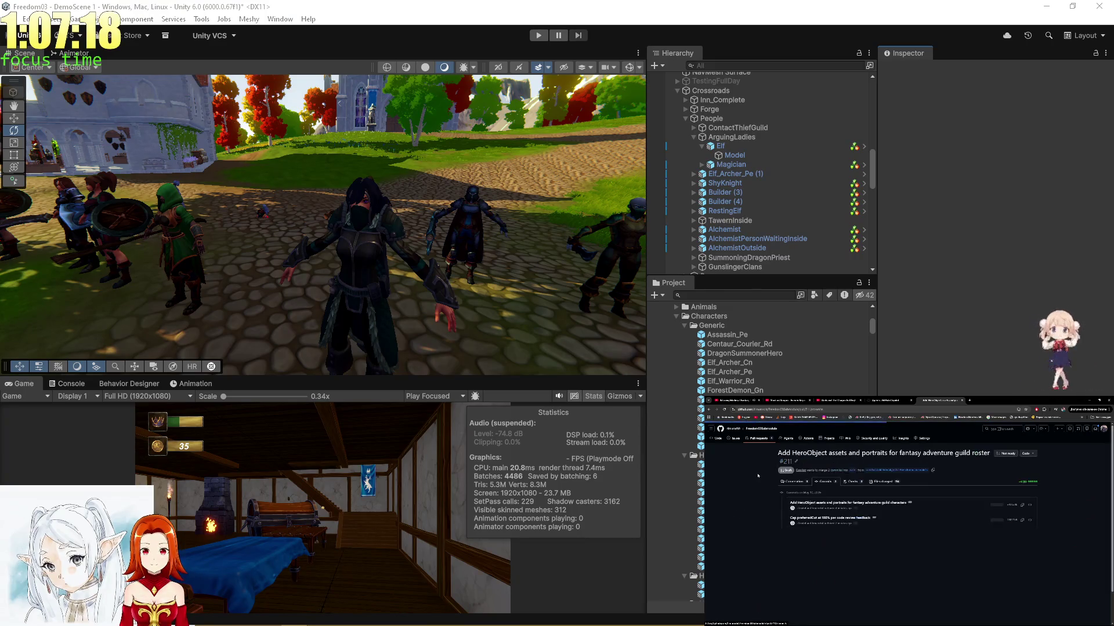
{"action": "left_click", "coordinate": [796, 482]}
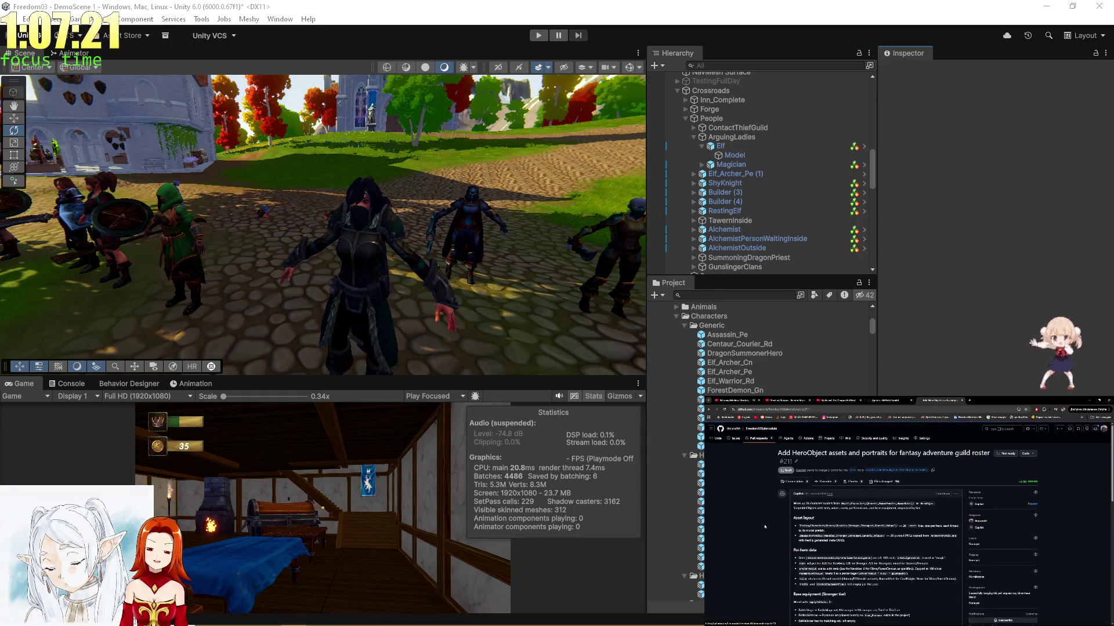
{"action": "scroll", "coordinate": [770, 524], "scroll_direction": "down", "scroll_amount": 5}
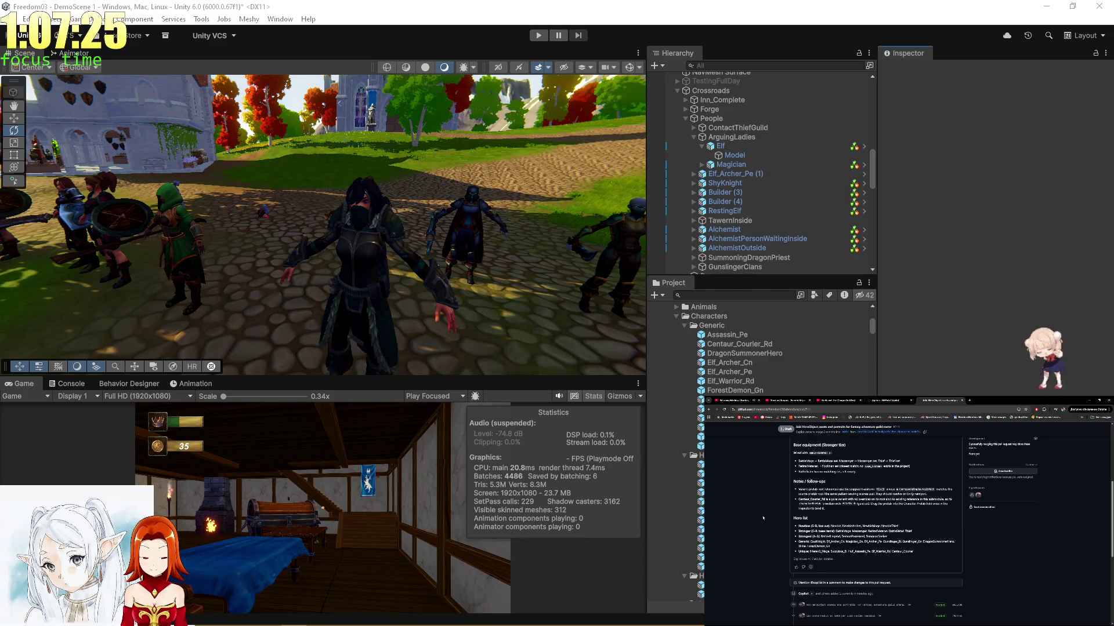
{"action": "scroll", "coordinate": [763, 517], "scroll_direction": "down", "scroll_amount": 5}
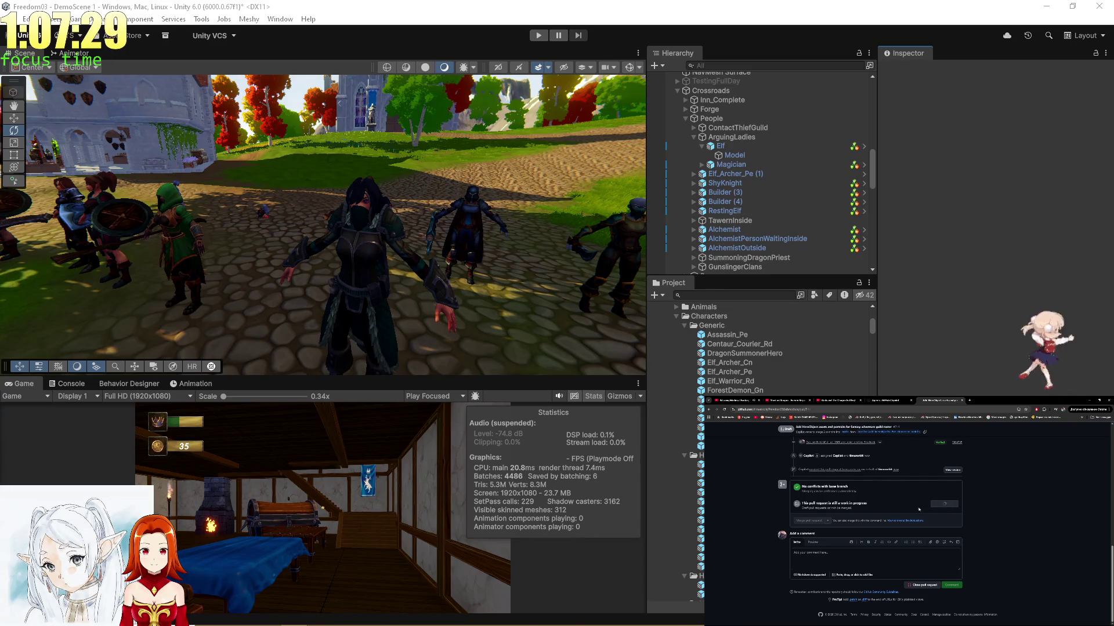
Mark the HeroObject assets pull request ready for review and confirm the merge.
{"action": "left_click", "coordinate": [944, 505]}
{"action": "left_click", "coordinate": [809, 513]}
{"action": "left_click", "coordinate": [806, 564]}
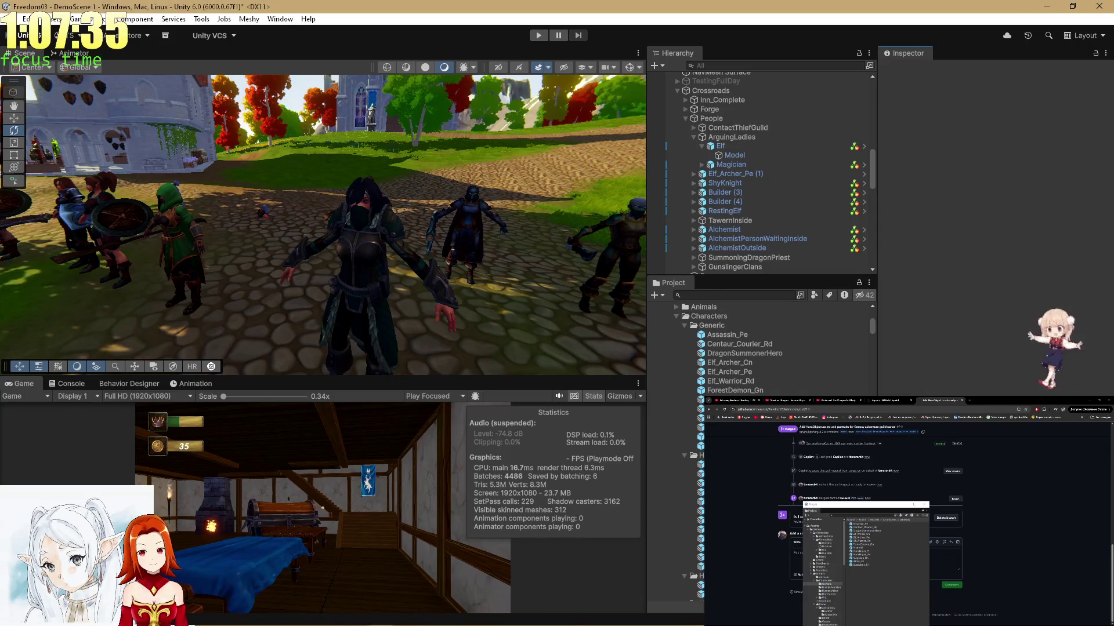
Review the local changes in GitHub Desktop alongside the pull request page.
{"action": "left_click", "coordinate": [579, 615]}
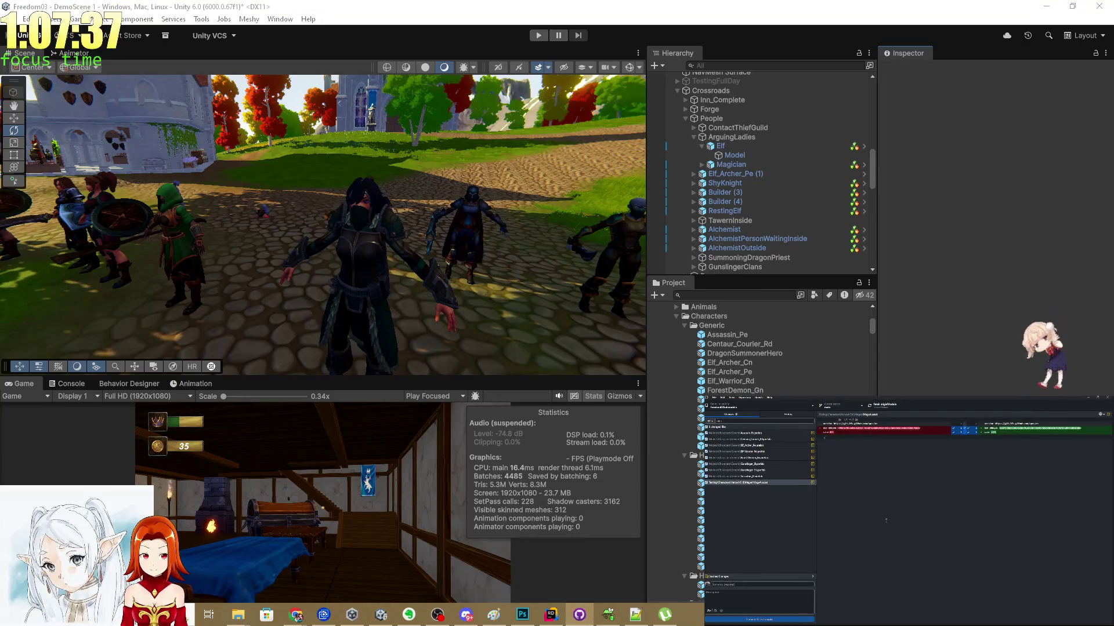
{"action": "left_click", "coordinate": [750, 417]}
{"action": "left_click", "coordinate": [750, 418]}
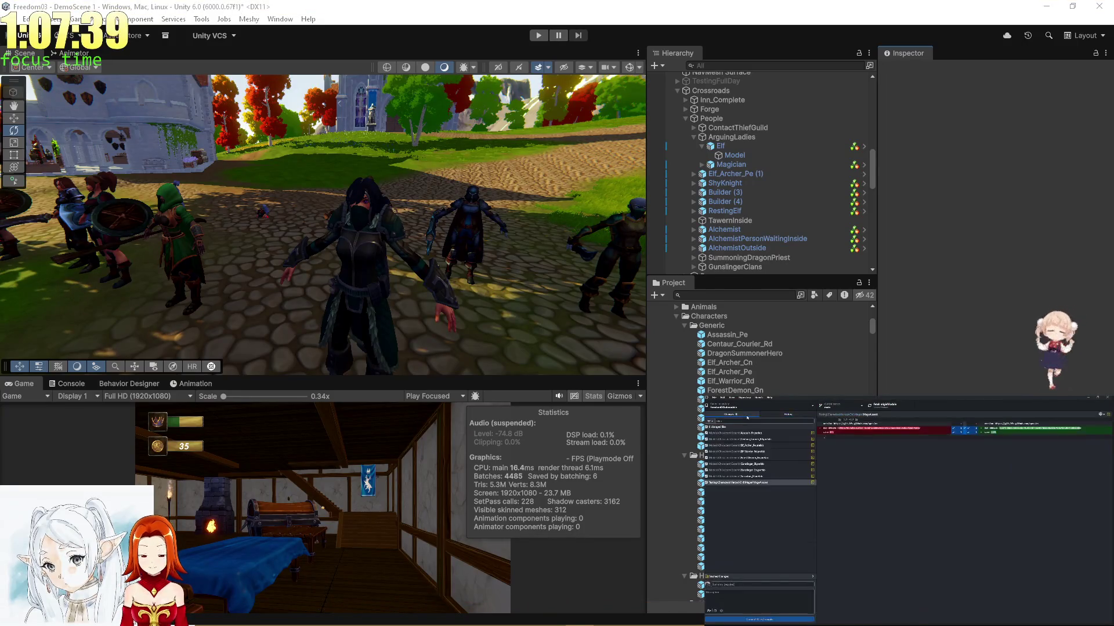
{"action": "left_click", "coordinate": [955, 238]}
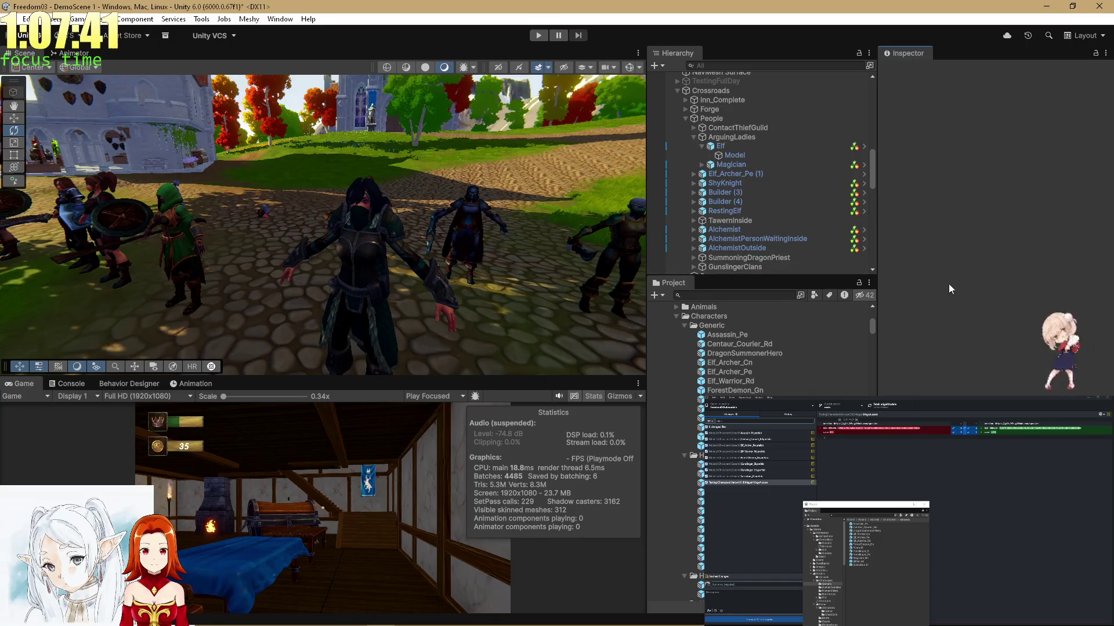
{"action": "left_click", "coordinate": [1067, 414]}
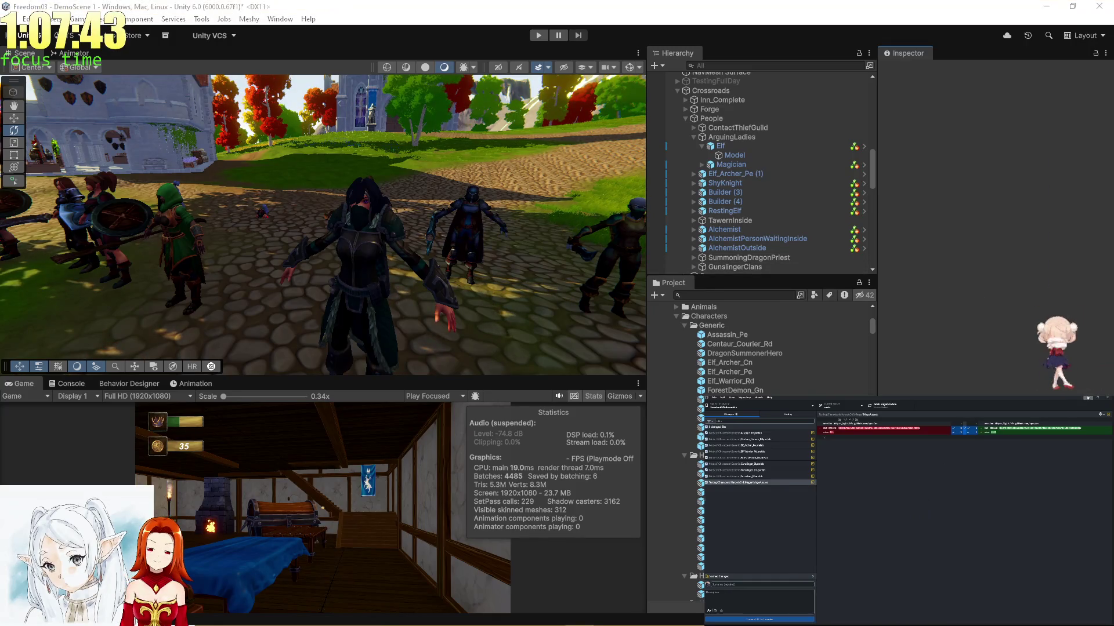
{"action": "left_click", "coordinate": [1056, 269]}
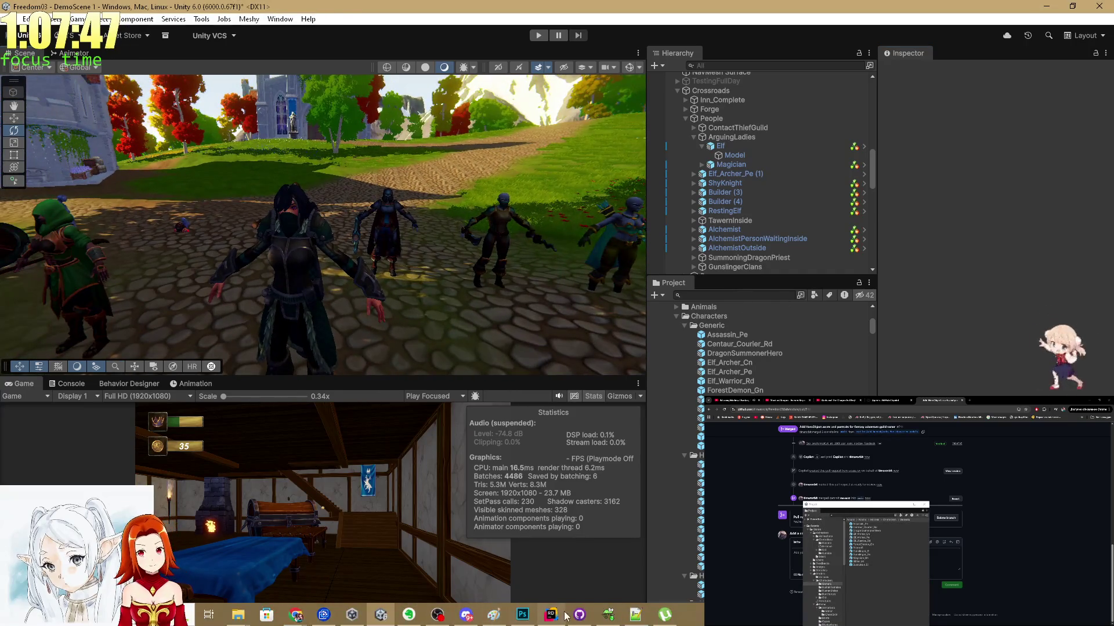
{"action": "left_click", "coordinate": [579, 615]}
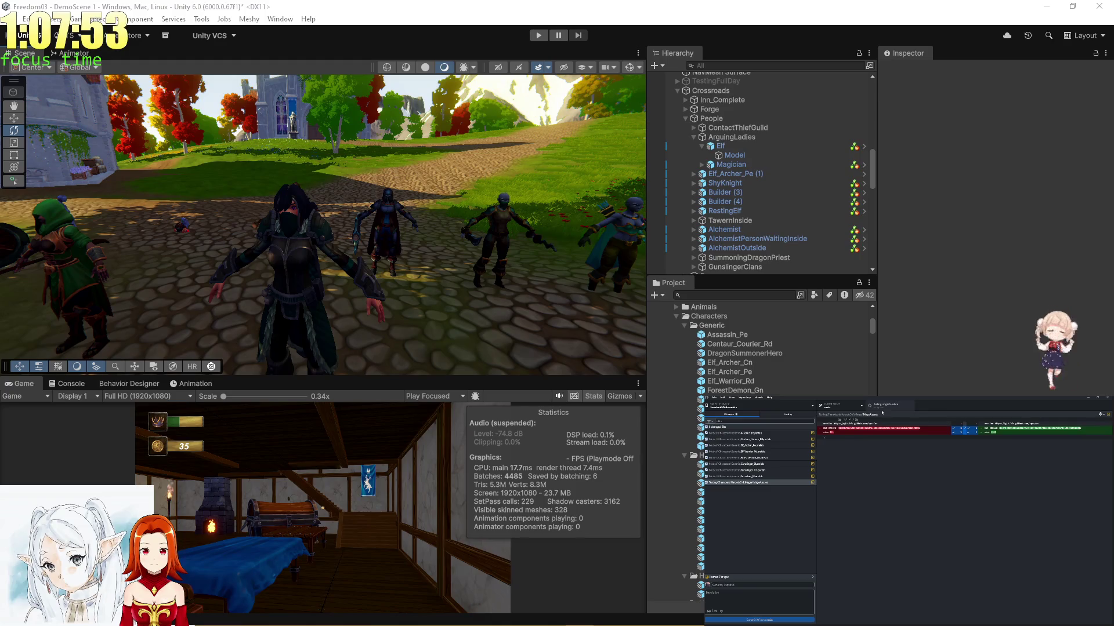
Commit the local changes to main with summary 'models fixes' and view the history.
{"action": "type", "text": "Ini"}
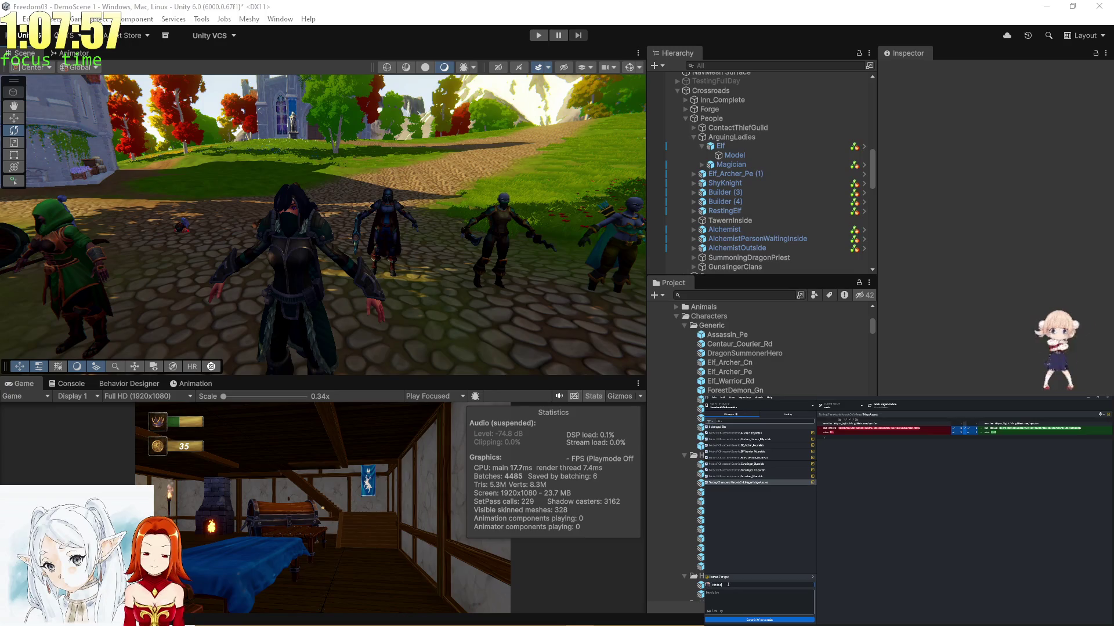
{"action": "key", "text": "BackSpace"}
{"action": "key", "text": "BackSpace"}
{"action": "key", "text": "BackSpace"}
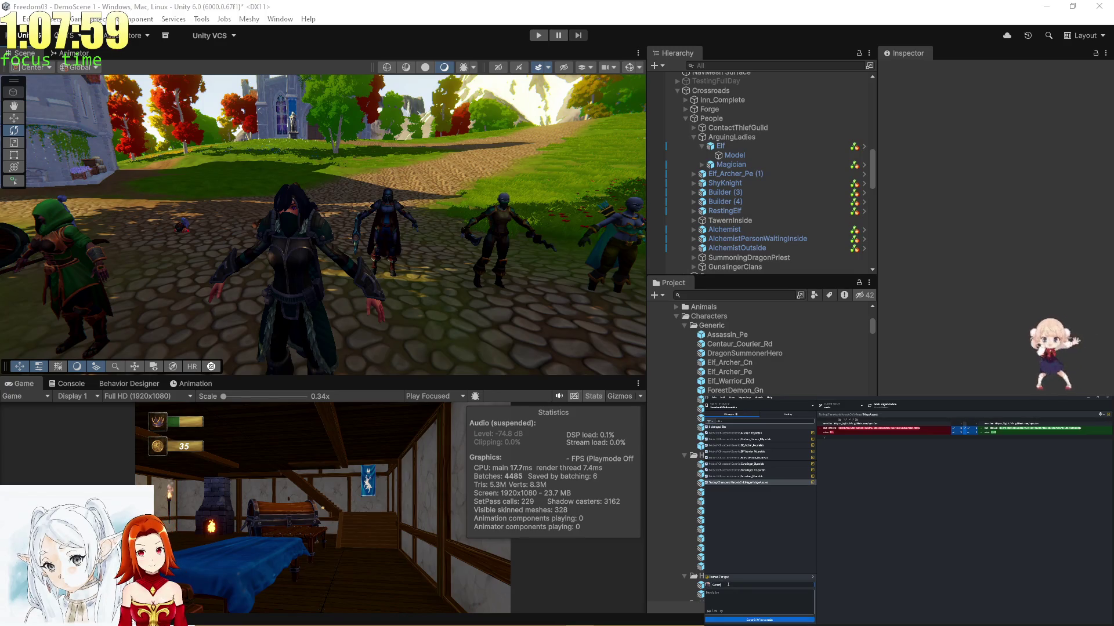
{"action": "type", "text": "models fix"}
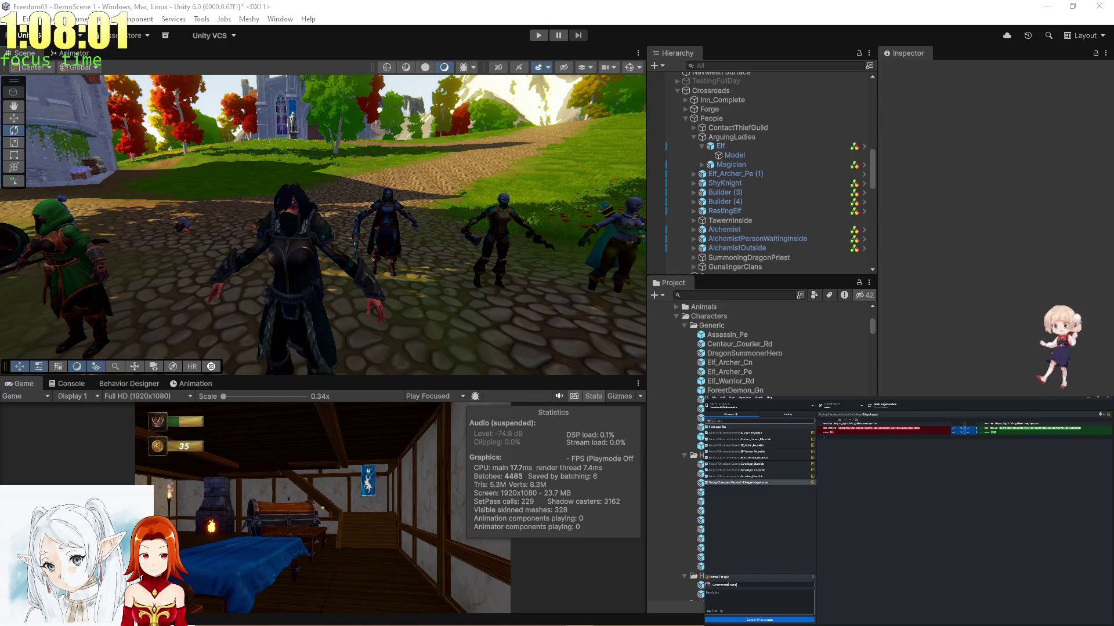
{"action": "type", "text": "es"}
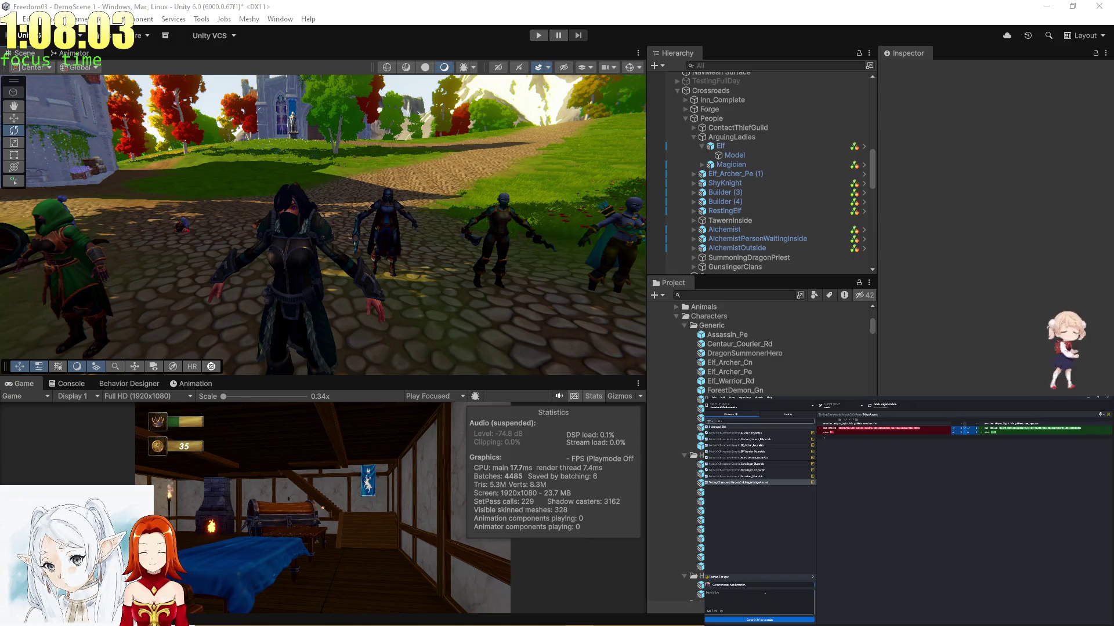
{"action": "left_click", "coordinate": [759, 620]}
{"action": "left_click", "coordinate": [773, 416]}
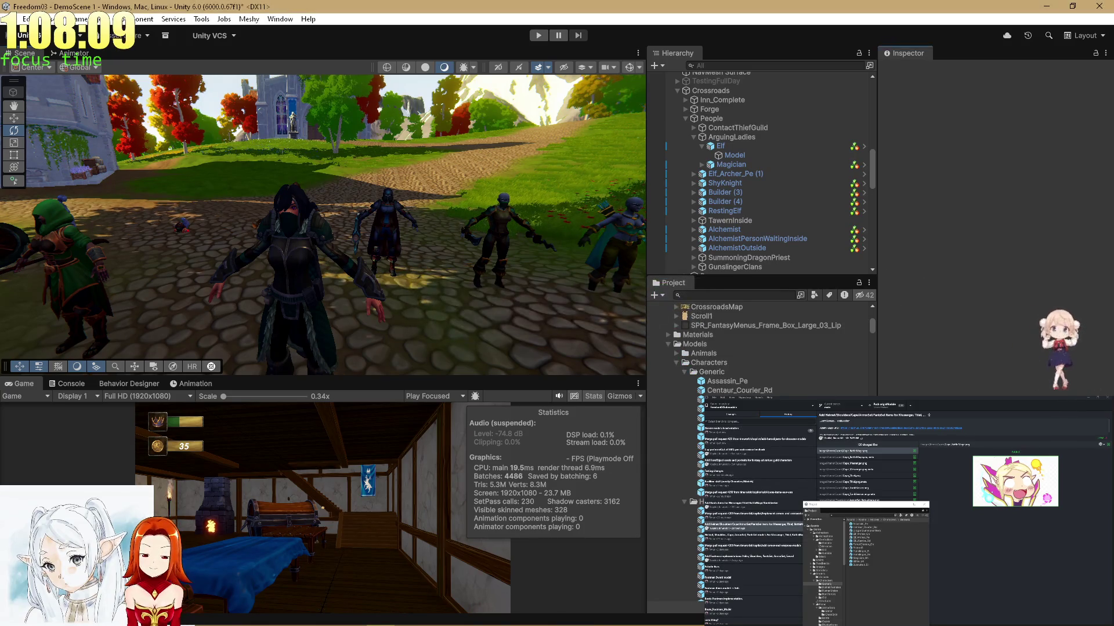
{"action": "scroll", "coordinate": [684, 560], "scroll_direction": "down", "scroll_amount": 15}
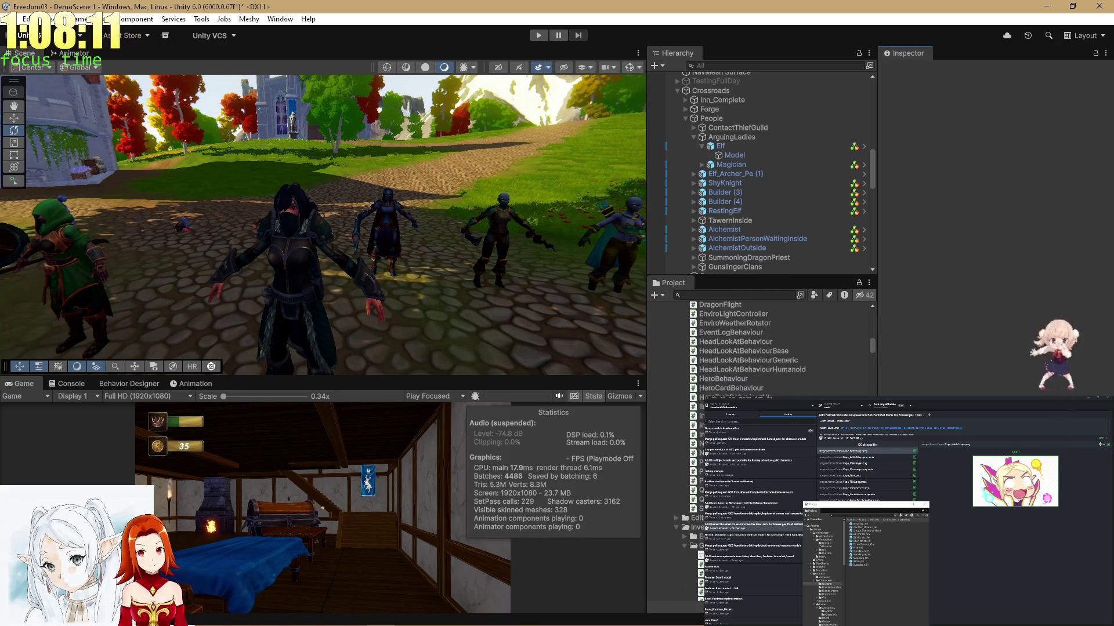
{"action": "scroll", "coordinate": [729, 381], "scroll_direction": "down", "scroll_amount": 10}
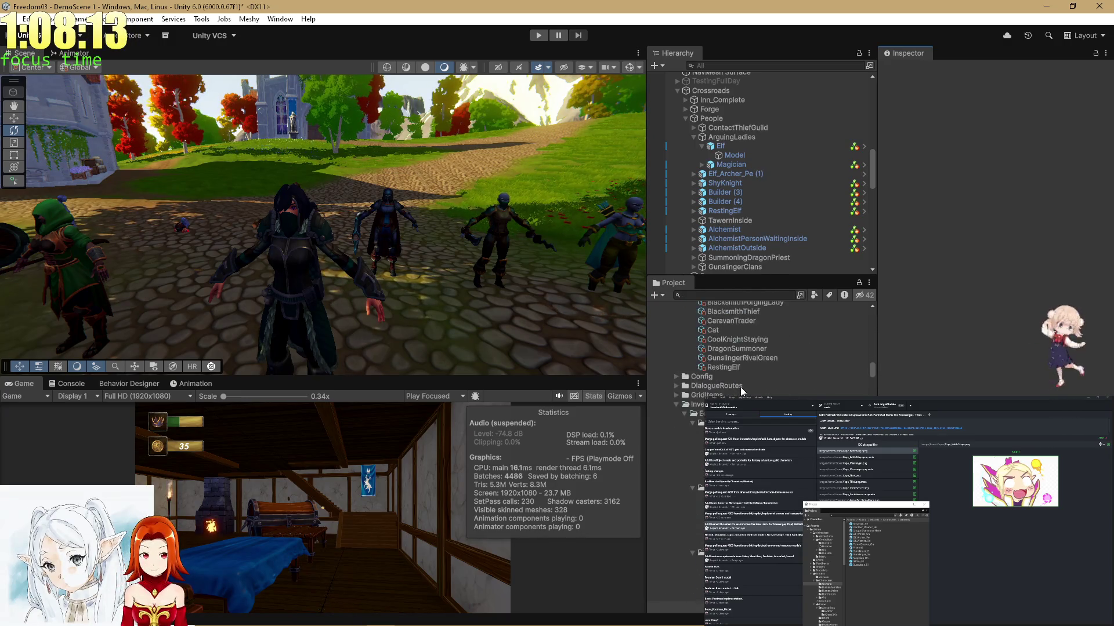
Collapse Heroes/Old, expand Heroes/Generic and show CoolKnight (rank A, stats 80/85/70/25/45) in the Inspector.
{"action": "scroll", "coordinate": [741, 393], "scroll_direction": "down", "scroll_amount": 10}
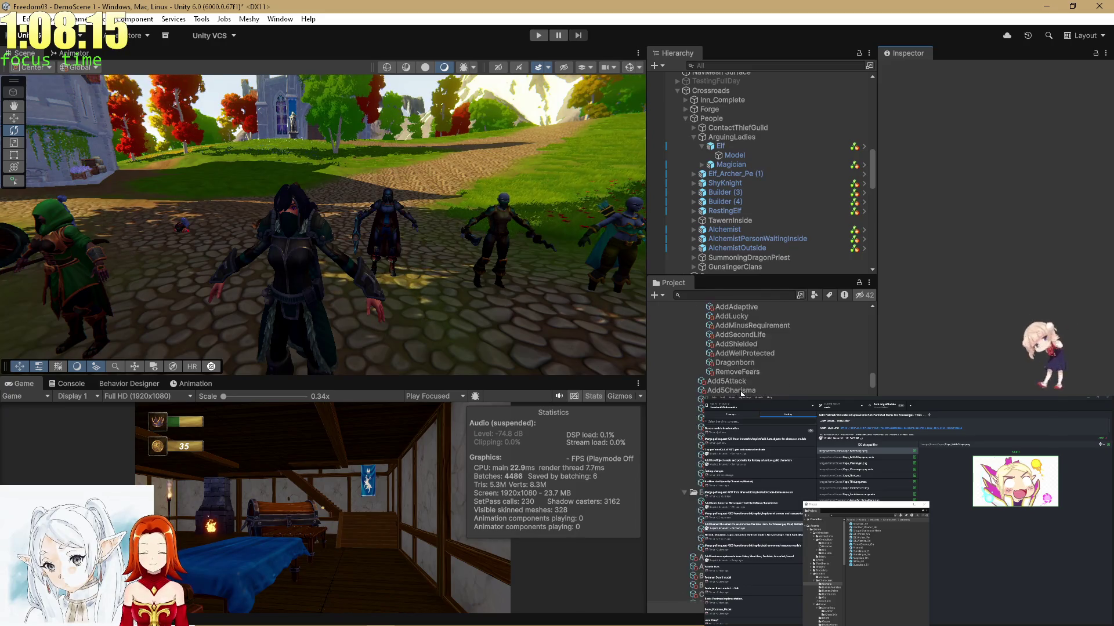
{"action": "scroll", "coordinate": [741, 393], "scroll_direction": "up", "scroll_amount": 8}
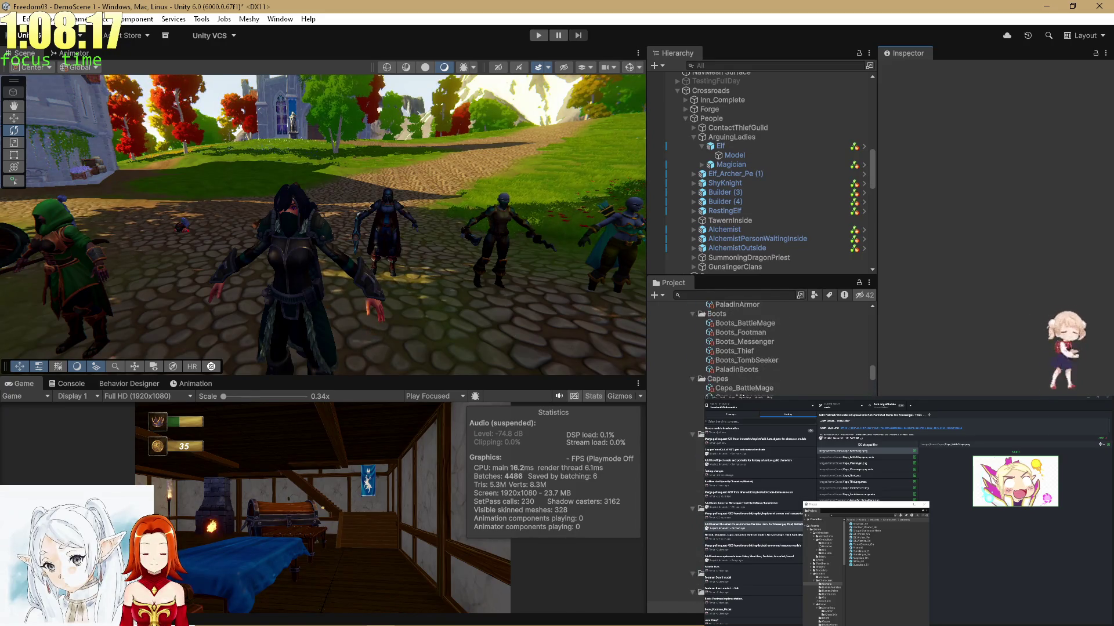
{"action": "scroll", "coordinate": [743, 395], "scroll_direction": "up", "scroll_amount": 3}
{"action": "scroll", "coordinate": [743, 395], "scroll_direction": "down", "scroll_amount": 3}
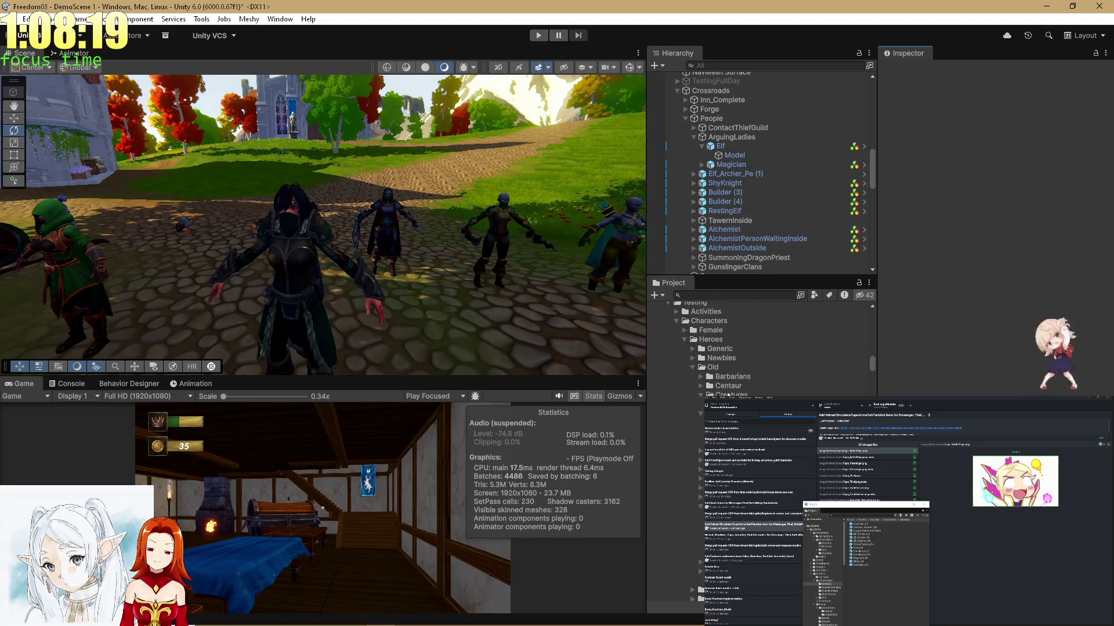
{"action": "left_click", "coordinate": [692, 367]}
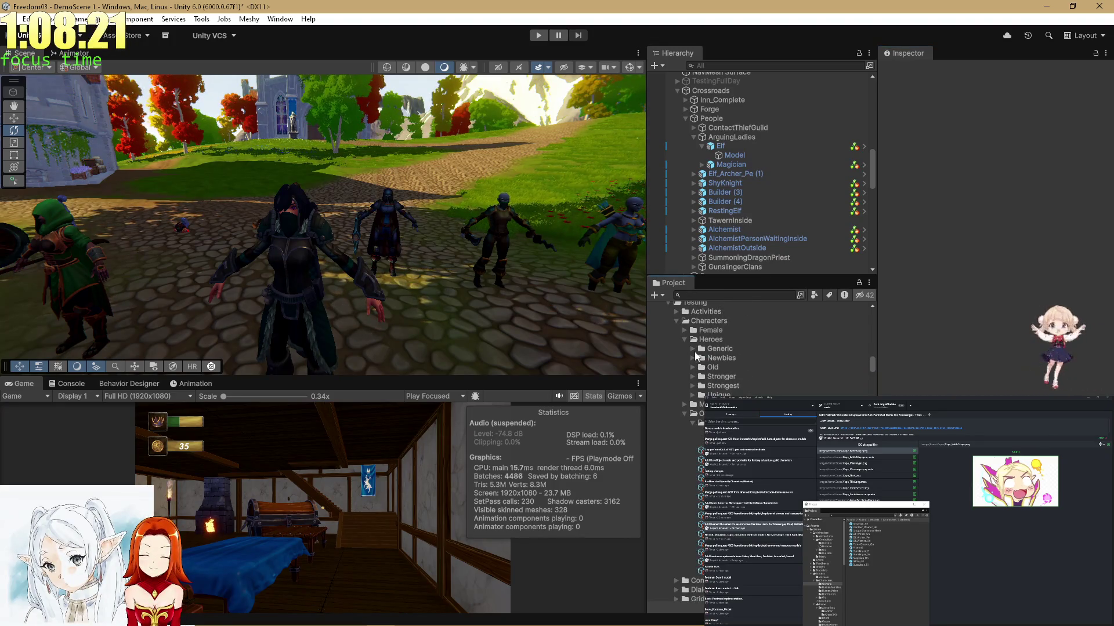
{"action": "left_click", "coordinate": [693, 348]}
{"action": "left_click", "coordinate": [711, 358]}
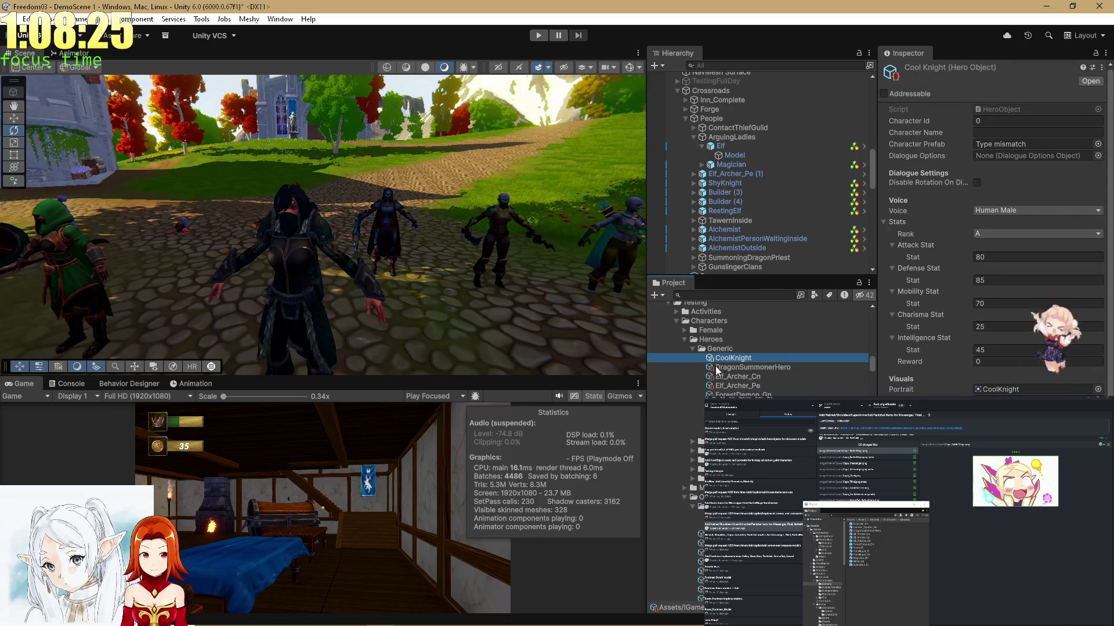
{"action": "left_click", "coordinate": [717, 368]}
{"action": "left_click", "coordinate": [718, 360]}
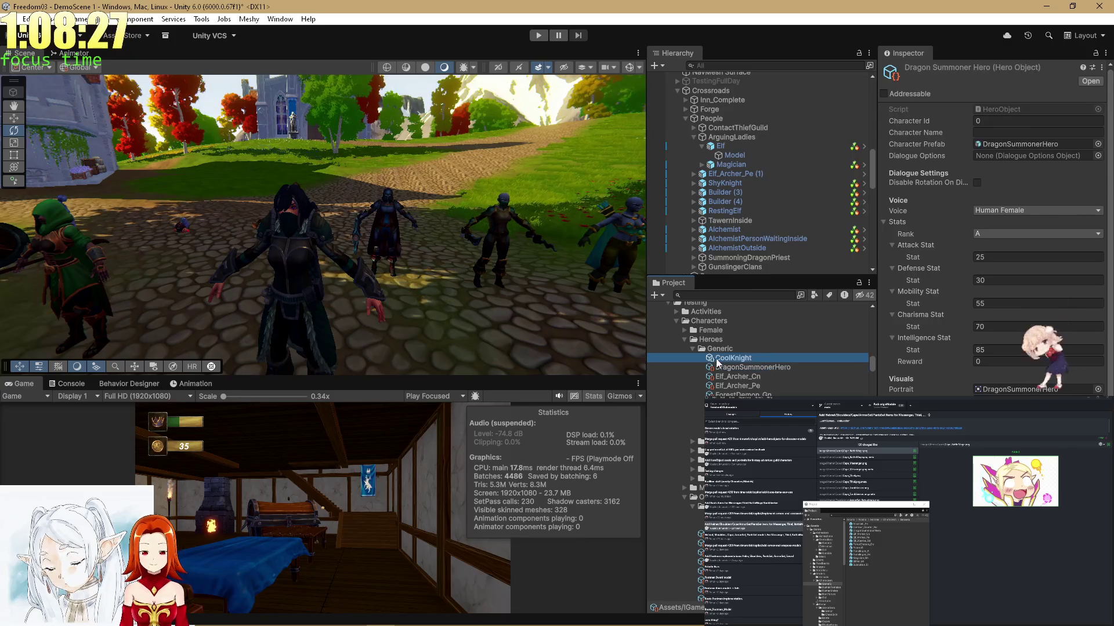
{"action": "left_click", "coordinate": [1097, 144]}
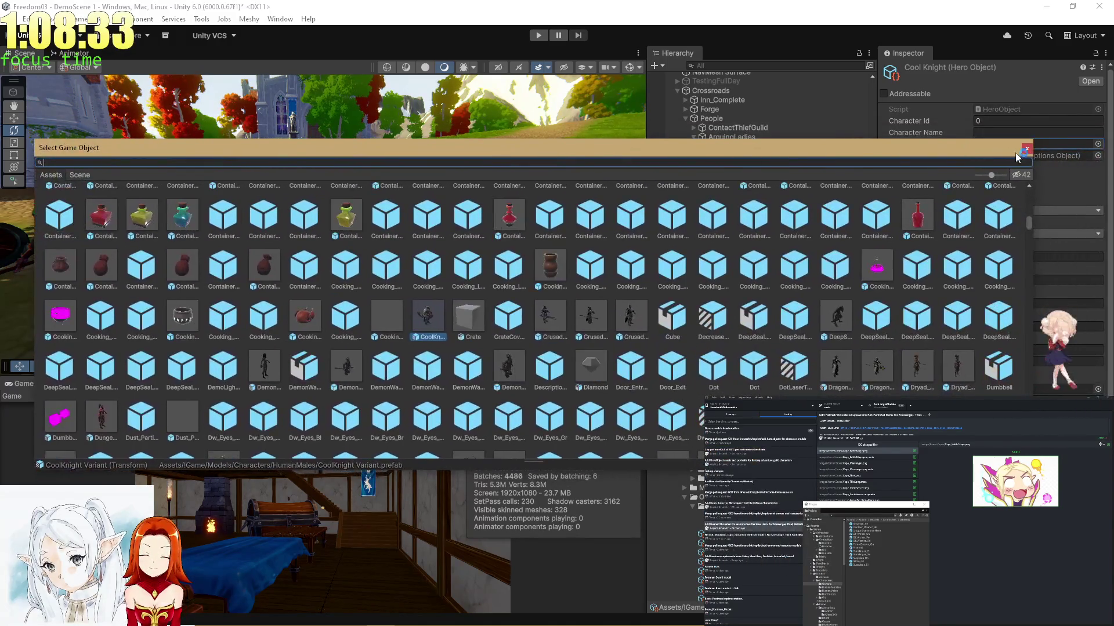
{"action": "key", "text": "Escape"}
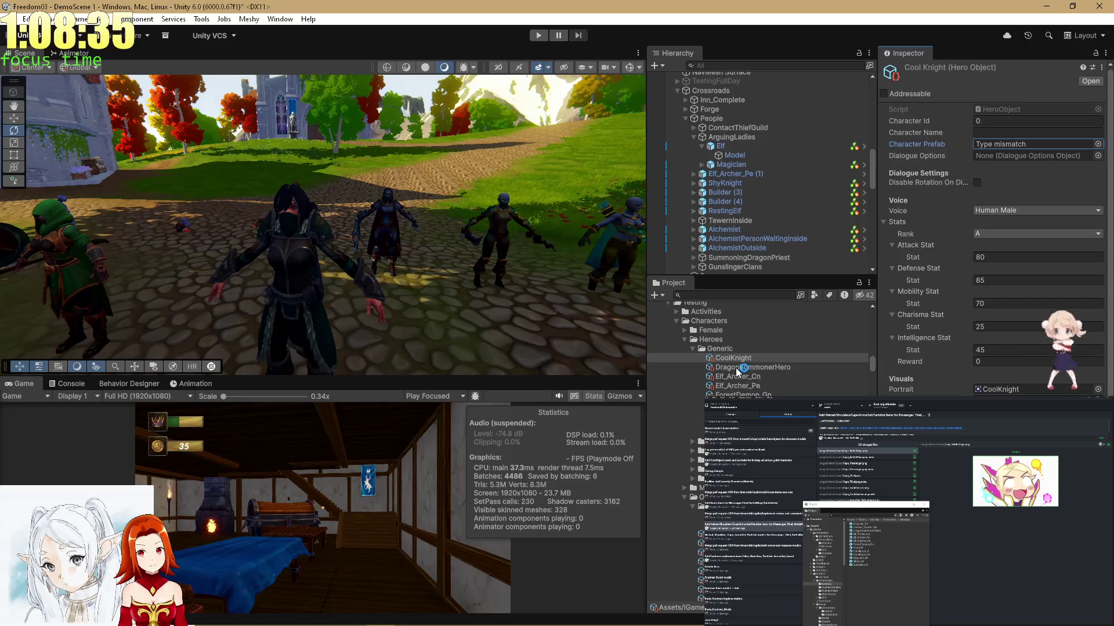
{"action": "left_click", "coordinate": [735, 368]}
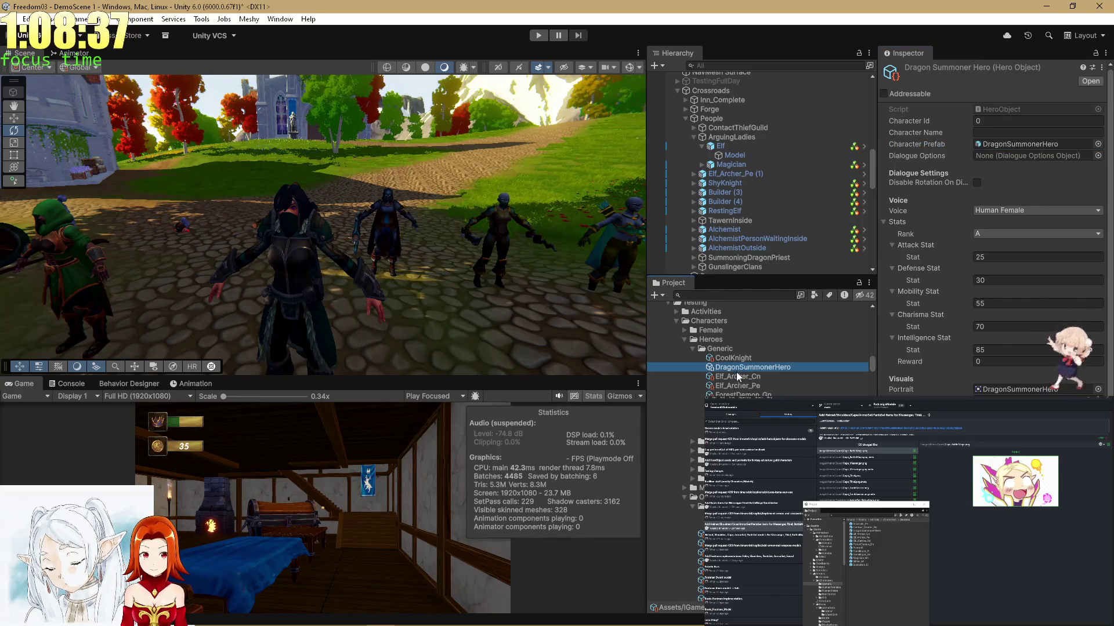
{"action": "left_click", "coordinate": [736, 377]}
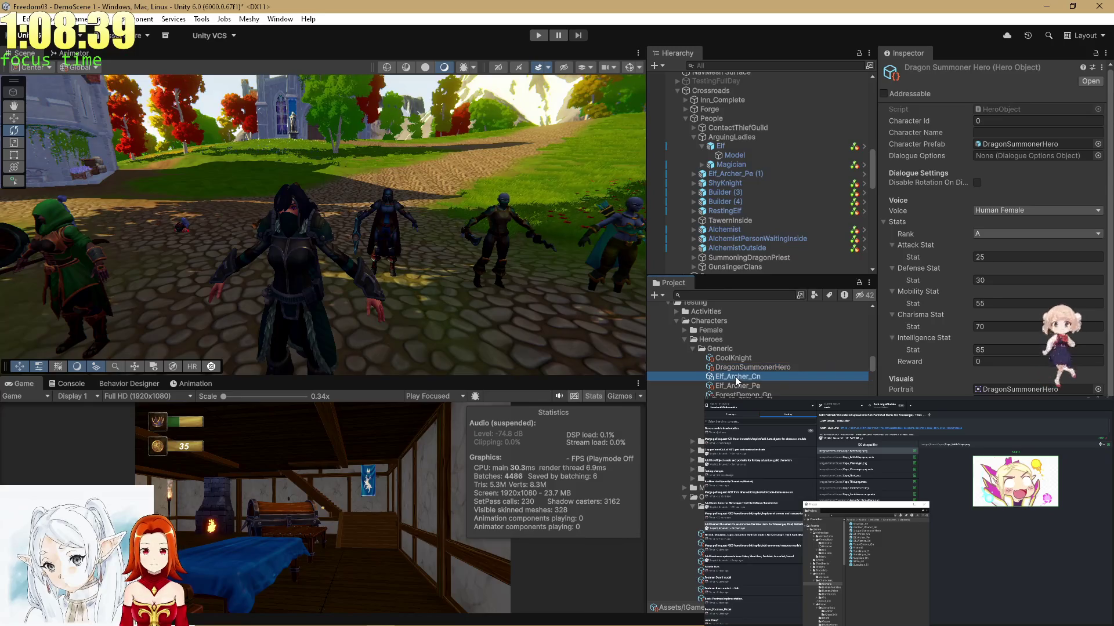
{"action": "left_click", "coordinate": [733, 385]}
{"action": "left_click", "coordinate": [733, 394]}
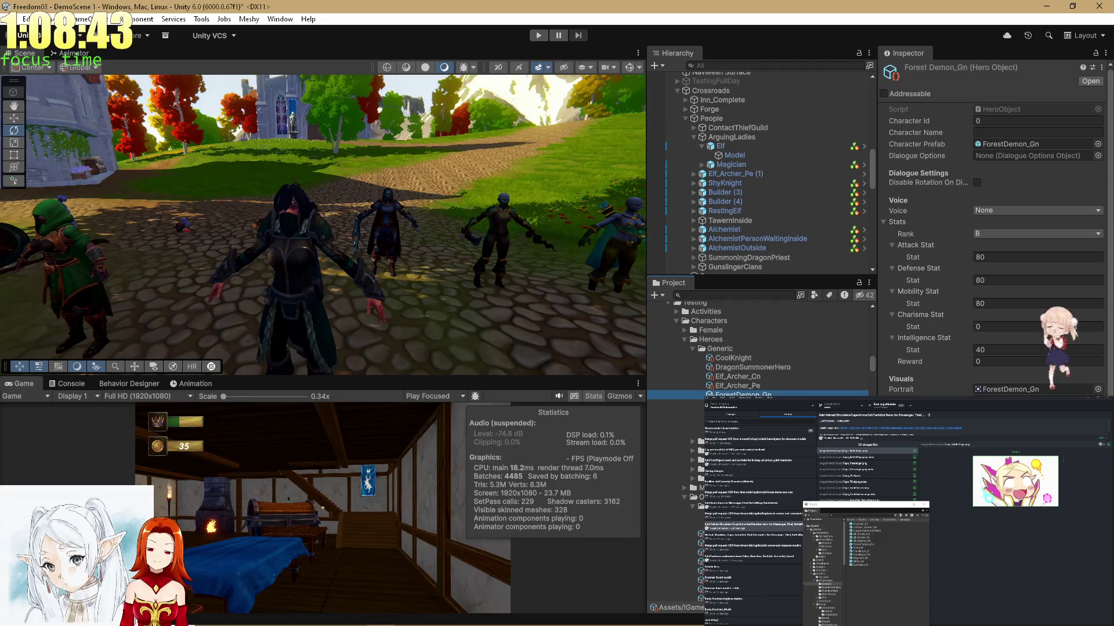
{"action": "left_click", "coordinate": [733, 404]}
{"action": "left_click", "coordinate": [736, 394]}
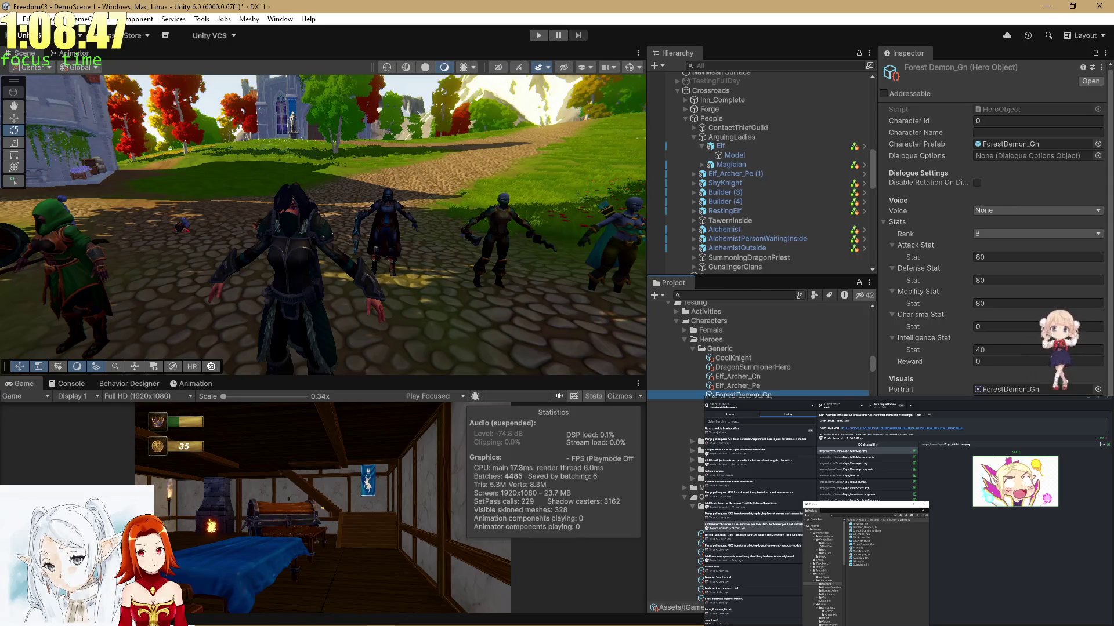
{"action": "left_click", "coordinate": [730, 413]}
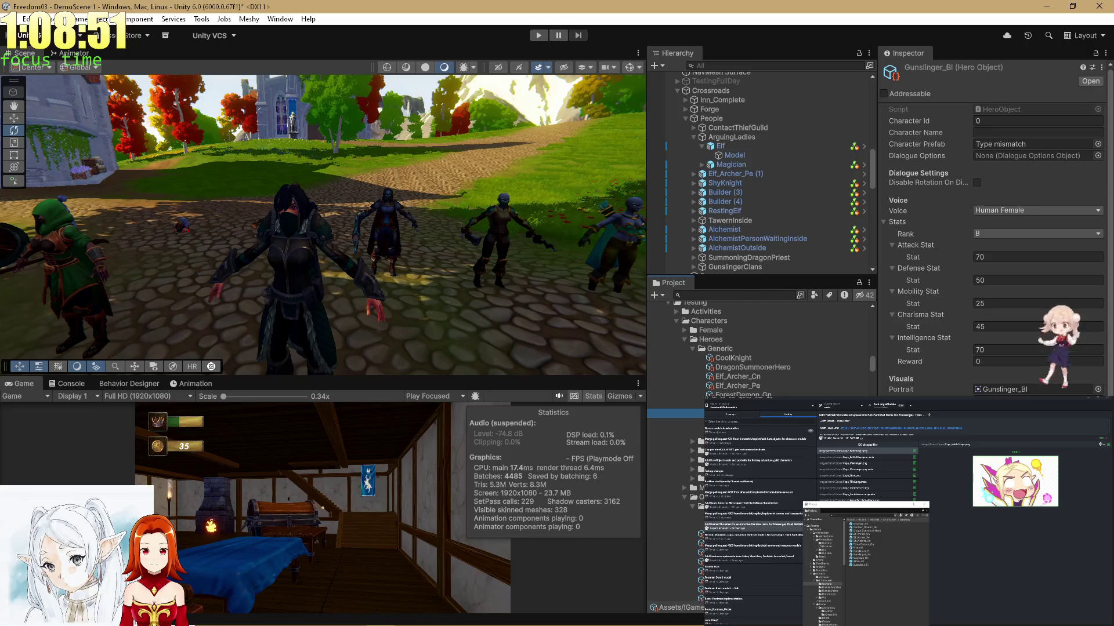
{"action": "key", "text": "Down"}
{"action": "key", "text": "Down"}
{"action": "key", "text": "Down"}
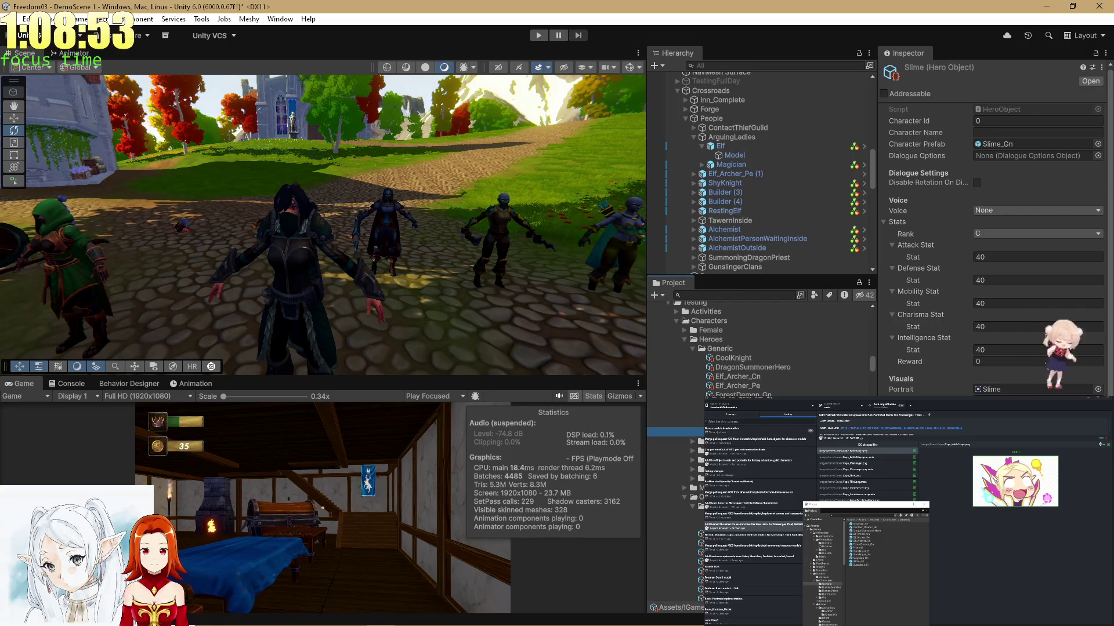
{"action": "left_click", "coordinate": [692, 443]}
{"action": "left_click", "coordinate": [698, 451]}
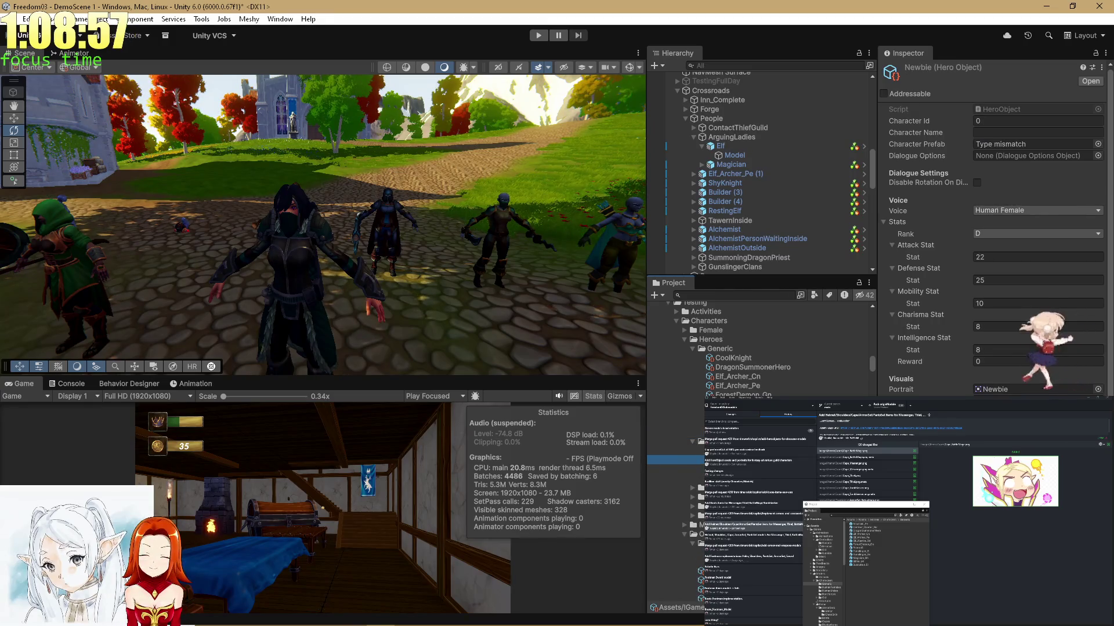
{"action": "key", "text": "Down"}
{"action": "key", "text": "Down"}
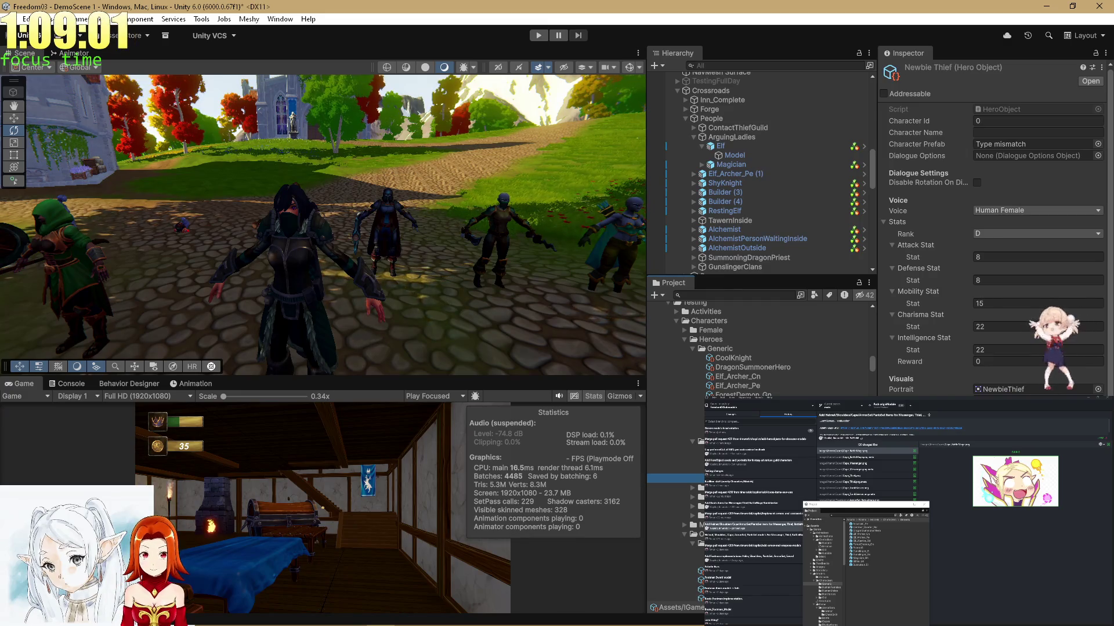
{"action": "key", "text": "Up"}
{"action": "key", "text": "Up"}
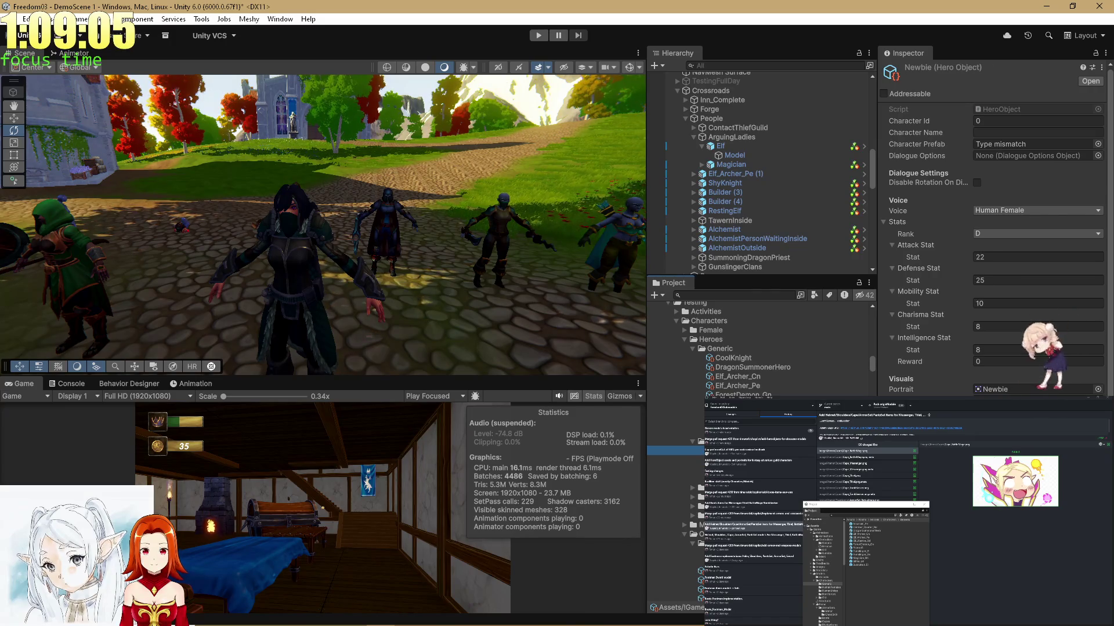
{"action": "scroll", "coordinate": [760, 348], "scroll_direction": "down", "scroll_amount": 2}
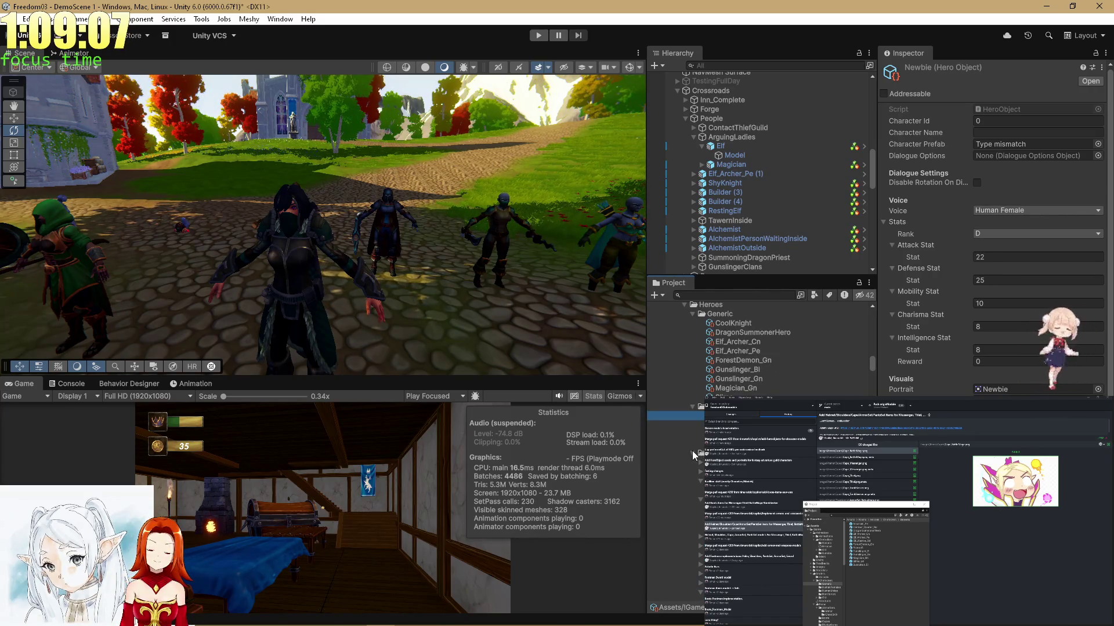
{"action": "left_click", "coordinate": [698, 471]}
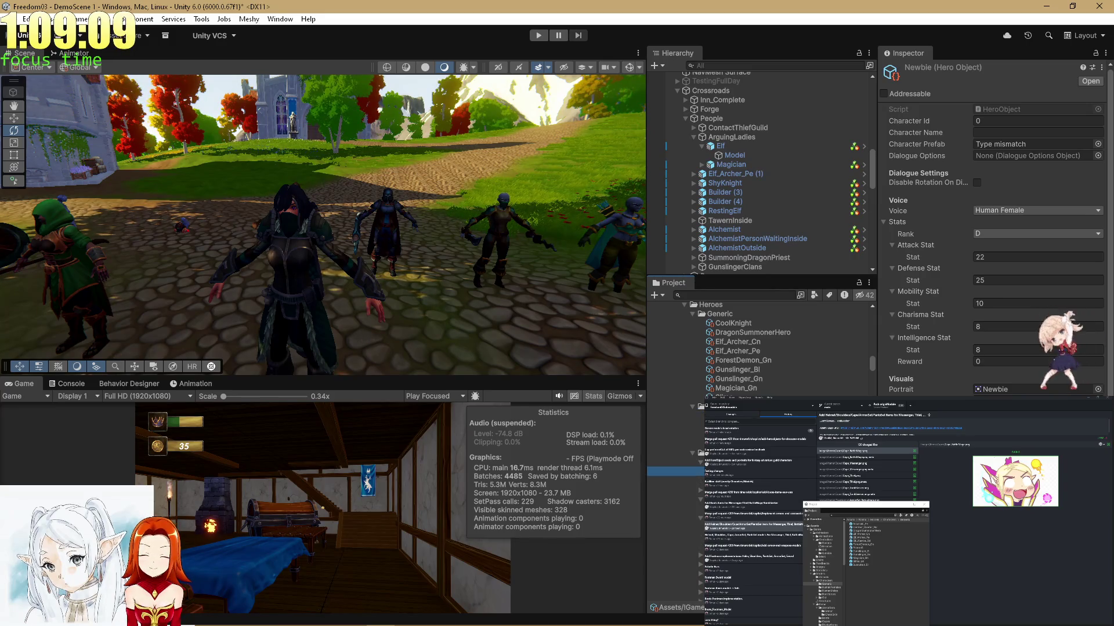
{"action": "key", "text": "Down"}
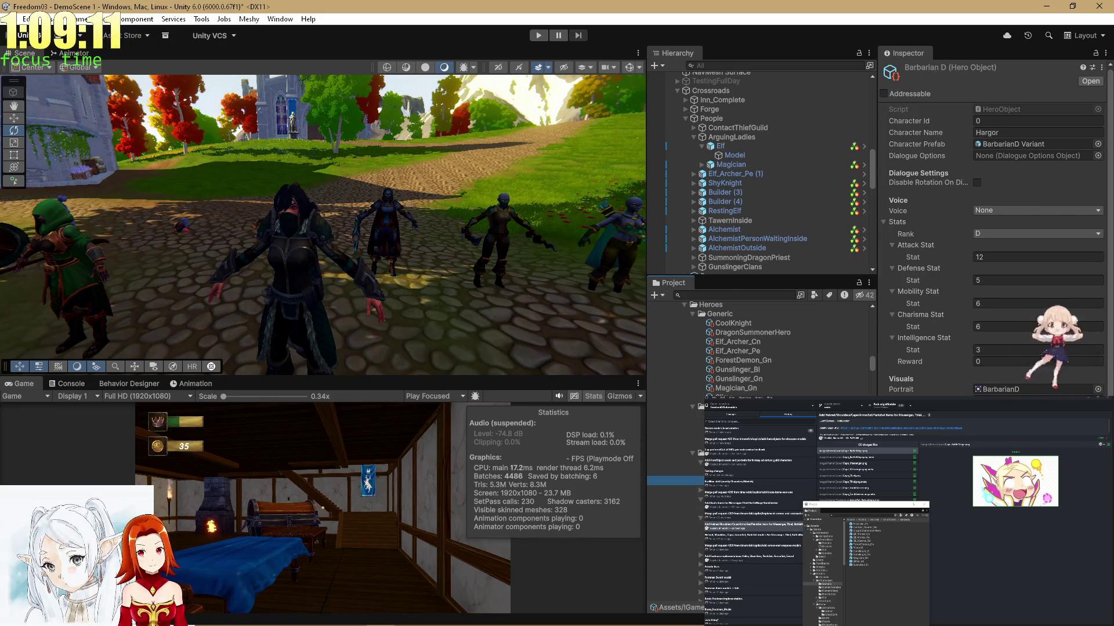
{"action": "scroll", "coordinate": [702, 494], "scroll_direction": "up", "scroll_amount": 4}
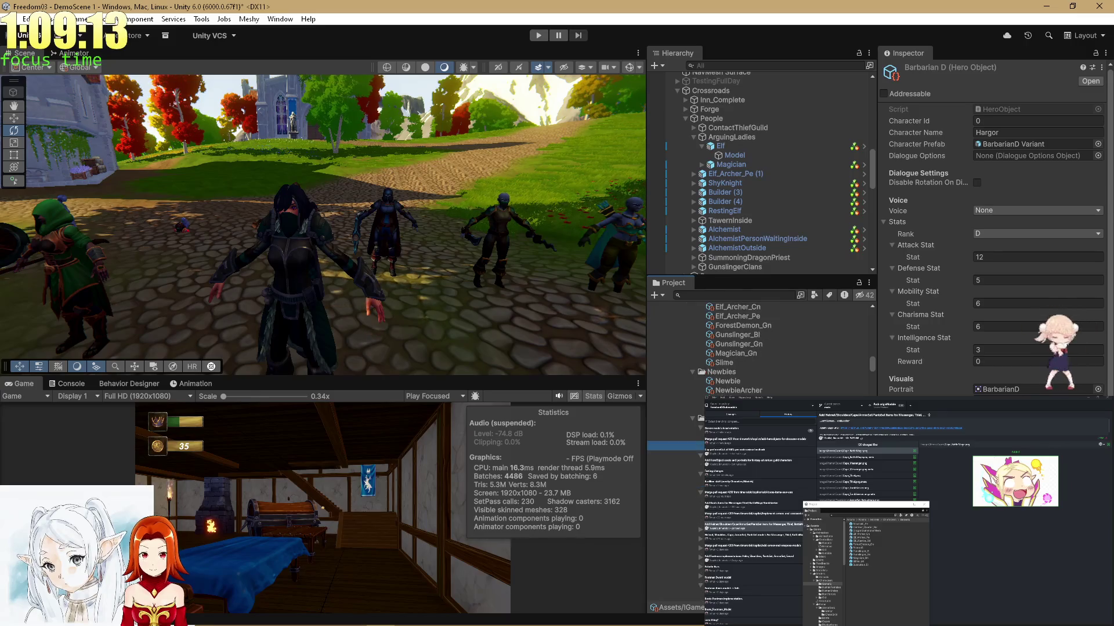
{"action": "left_click", "coordinate": [732, 393]}
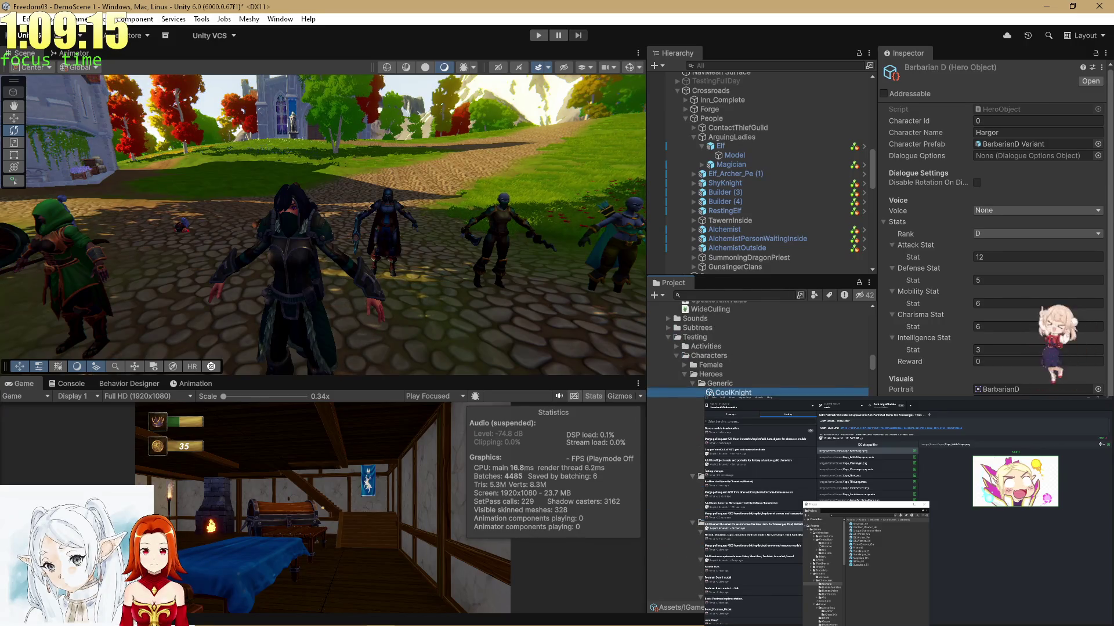
{"action": "scroll", "coordinate": [732, 393], "scroll_direction": "down", "scroll_amount": 4}
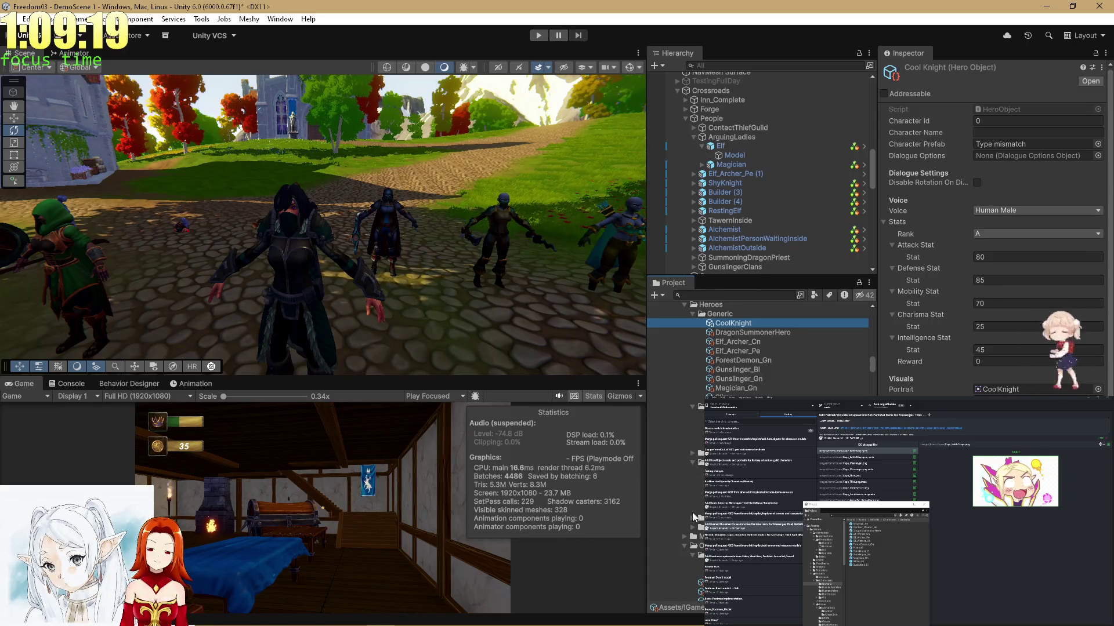
{"action": "scroll", "coordinate": [693, 519], "scroll_direction": "down", "scroll_amount": 4}
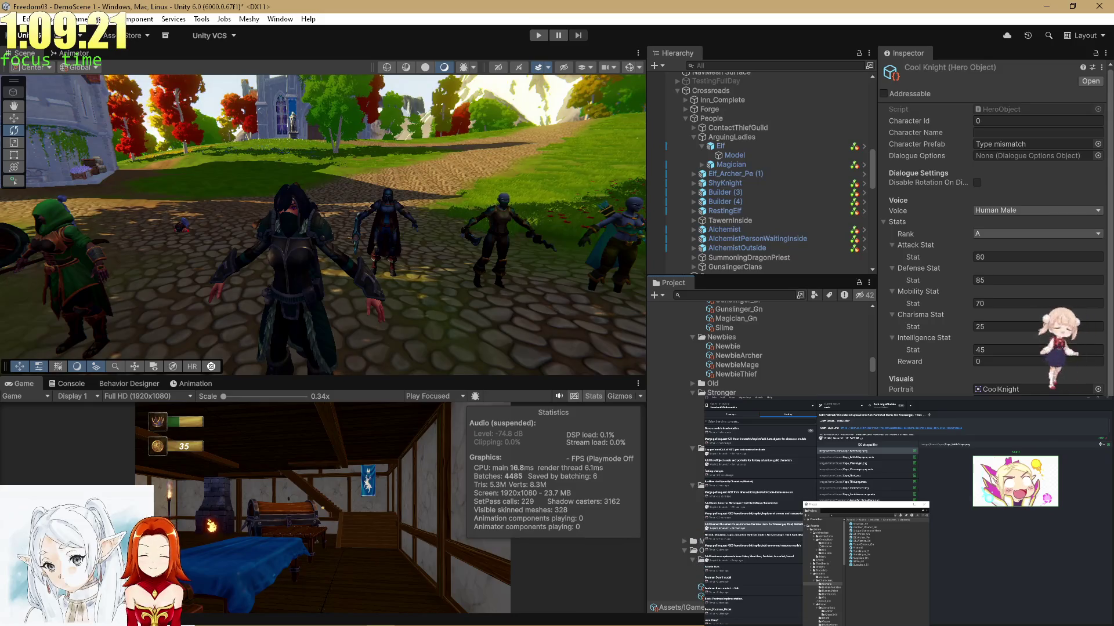
{"action": "left_click", "coordinate": [675, 532]}
Extend the selection to exactly the 26 generic hero objects, deselecting the folders.
{"action": "left_click", "coordinate": [676, 458], "text": "shift"}
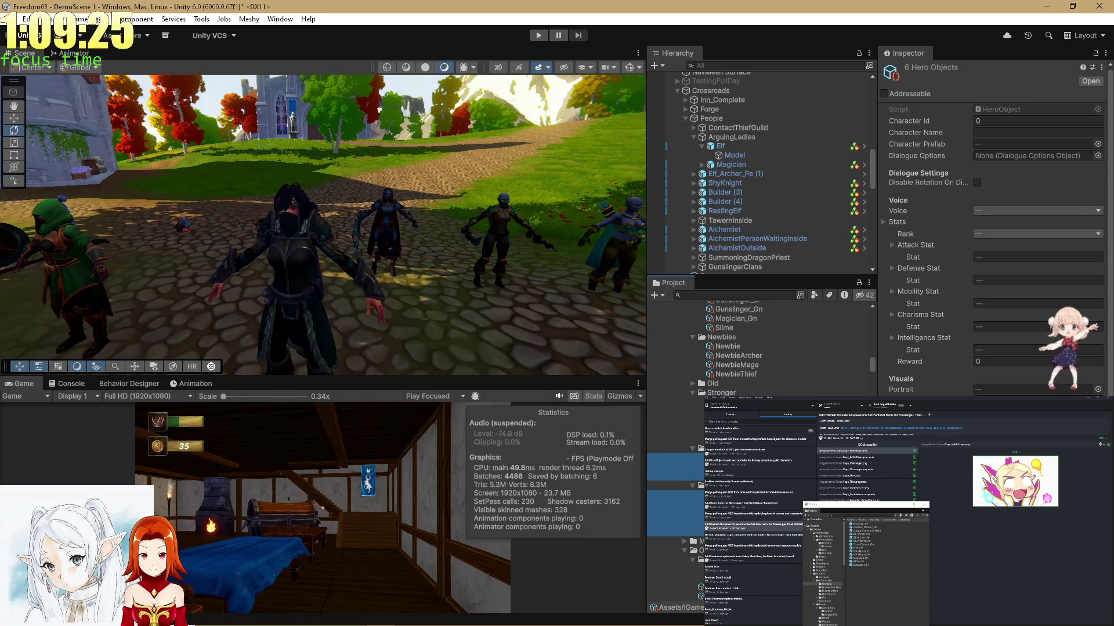
{"action": "left_click", "coordinate": [676, 400], "text": "shift"}
{"action": "scroll", "coordinate": [675, 406], "scroll_direction": "up", "scroll_amount": 4}
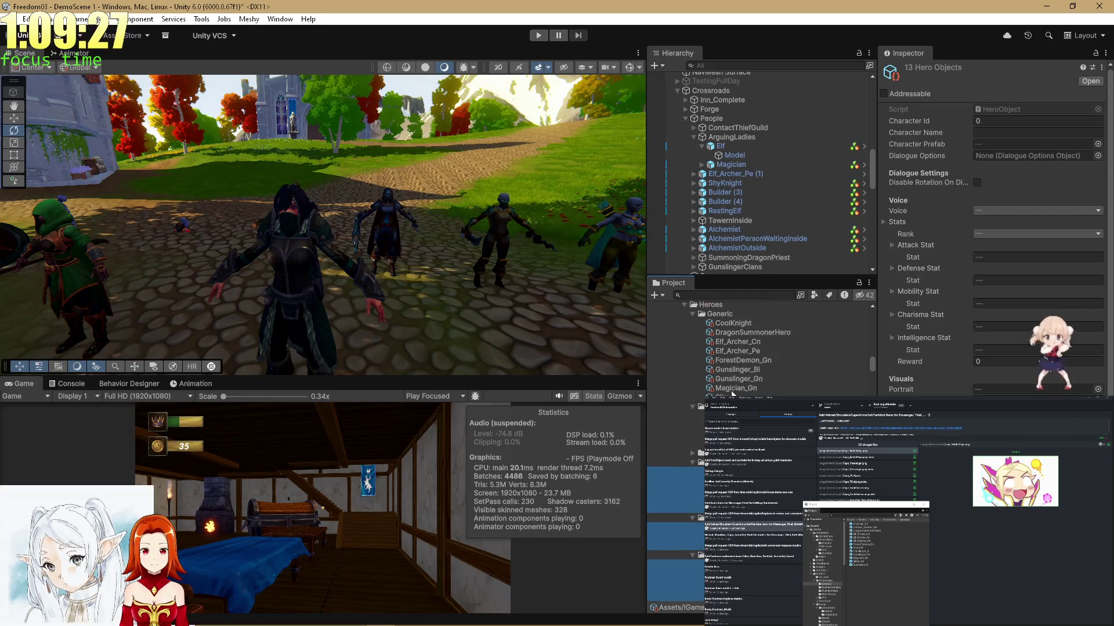
{"action": "left_click", "coordinate": [732, 324], "text": "shift"}
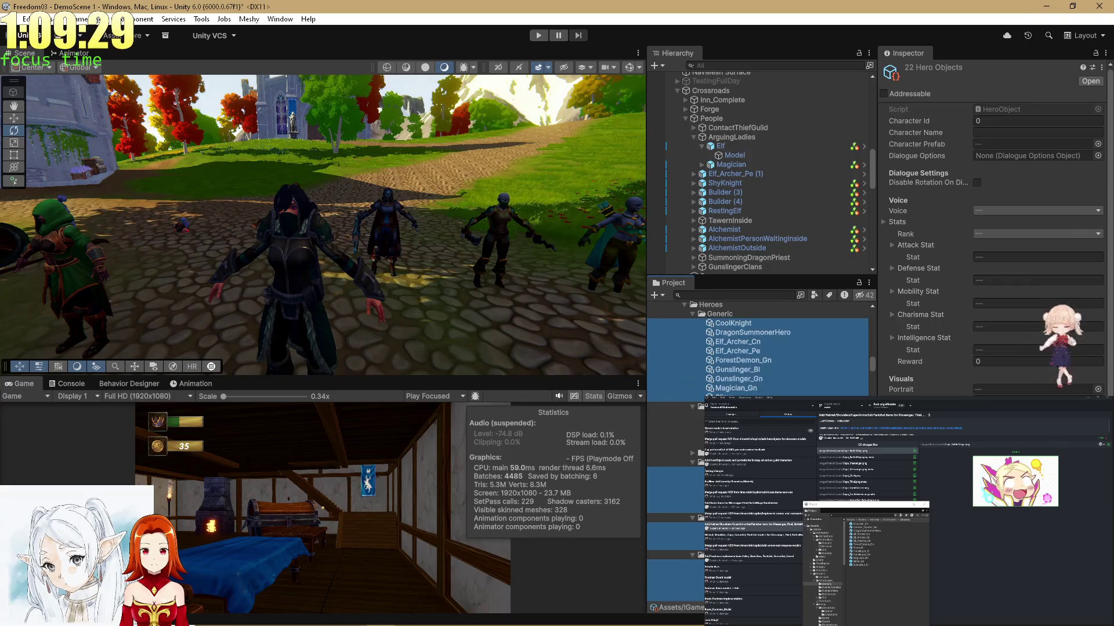
{"action": "left_click", "coordinate": [676, 557], "text": "shift"}
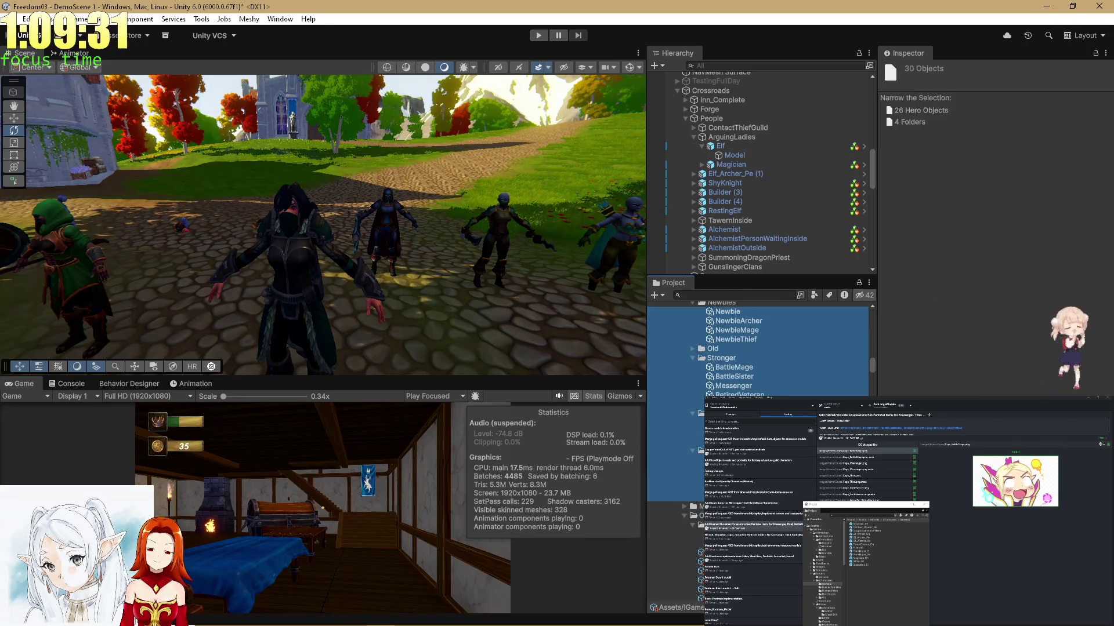
{"action": "left_click", "coordinate": [698, 452], "text": "ctrl"}
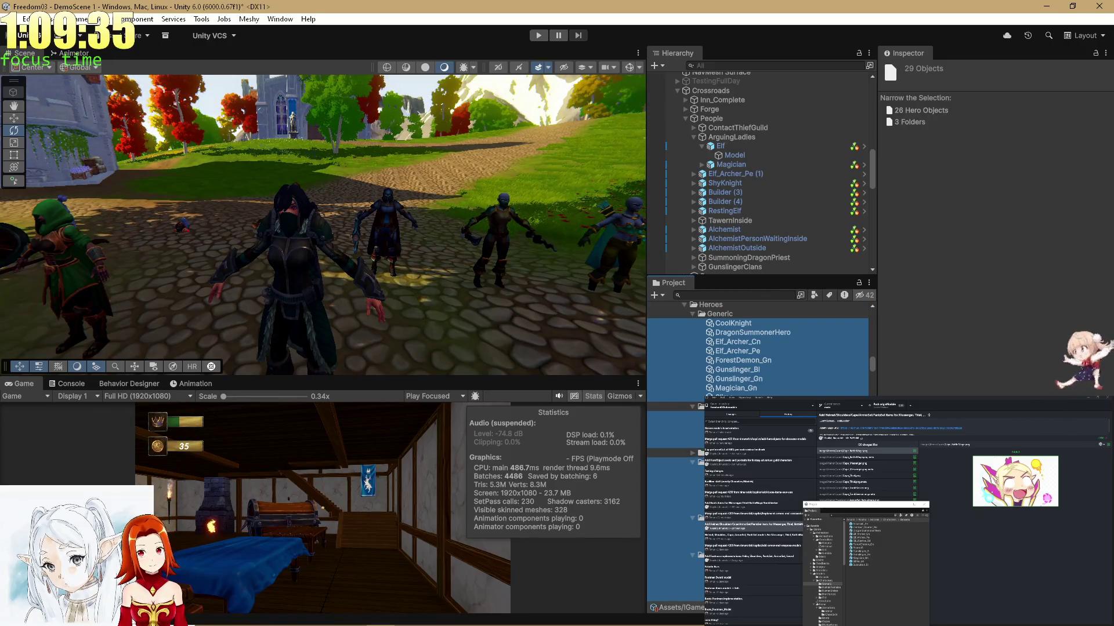
{"action": "left_click", "coordinate": [699, 463], "text": "ctrl"}
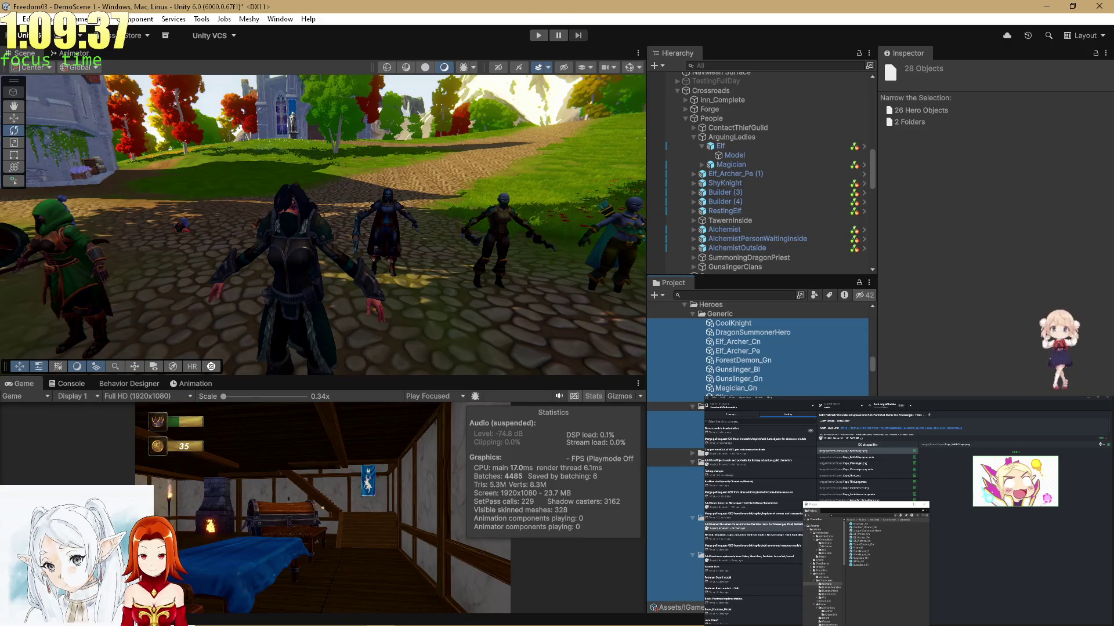
{"action": "left_click", "coordinate": [699, 518], "text": "ctrl"}
{"action": "left_click", "coordinate": [699, 555], "text": "ctrl"}
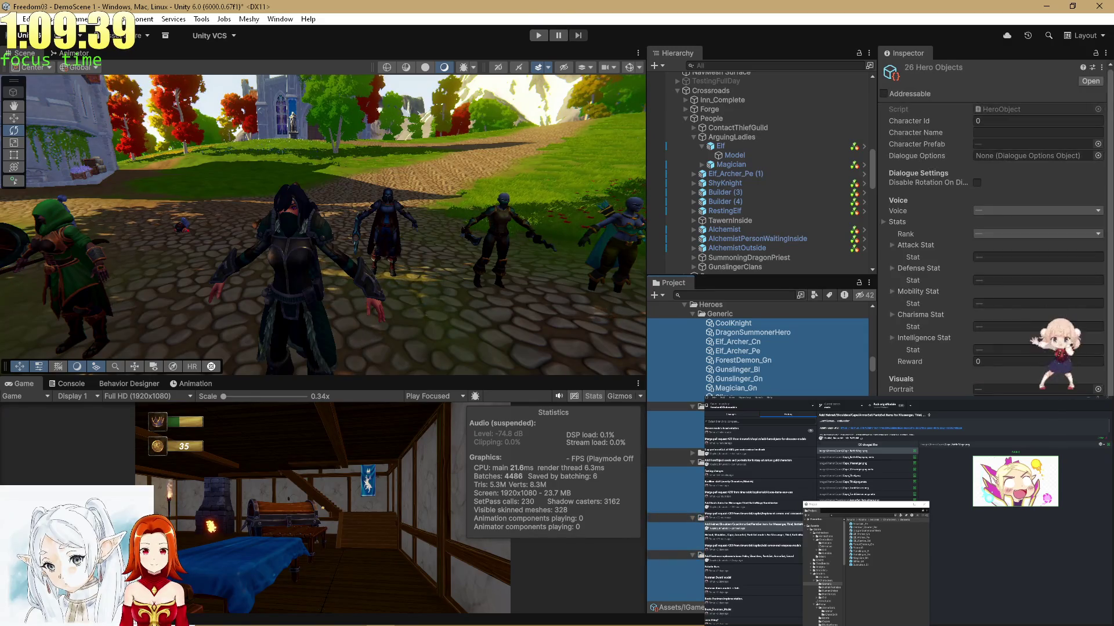
Assign the HeroDefault dialogue options to all 26 selected heroes.
{"action": "left_click", "coordinate": [1097, 155]}
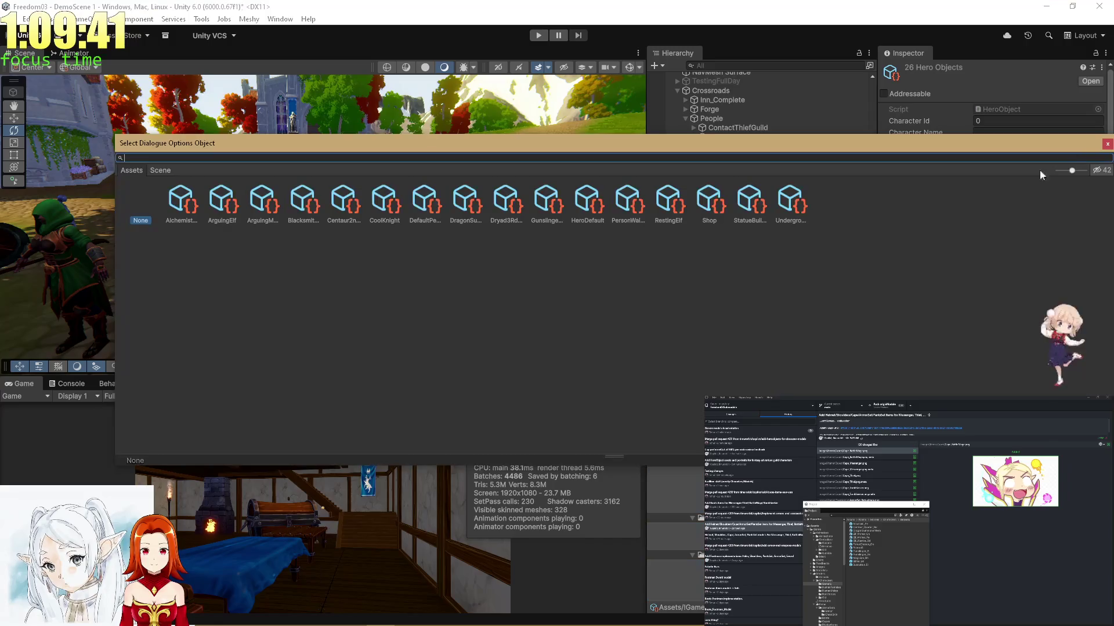
{"action": "type", "text": "herode"}
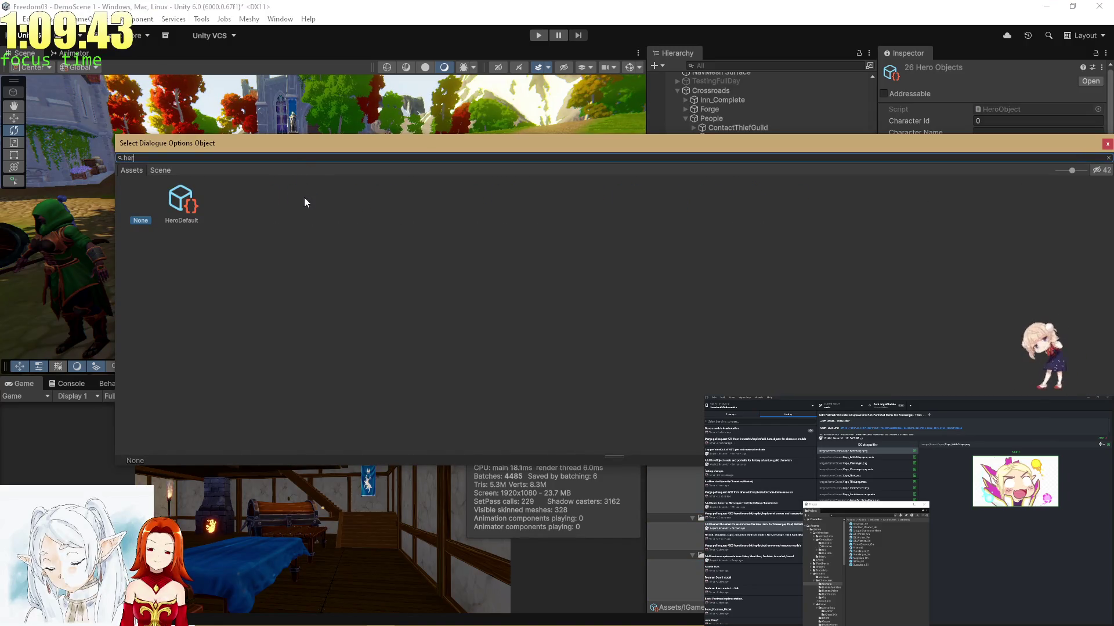
{"action": "double_click", "coordinate": [179, 196]}
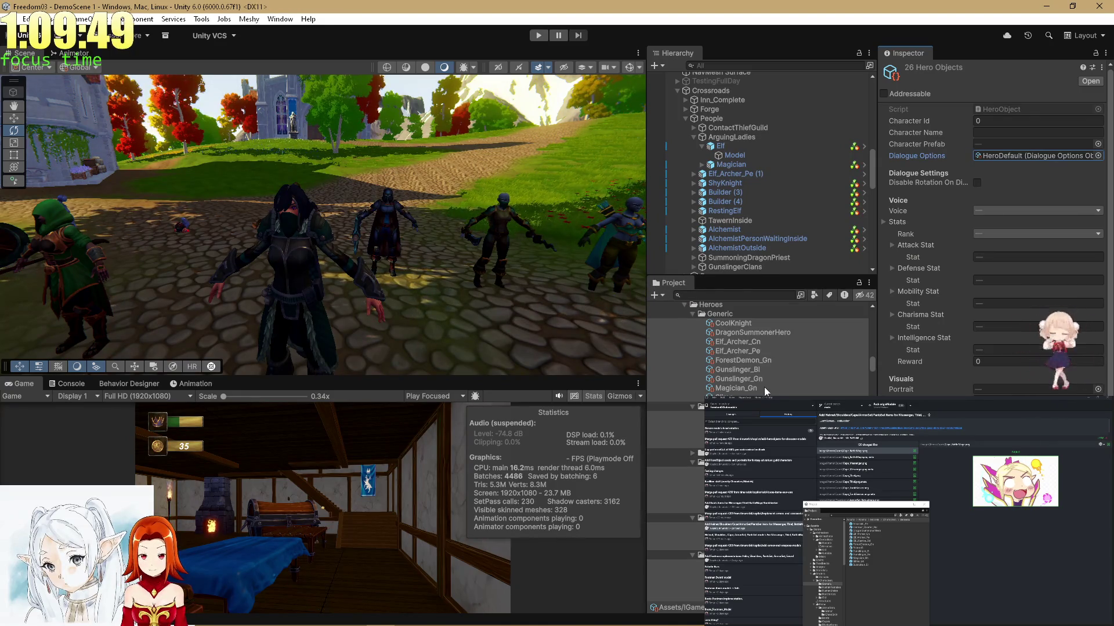
Select every generic hero asset with Ctrl+A, then open Cool Knight's hero data.
{"action": "left_click", "coordinate": [740, 328]}
{"action": "key", "text": "ctrl+a"}
{"action": "left_click", "coordinate": [740, 328]}
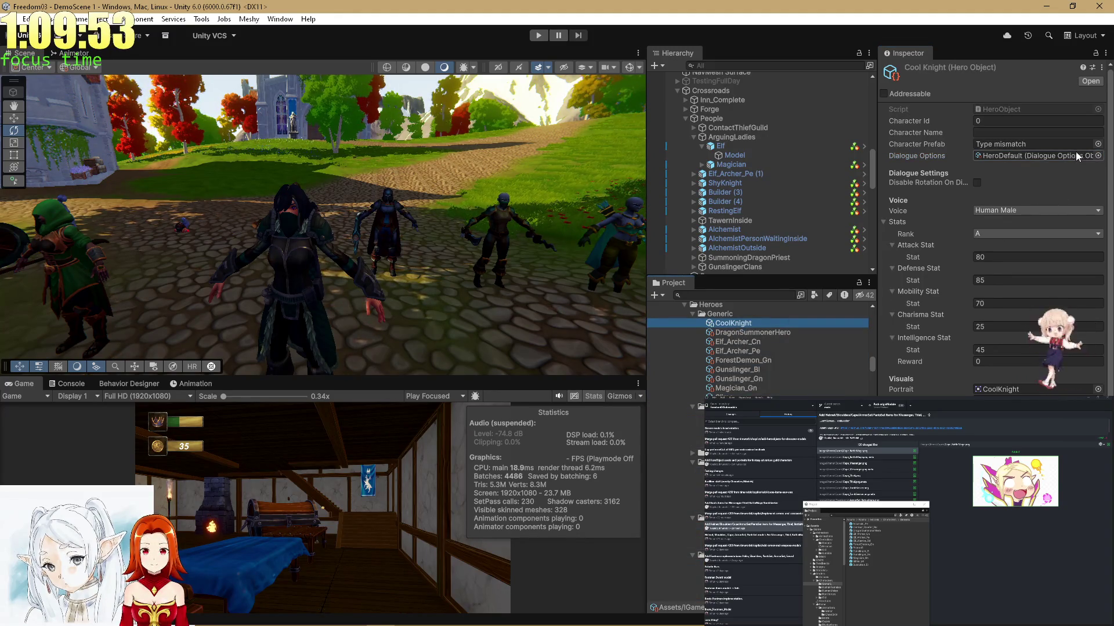
Review the Dragon Summoner hero's data.
{"action": "left_click", "coordinate": [750, 333]}
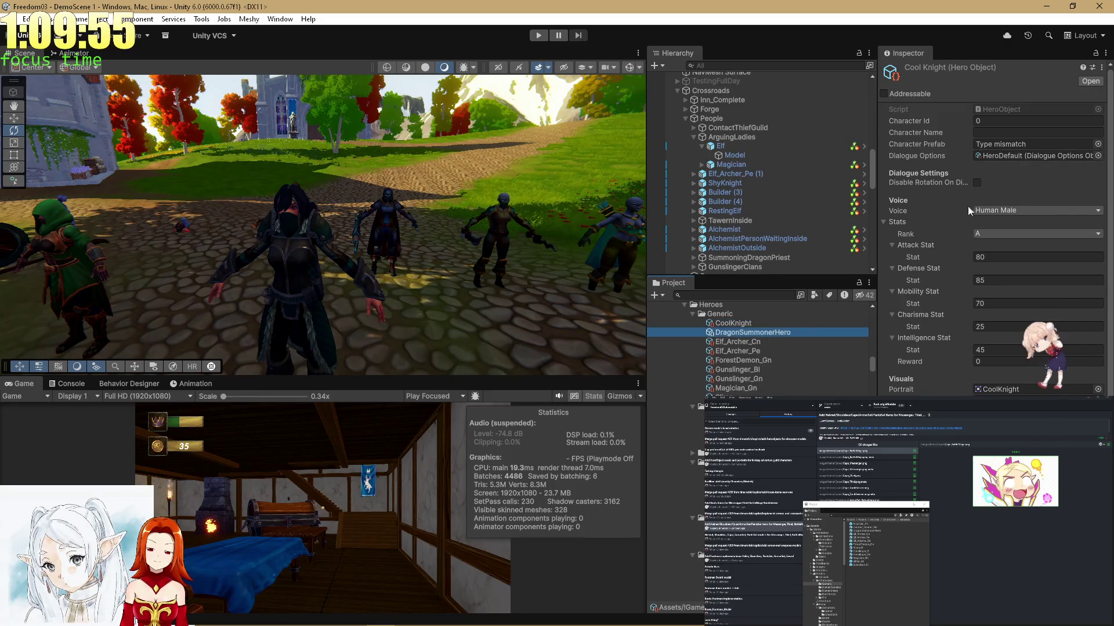
{"action": "scroll", "coordinate": [829, 360], "scroll_direction": "down", "scroll_amount": 5}
{"action": "scroll", "coordinate": [803, 382], "scroll_direction": "down", "scroll_amount": 15}
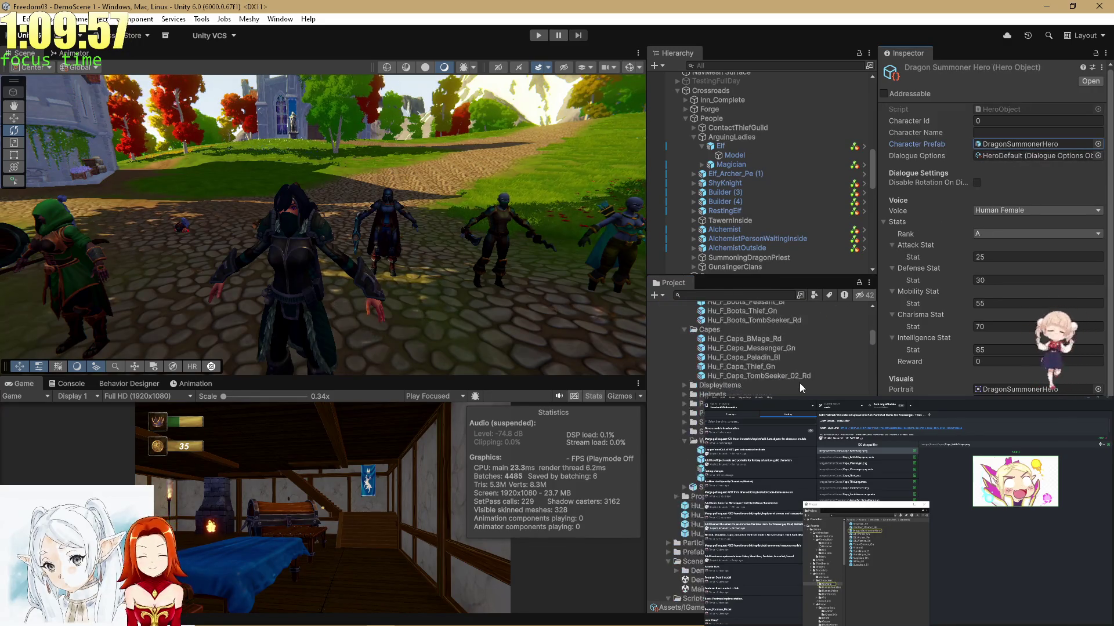
{"action": "scroll", "coordinate": [793, 382], "scroll_direction": "up", "scroll_amount": 15}
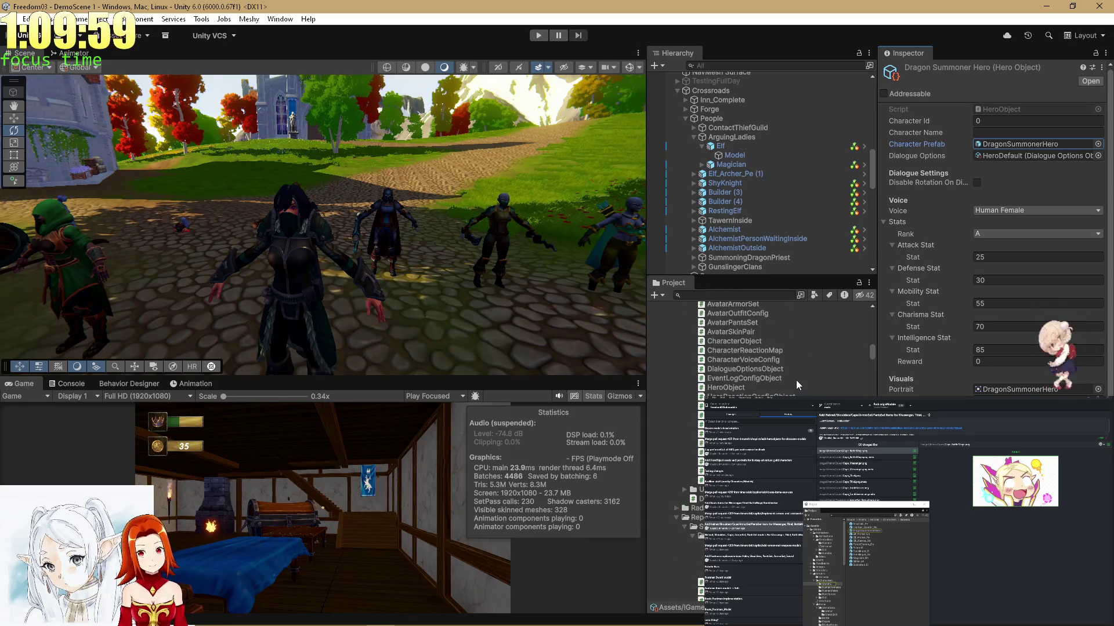
{"action": "scroll", "coordinate": [760, 342], "scroll_direction": "up", "scroll_amount": 3}
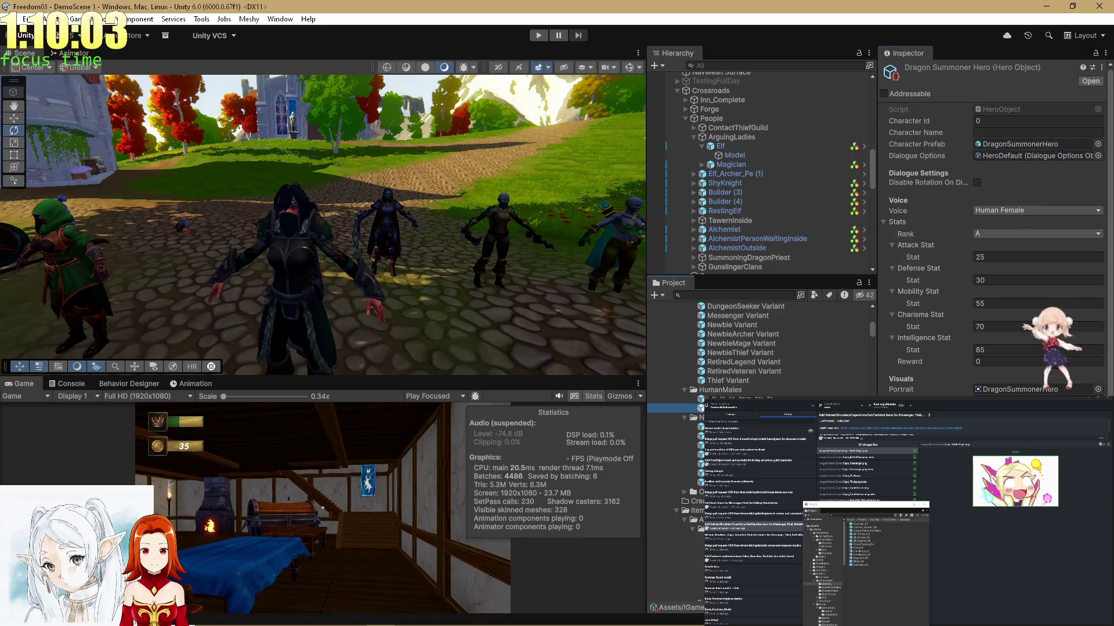
Inspect the CoolKnight Variant prefab, collapsing its NH Avatar and Animator components and the Scripts and Scenes folders.
{"action": "left_click", "coordinate": [675, 408]}
{"action": "scroll", "coordinate": [953, 266], "scroll_direction": "down", "scroll_amount": 5}
{"action": "scroll", "coordinate": [940, 264], "scroll_direction": "down", "scroll_amount": 10}
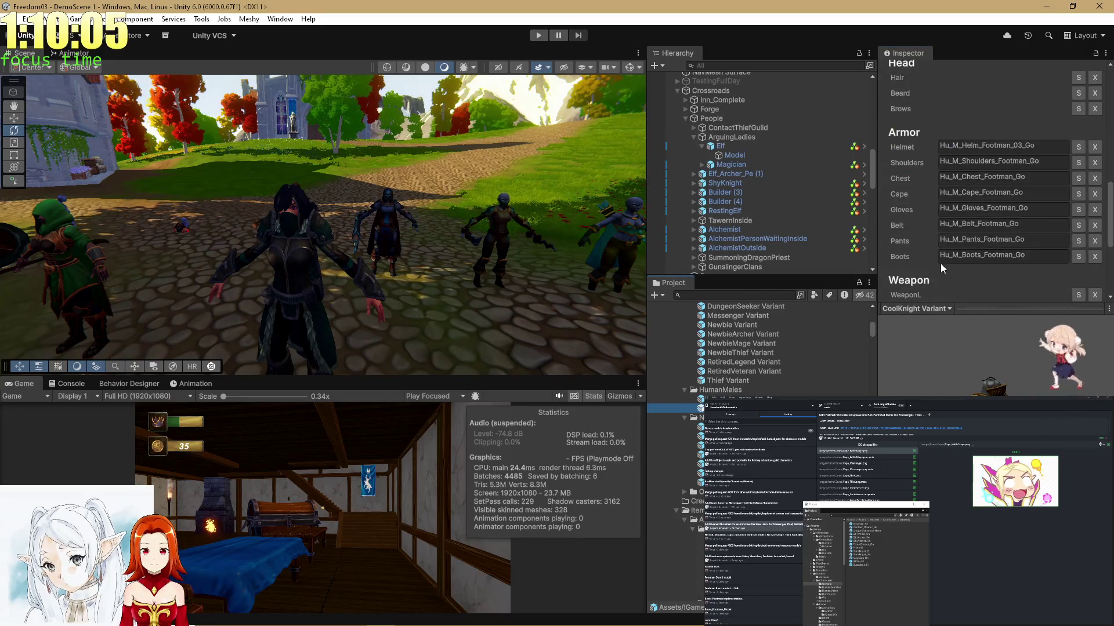
{"action": "left_click", "coordinate": [913, 303]}
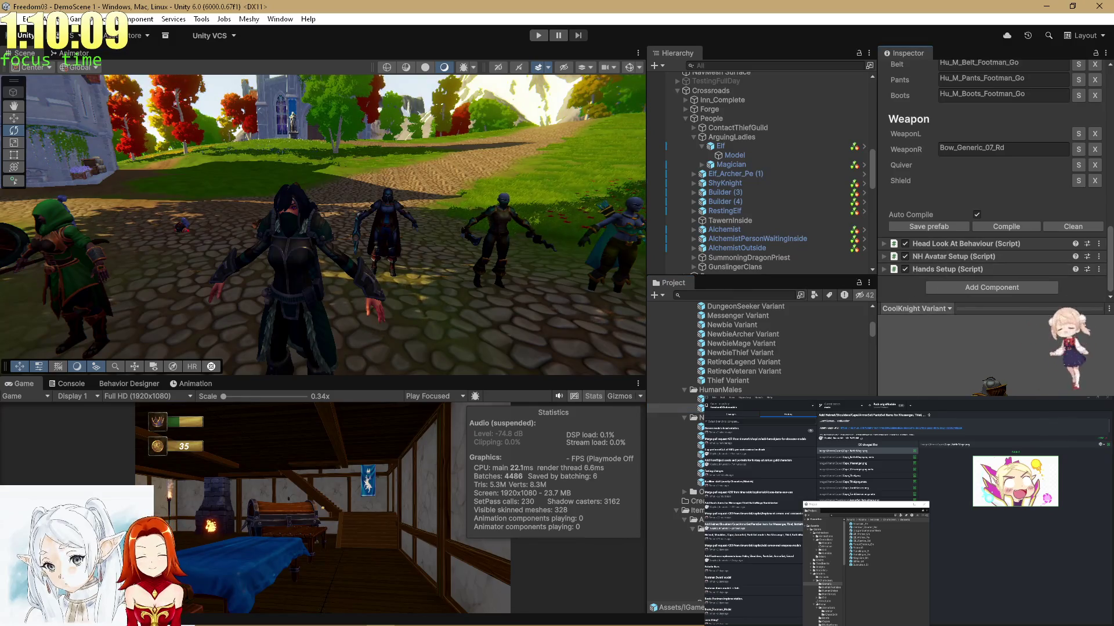
{"action": "scroll", "coordinate": [938, 276], "scroll_direction": "up", "scroll_amount": 15}
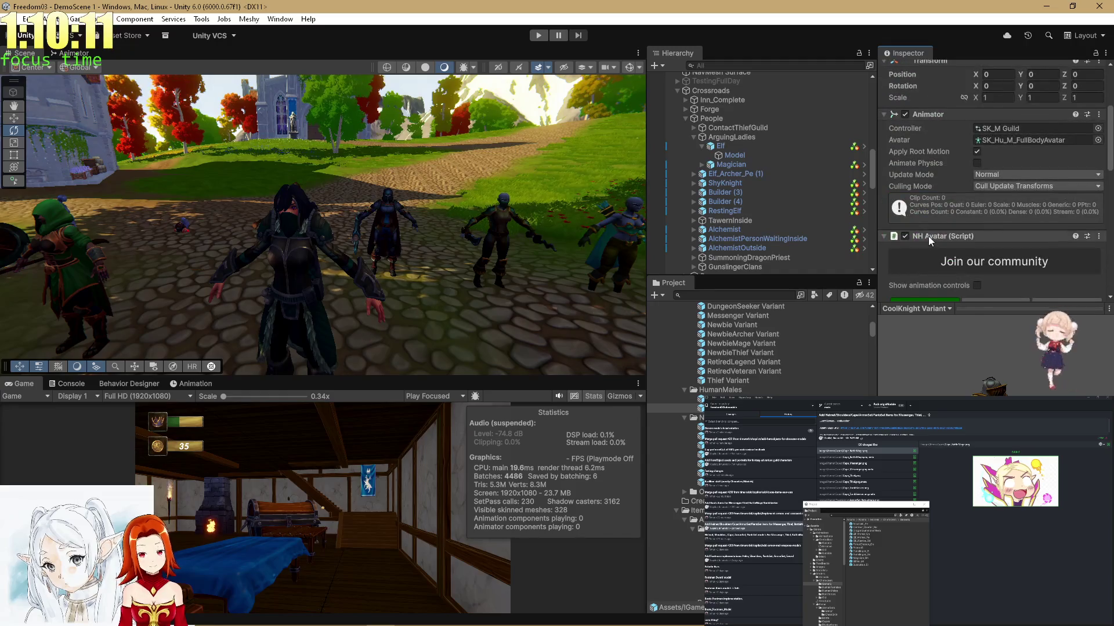
{"action": "left_click", "coordinate": [928, 236]}
{"action": "left_click", "coordinate": [931, 116]}
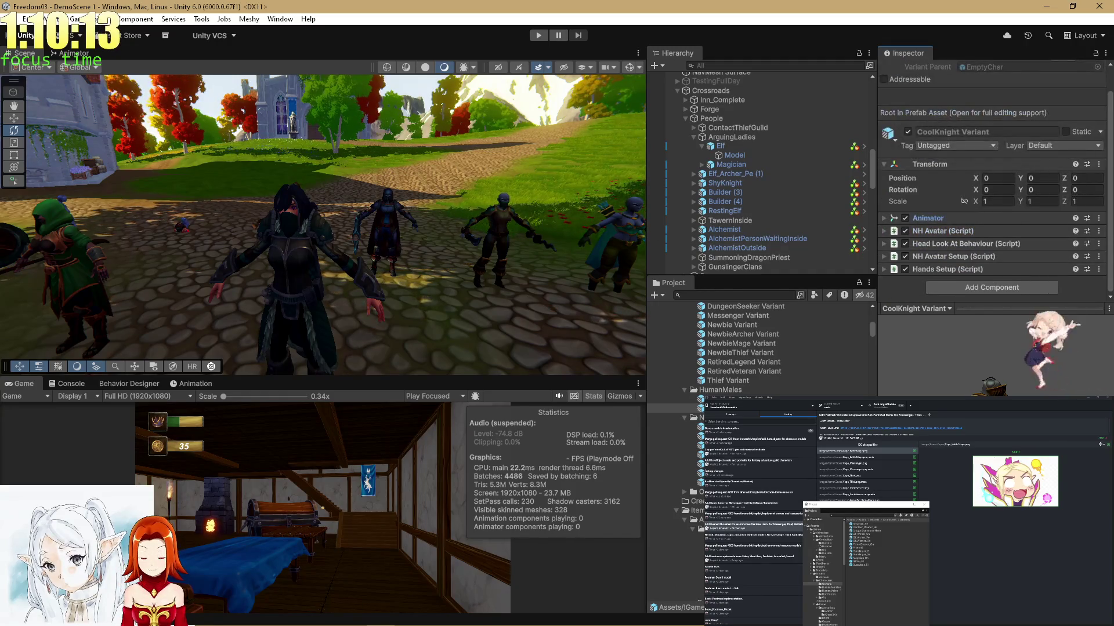
{"action": "scroll", "coordinate": [754, 348], "scroll_direction": "down", "scroll_amount": 8}
{"action": "scroll", "coordinate": [754, 348], "scroll_direction": "down", "scroll_amount": 5}
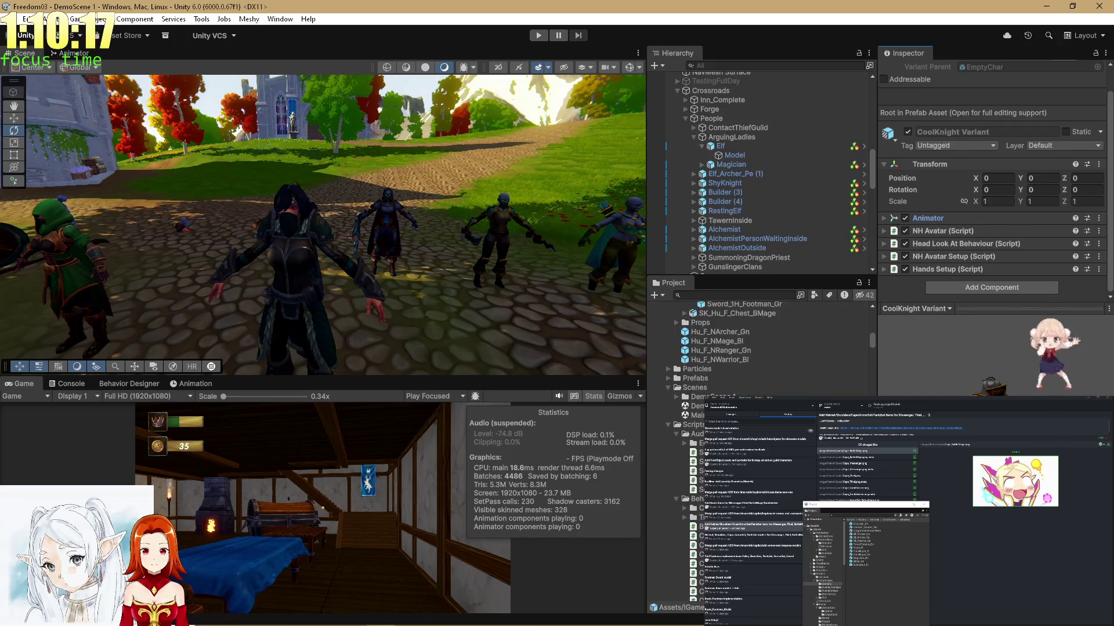
{"action": "left_click", "coordinate": [668, 423]}
{"action": "left_click", "coordinate": [668, 387]}
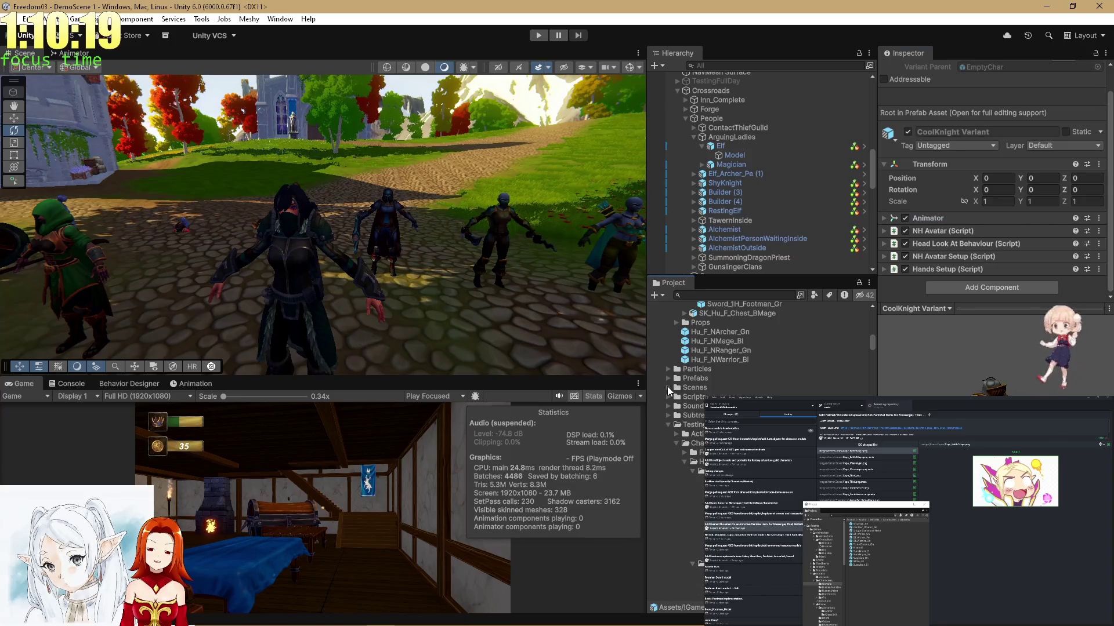
Assign CoolKnight Variant as Cool Knight's Character Prefab.
{"action": "left_click", "coordinate": [696, 480]}
{"action": "scroll", "coordinate": [754, 348], "scroll_direction": "up", "scroll_amount": 10}
{"action": "scroll", "coordinate": [691, 450], "scroll_direction": "up", "scroll_amount": 5}
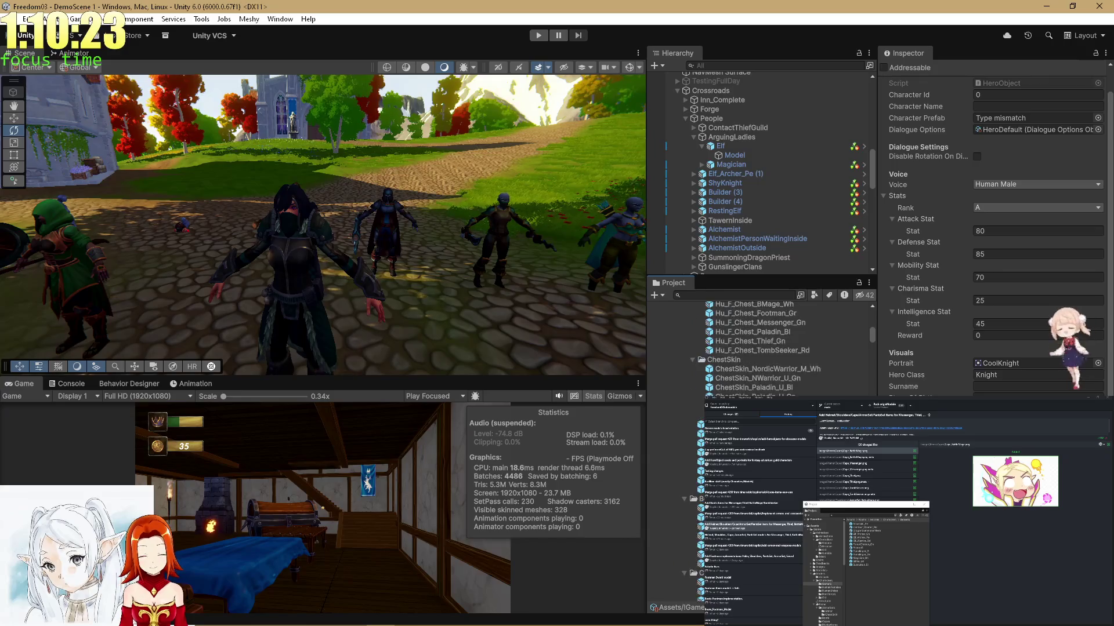
{"action": "mouse_move", "coordinate": [745, 374]}
{"action": "left_mouse_down"}
{"action": "mouse_move", "coordinate": [954, 231]}
{"action": "mouse_move", "coordinate": [999, 118]}
{"action": "left_mouse_up"}
{"action": "scroll", "coordinate": [754, 348], "scroll_direction": "down", "scroll_amount": 10}
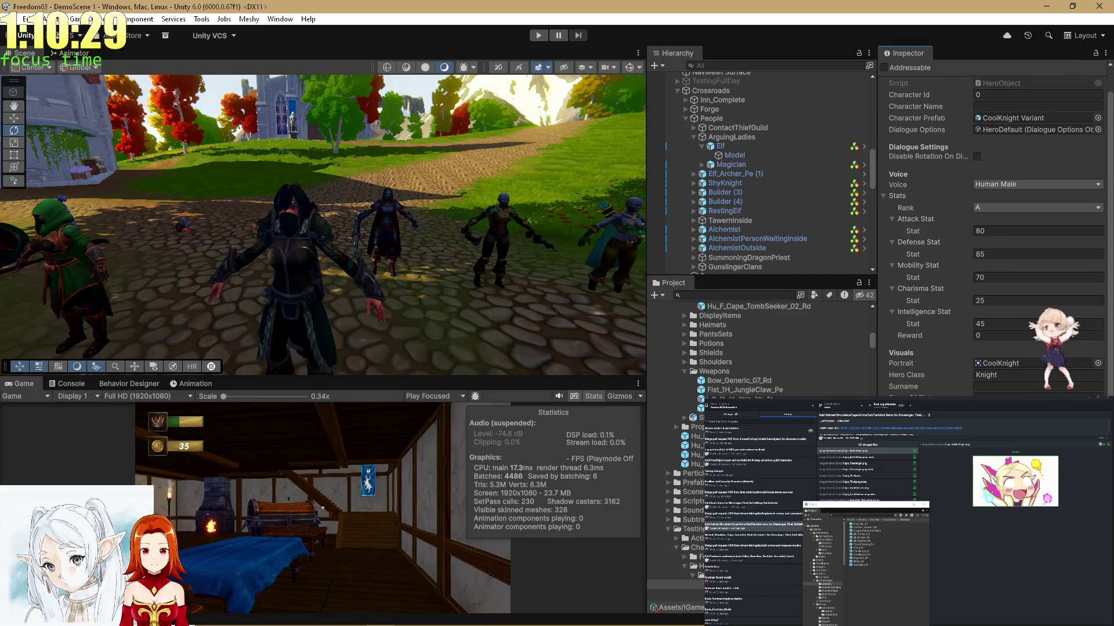
{"action": "scroll", "coordinate": [754, 348], "scroll_direction": "down", "scroll_amount": 5}
Step through the elf archer, Gunslinger_Bl, Gunslinger_Gn and demon-possessed heroes' data.
{"action": "left_click", "coordinate": [676, 474]}
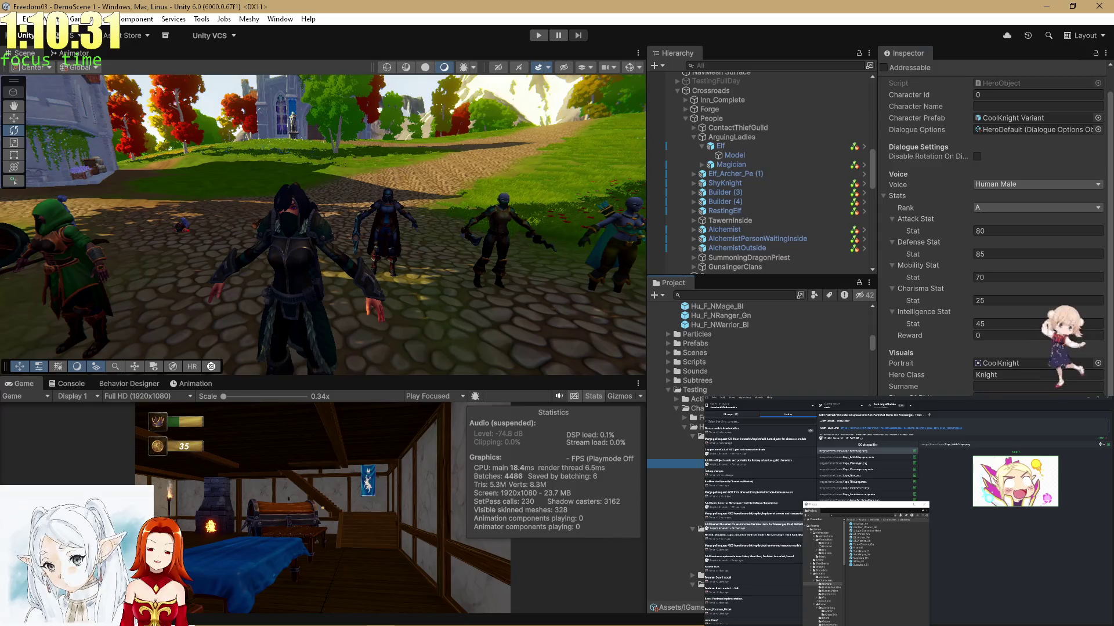
{"action": "key", "text": "Down"}
{"action": "key", "text": "Down"}
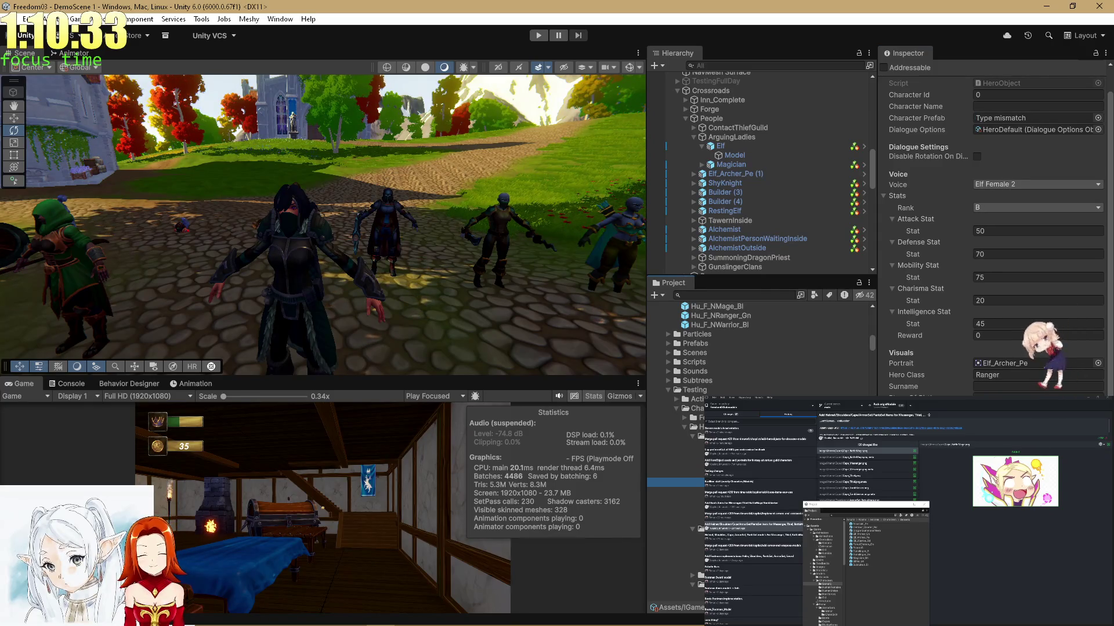
{"action": "key", "text": "Down"}
{"action": "key", "text": "Down"}
{"action": "key", "text": "Down"}
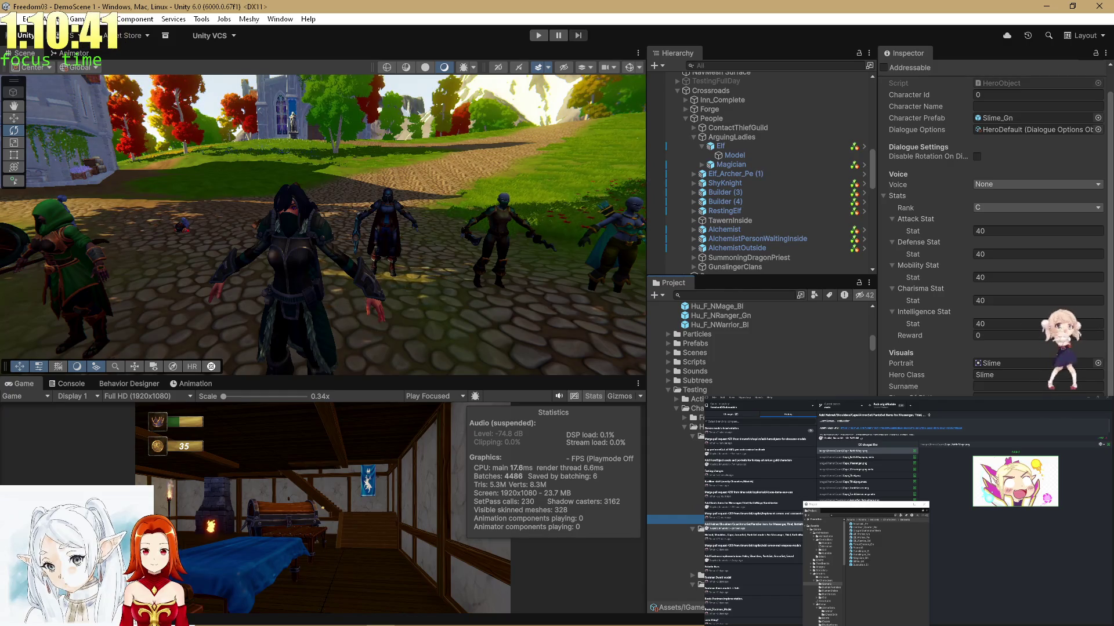
{"action": "left_click", "coordinate": [673, 492]}
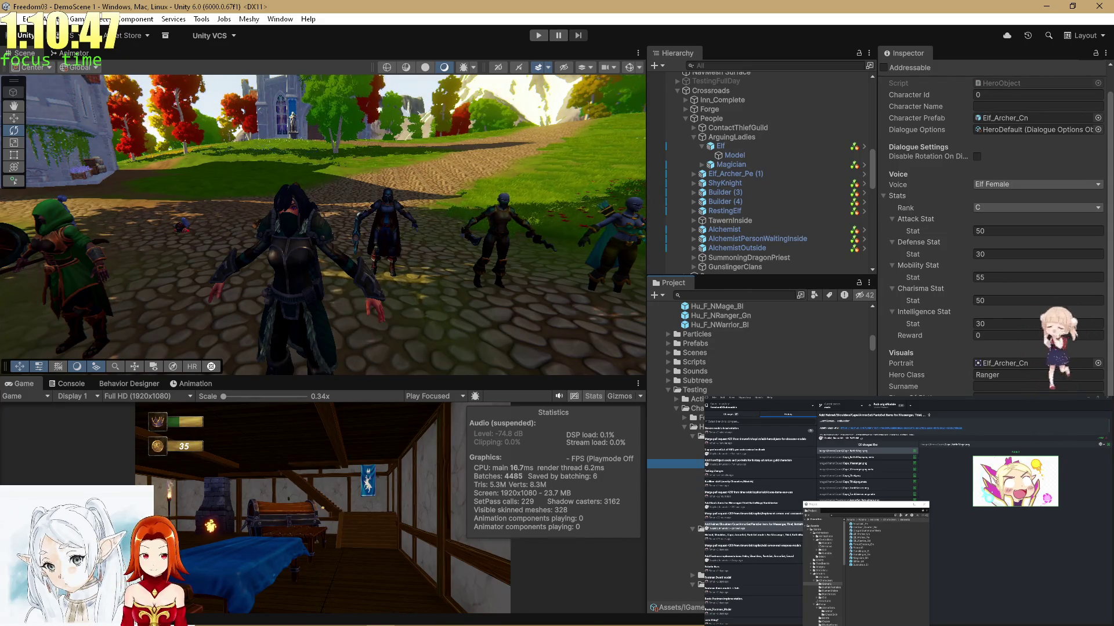
{"action": "scroll", "coordinate": [760, 348], "scroll_direction": "down", "scroll_amount": 3}
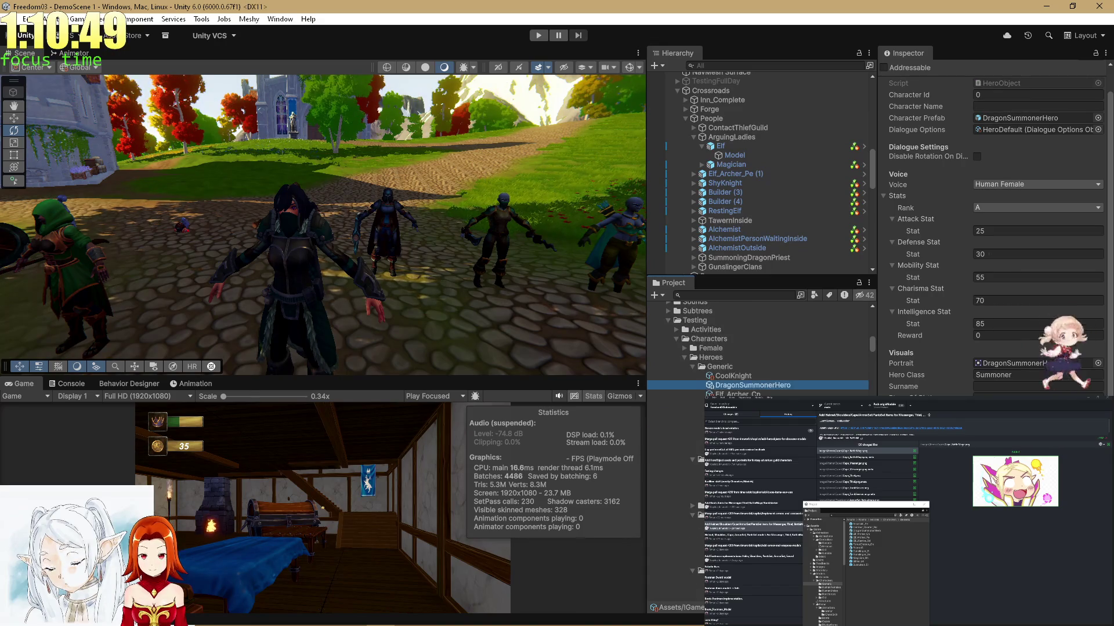
{"action": "scroll", "coordinate": [700, 521], "scroll_direction": "down", "scroll_amount": 2}
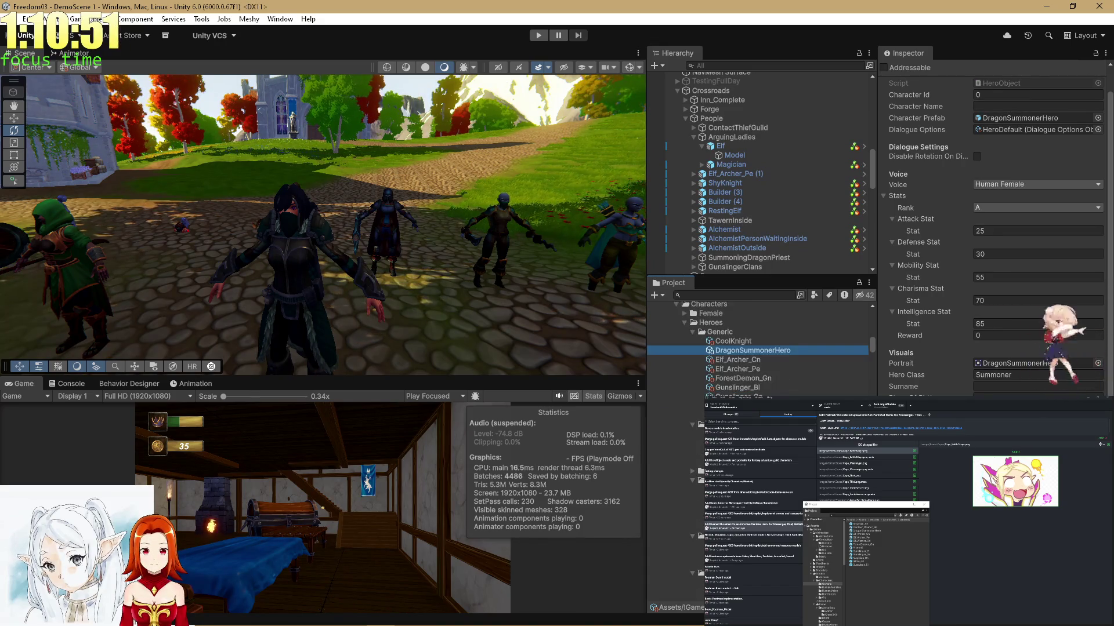
{"action": "left_click", "coordinate": [672, 545]}
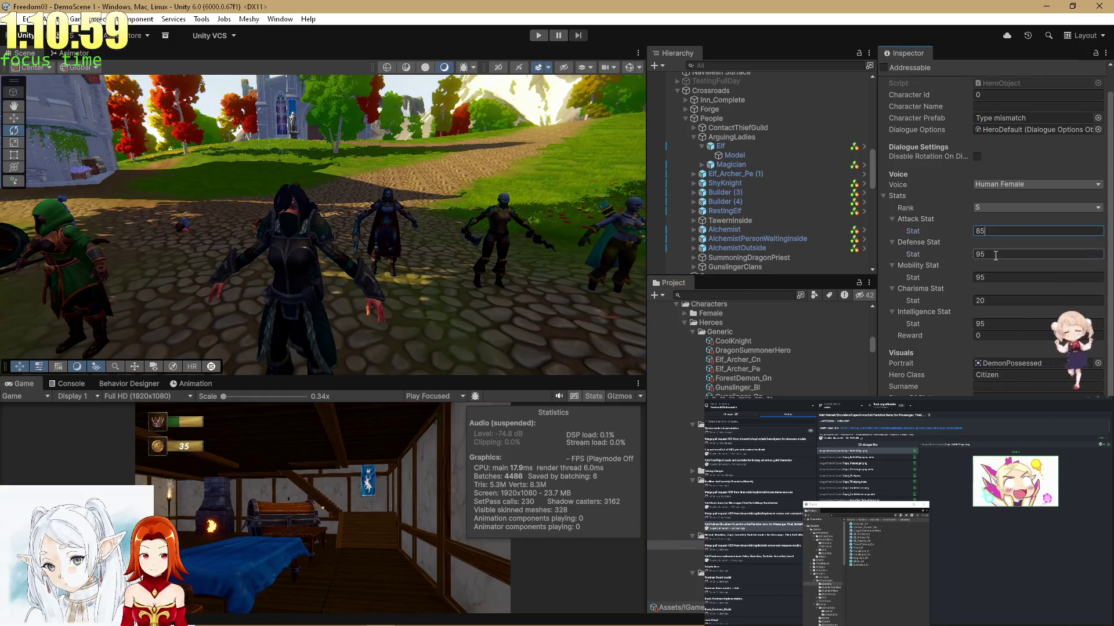
Set this hero's Mobility to 85, then give Retired Legend Attack, Defense and Mobility of 80.
{"action": "left_click", "coordinate": [997, 277]}
{"action": "type", "text": "85"}
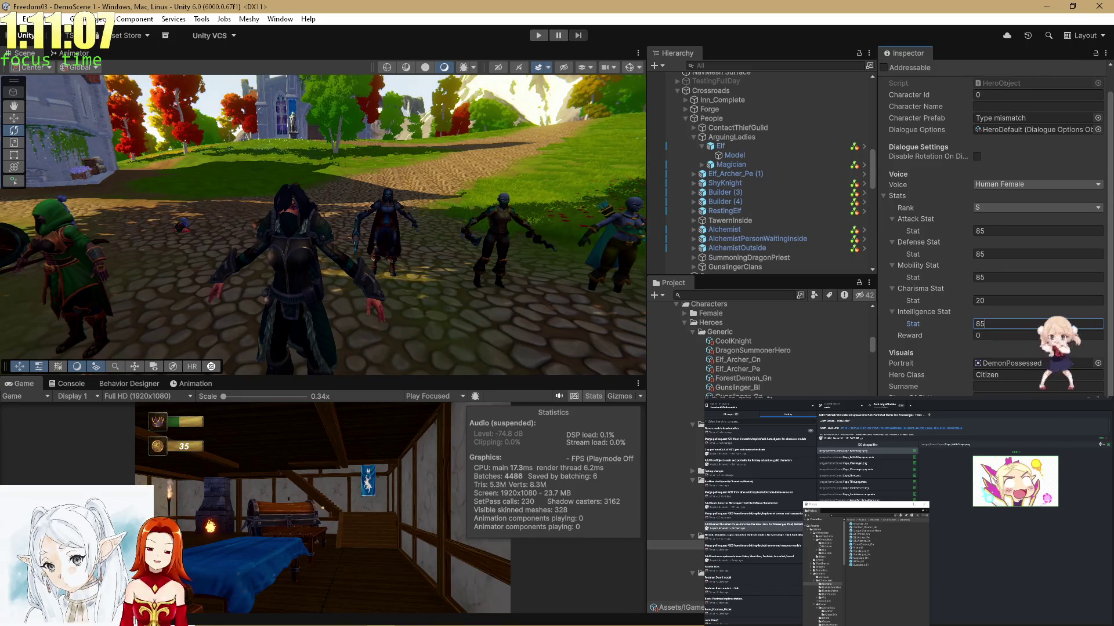
{"action": "left_click", "coordinate": [676, 554]}
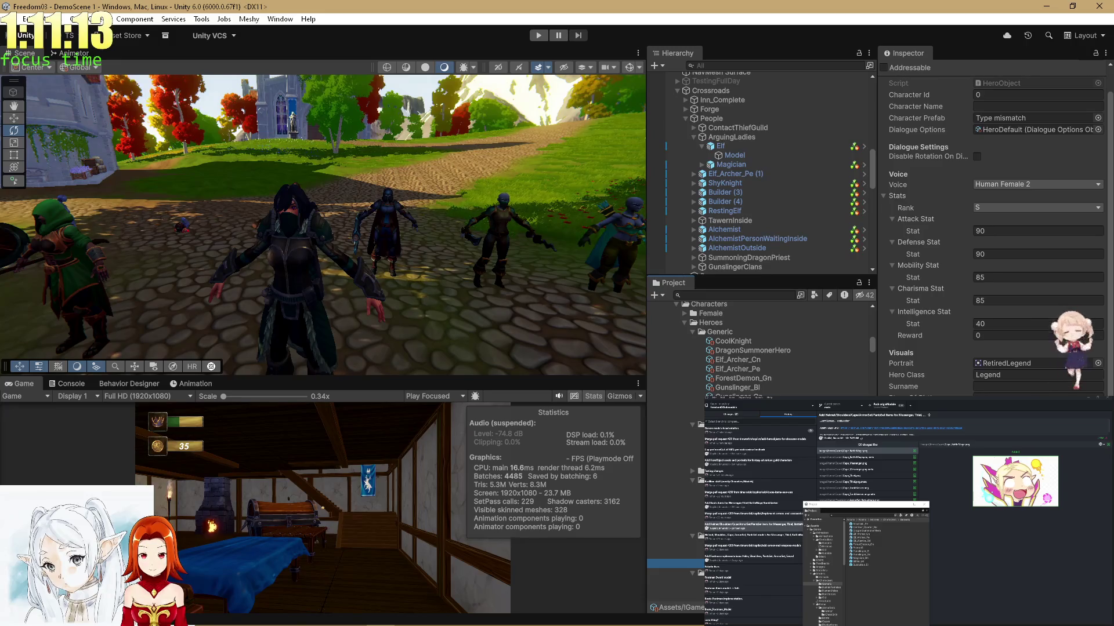
{"action": "left_click", "coordinate": [994, 231]}
{"action": "type", "text": "80"}
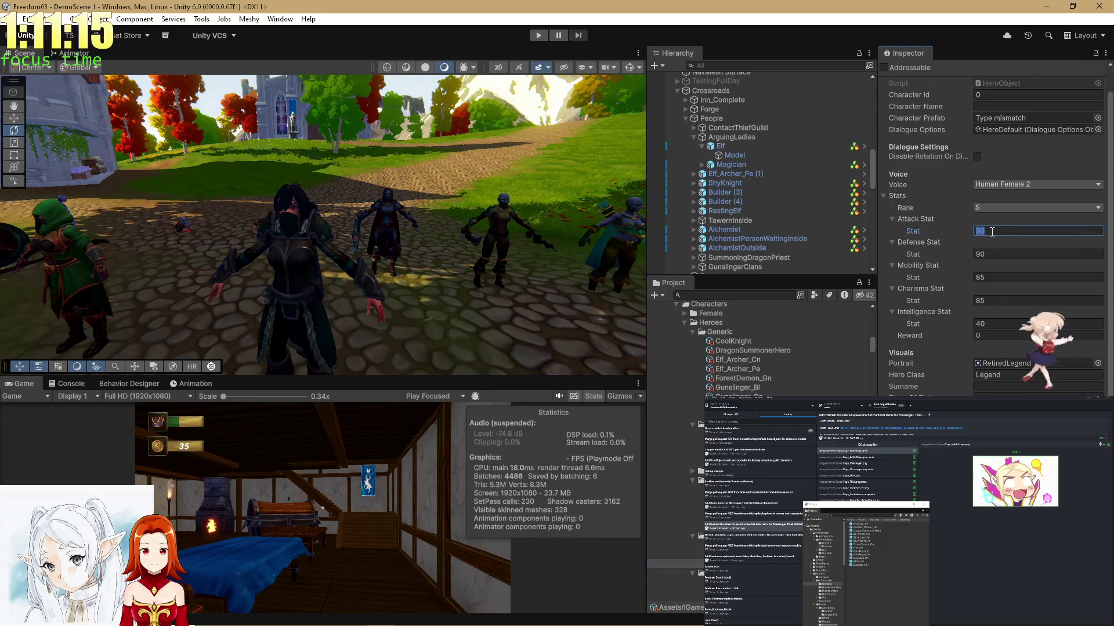
{"action": "left_click", "coordinate": [989, 254]}
{"action": "type", "text": "80"}
{"action": "left_click", "coordinate": [991, 277]}
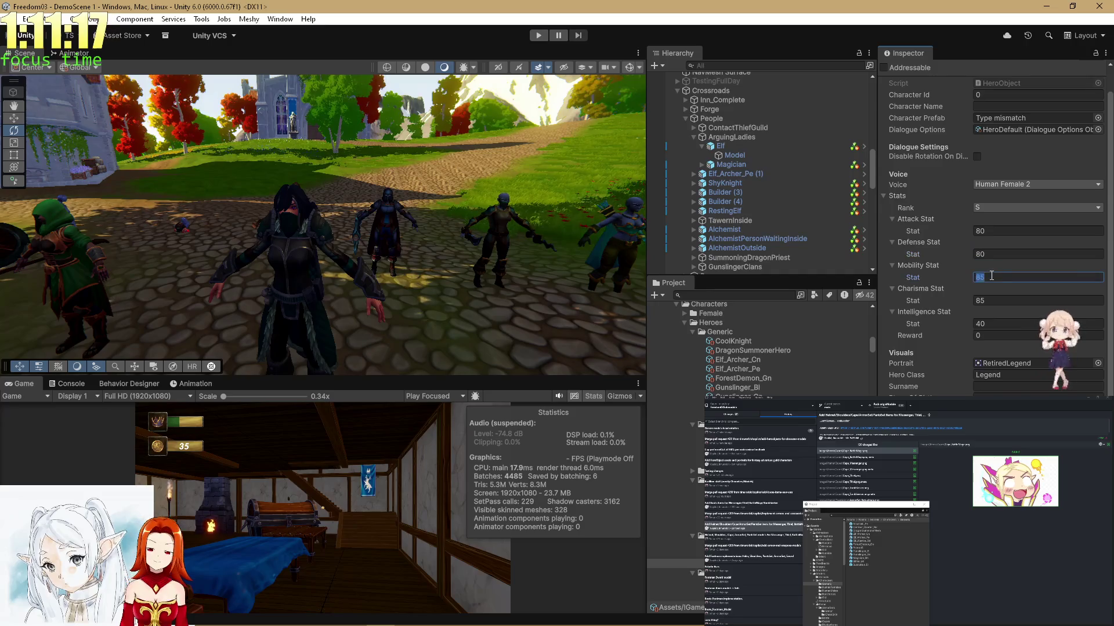
{"action": "type", "text": "80"}
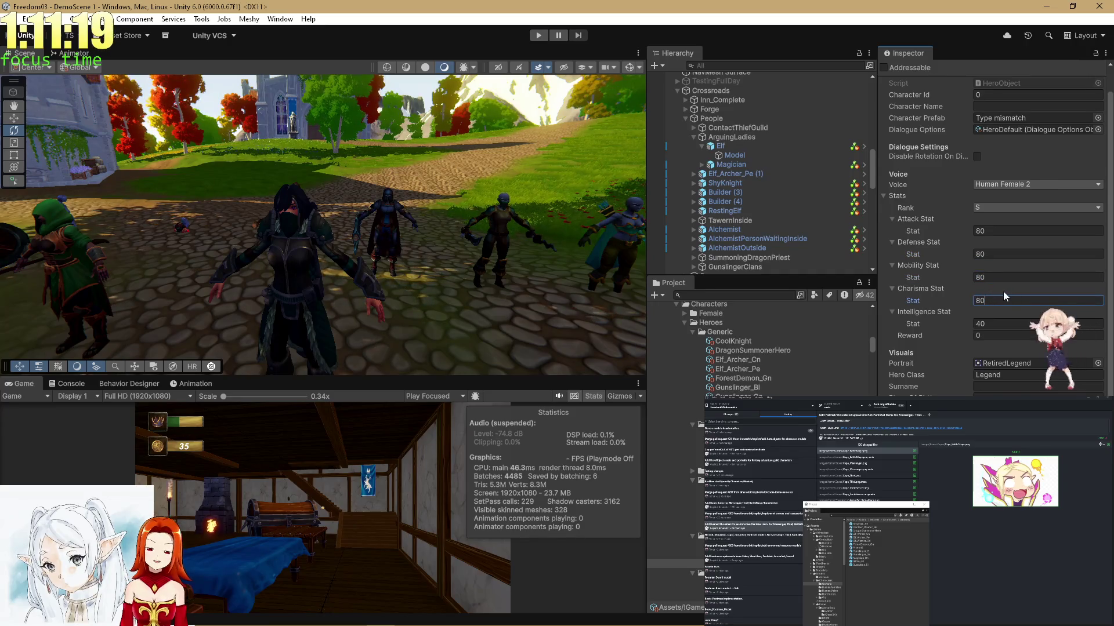
Open the Centaur Courier hero and set its Mobility and Charisma stats to 85.
{"action": "scroll", "coordinate": [691, 587], "scroll_direction": "down", "scroll_amount": 3}
{"action": "left_click", "coordinate": [691, 522]}
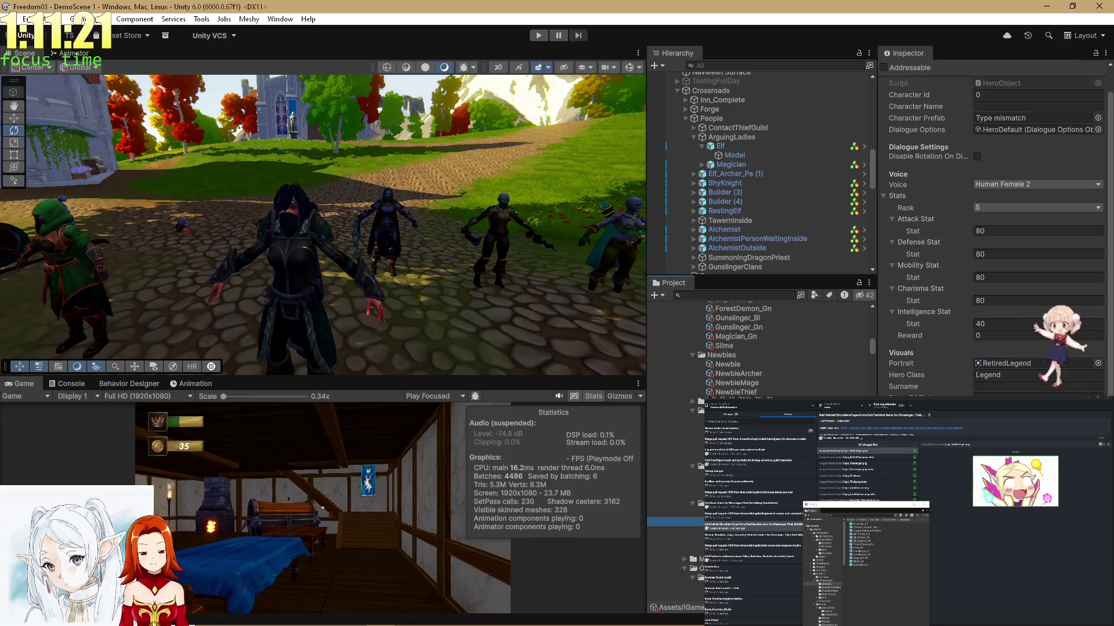
{"action": "left_click", "coordinate": [692, 512]}
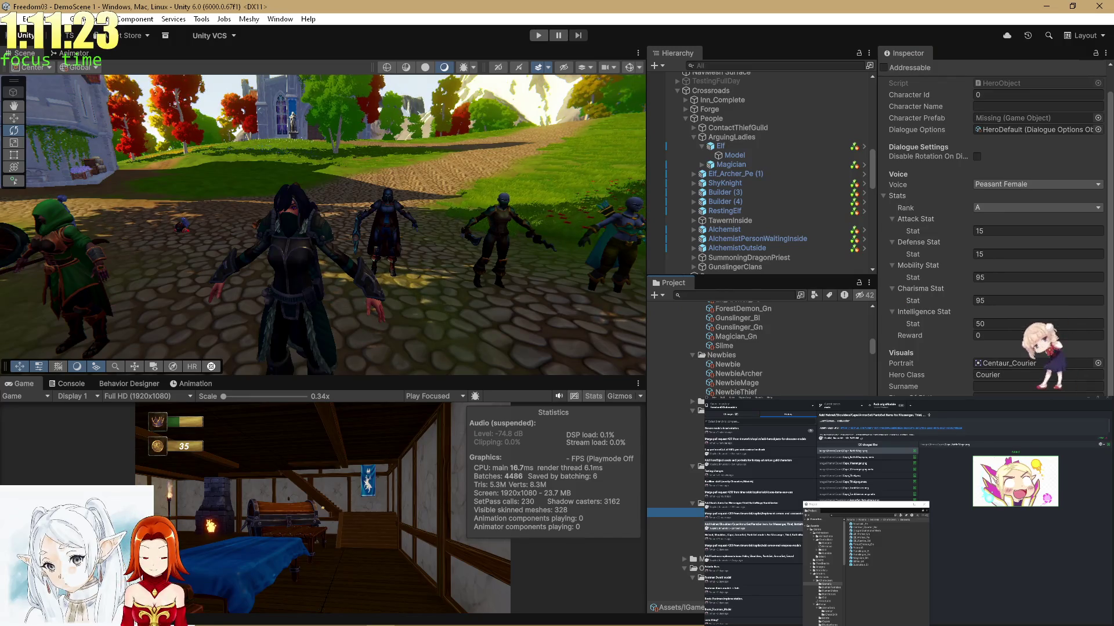
{"action": "scroll", "coordinate": [754, 348], "scroll_direction": "up", "scroll_amount": 3}
{"action": "scroll", "coordinate": [754, 348], "scroll_direction": "up", "scroll_amount": 10}
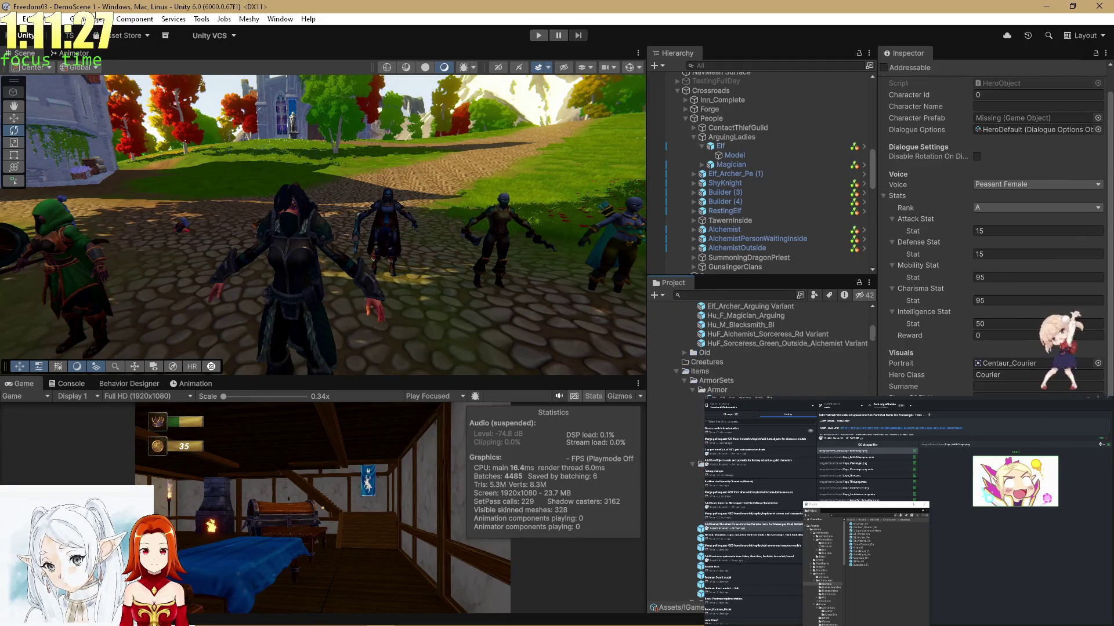
{"action": "left_click", "coordinate": [1002, 280]}
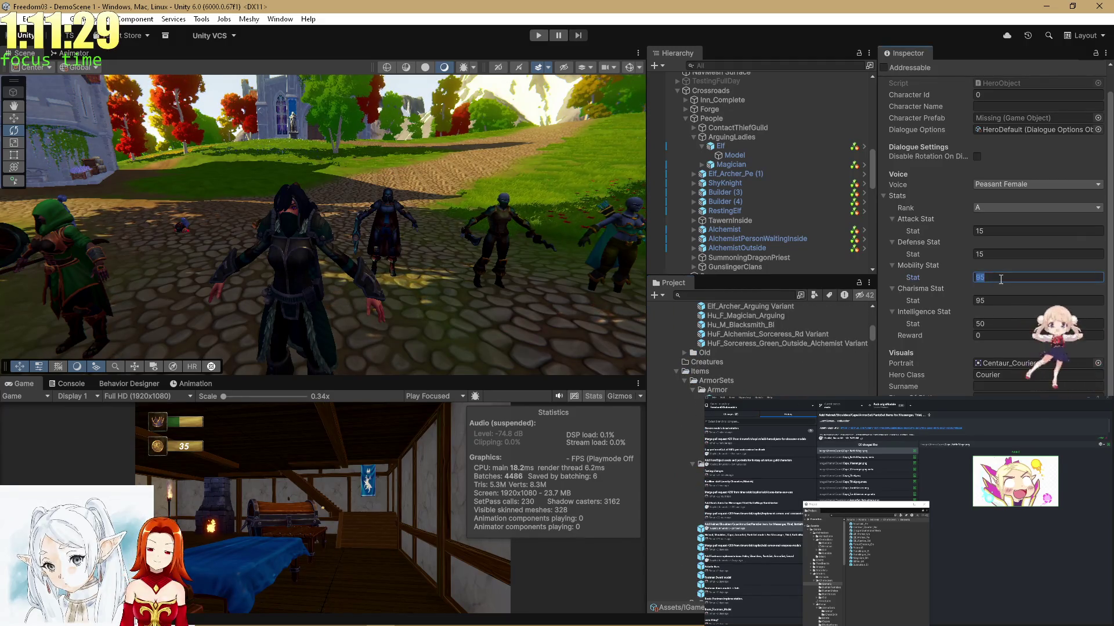
{"action": "left_click", "coordinate": [995, 300]}
{"action": "type", "text": "90"}
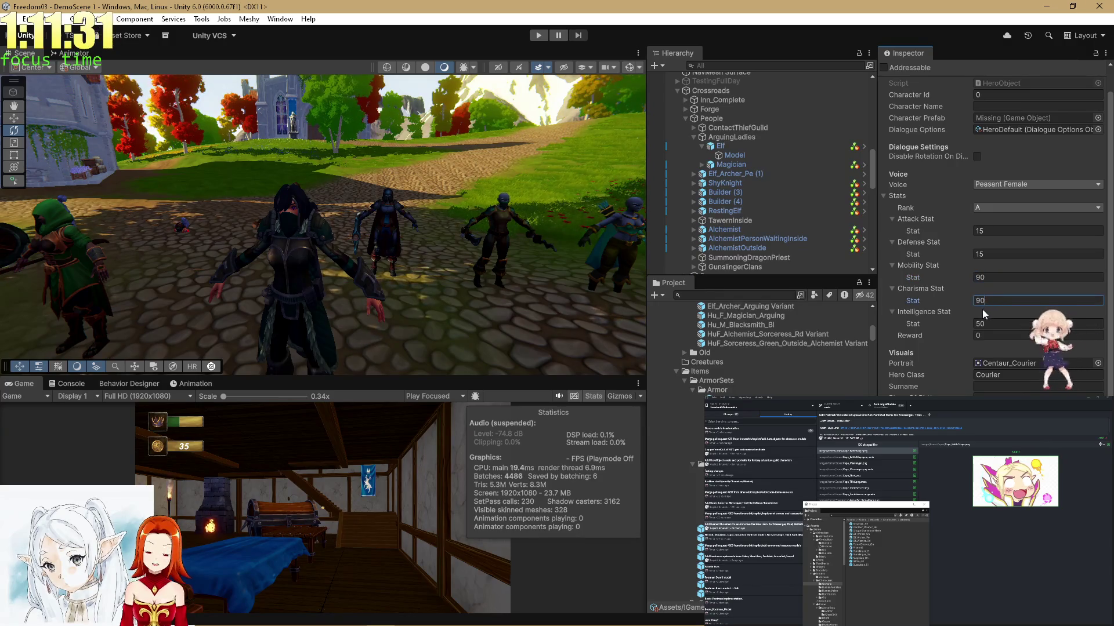
{"action": "left_click", "coordinate": [944, 276]}
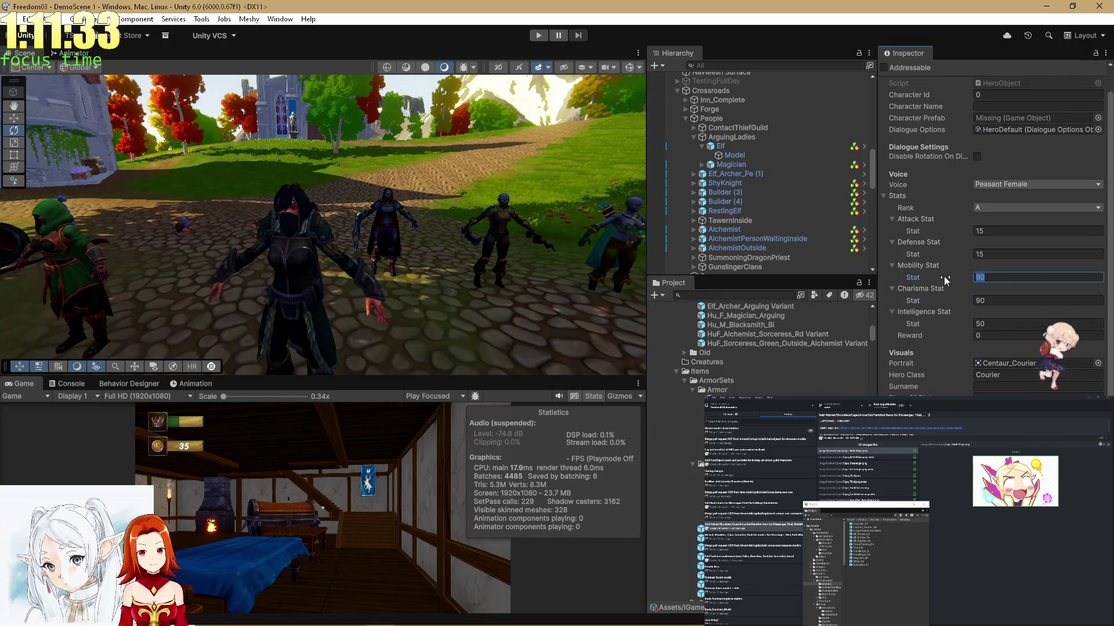
{"action": "type", "text": "85"}
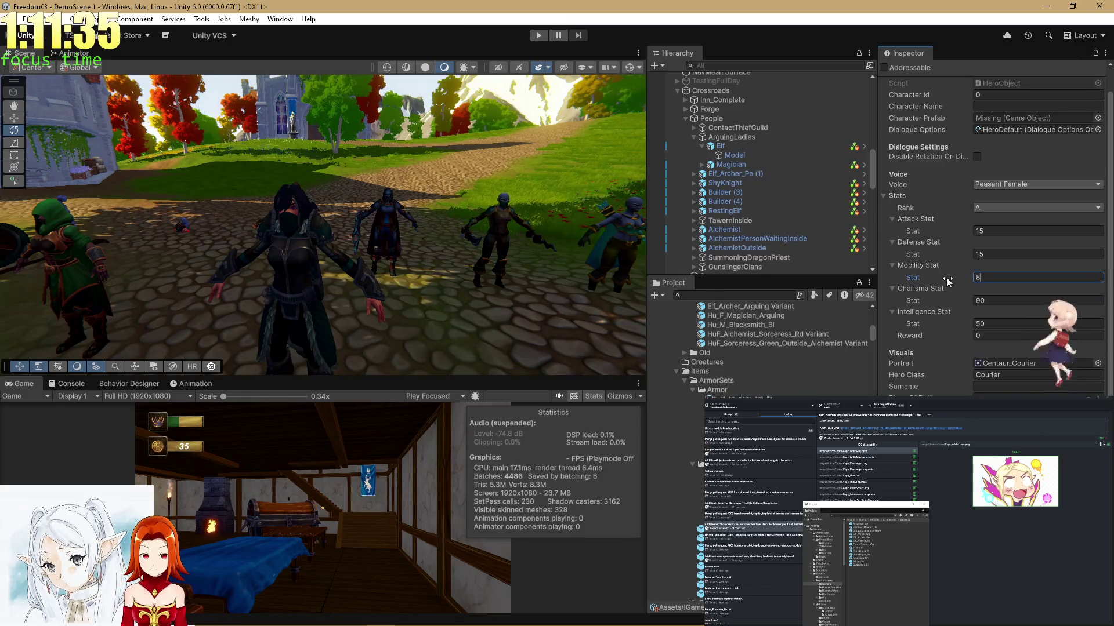
{"action": "left_click", "coordinate": [996, 299]}
{"action": "type", "text": "85"}
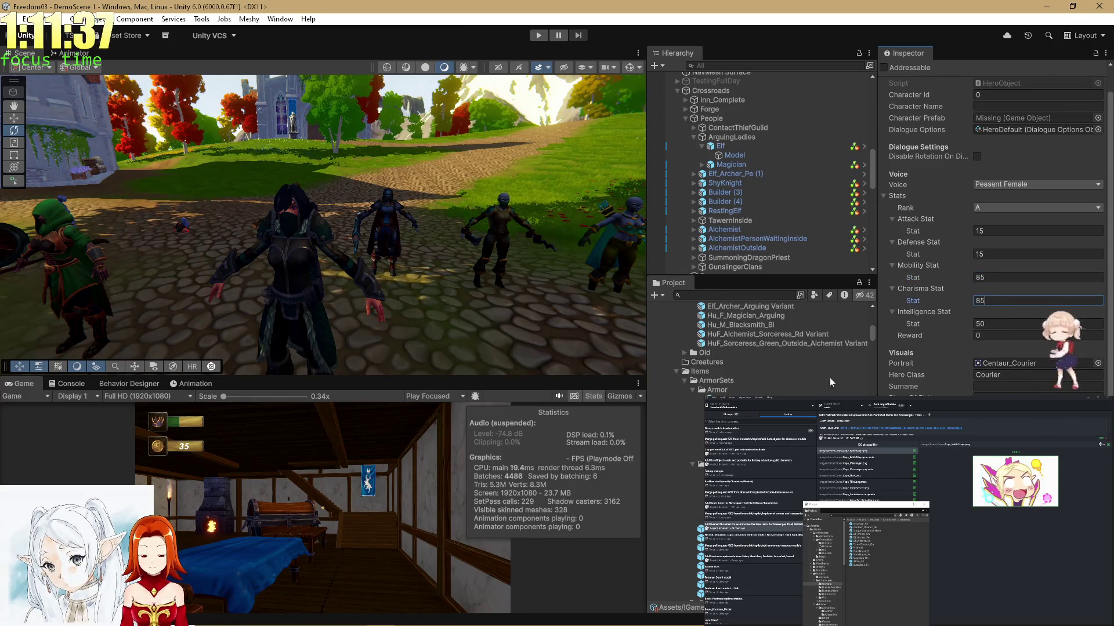
{"action": "scroll", "coordinate": [691, 451], "scroll_direction": "down", "scroll_amount": 5}
{"action": "scroll", "coordinate": [692, 589], "scroll_direction": "down", "scroll_amount": 10}
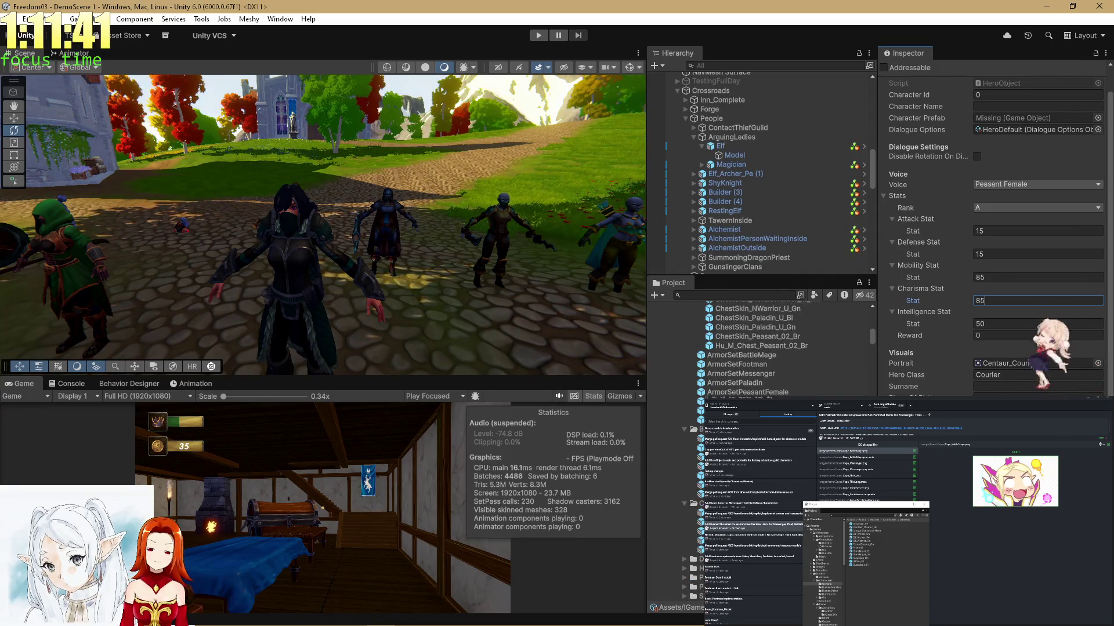
Drag Centaur_Courier_Rd from Heroes/Generic into the Courier's Character Prefab field.
{"action": "scroll", "coordinate": [692, 589], "scroll_direction": "down", "scroll_amount": 5}
{"action": "scroll", "coordinate": [692, 590], "scroll_direction": "down", "scroll_amount": 10}
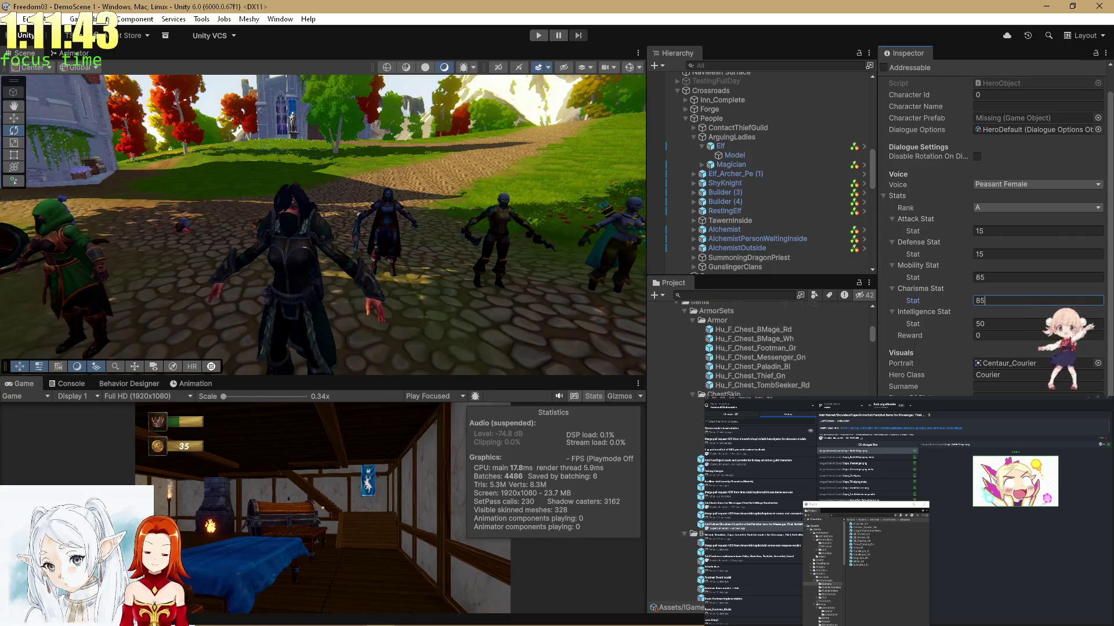
{"action": "scroll", "coordinate": [692, 590], "scroll_direction": "down", "scroll_amount": 8}
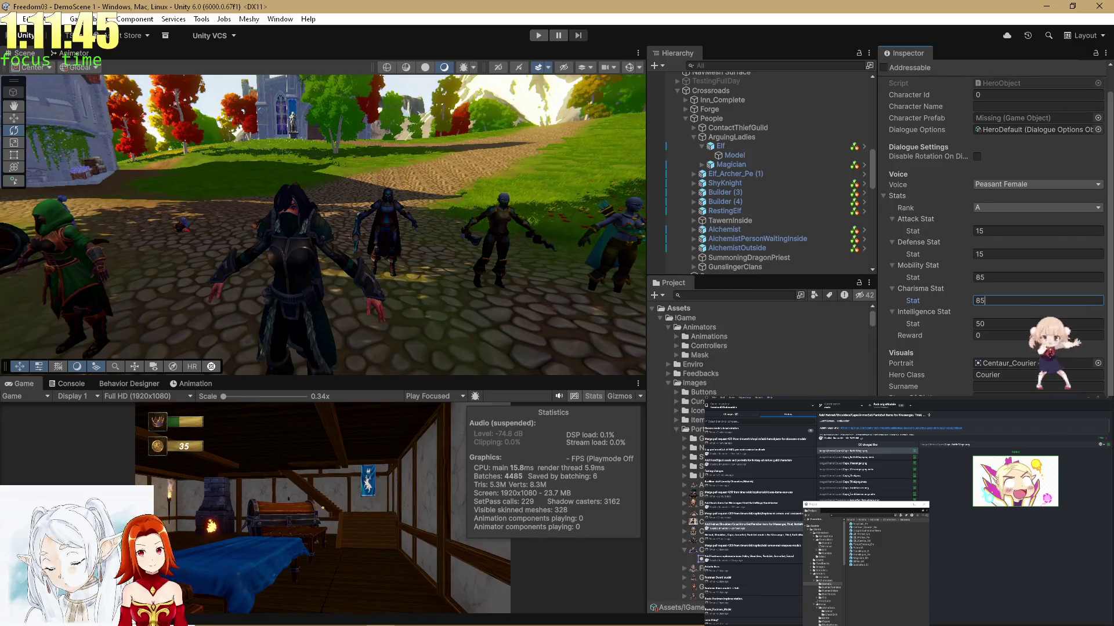
{"action": "scroll", "coordinate": [691, 590], "scroll_direction": "down", "scroll_amount": 8}
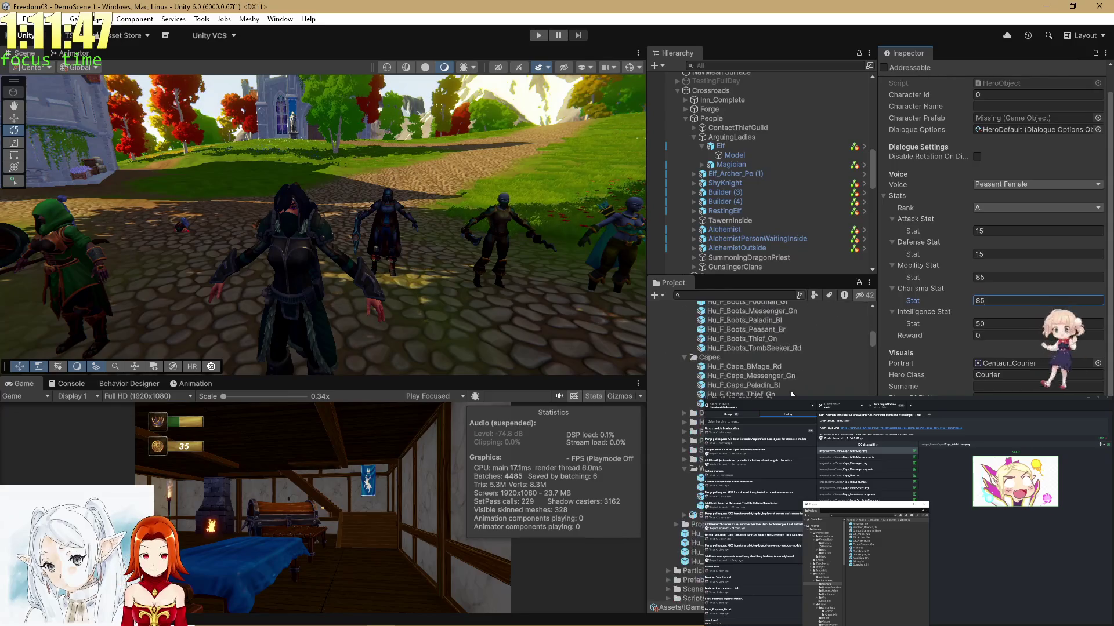
{"action": "scroll", "coordinate": [691, 589], "scroll_direction": "up", "scroll_amount": 3}
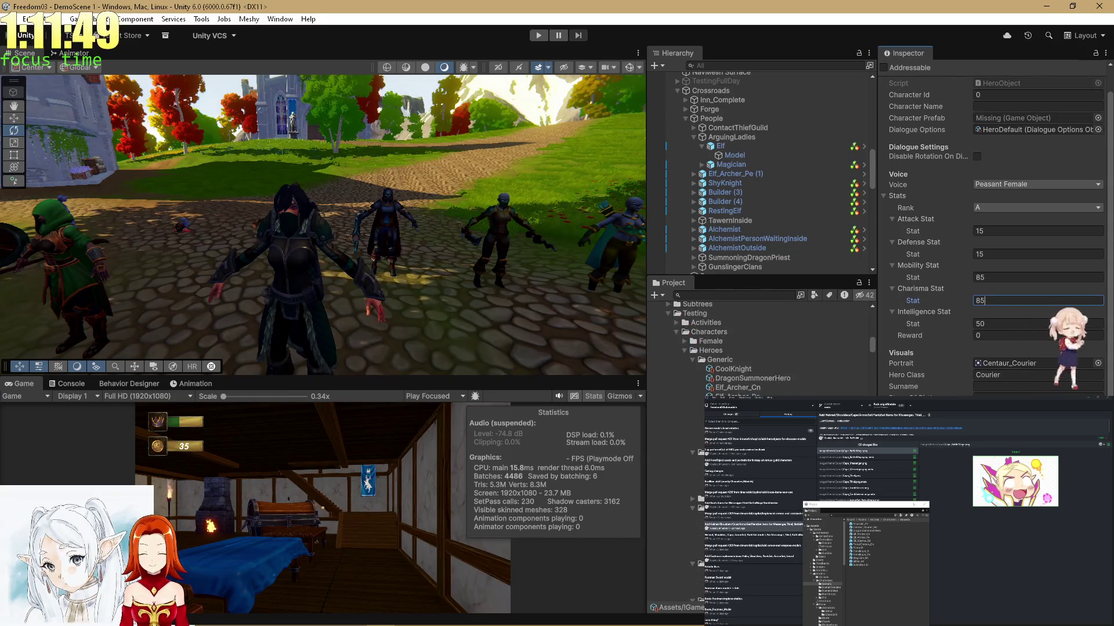
{"action": "scroll", "coordinate": [778, 388], "scroll_direction": "down", "scroll_amount": 10}
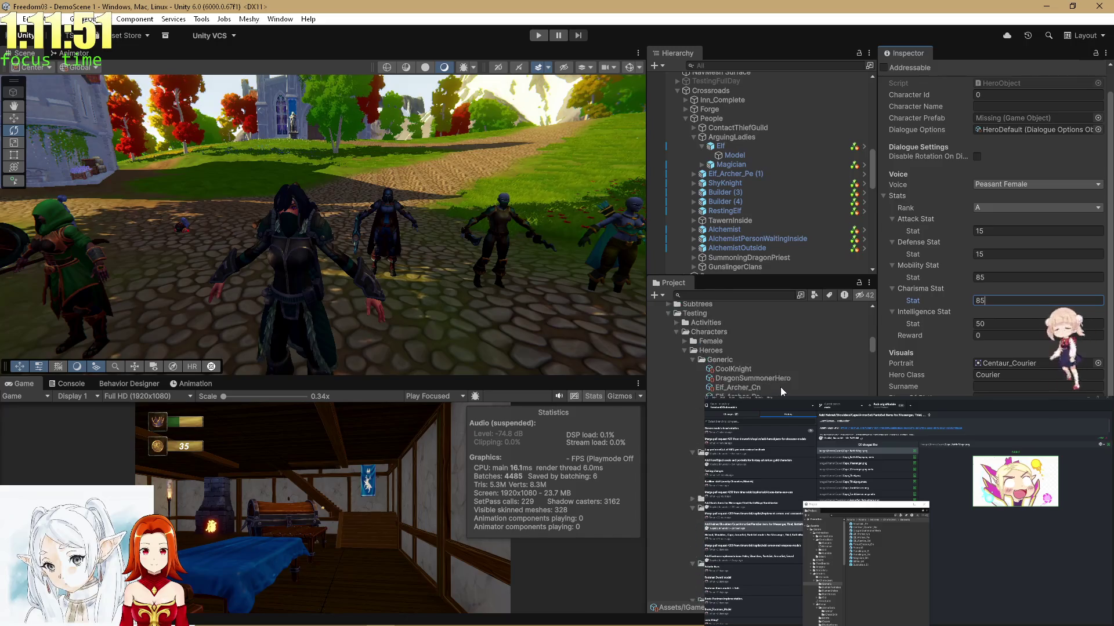
{"action": "scroll", "coordinate": [777, 386], "scroll_direction": "up", "scroll_amount": 5}
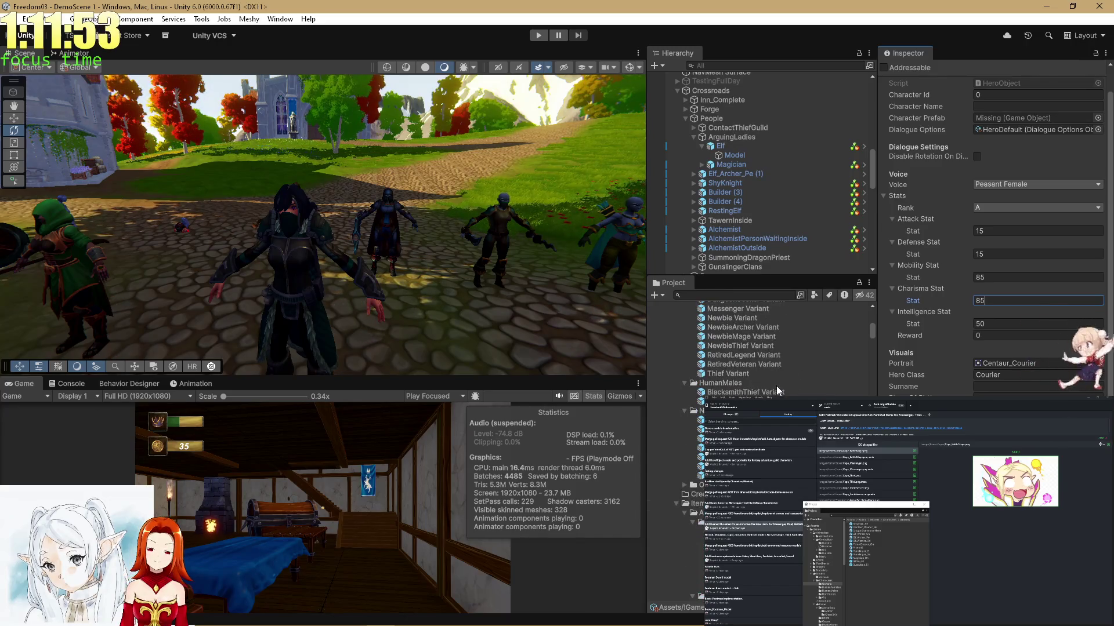
{"action": "scroll", "coordinate": [776, 385], "scroll_direction": "up", "scroll_amount": 3}
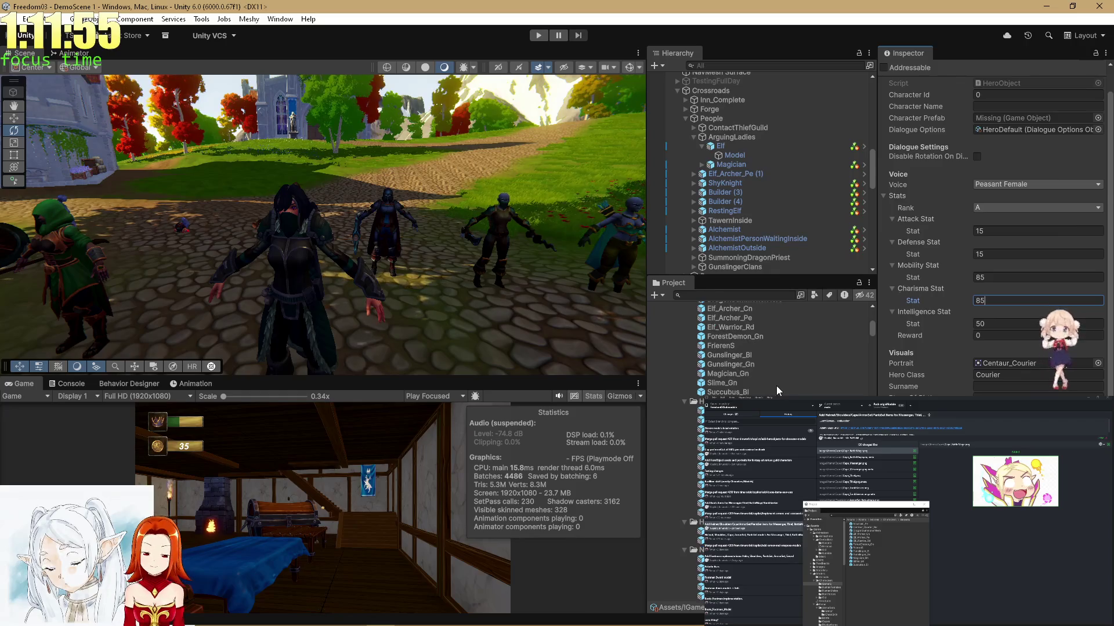
{"action": "scroll", "coordinate": [766, 385], "scroll_direction": "up", "scroll_amount": 2}
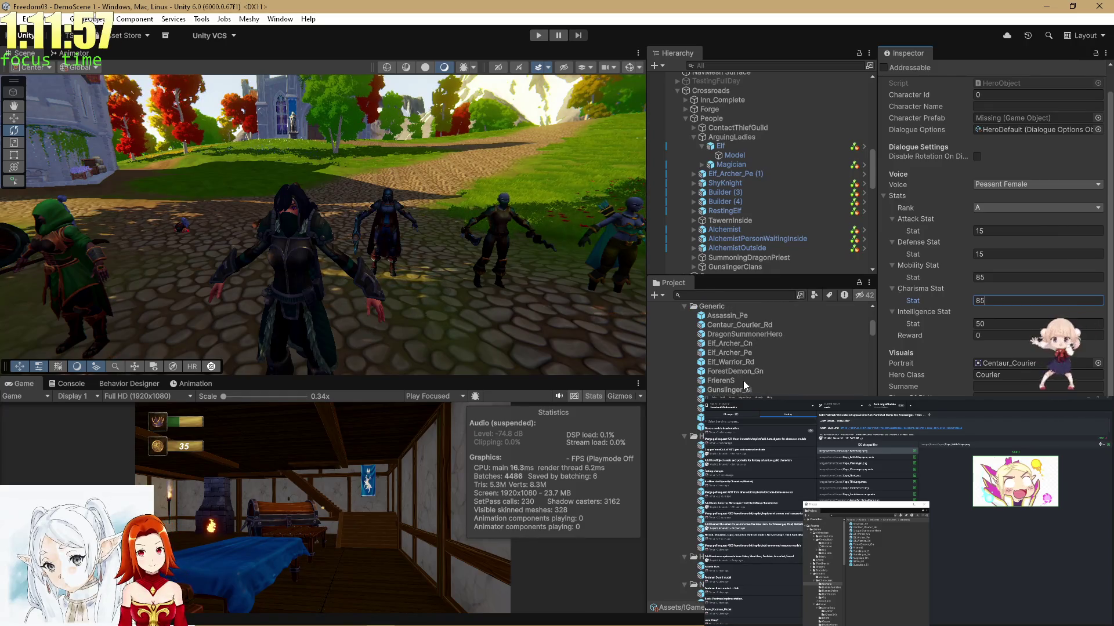
{"action": "mouse_move", "coordinate": [758, 323]}
{"action": "left_mouse_down"}
{"action": "mouse_move", "coordinate": [1035, 231]}
{"action": "mouse_move", "coordinate": [1014, 117]}
{"action": "left_mouse_up"}
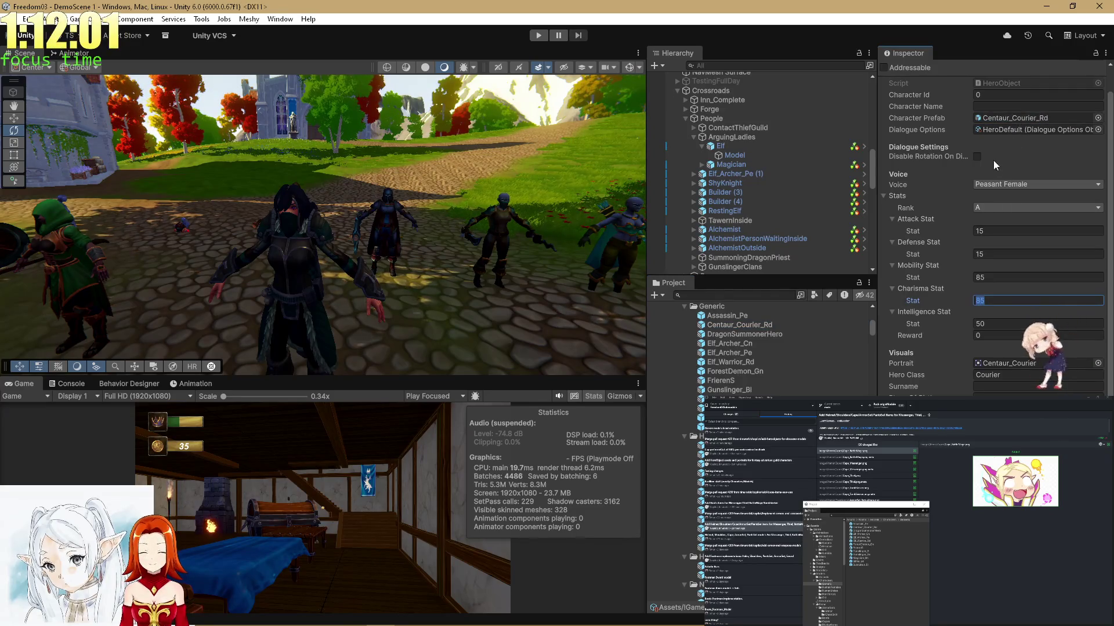
Adjust the panel layout and start a search in the scene Hierarchy.
{"action": "mouse_move", "coordinate": [872, 157]}
{"action": "left_mouse_down"}
{"action": "mouse_move", "coordinate": [887, 276]}
{"action": "mouse_move", "coordinate": [758, 203]}
{"action": "left_mouse_up"}
{"action": "scroll", "coordinate": [758, 203], "scroll_direction": "up", "scroll_amount": 5}
{"action": "left_click", "coordinate": [719, 64]}
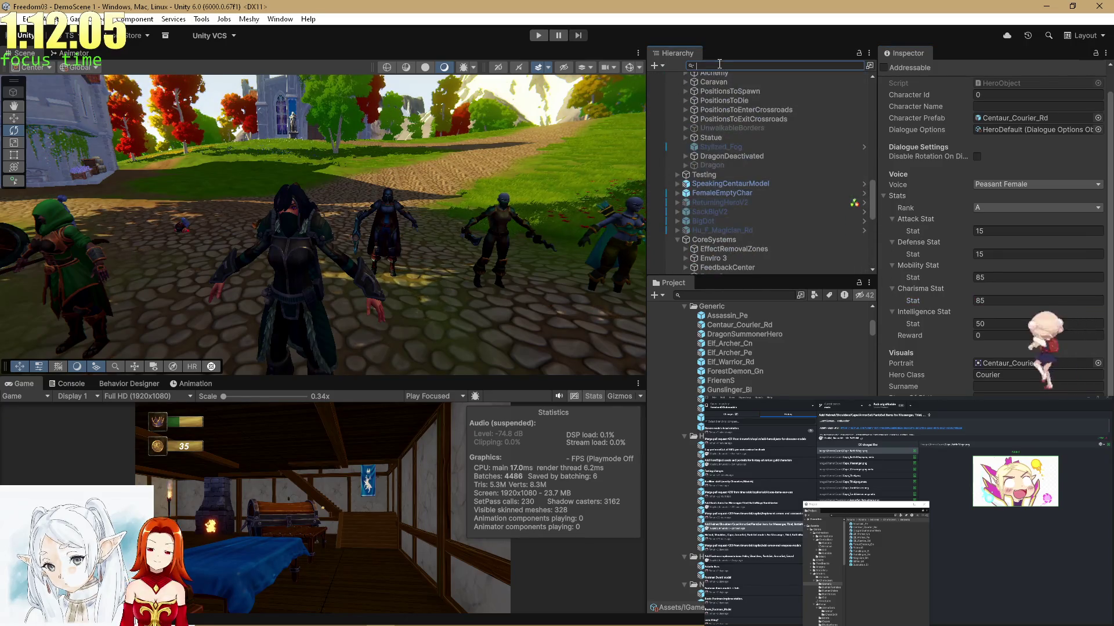
Search for and select the Testing object, then ping its QuestsDayShowcase test board list asset.
{"action": "type", "text": "Testing"}
{"action": "left_click", "coordinate": [718, 86]}
{"action": "left_click", "coordinate": [859, 65]}
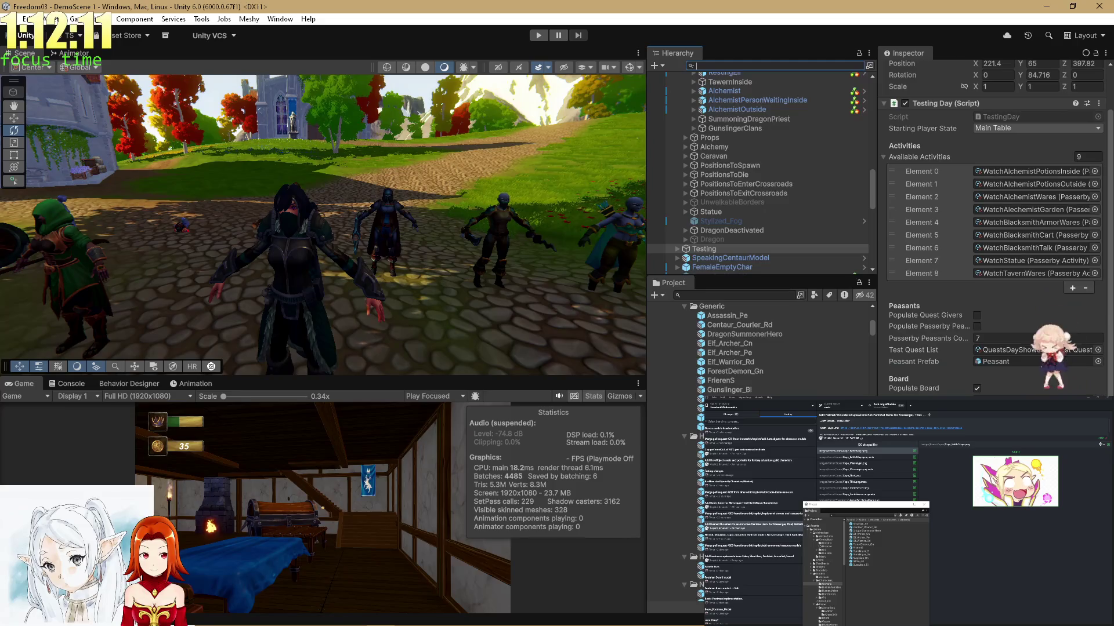
{"action": "scroll", "coordinate": [754, 348], "scroll_direction": "down", "scroll_amount": 5}
{"action": "scroll", "coordinate": [760, 348], "scroll_direction": "down", "scroll_amount": 5}
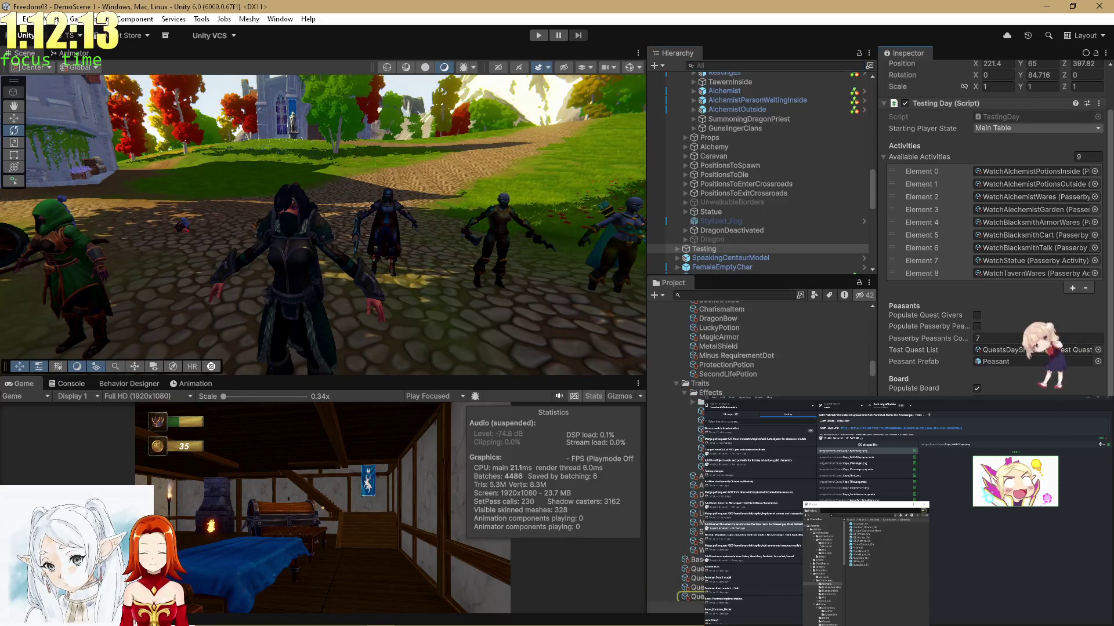
{"action": "scroll", "coordinate": [991, 232], "scroll_direction": "down", "scroll_amount": 3}
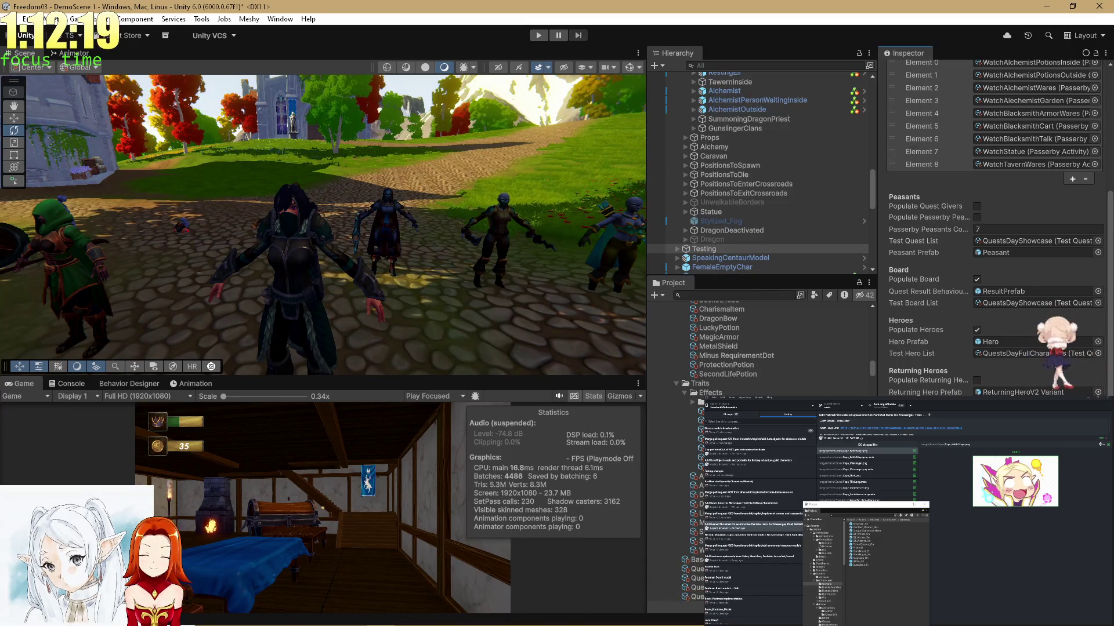
{"action": "scroll", "coordinate": [1005, 322], "scroll_direction": "up", "scroll_amount": 2}
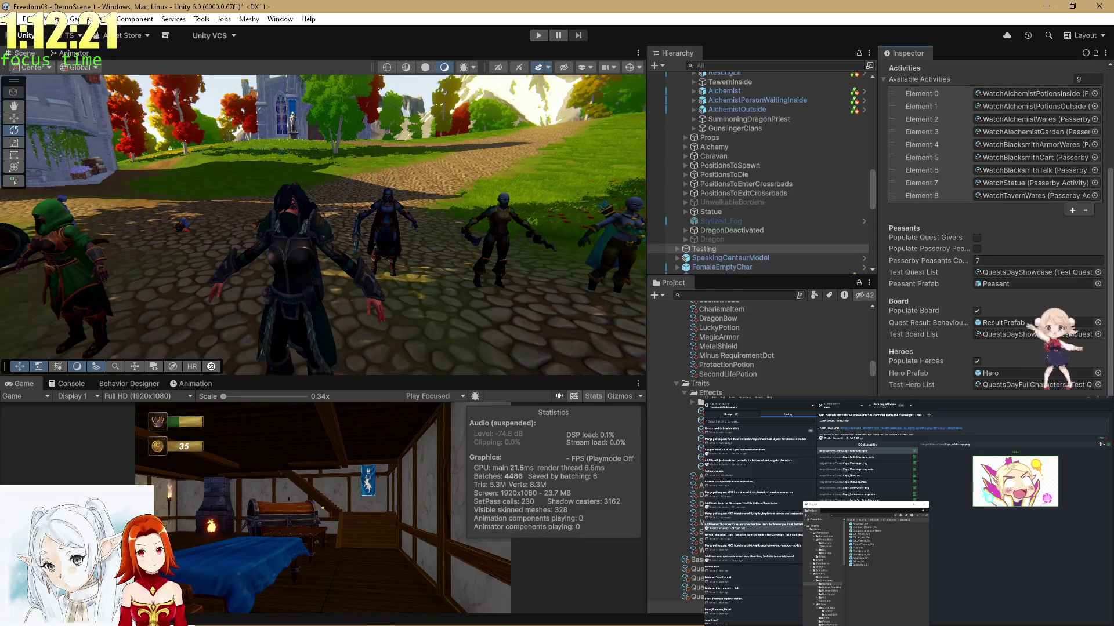
{"action": "scroll", "coordinate": [1005, 322], "scroll_direction": "up", "scroll_amount": 2}
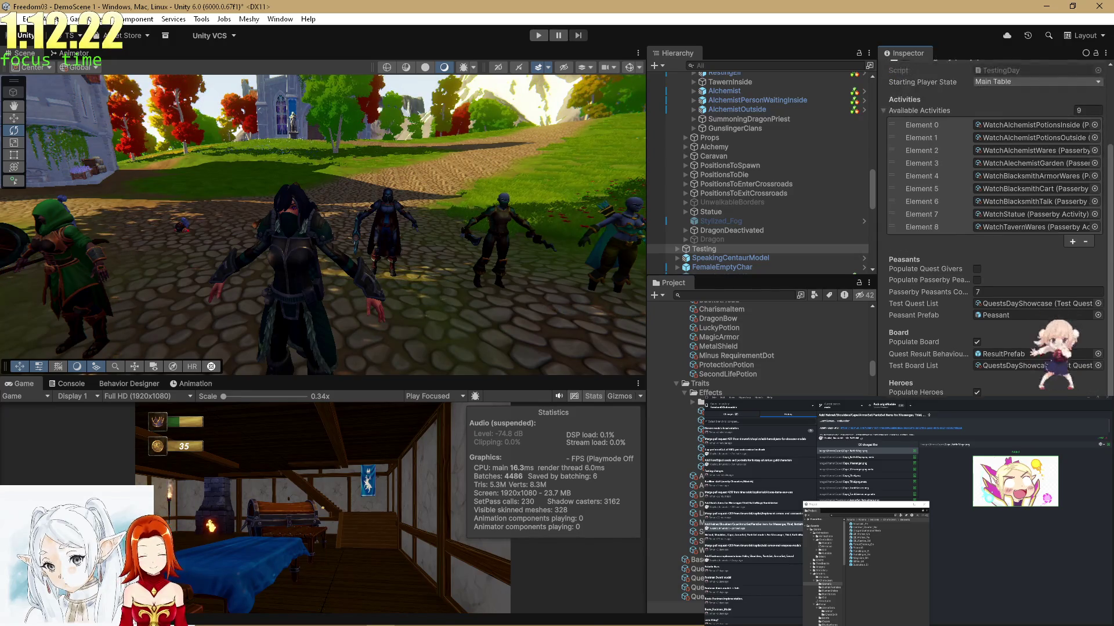
{"action": "left_click", "coordinate": [1021, 366]}
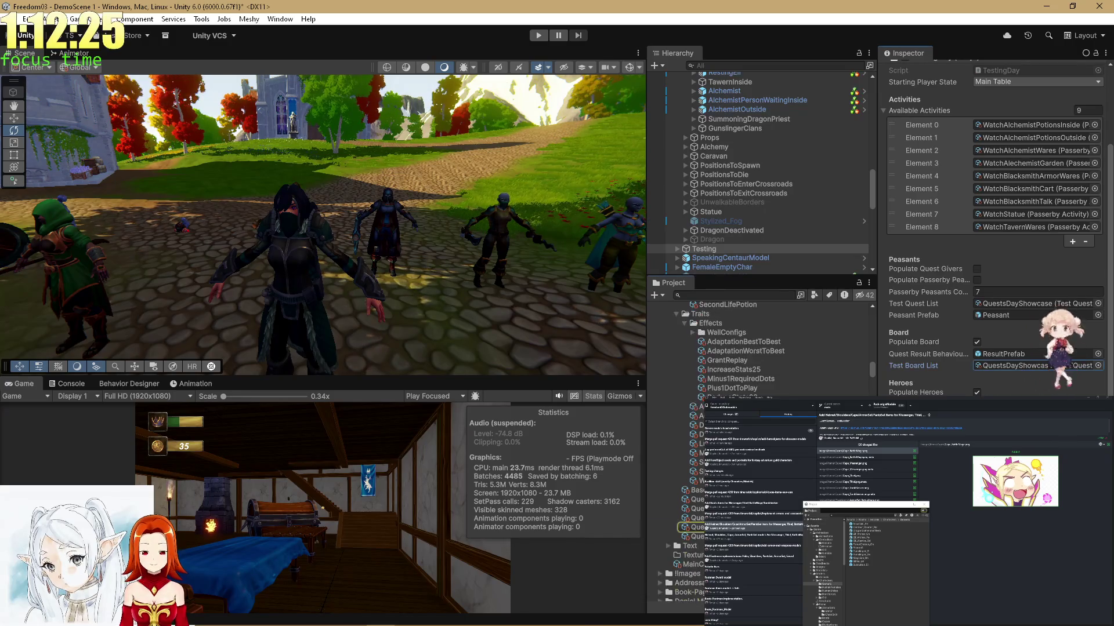
Open QuestsDayShowcase and delete all Hero Templates entries, keeping its 18 quest templates.
{"action": "double_click", "coordinate": [980, 365]}
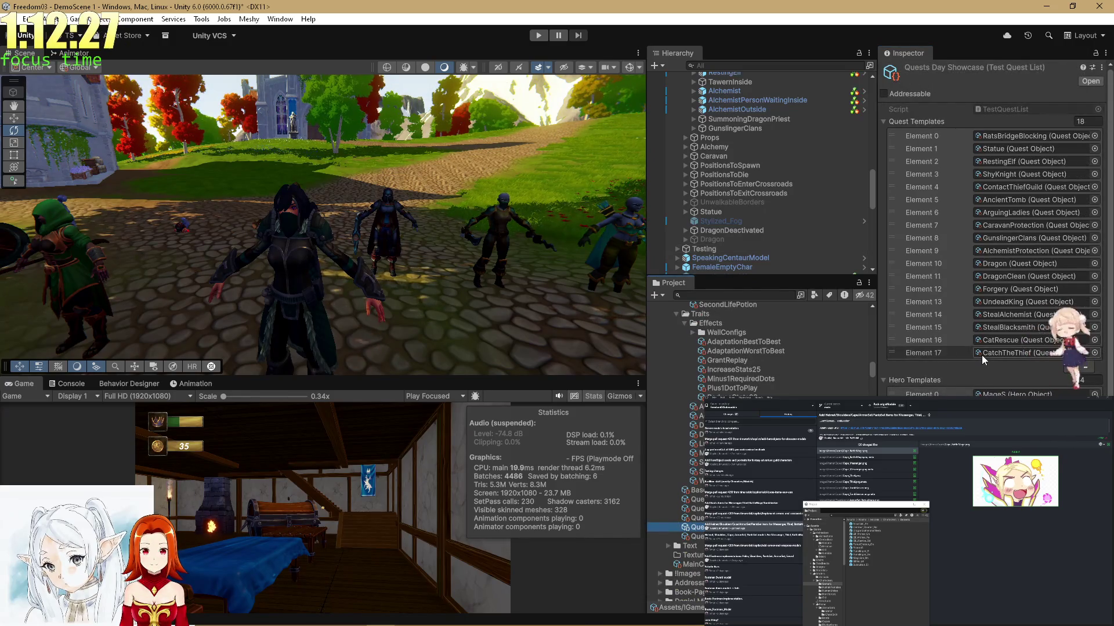
{"action": "scroll", "coordinate": [981, 355], "scroll_direction": "down", "scroll_amount": 3}
{"action": "left_click", "coordinate": [942, 301]}
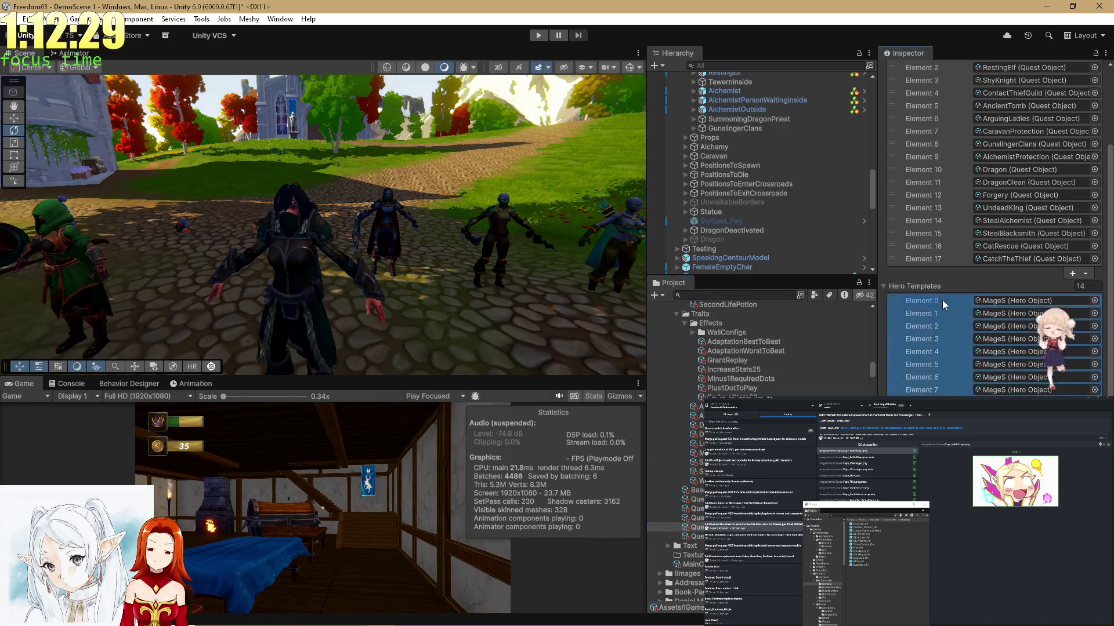
{"action": "key", "text": "Delete"}
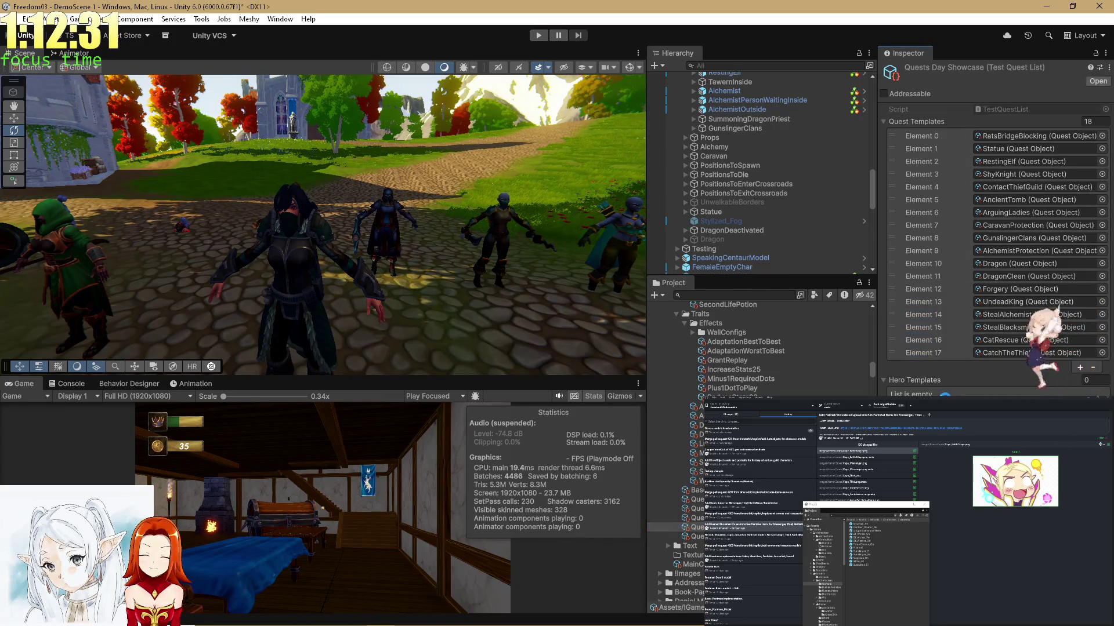
{"action": "scroll", "coordinate": [760, 348], "scroll_direction": "down", "scroll_amount": 10}
{"action": "scroll", "coordinate": [760, 348], "scroll_direction": "down", "scroll_amount": 10}
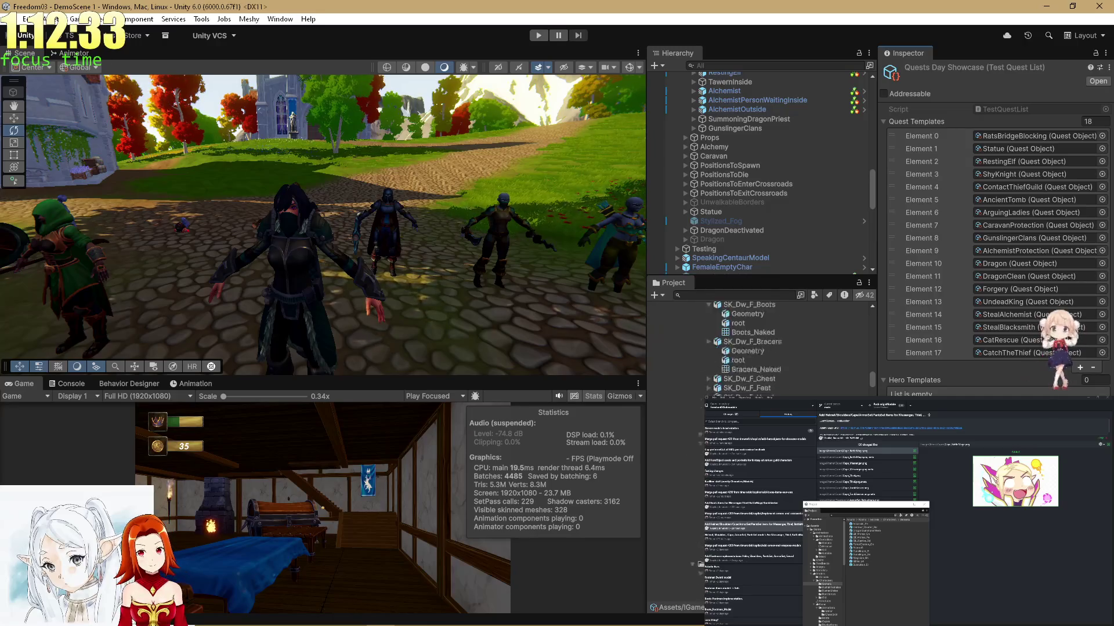
{"action": "scroll", "coordinate": [725, 359], "scroll_direction": "down", "scroll_amount": 4}
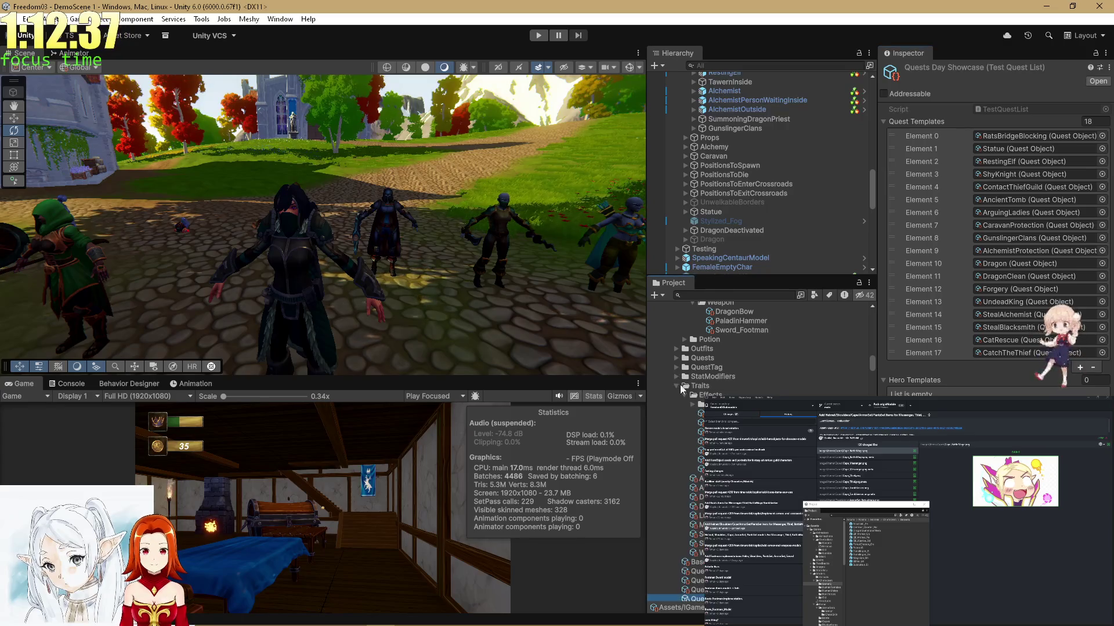
{"action": "scroll", "coordinate": [696, 385], "scroll_direction": "up", "scroll_amount": 5}
{"action": "scroll", "coordinate": [691, 384], "scroll_direction": "up", "scroll_amount": 5}
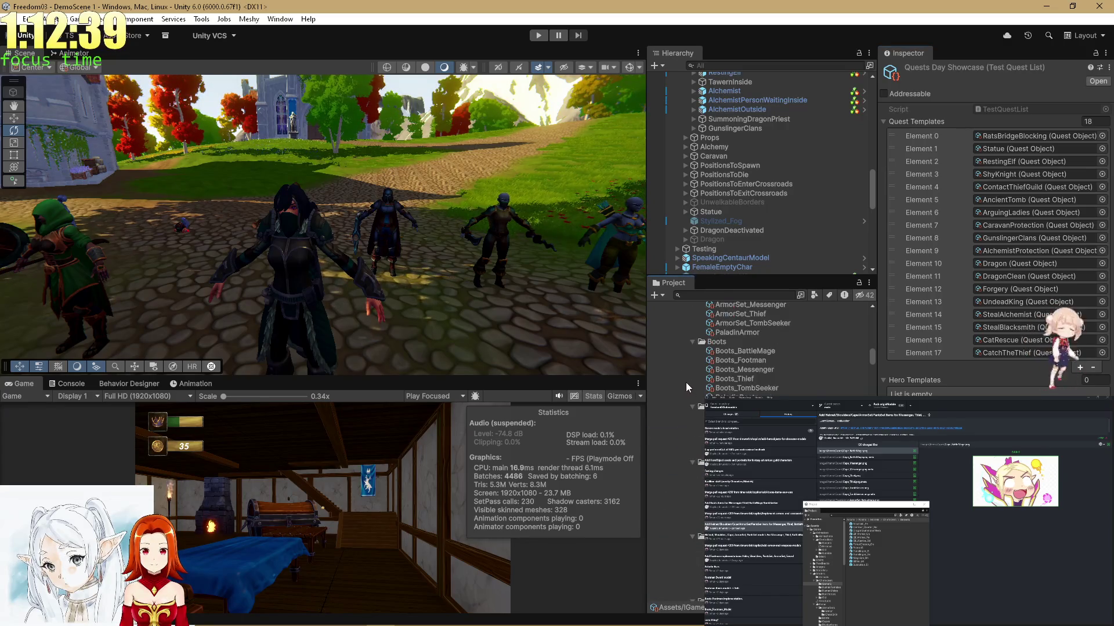
{"action": "scroll", "coordinate": [674, 430], "scroll_direction": "down", "scroll_amount": 5}
{"action": "scroll", "coordinate": [846, 349], "scroll_direction": "down", "scroll_amount": 5}
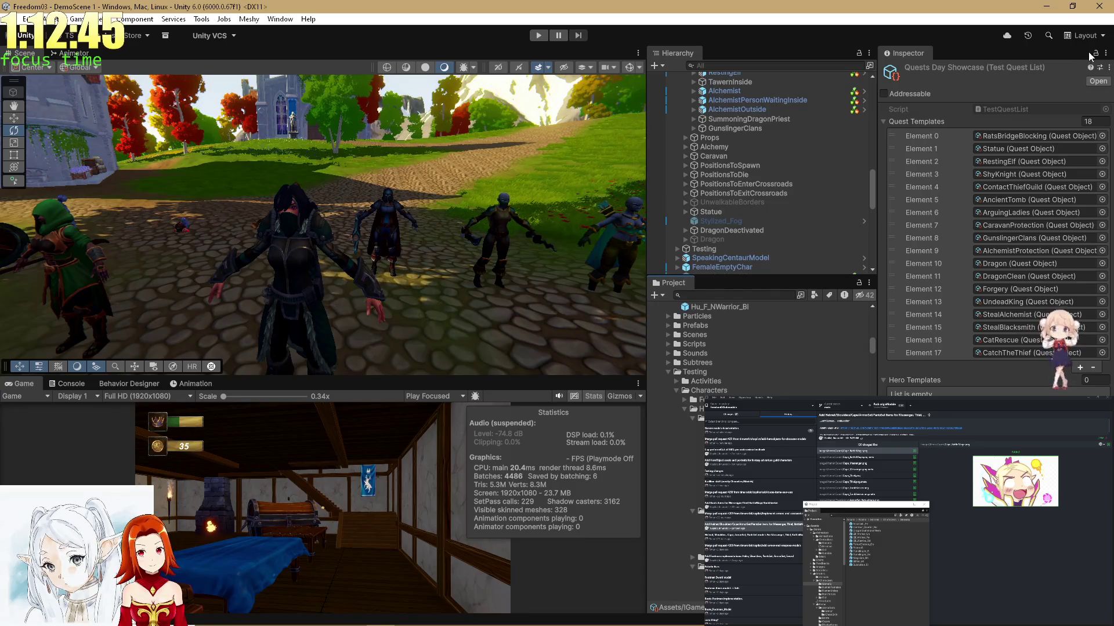
Float a second Inspector window for QuestsDayShowcase and multi-select the nine Hero Objects.
{"action": "left_click", "coordinate": [1105, 53]}
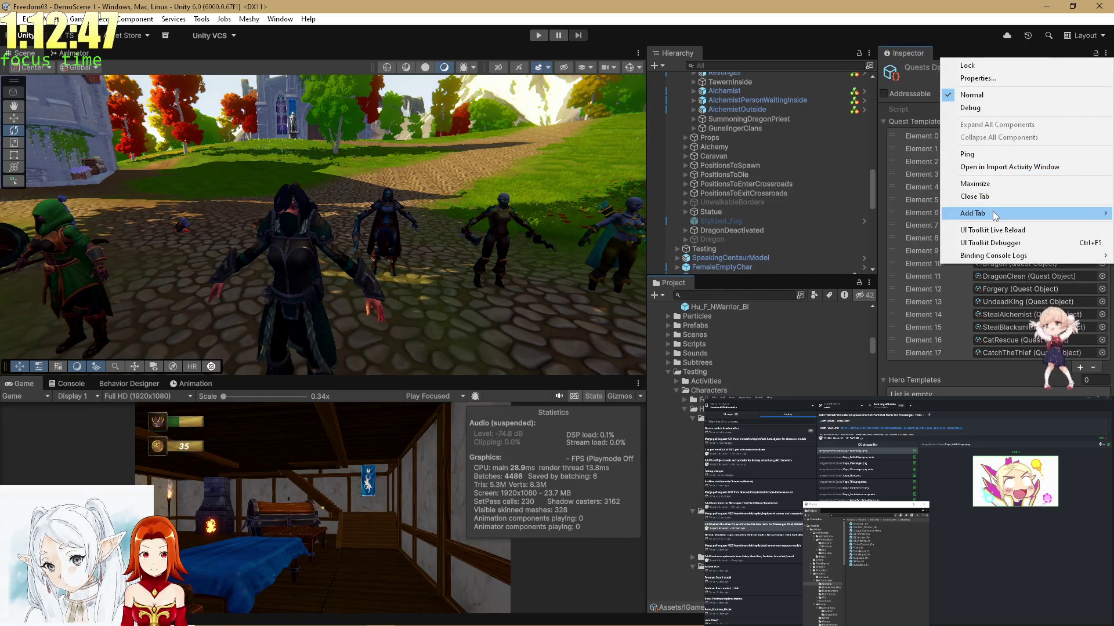
{"action": "mouse_move", "coordinate": [993, 216]}
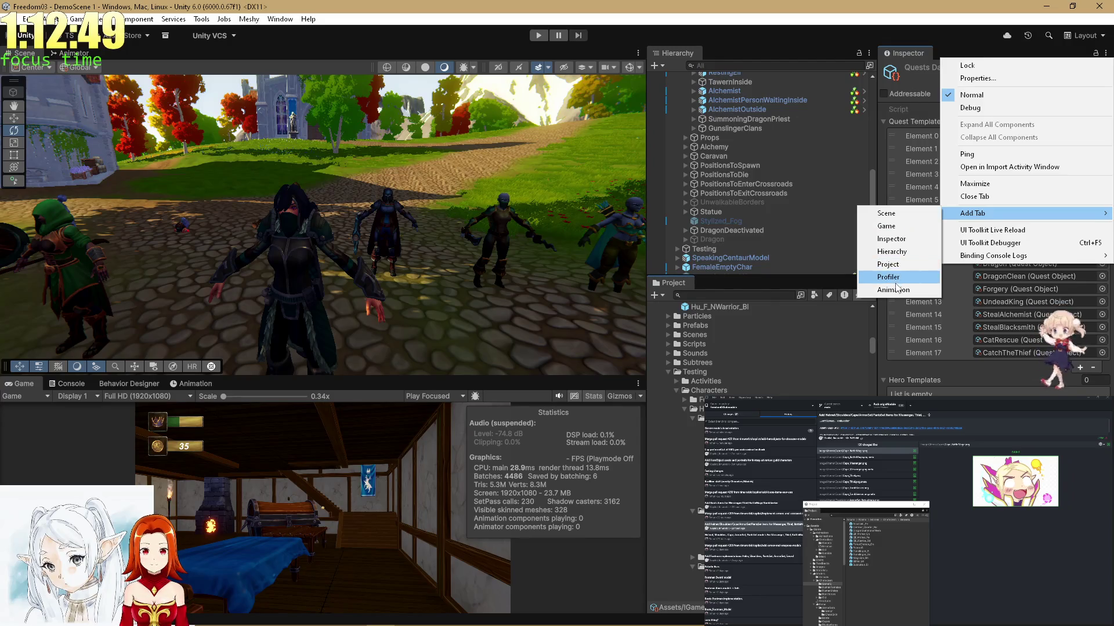
{"action": "left_click", "coordinate": [893, 238]}
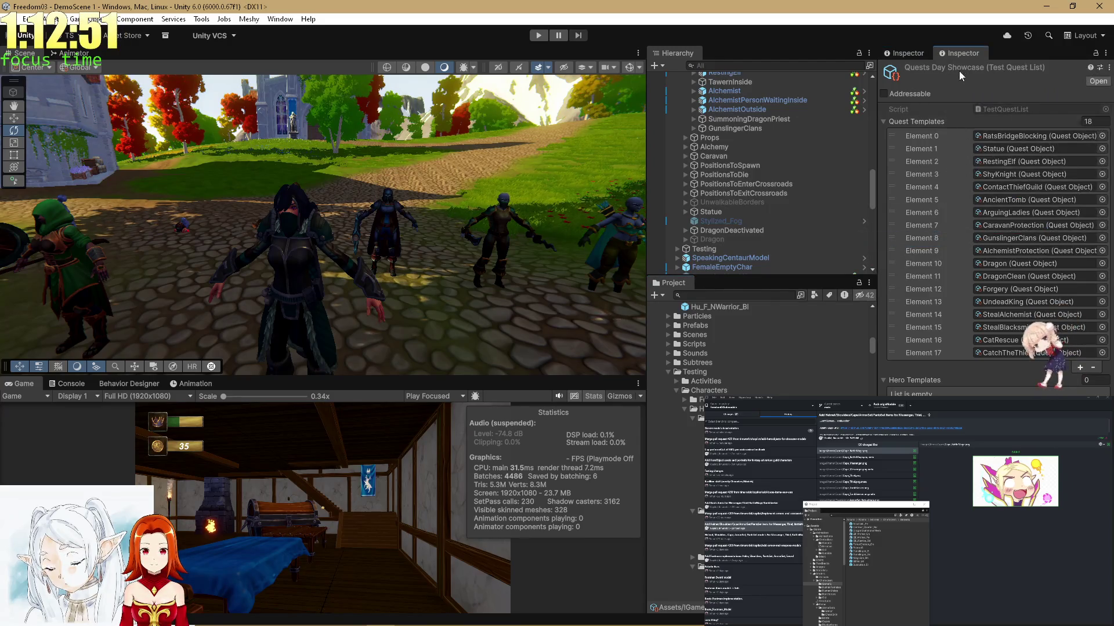
{"action": "left_click_drag", "start_coordinate": [963, 53], "coordinate": [1113, 174]}
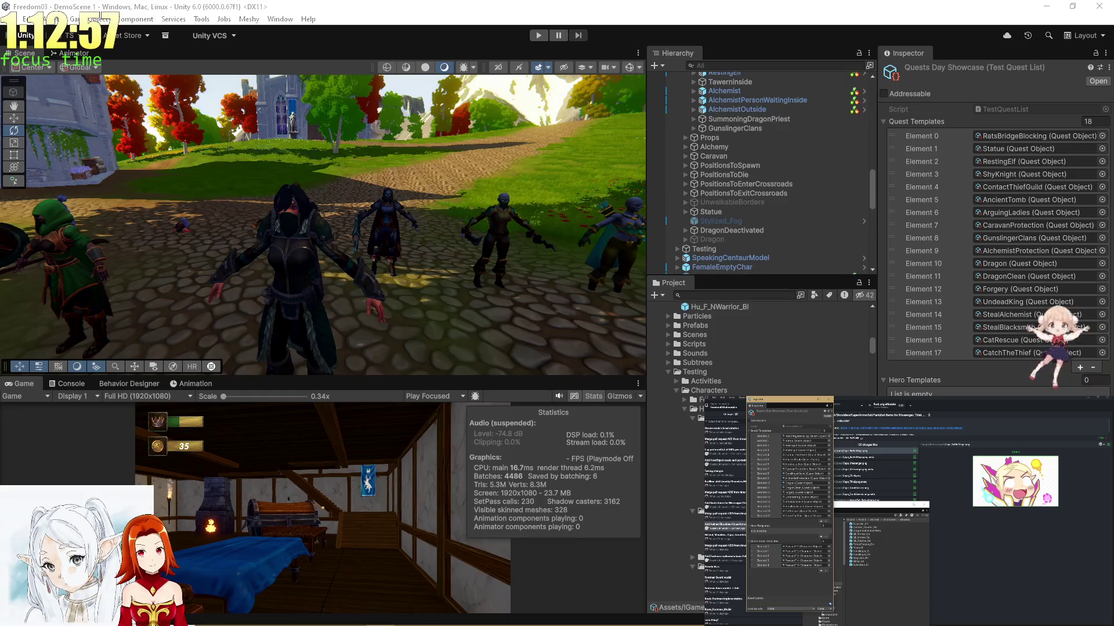
{"action": "left_click", "coordinate": [676, 502], "text": "shift"}
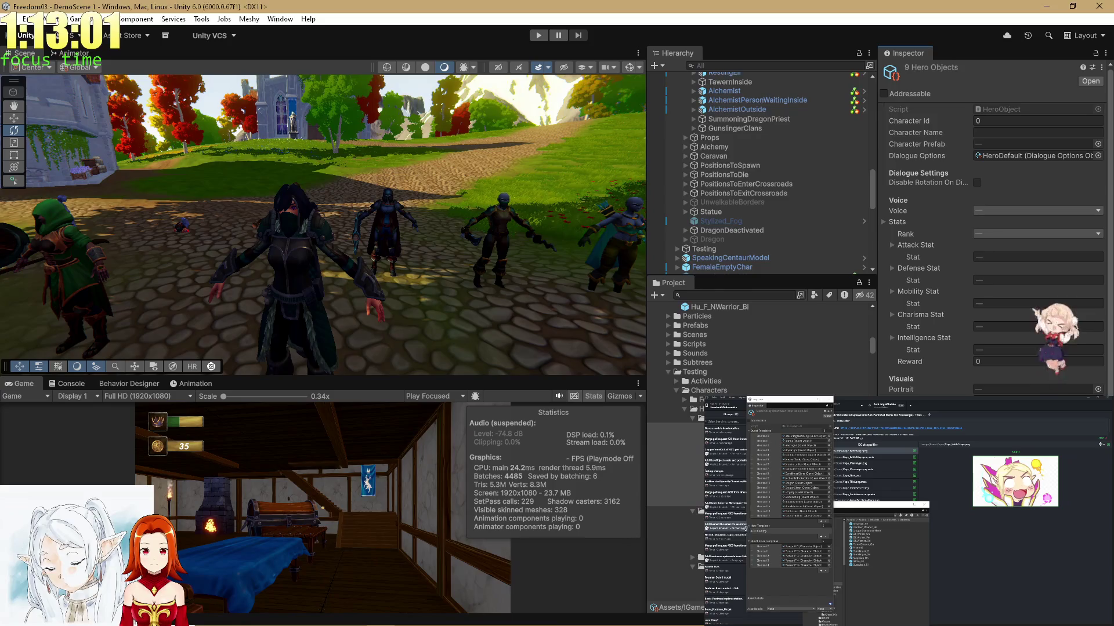
Enlarge the game preview and remove all nine existing Hero Templates entries from the floating list.
{"action": "left_click", "coordinate": [770, 527]}
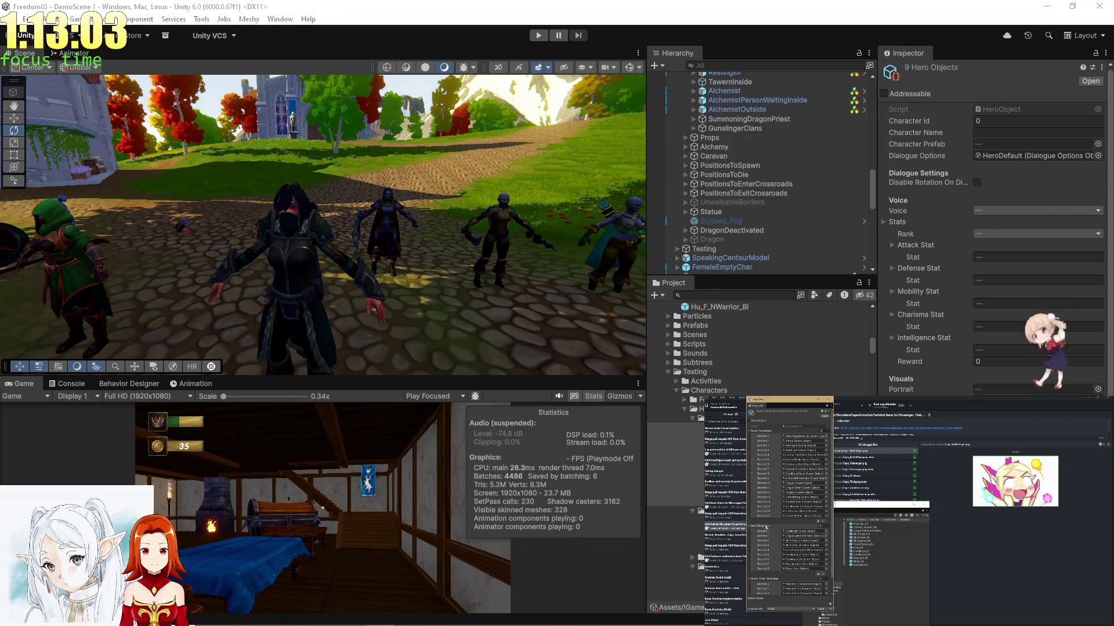
{"action": "left_click_drag", "start_coordinate": [440, 377], "coordinate": [473, 321]}
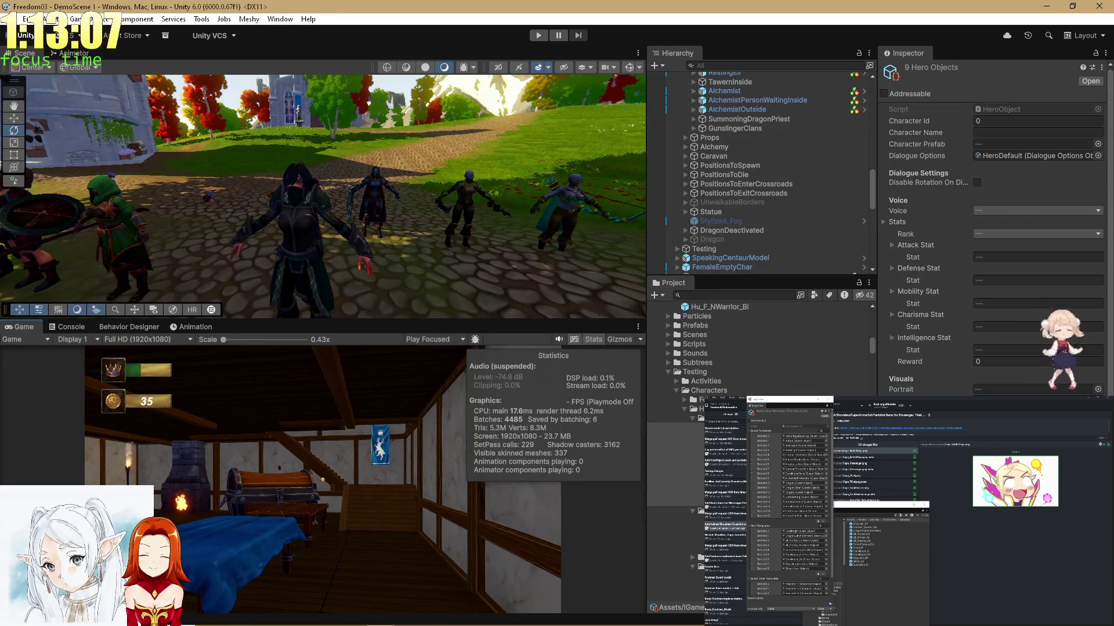
{"action": "scroll", "coordinate": [754, 348], "scroll_direction": "down", "scroll_amount": 3}
{"action": "left_click", "coordinate": [754, 531]}
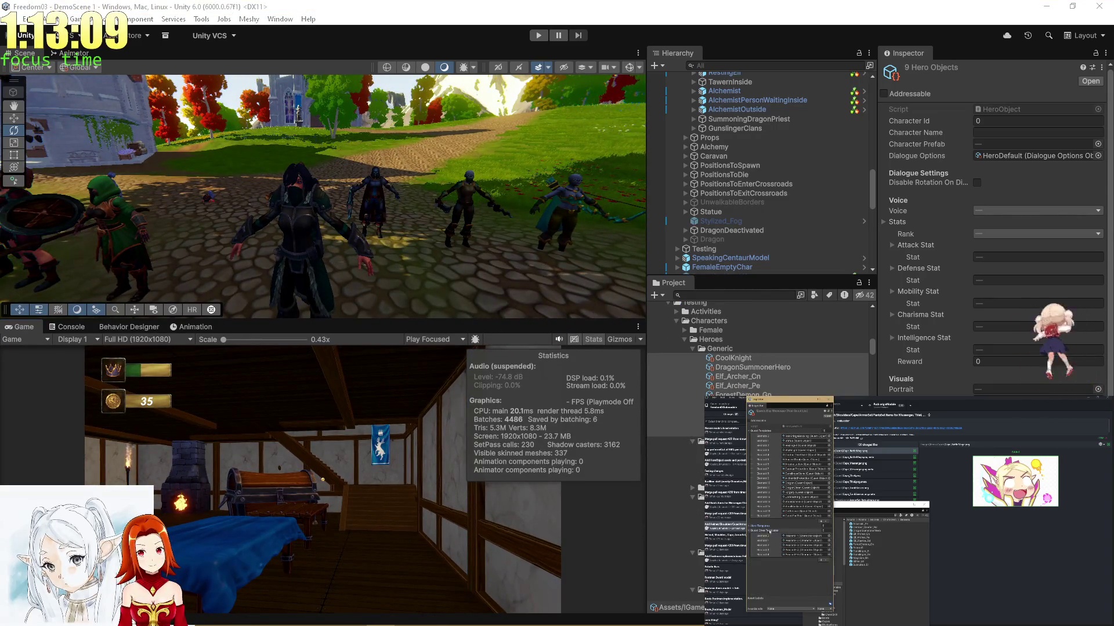
{"action": "left_click", "coordinate": [754, 526]}
{"action": "left_click", "coordinate": [768, 568], "text": "shift"}
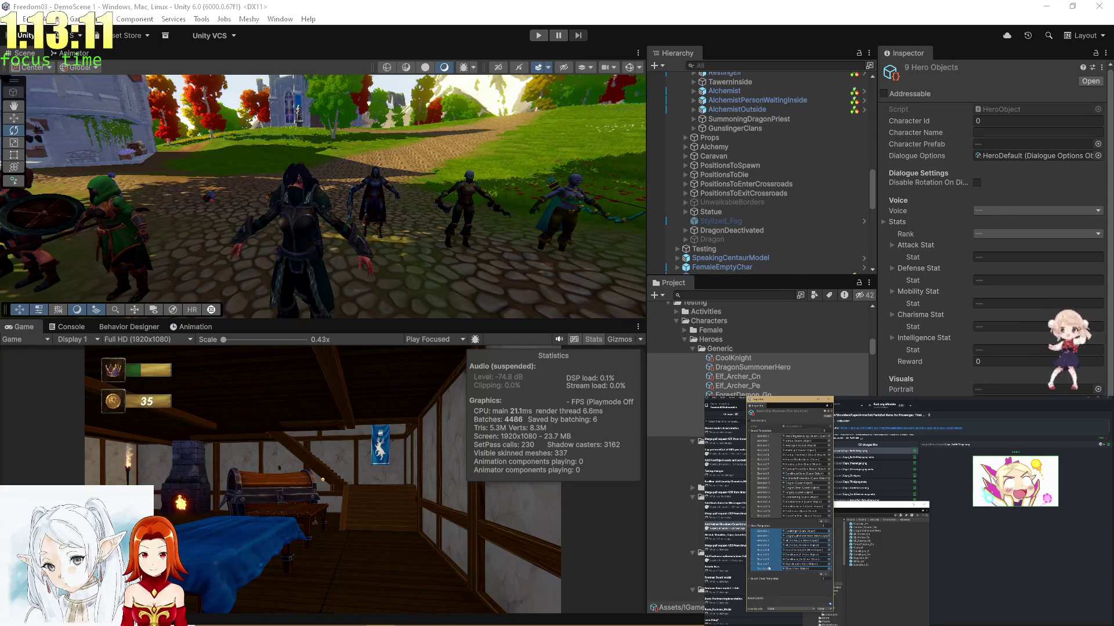
{"action": "left_click", "coordinate": [824, 576]}
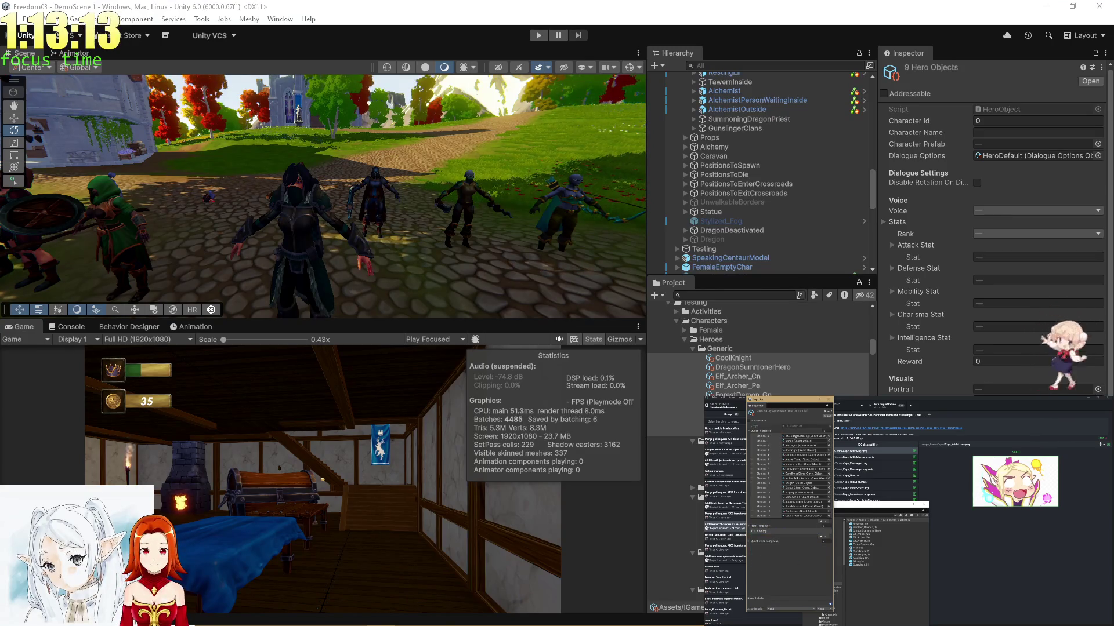
Add the four selected female Hero Objects to Hero Templates and enter Play mode.
{"action": "left_click", "coordinate": [752, 525]}
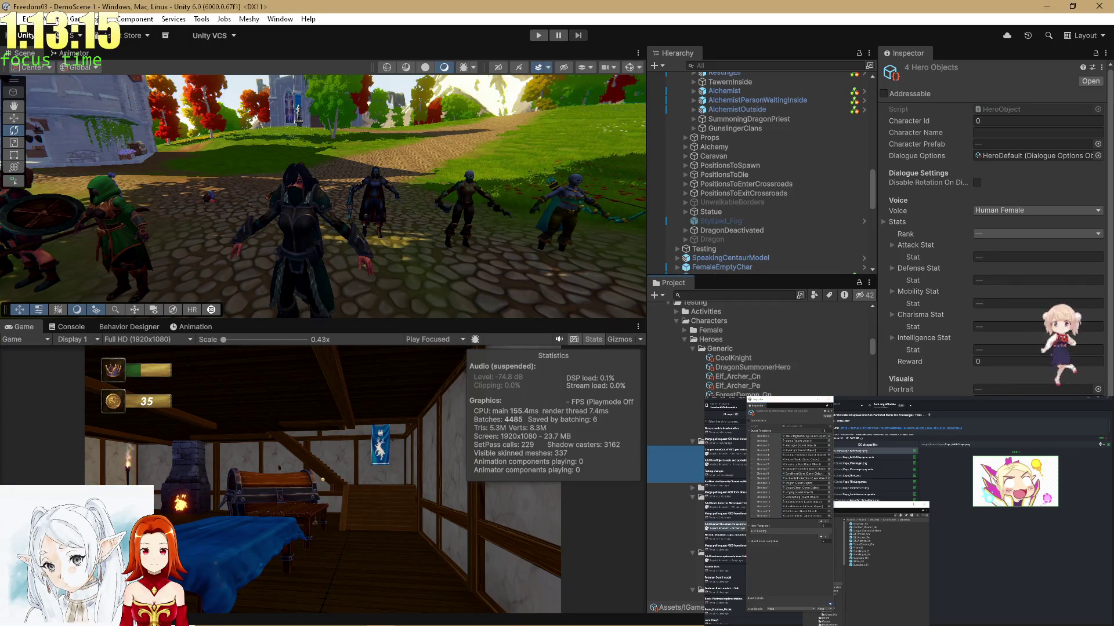
{"action": "left_click_drag", "start_coordinate": [764, 529], "coordinate": [764, 530]}
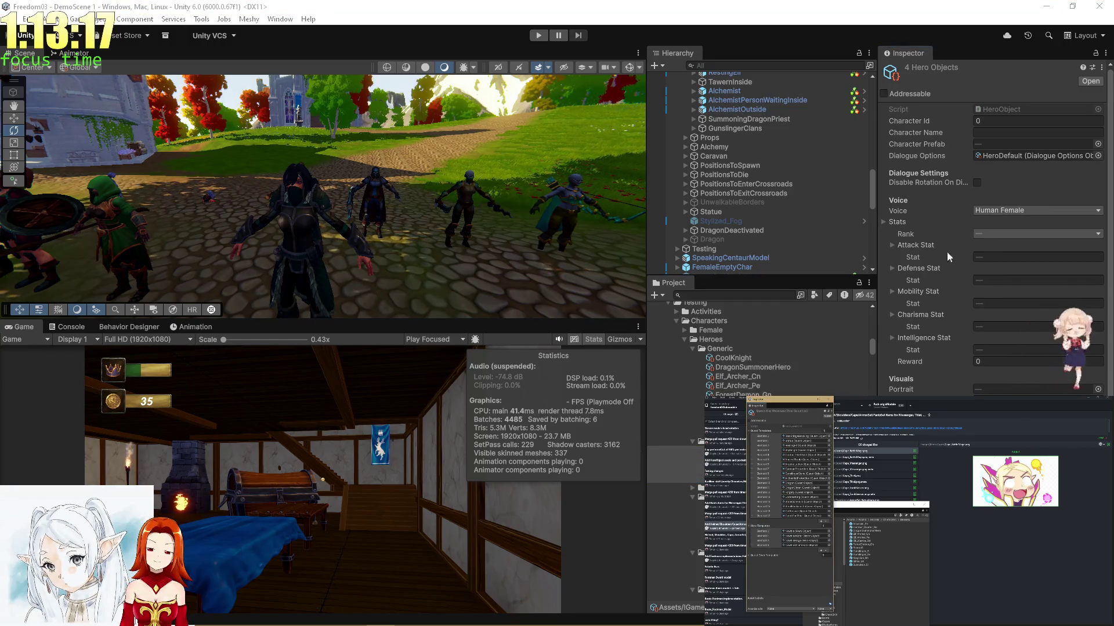
{"action": "left_click", "coordinate": [542, 40]}
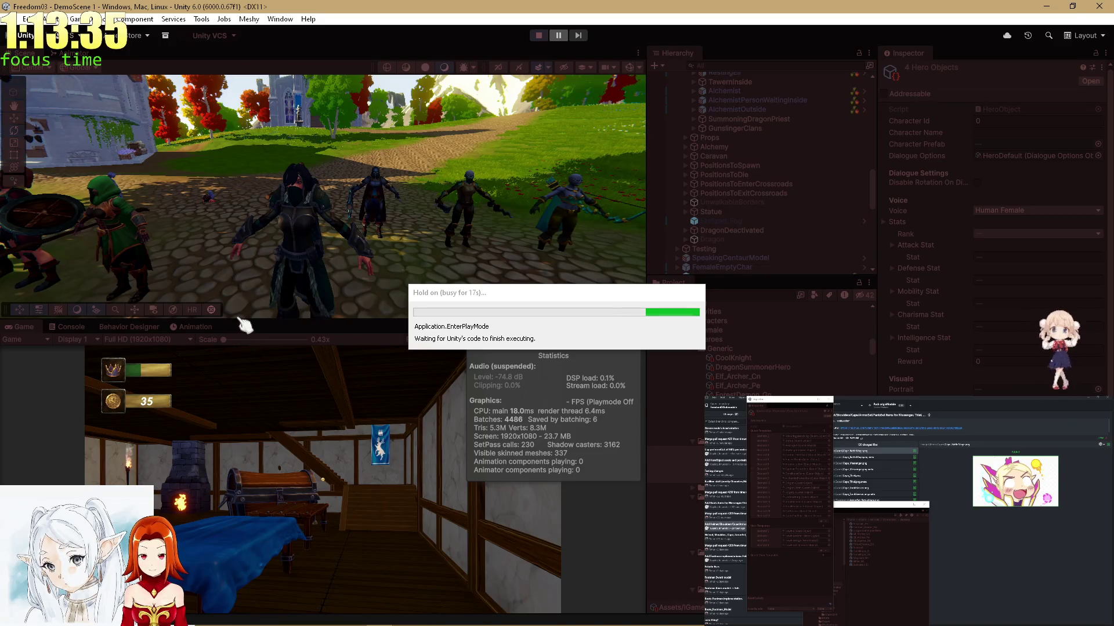
Maximize the Game view, check the Console for errors, then maximize the Game view again.
{"action": "double_click", "coordinate": [22, 328]}
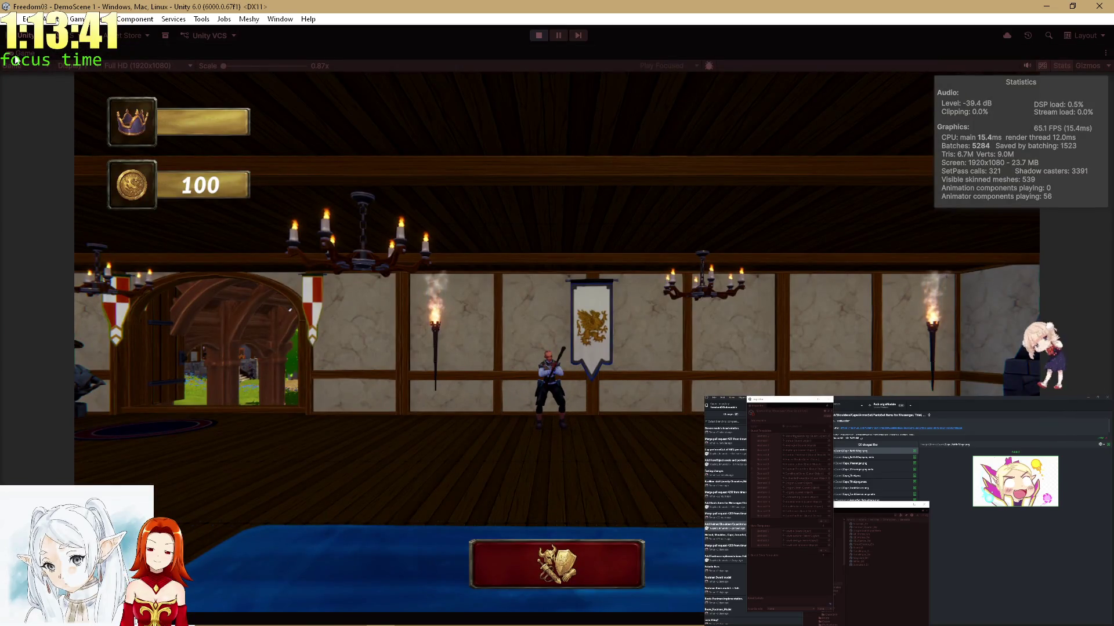
{"action": "key", "text": "shift+space"}
{"action": "left_click", "coordinate": [66, 330]}
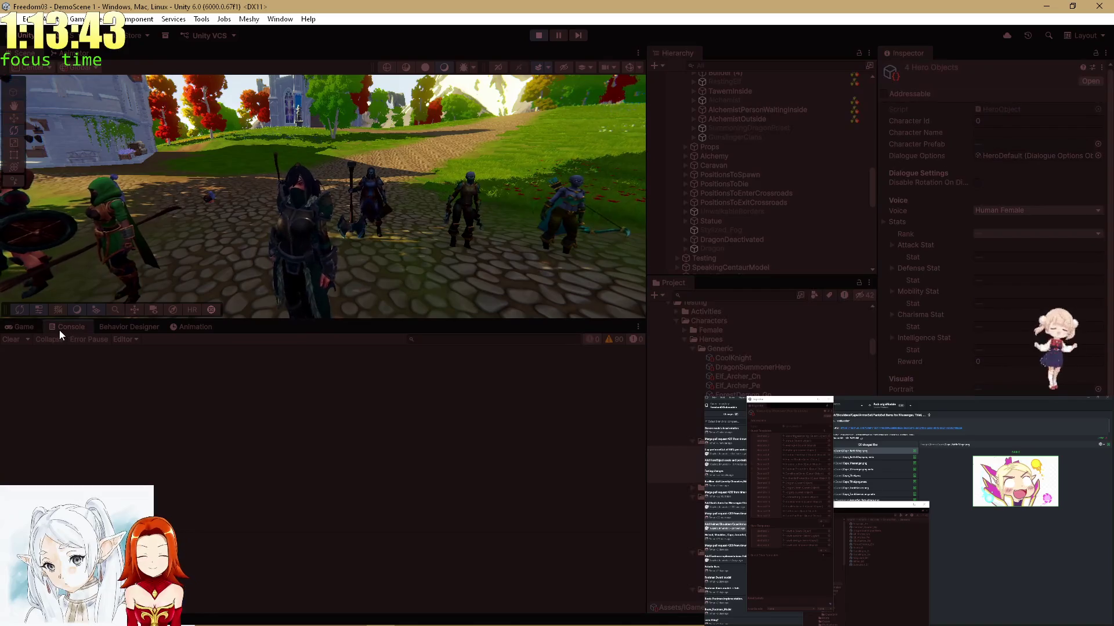
{"action": "left_click", "coordinate": [30, 329]}
{"action": "double_click", "coordinate": [29, 330]}
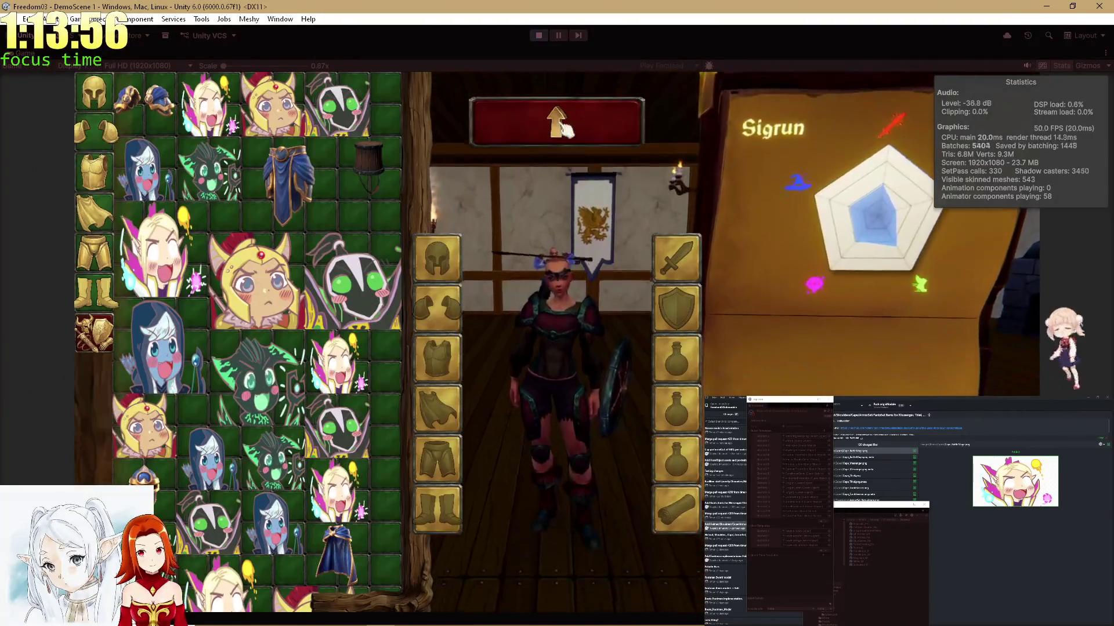
Close Sigrun's inventory and equipment panels, then stop Play mode.
{"action": "left_click", "coordinate": [558, 123]}
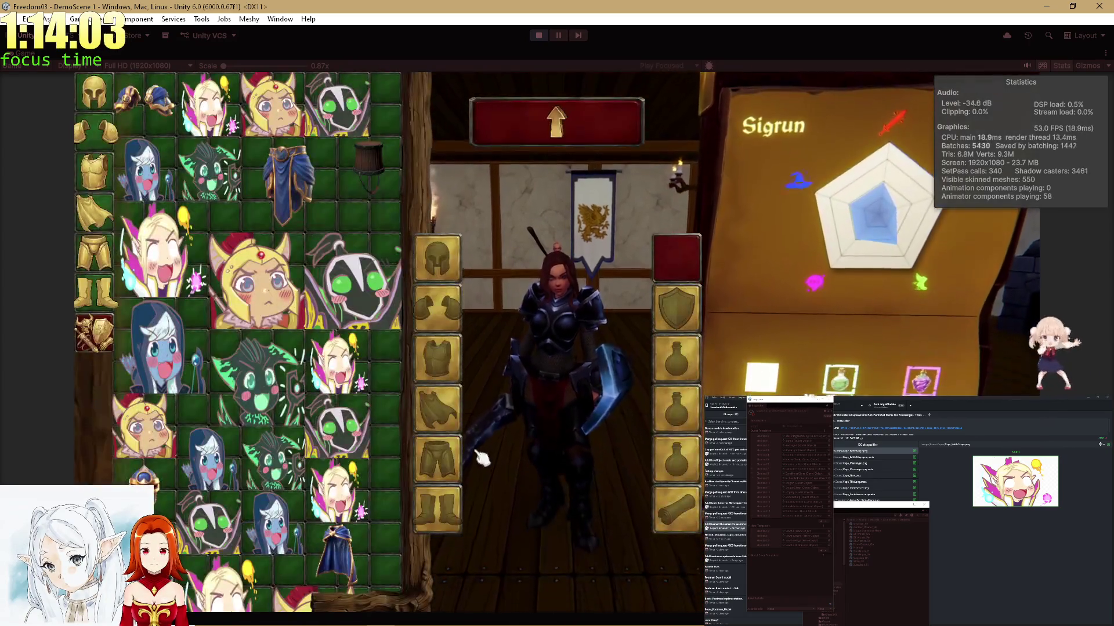
{"action": "left_click", "coordinate": [535, 140]}
{"action": "left_click", "coordinate": [514, 161]}
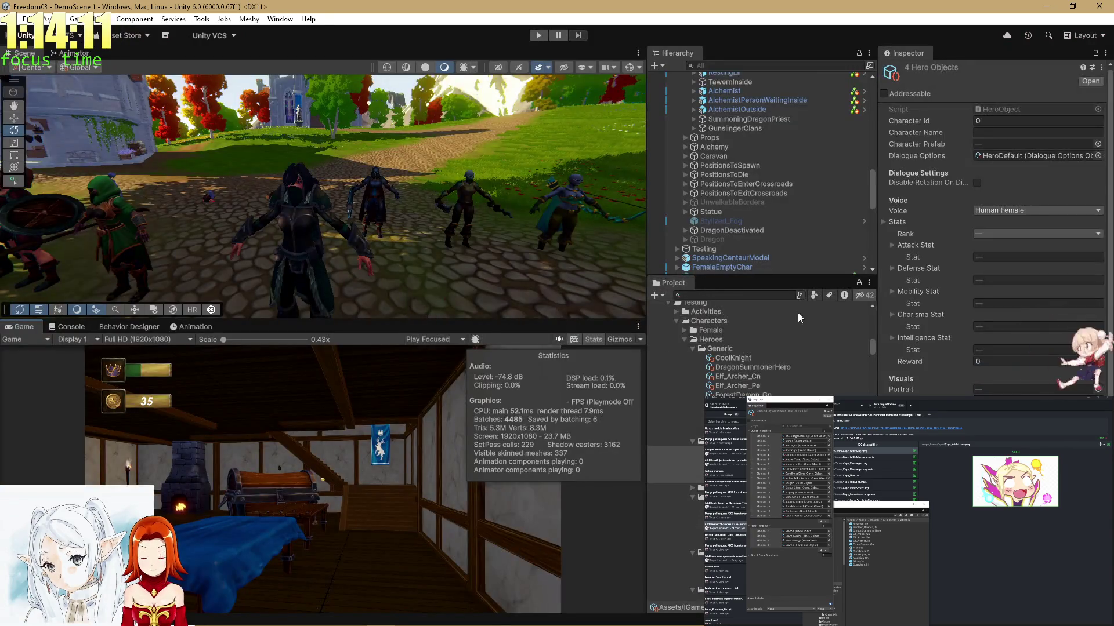
Review the Testing object's quest lists and Heroes fields, then start Play mode again.
{"action": "left_click", "coordinate": [704, 248]}
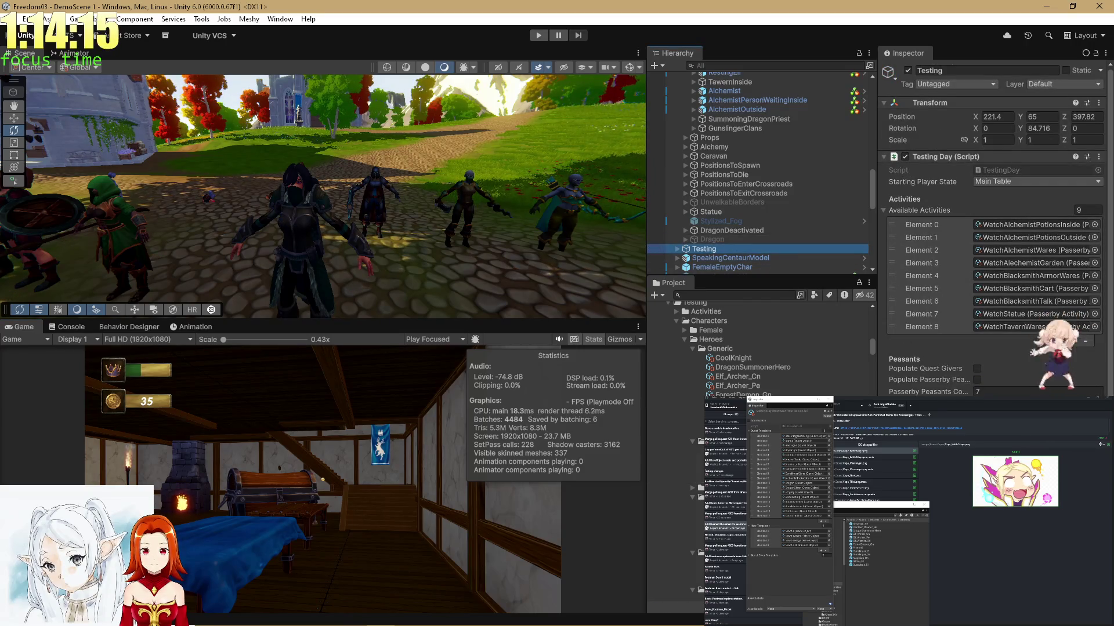
{"action": "scroll", "coordinate": [995, 232], "scroll_direction": "down", "scroll_amount": 3}
{"action": "left_click", "coordinate": [1009, 340]}
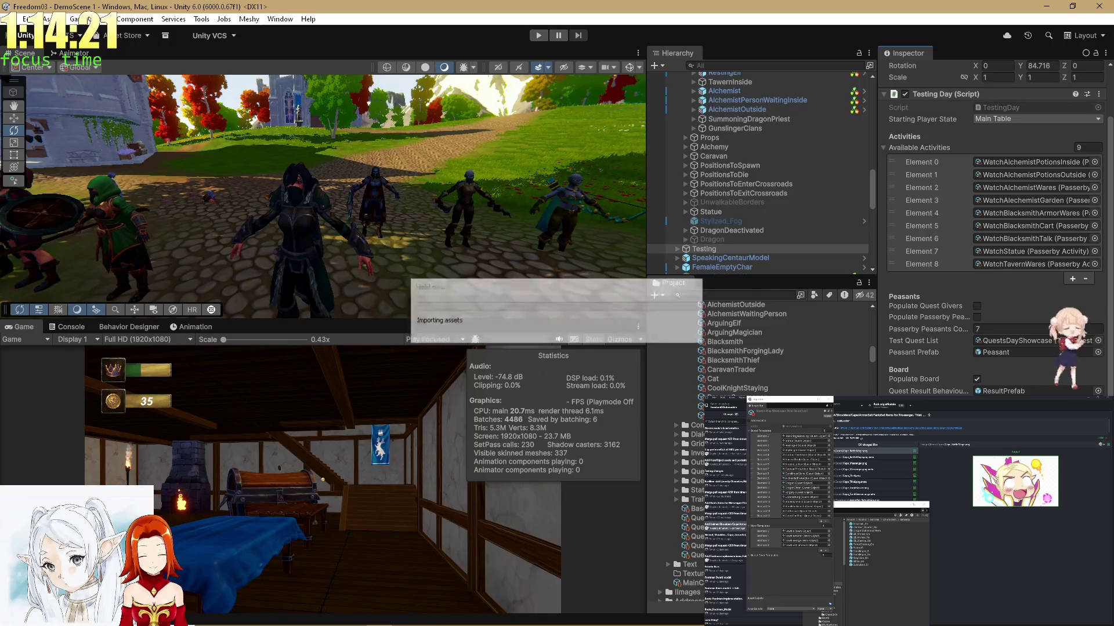
{"action": "scroll", "coordinate": [995, 226], "scroll_direction": "down", "scroll_amount": 4}
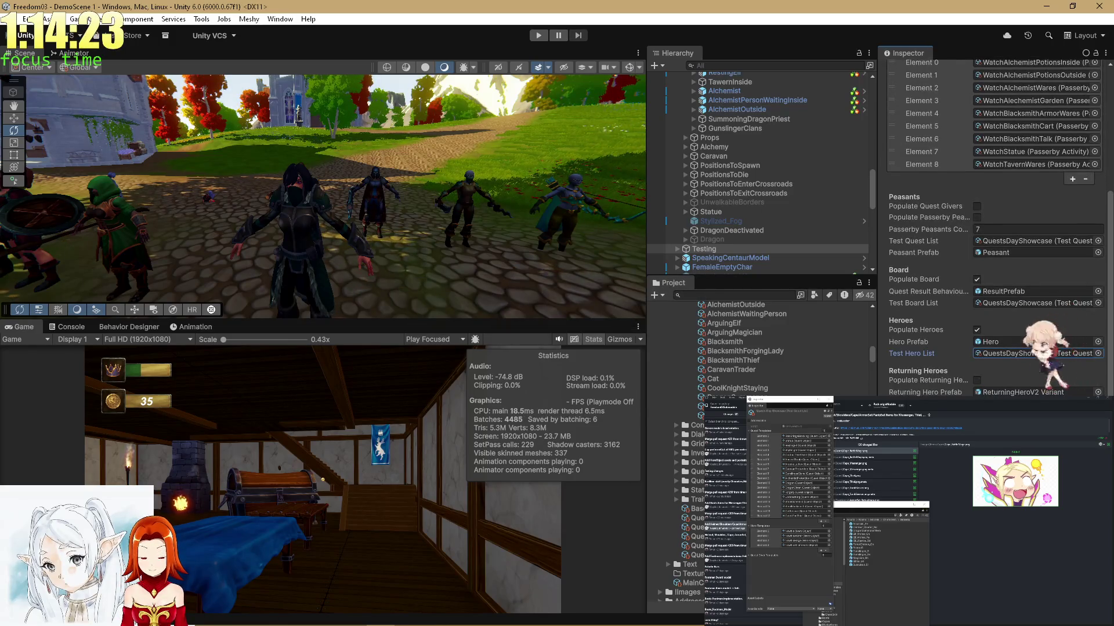
{"action": "left_click", "coordinate": [539, 35]}
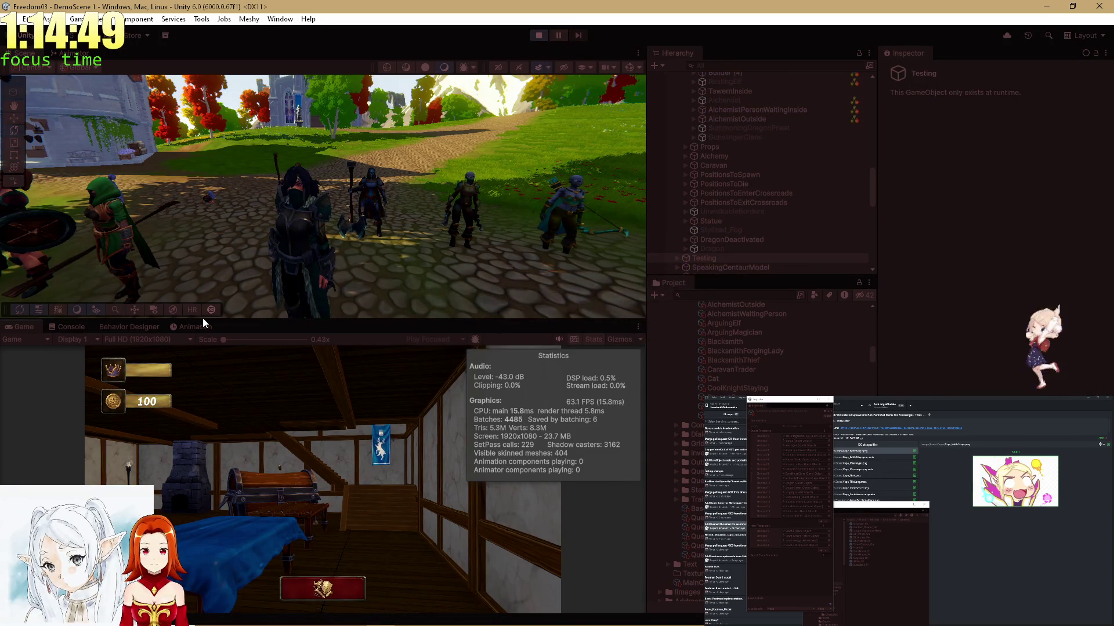
Check the console's NullReferenceException errors and open CharacterAnimationBehaviour.cs at the failing line.
{"action": "double_click", "coordinate": [16, 326]}
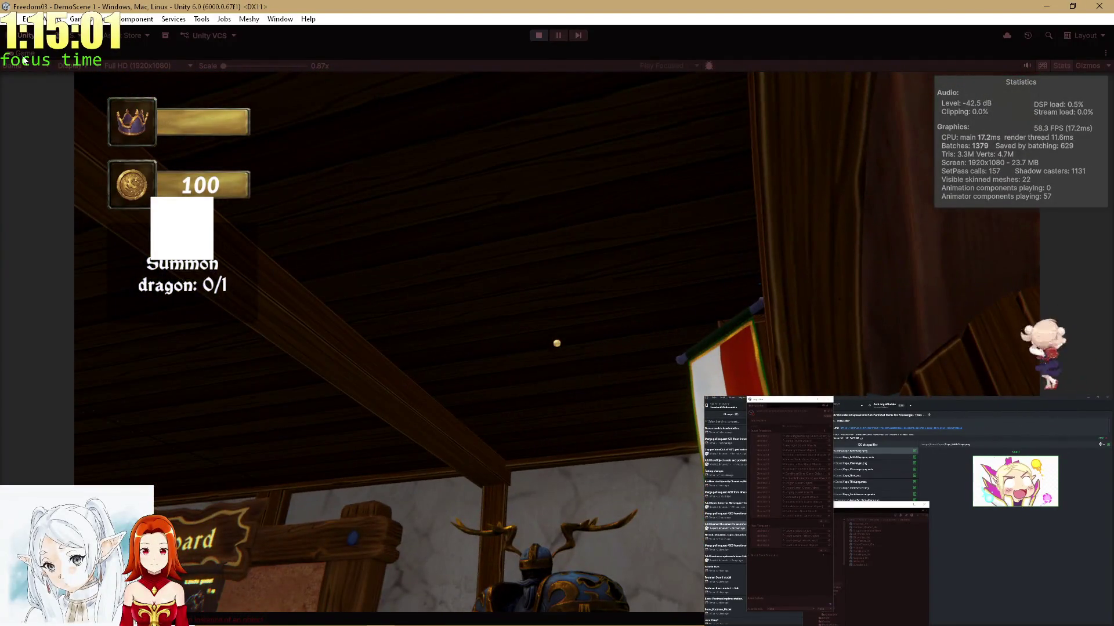
{"action": "key", "text": "shift+space"}
{"action": "left_click", "coordinate": [83, 331]}
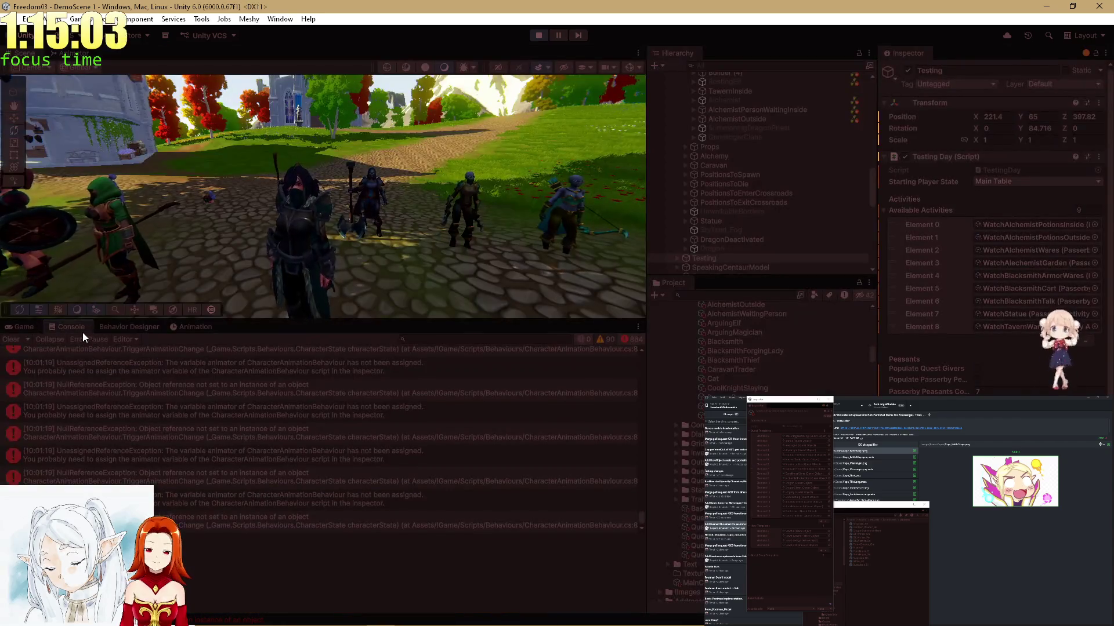
{"action": "left_click", "coordinate": [24, 328]}
{"action": "key", "text": "shift+space"}
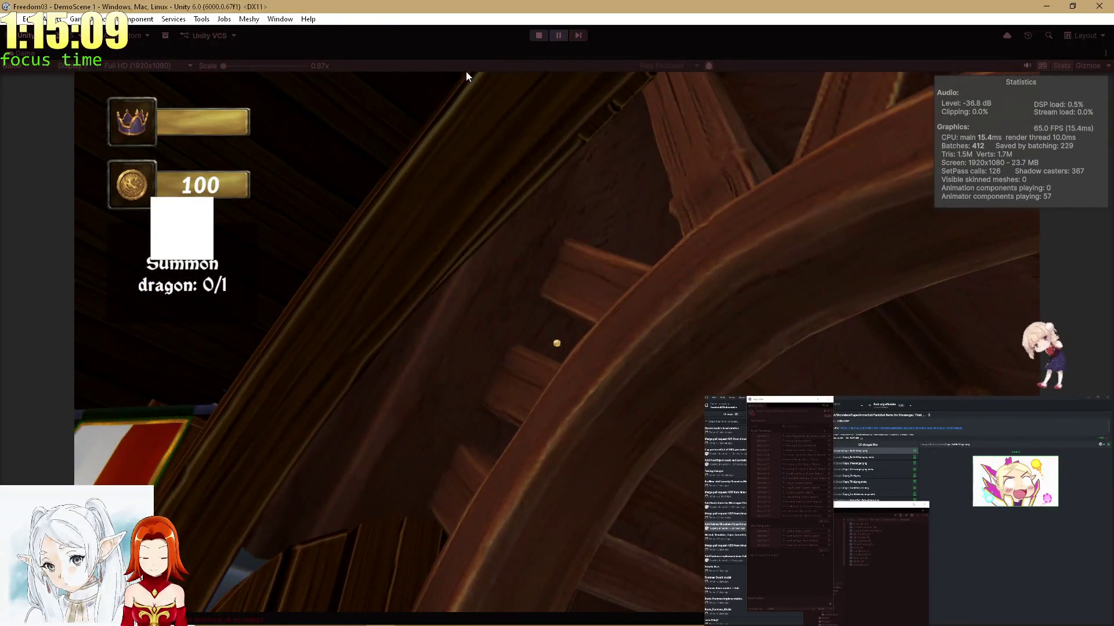
{"action": "key", "text": "shift+space"}
{"action": "left_click", "coordinate": [62, 326]}
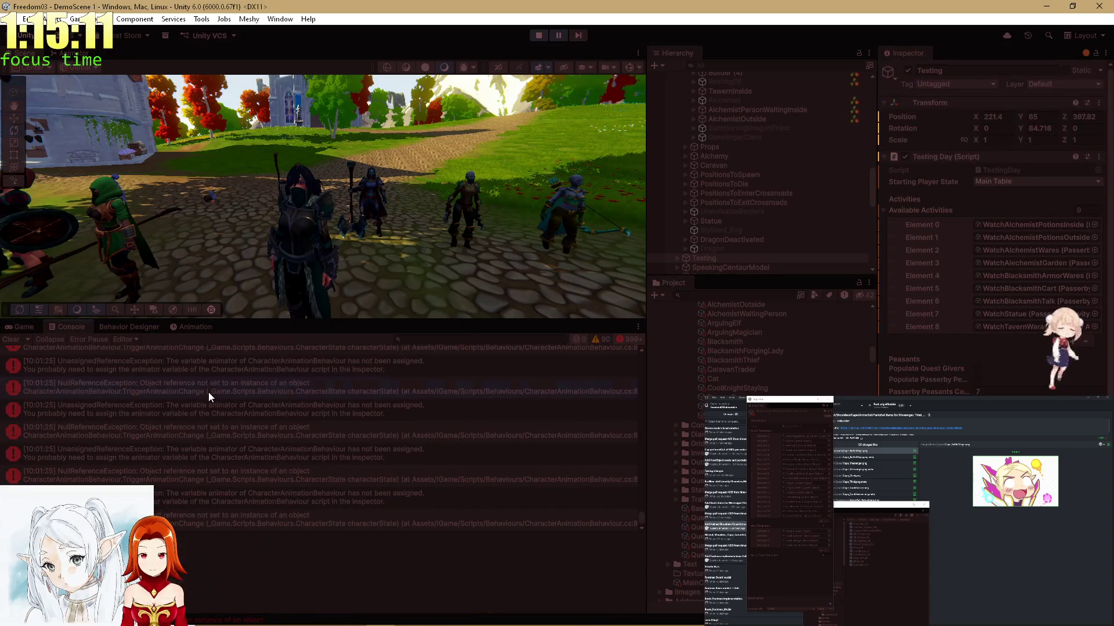
{"action": "left_click", "coordinate": [208, 392]}
{"action": "left_click", "coordinate": [465, 546]}
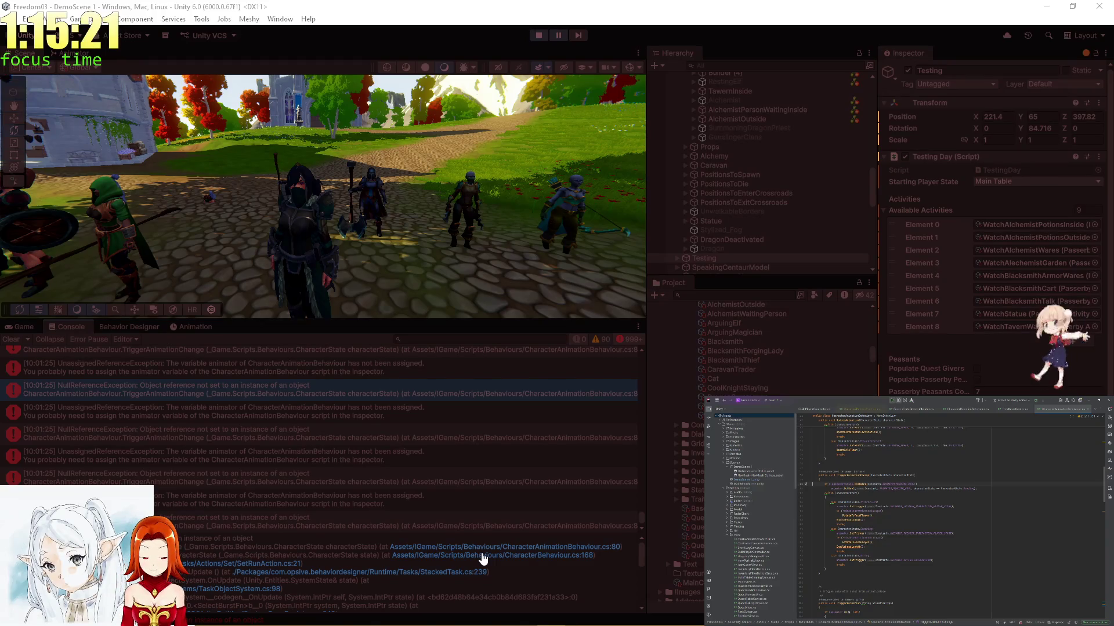
Find the Characters folder in the Project panel and open the Newbie Variant prefab.
{"action": "scroll", "coordinate": [666, 367], "scroll_direction": "up", "scroll_amount": 10}
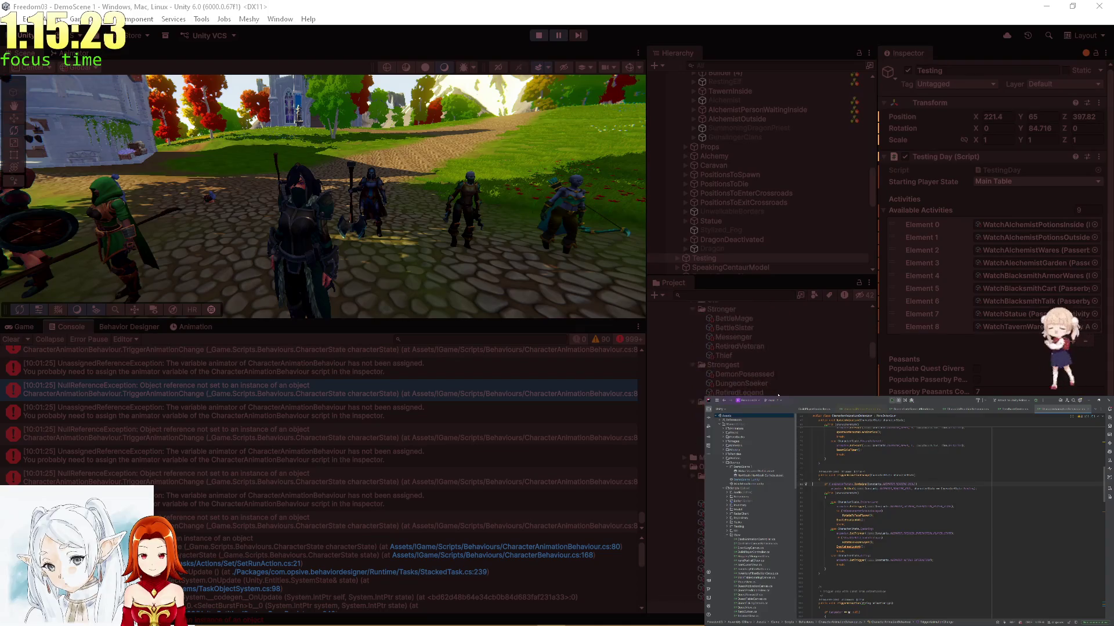
{"action": "scroll", "coordinate": [754, 359], "scroll_direction": "down", "scroll_amount": 4}
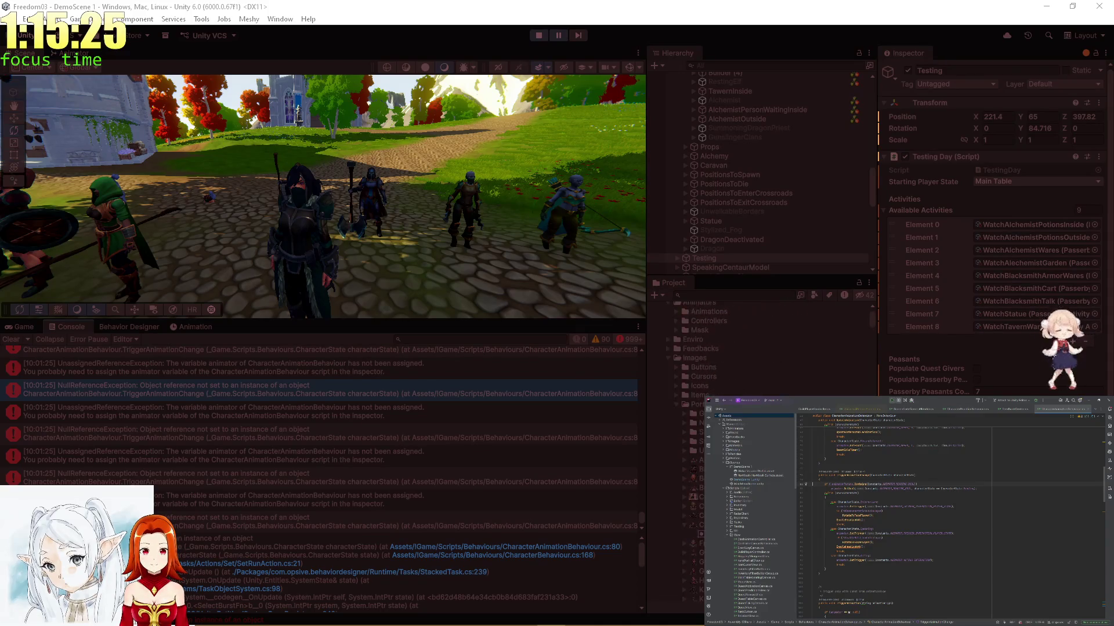
{"action": "scroll", "coordinate": [754, 348], "scroll_direction": "up", "scroll_amount": 2}
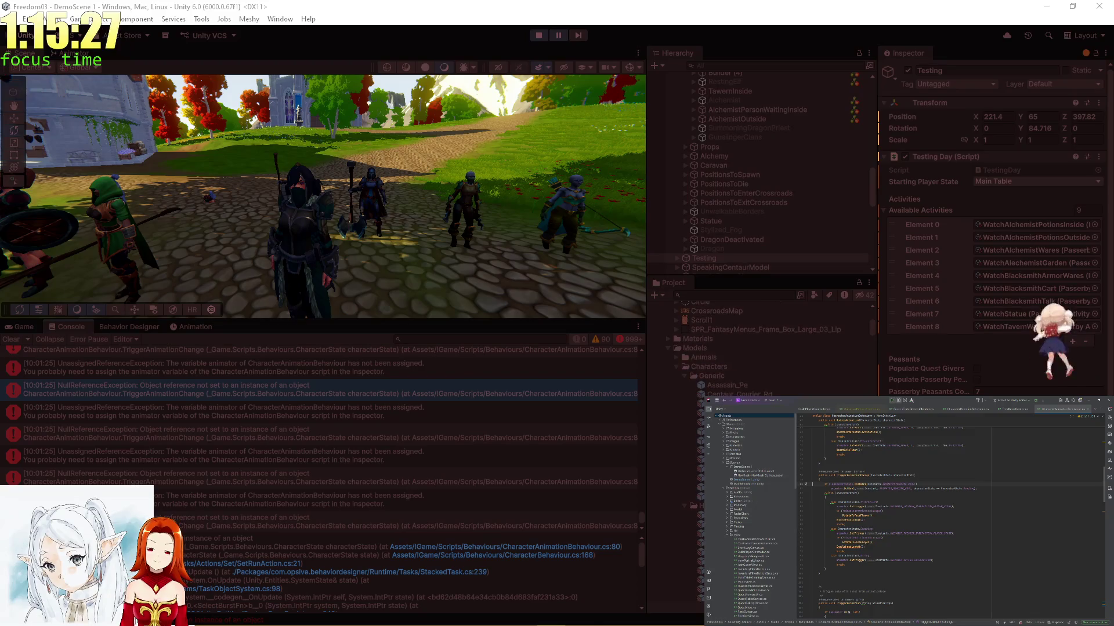
{"action": "scroll", "coordinate": [754, 348], "scroll_direction": "up", "scroll_amount": 2}
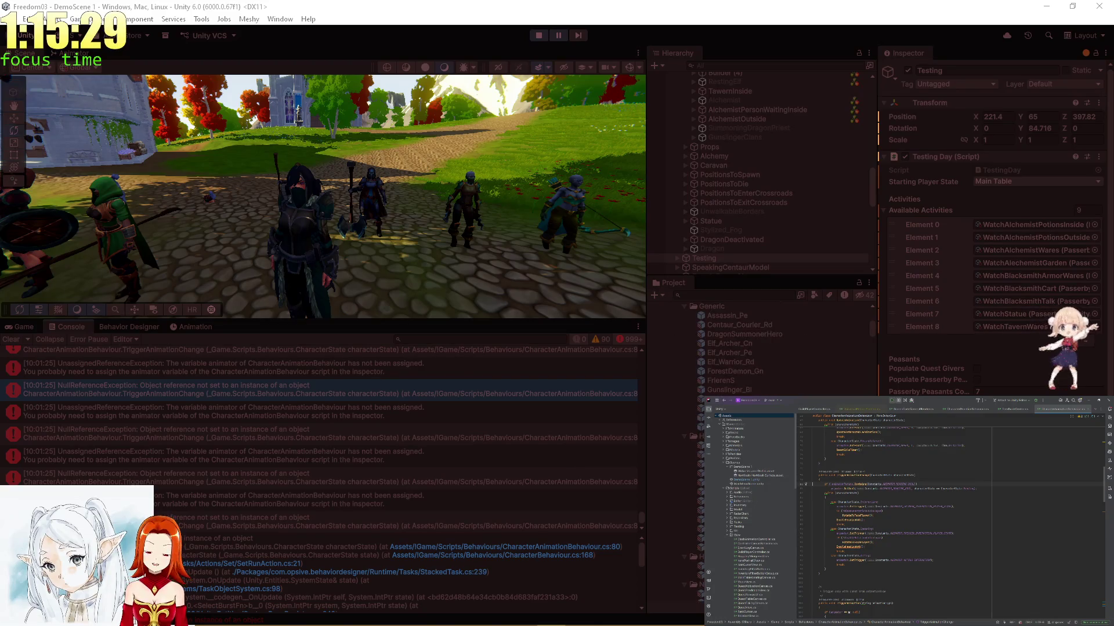
{"action": "left_click", "coordinate": [673, 492]}
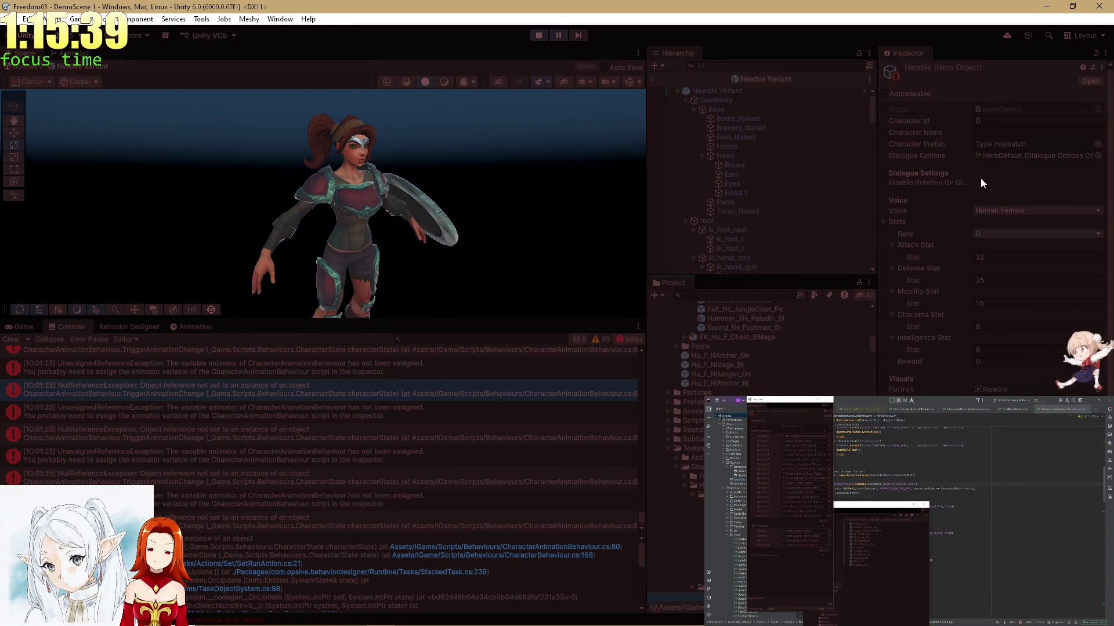
Stop play mode and look over the ForestDemon_Gn, CoolKnight, Battle Sister and Messenger hero assets.
{"action": "left_click", "coordinate": [538, 36]}
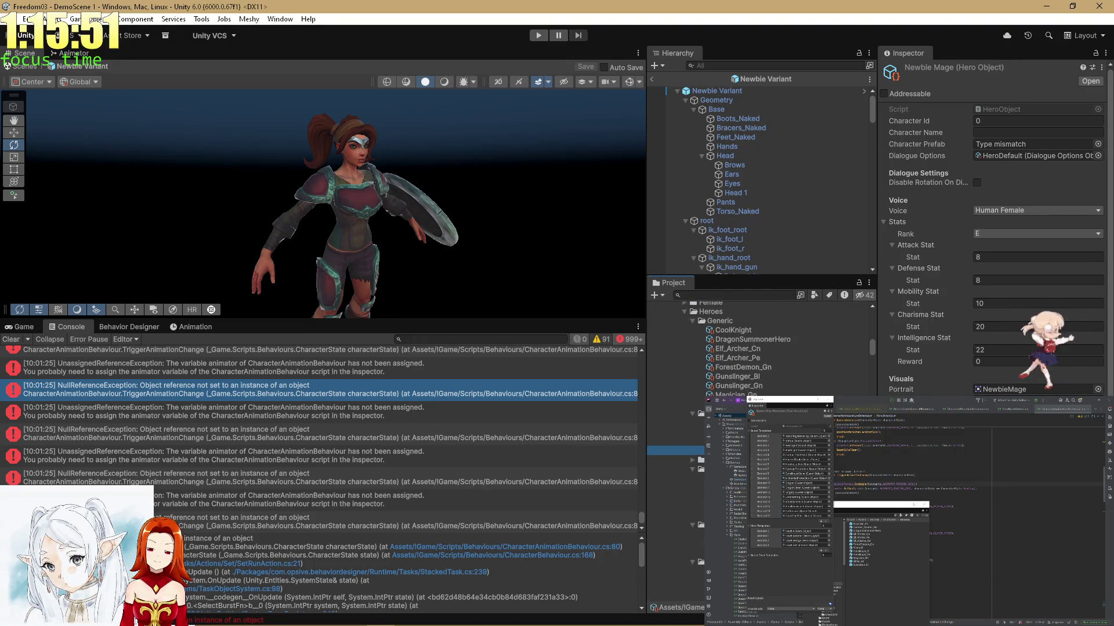
{"action": "left_click", "coordinate": [676, 423]}
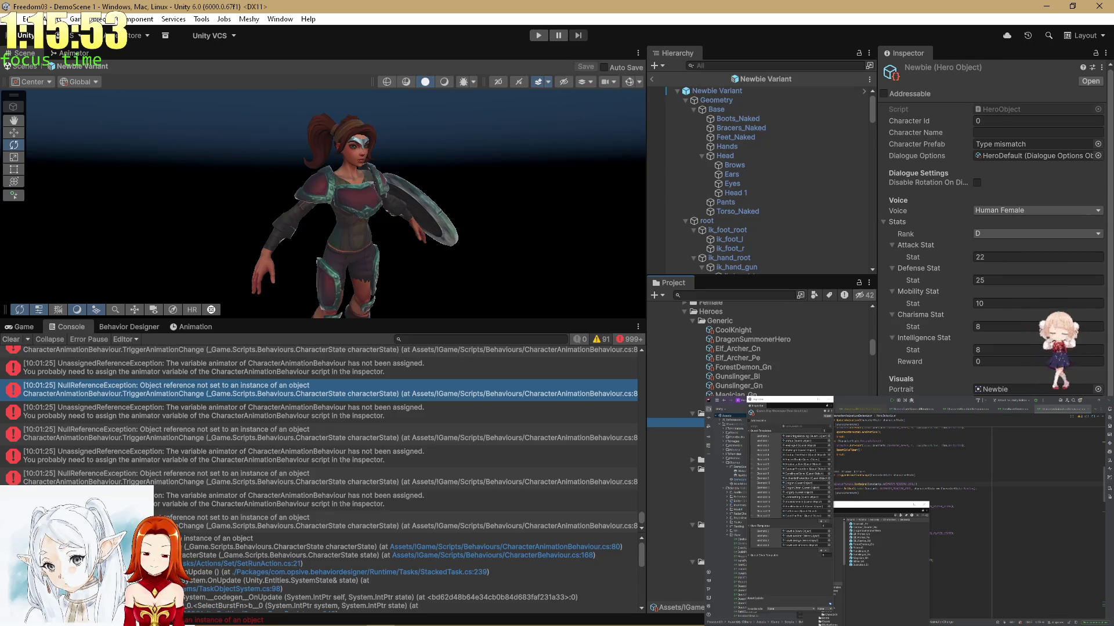
{"action": "left_click", "coordinate": [726, 368]}
{"action": "left_click", "coordinate": [726, 332]}
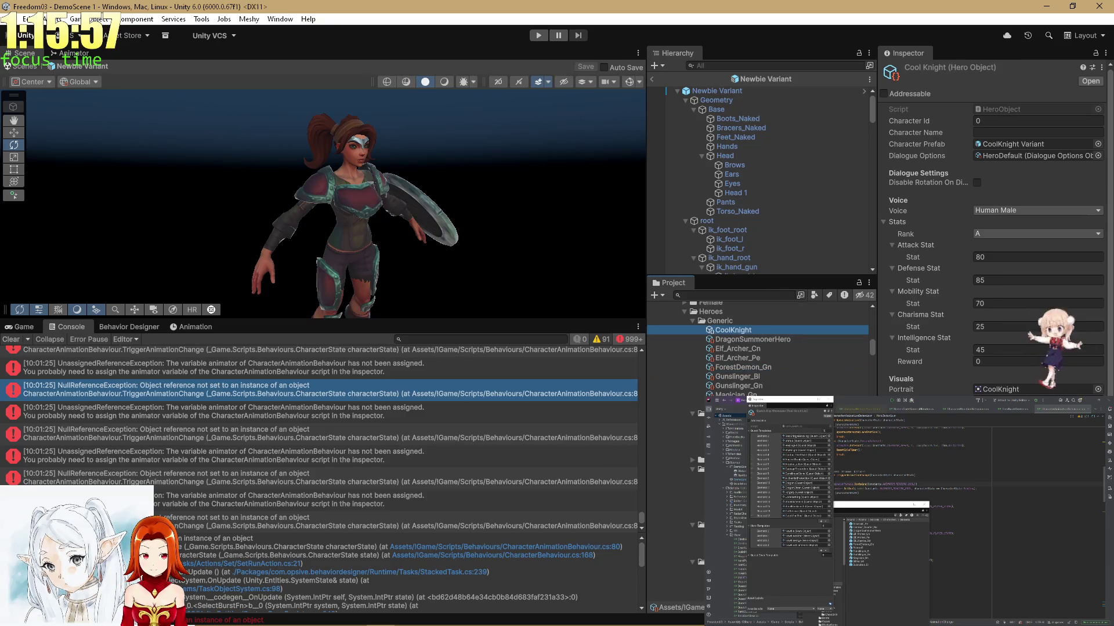
{"action": "left_click", "coordinate": [699, 487]}
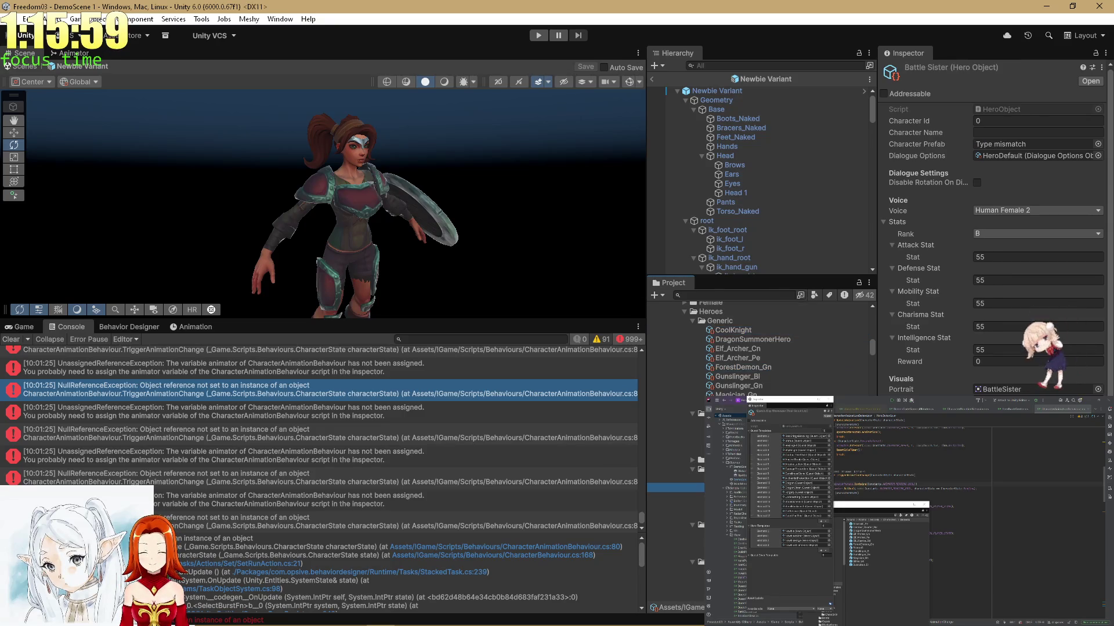
{"action": "scroll", "coordinate": [995, 232], "scroll_direction": "down", "scroll_amount": 3}
{"action": "left_click", "coordinate": [676, 497]}
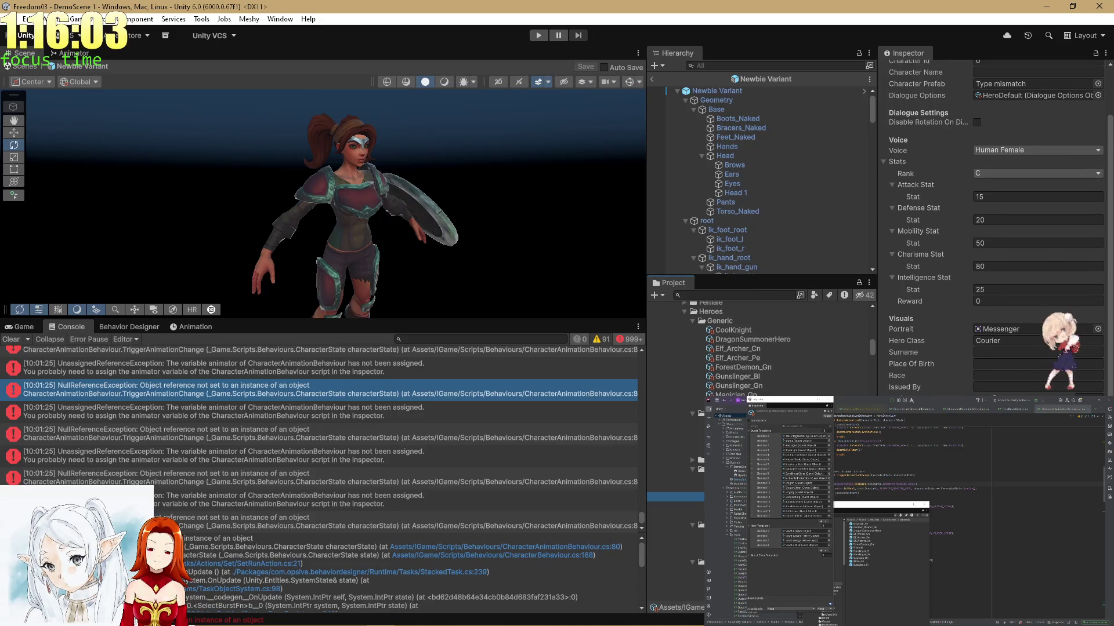
{"action": "left_click", "coordinate": [676, 478]}
{"action": "left_click", "coordinate": [676, 497]}
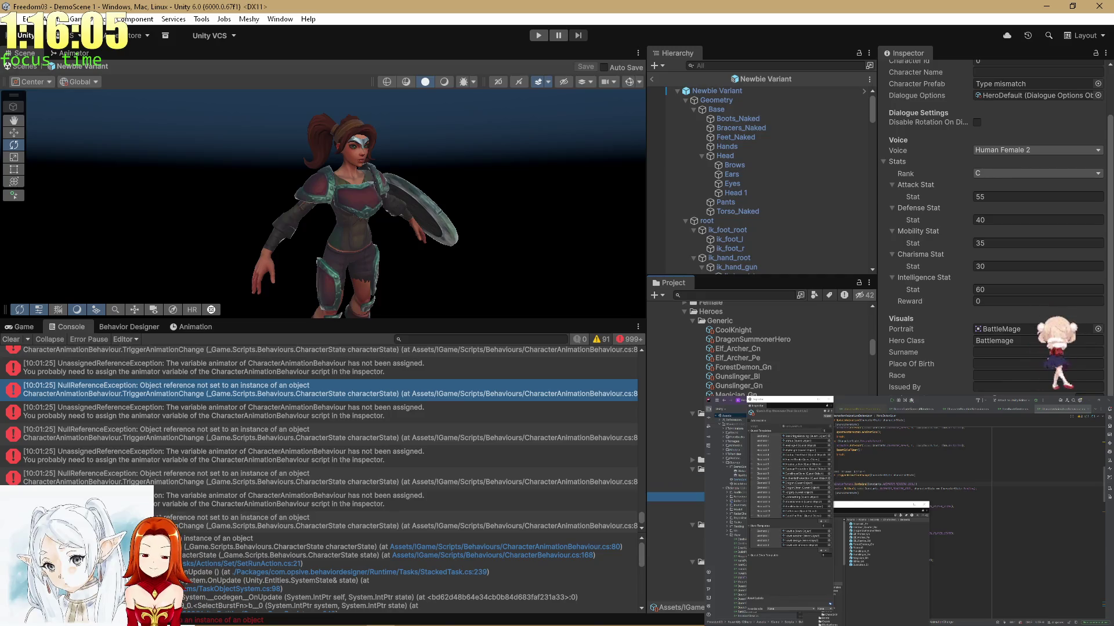
{"action": "left_click", "coordinate": [675, 506]}
Drag Newbie Variant into the Newbie hero object's Character Prefab field.
{"action": "left_click", "coordinate": [676, 431]}
{"action": "key", "text": "Down"}
{"action": "scroll", "coordinate": [760, 348], "scroll_direction": "down", "scroll_amount": 5}
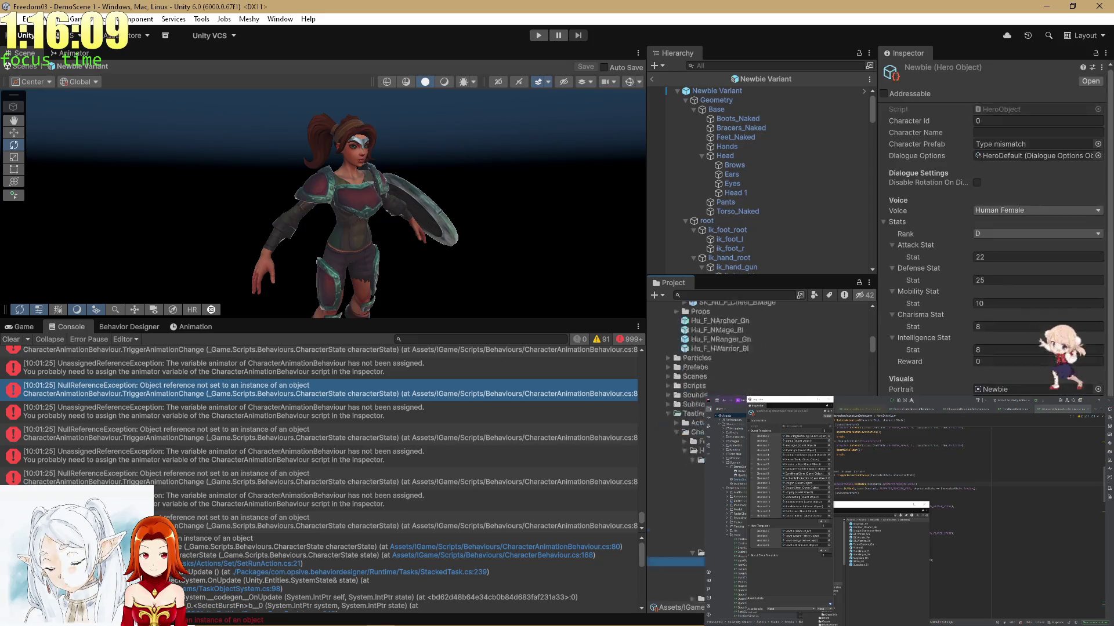
{"action": "scroll", "coordinate": [759, 348], "scroll_direction": "down", "scroll_amount": 5}
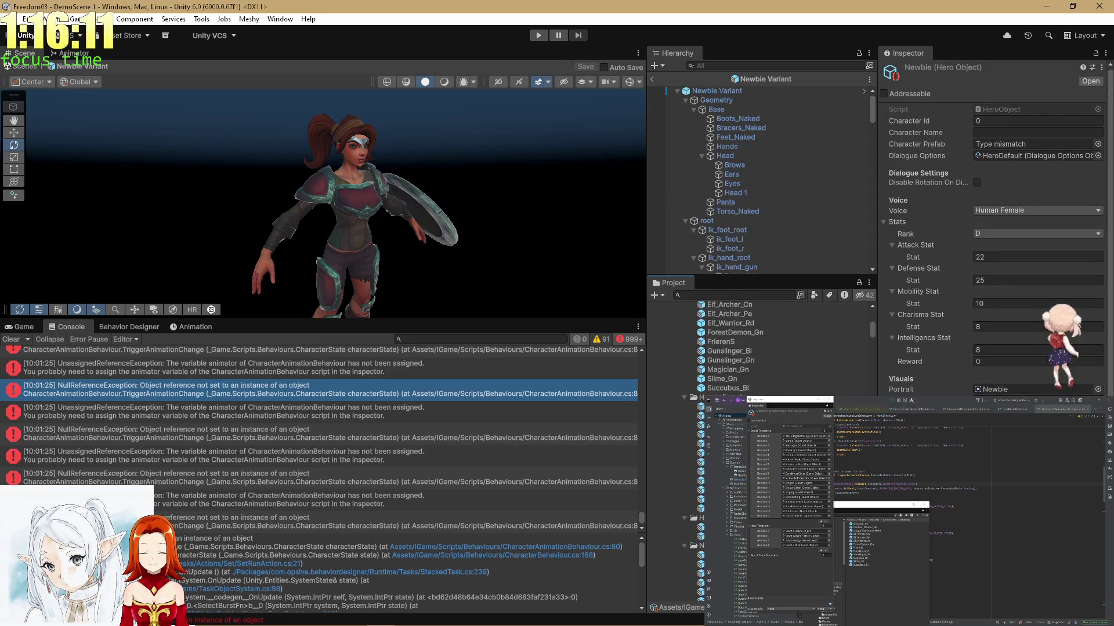
{"action": "scroll", "coordinate": [759, 348], "scroll_direction": "up", "scroll_amount": 4}
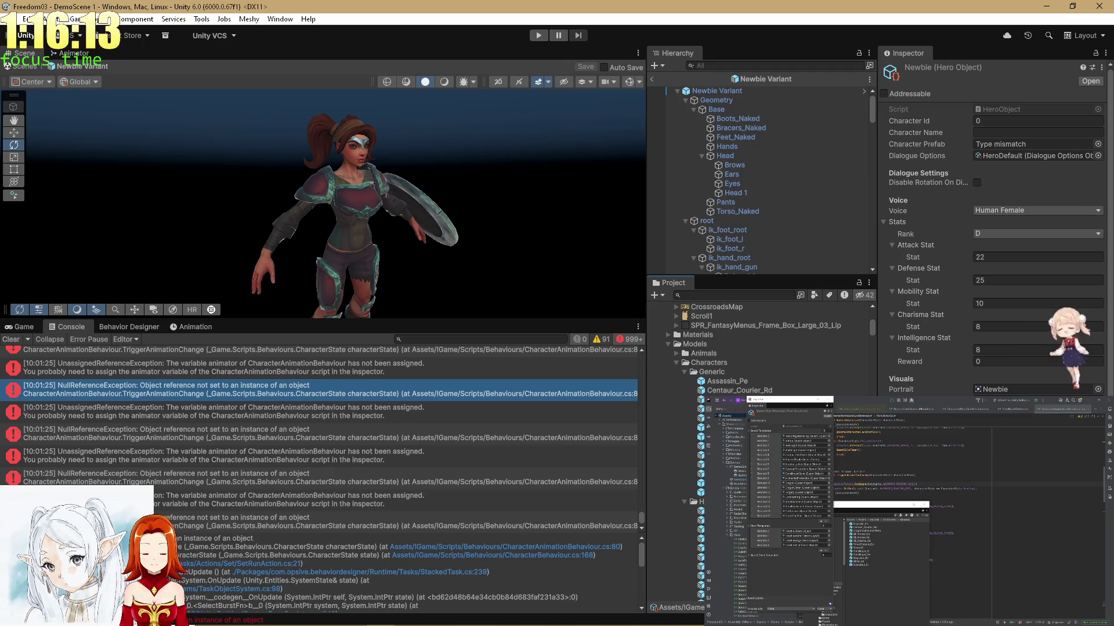
{"action": "scroll", "coordinate": [760, 348], "scroll_direction": "down", "scroll_amount": 7}
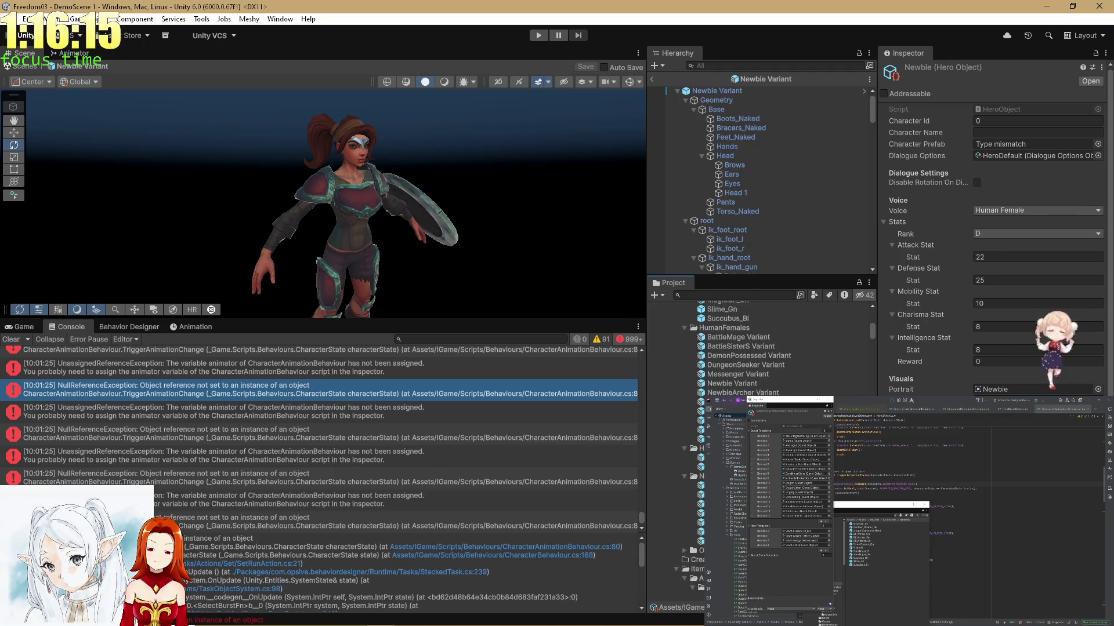
{"action": "left_click_drag", "start_coordinate": [732, 383], "coordinate": [998, 148]}
{"action": "scroll", "coordinate": [684, 444], "scroll_direction": "down", "scroll_amount": 10}
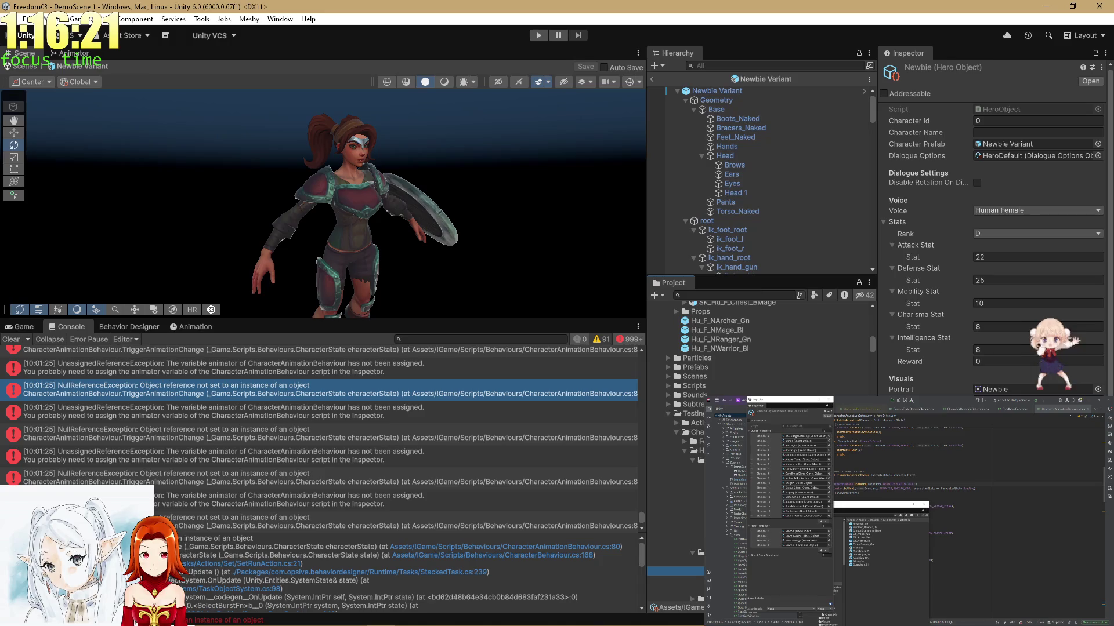
{"action": "scroll", "coordinate": [754, 406], "scroll_direction": "up", "scroll_amount": 5}
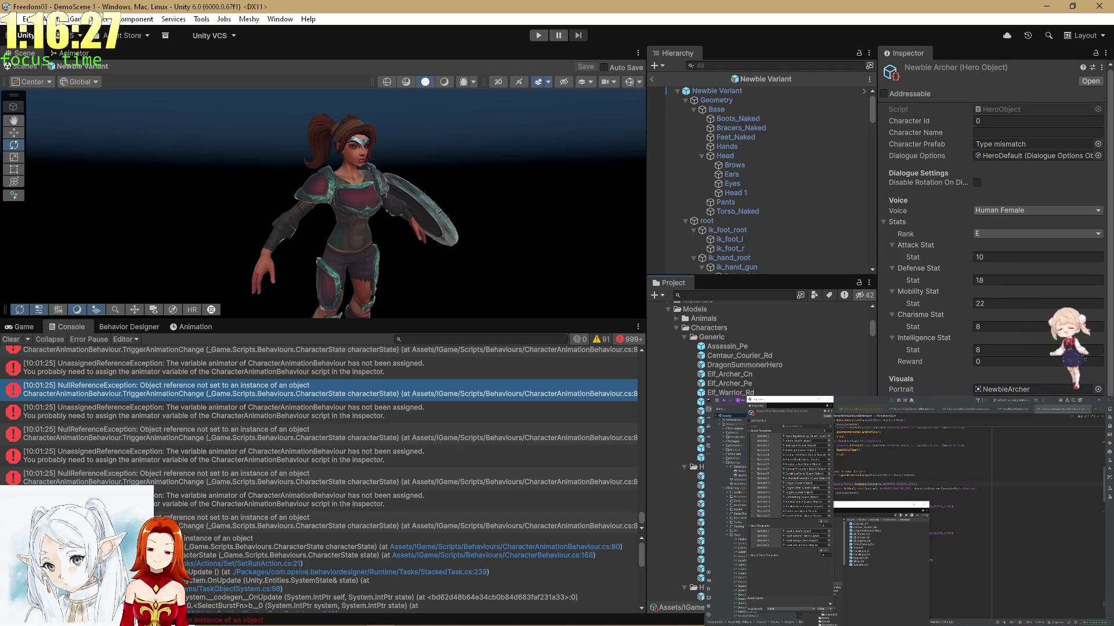
Assign NewbieArcher Variant to Newbie Archer and NewbieMage Variant to Newbie Mage.
{"action": "mouse_move", "coordinate": [701, 533]}
{"action": "left_mouse_down"}
{"action": "mouse_move", "coordinate": [684, 533]}
{"action": "mouse_move", "coordinate": [988, 148]}
{"action": "left_mouse_up"}
{"action": "scroll", "coordinate": [754, 348], "scroll_direction": "down", "scroll_amount": 15}
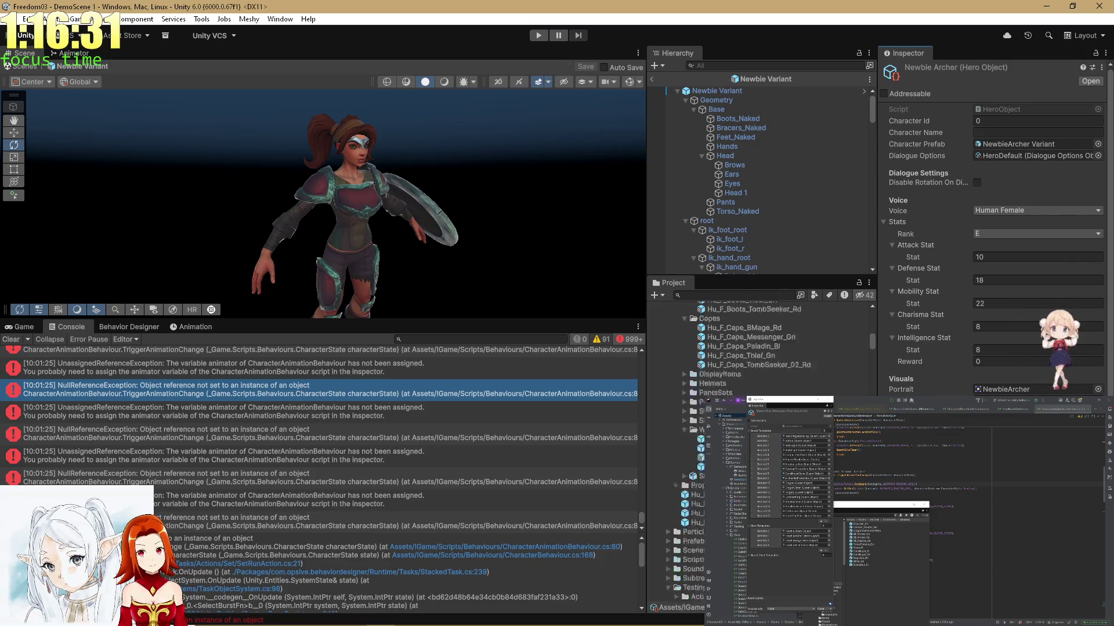
{"action": "left_click", "coordinate": [699, 539]}
{"action": "scroll", "coordinate": [691, 509], "scroll_direction": "down", "scroll_amount": 3}
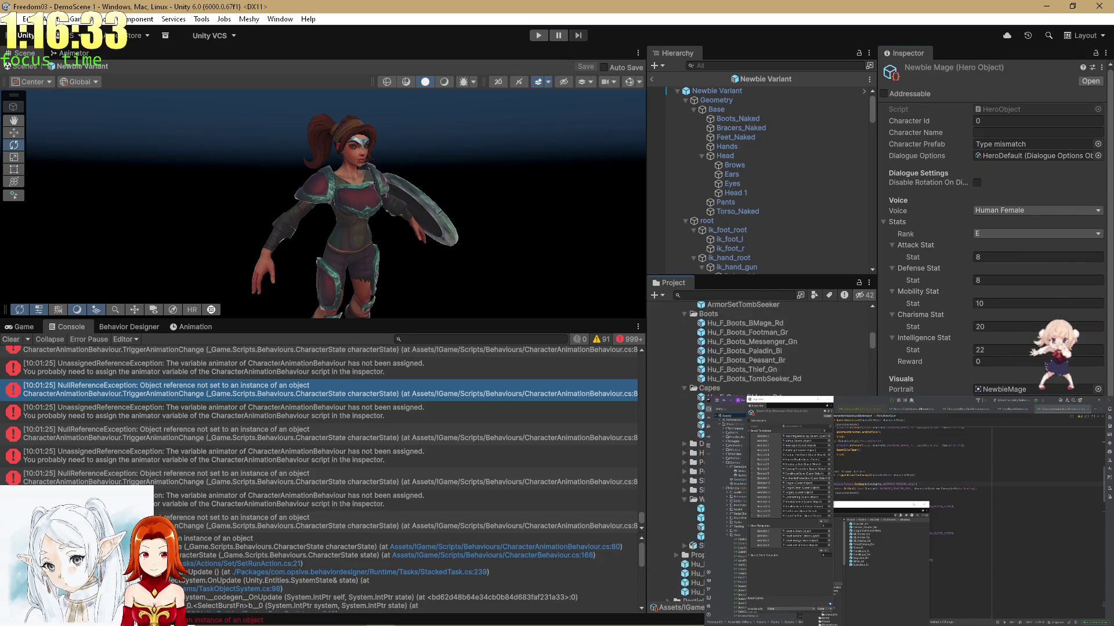
{"action": "scroll", "coordinate": [754, 348], "scroll_direction": "up", "scroll_amount": 5}
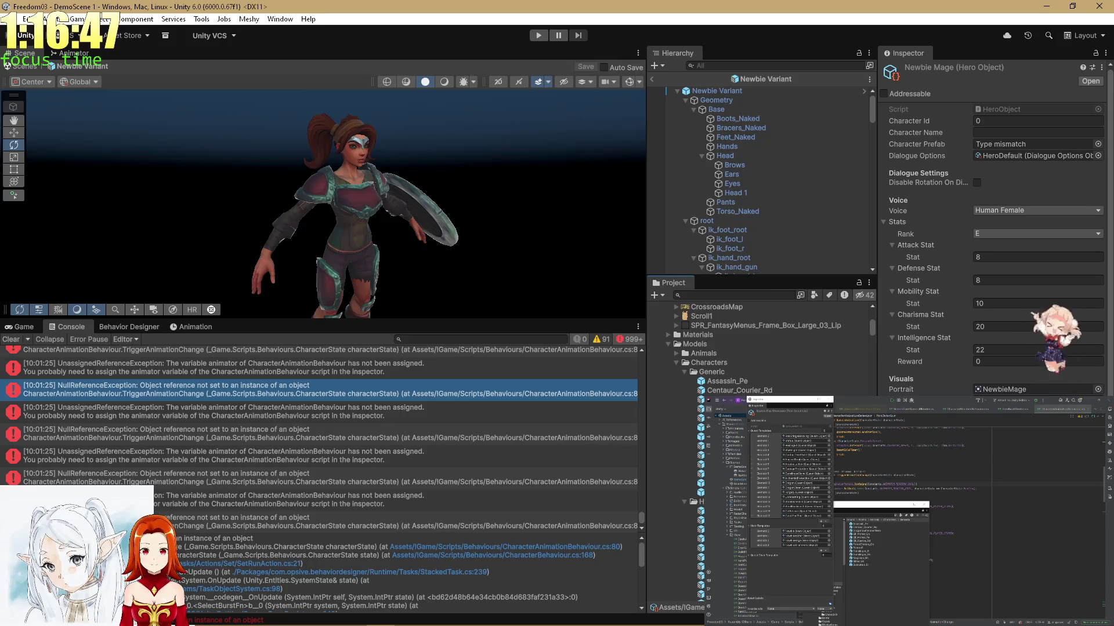
{"action": "scroll", "coordinate": [759, 348], "scroll_direction": "down", "scroll_amount": 3}
{"action": "left_click_drag", "start_coordinate": [702, 507], "coordinate": [995, 144]}
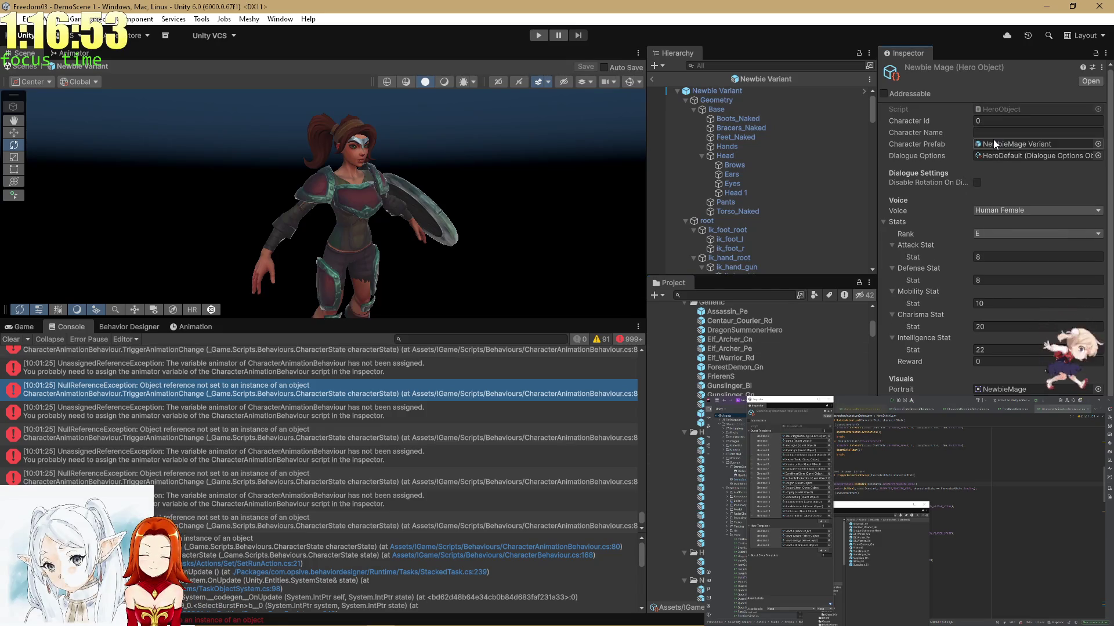
Assign NewbieThief Variant to Newbie Thief and BattleMage Variant to Battle Mage.
{"action": "scroll", "coordinate": [796, 395], "scroll_direction": "down", "scroll_amount": 10}
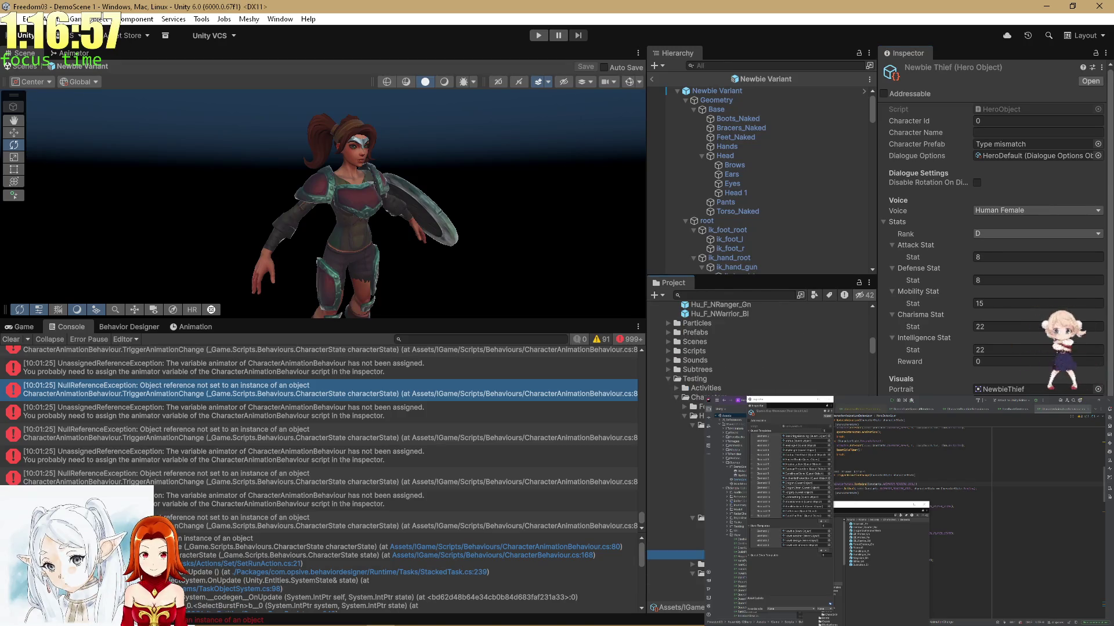
{"action": "scroll", "coordinate": [760, 348], "scroll_direction": "up", "scroll_amount": 5}
{"action": "scroll", "coordinate": [759, 348], "scroll_direction": "up", "scroll_amount": 8}
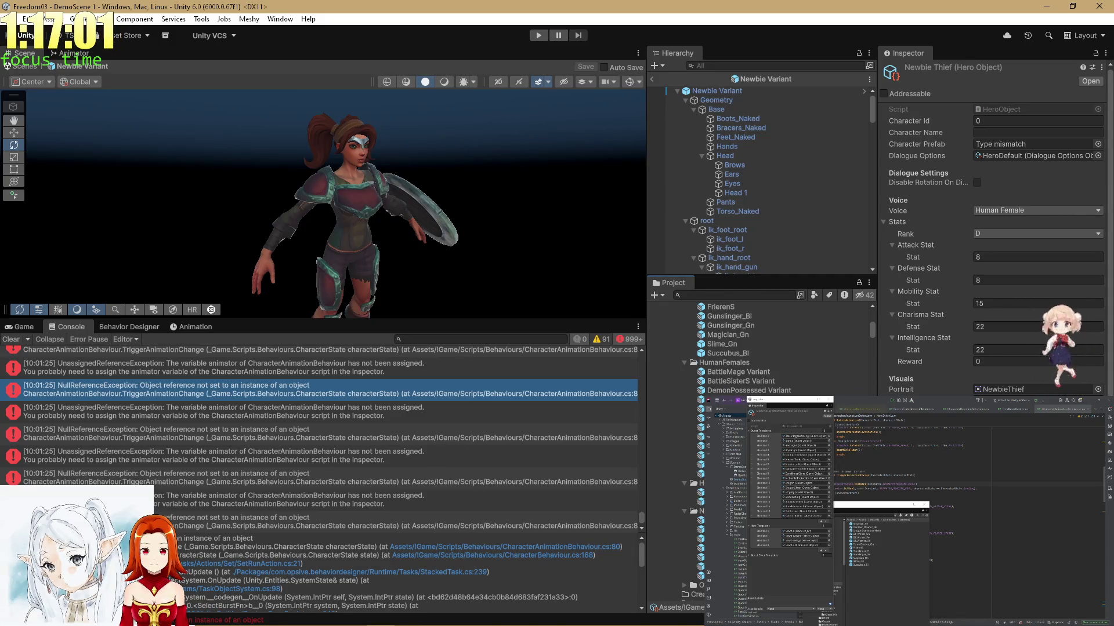
{"action": "mouse_move", "coordinate": [696, 445]}
{"action": "left_mouse_down"}
{"action": "mouse_move", "coordinate": [986, 303]}
{"action": "mouse_move", "coordinate": [1009, 145]}
{"action": "left_mouse_up"}
{"action": "scroll", "coordinate": [810, 334], "scroll_direction": "down", "scroll_amount": 5}
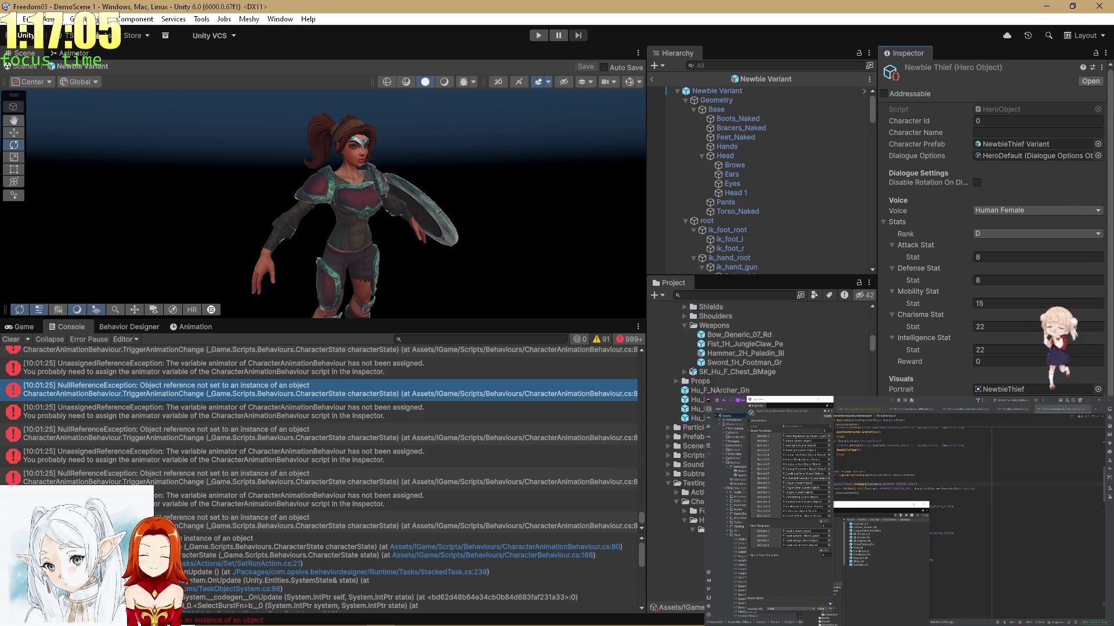
{"action": "key", "text": "Down"}
{"action": "key", "text": "Down"}
{"action": "key", "text": "Down"}
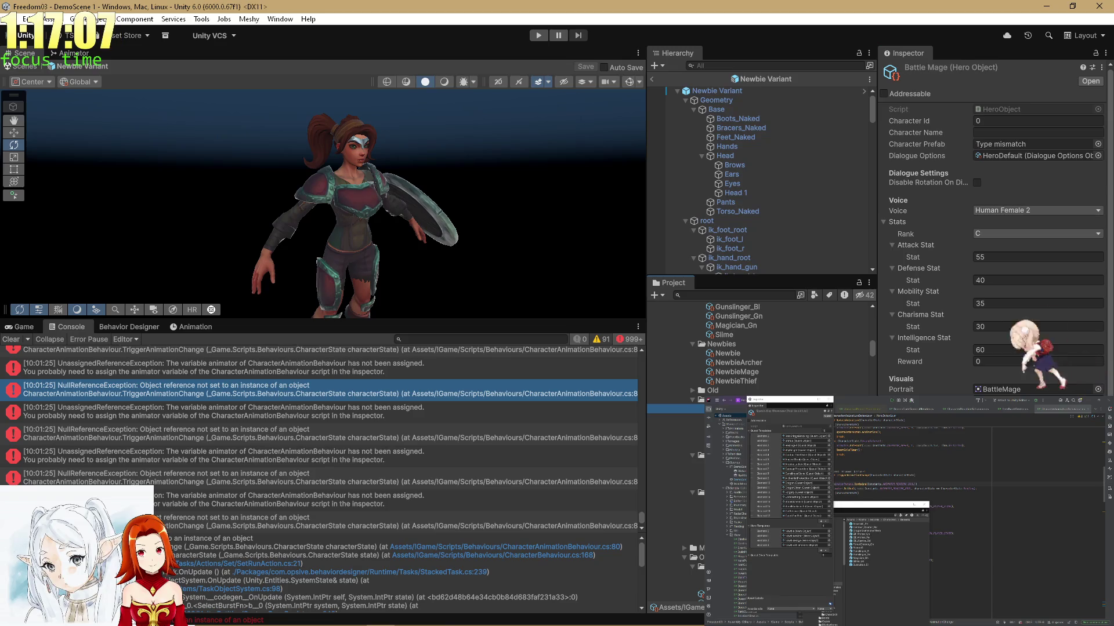
{"action": "key", "text": "Down"}
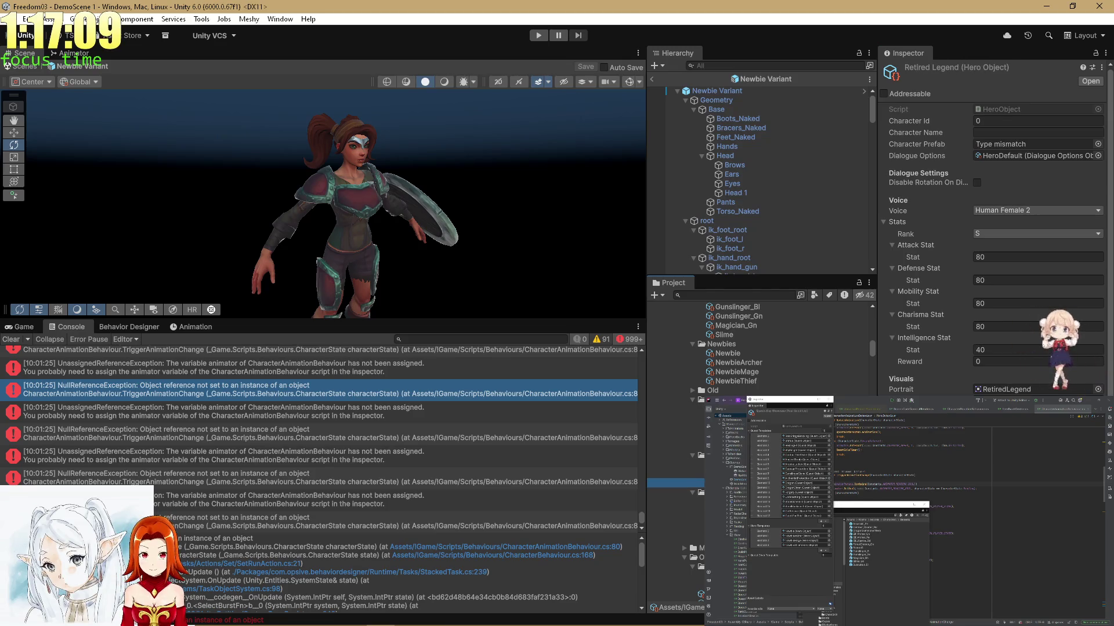
{"action": "key", "text": "Up"}
{"action": "key", "text": "Up"}
{"action": "key", "text": "Up"}
{"action": "key", "text": "Up"}
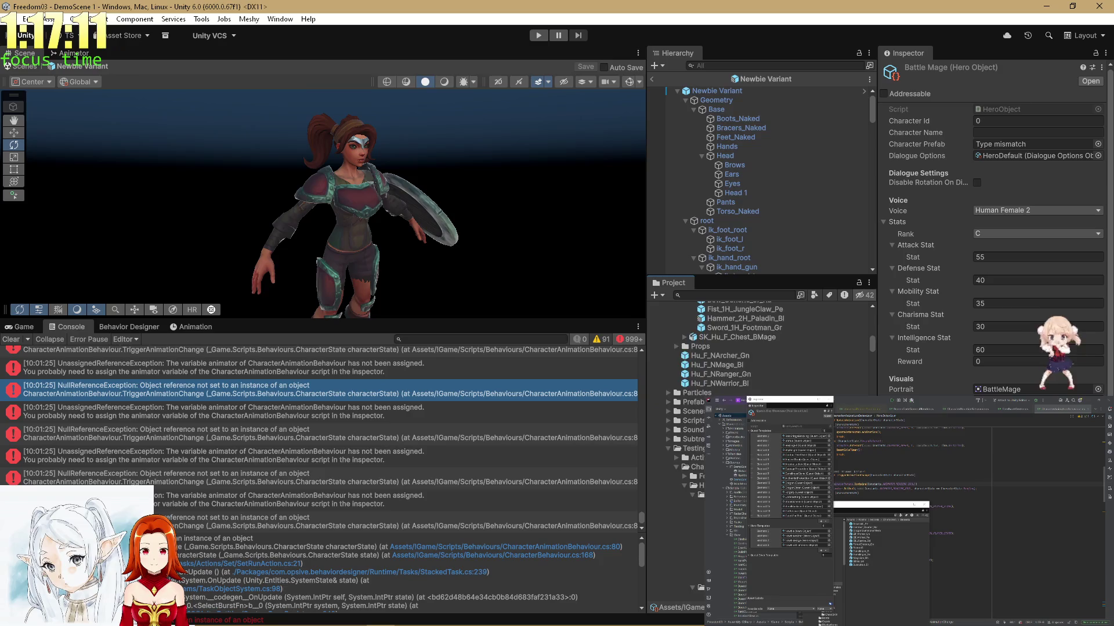
{"action": "scroll", "coordinate": [759, 348], "scroll_direction": "down", "scroll_amount": 5}
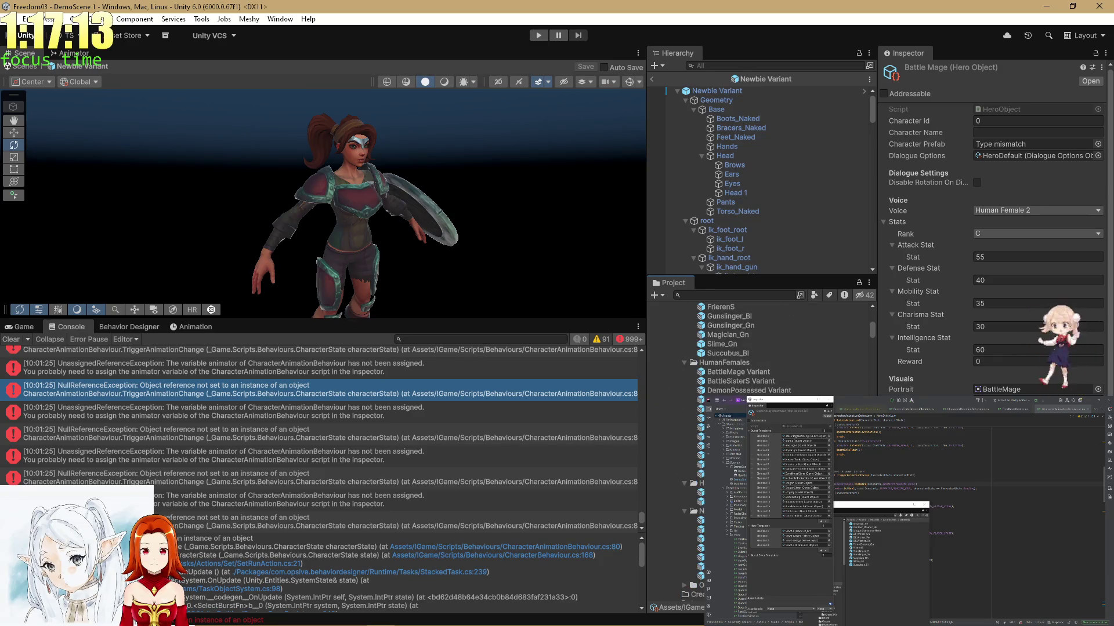
{"action": "mouse_move", "coordinate": [751, 372]}
{"action": "left_mouse_down"}
{"action": "mouse_move", "coordinate": [903, 290]}
{"action": "mouse_move", "coordinate": [989, 149]}
{"action": "left_mouse_up"}
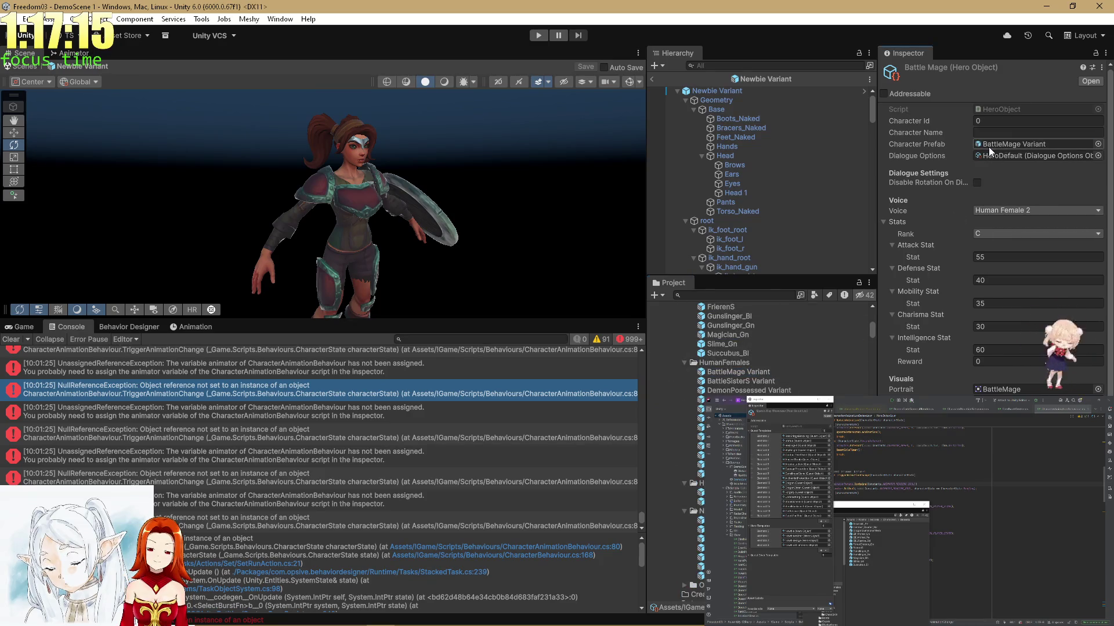
{"action": "scroll", "coordinate": [792, 395], "scroll_direction": "up", "scroll_amount": 5}
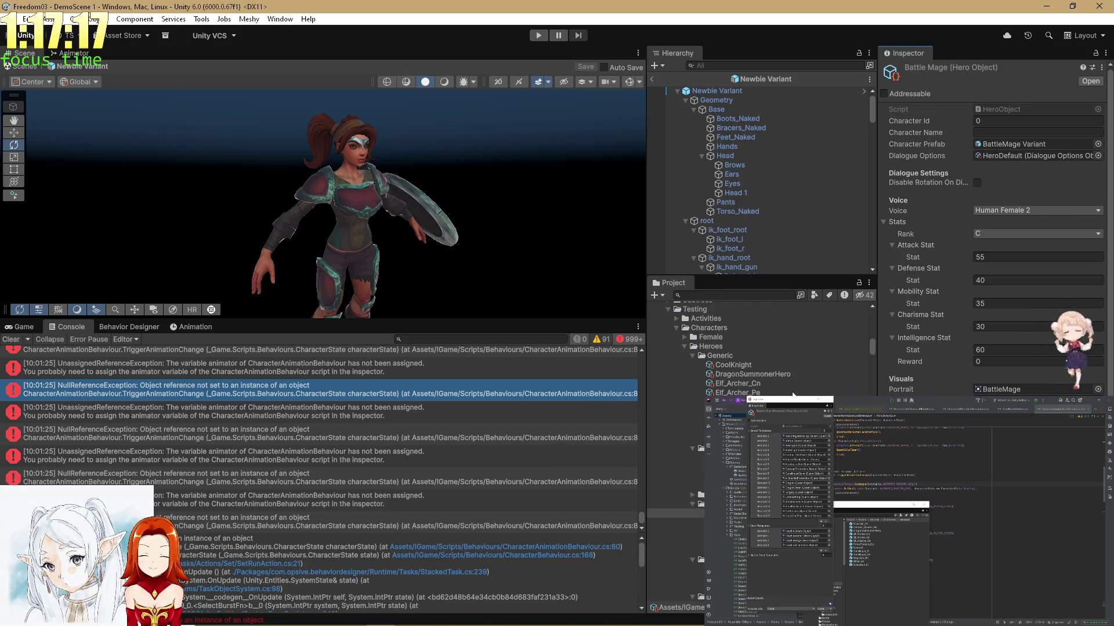
{"action": "key", "text": "Down"}
{"action": "scroll", "coordinate": [760, 348], "scroll_direction": "down", "scroll_amount": 5}
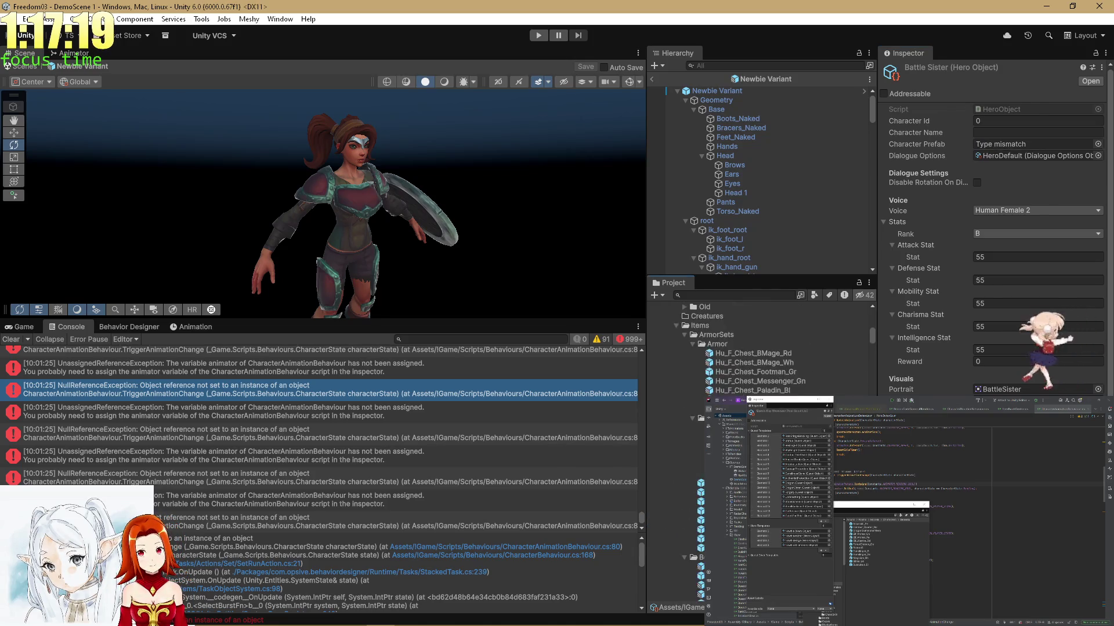
Assign BattleSisterS Variant as Battle Sister's Character Prefab.
{"action": "scroll", "coordinate": [731, 406], "scroll_direction": "up", "scroll_amount": 3}
{"action": "mouse_move", "coordinate": [731, 416]}
{"action": "left_mouse_down"}
{"action": "mouse_move", "coordinate": [746, 385]}
{"action": "mouse_move", "coordinate": [1004, 144]}
{"action": "left_mouse_up"}
{"action": "scroll", "coordinate": [787, 384], "scroll_direction": "down", "scroll_amount": 5}
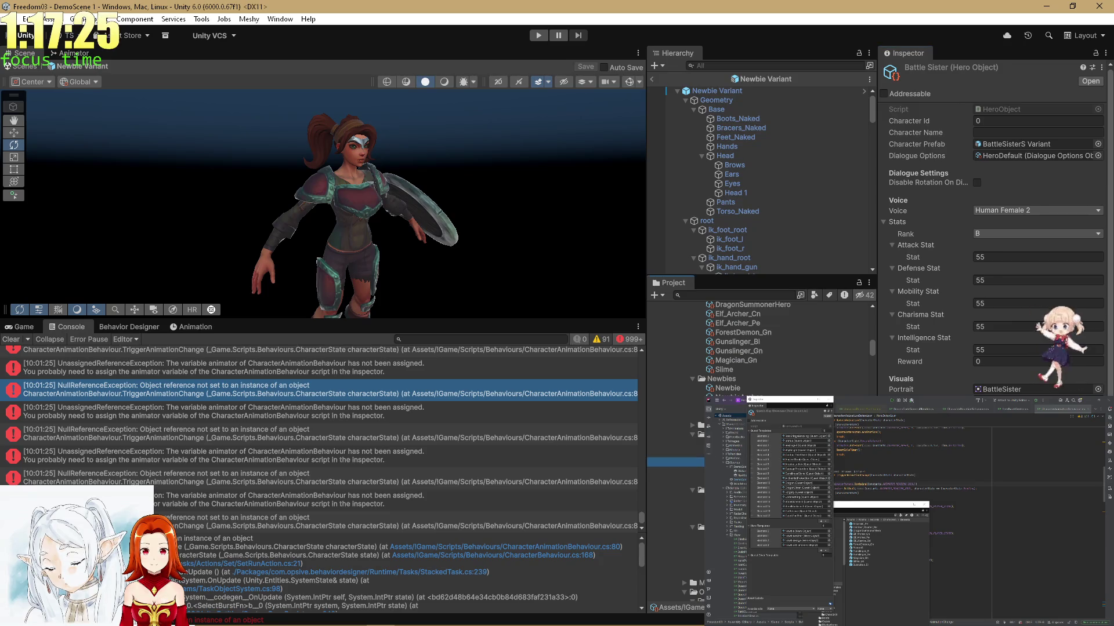
Adjust Messenger's Charisma stat and assign Messenger Variant as its Character Prefab.
{"action": "scroll", "coordinate": [684, 375], "scroll_direction": "up", "scroll_amount": 4}
{"action": "scroll", "coordinate": [760, 348], "scroll_direction": "up", "scroll_amount": 5}
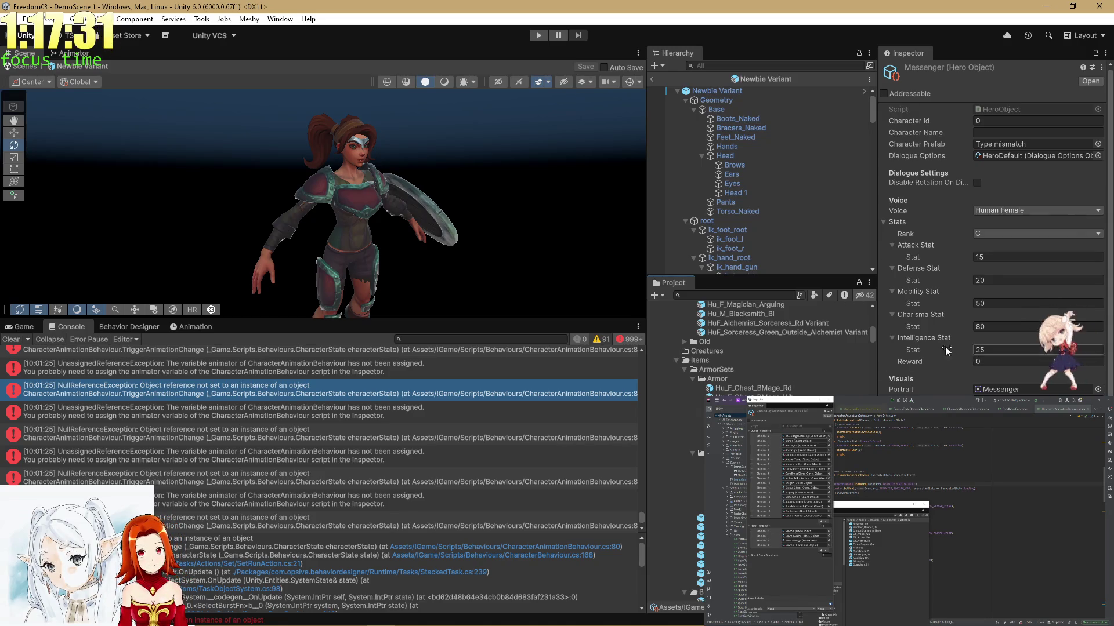
{"action": "left_click", "coordinate": [1000, 325]}
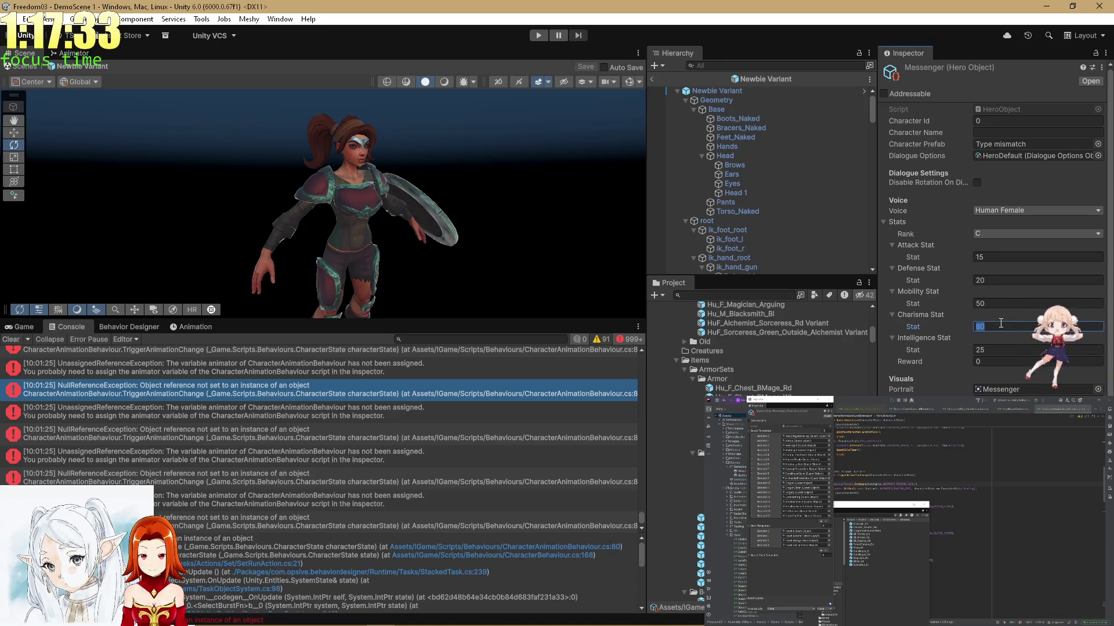
{"action": "type", "text": "6020"}
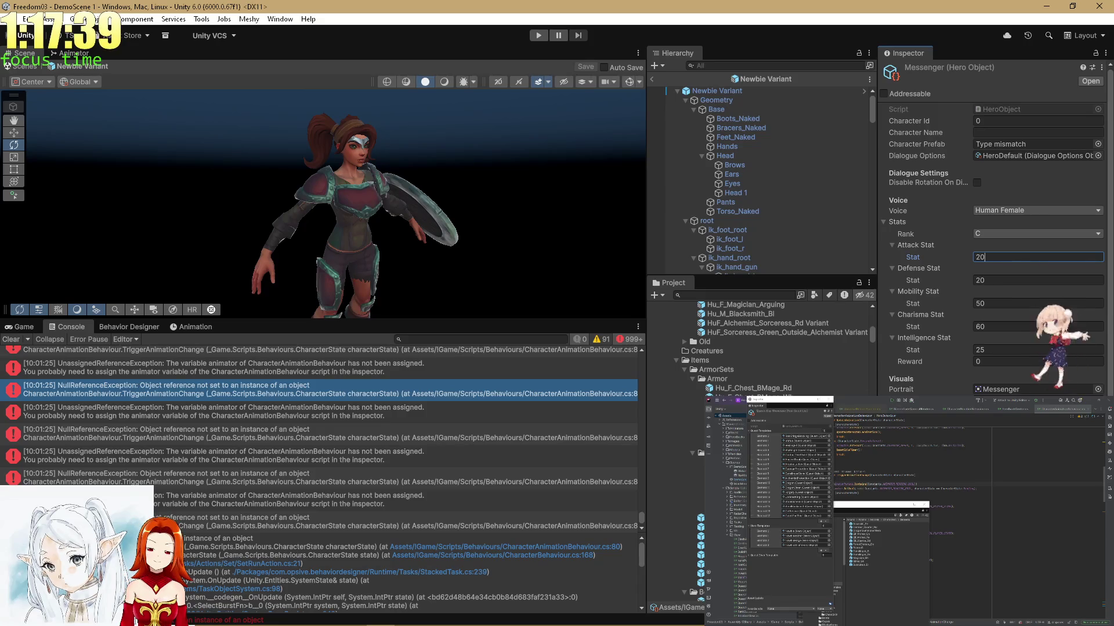
{"action": "scroll", "coordinate": [760, 360], "scroll_direction": "up", "scroll_amount": 3}
{"action": "scroll", "coordinate": [754, 348], "scroll_direction": "up", "scroll_amount": 3}
{"action": "left_click_drag", "start_coordinate": [729, 379], "coordinate": [993, 145]}
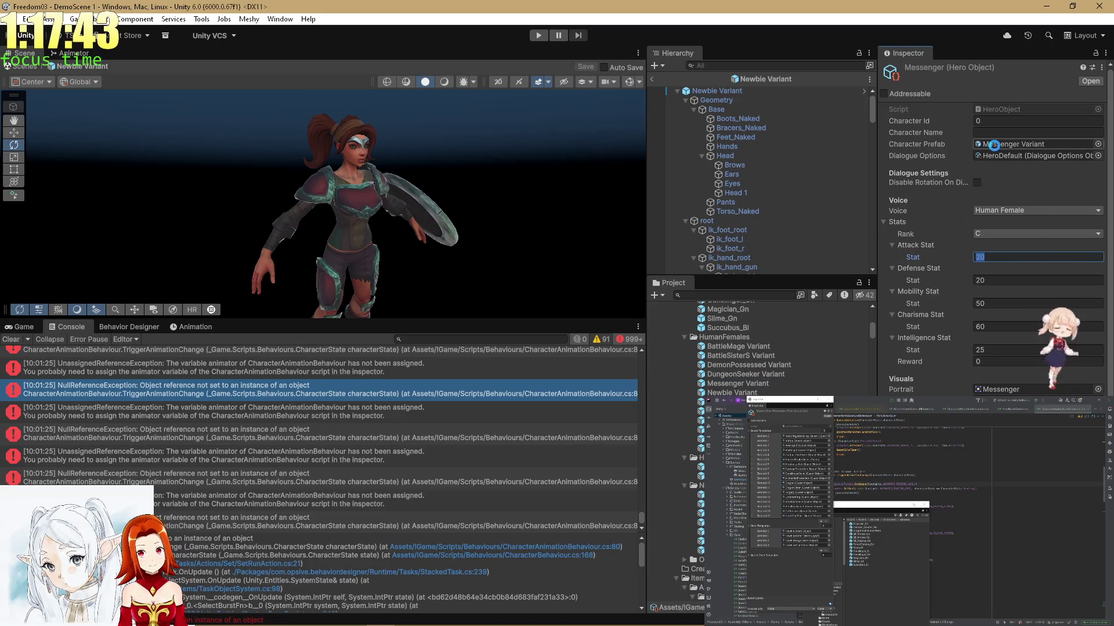
{"action": "scroll", "coordinate": [684, 453], "scroll_direction": "down", "scroll_amount": 10}
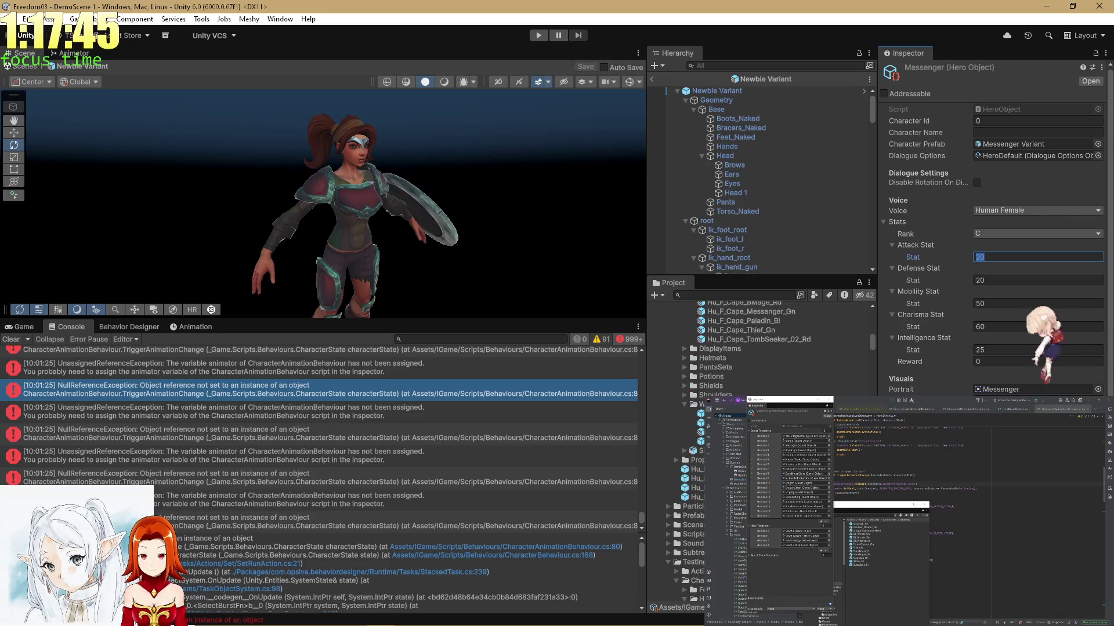
{"action": "scroll", "coordinate": [684, 454], "scroll_direction": "down", "scroll_amount": 8}
{"action": "scroll", "coordinate": [691, 479], "scroll_direction": "down", "scroll_amount": 5}
{"action": "scroll", "coordinate": [760, 348], "scroll_direction": "up", "scroll_amount": 3}
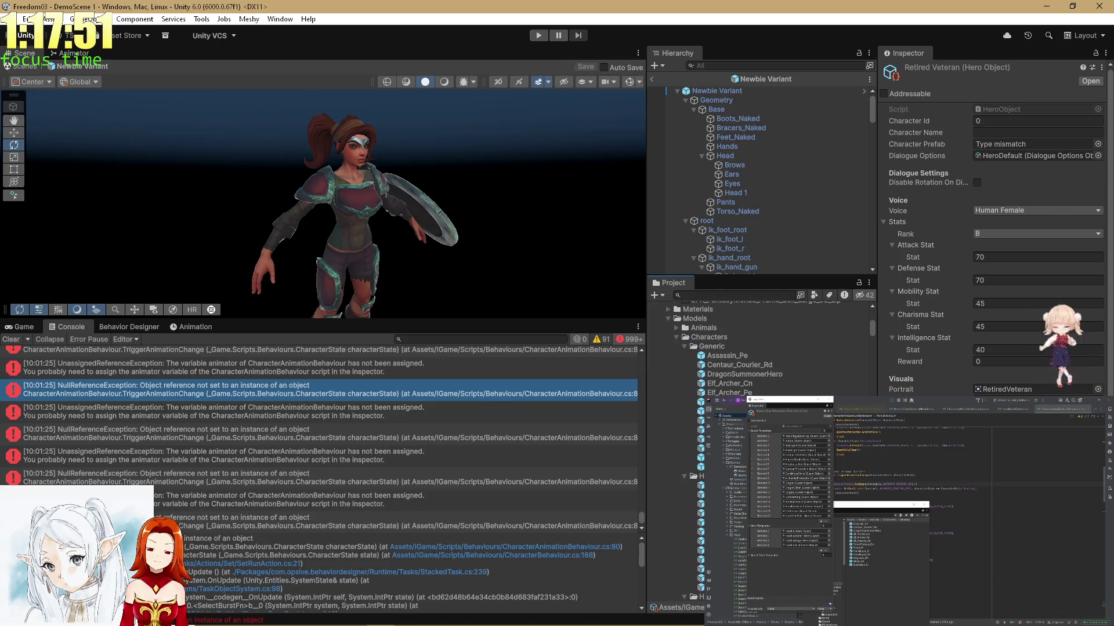
Assign RetiredVeteran Variant as Retired Veteran's Character Prefab.
{"action": "scroll", "coordinate": [760, 348], "scroll_direction": "down", "scroll_amount": 10}
{"action": "scroll", "coordinate": [760, 348], "scroll_direction": "up", "scroll_amount": 8}
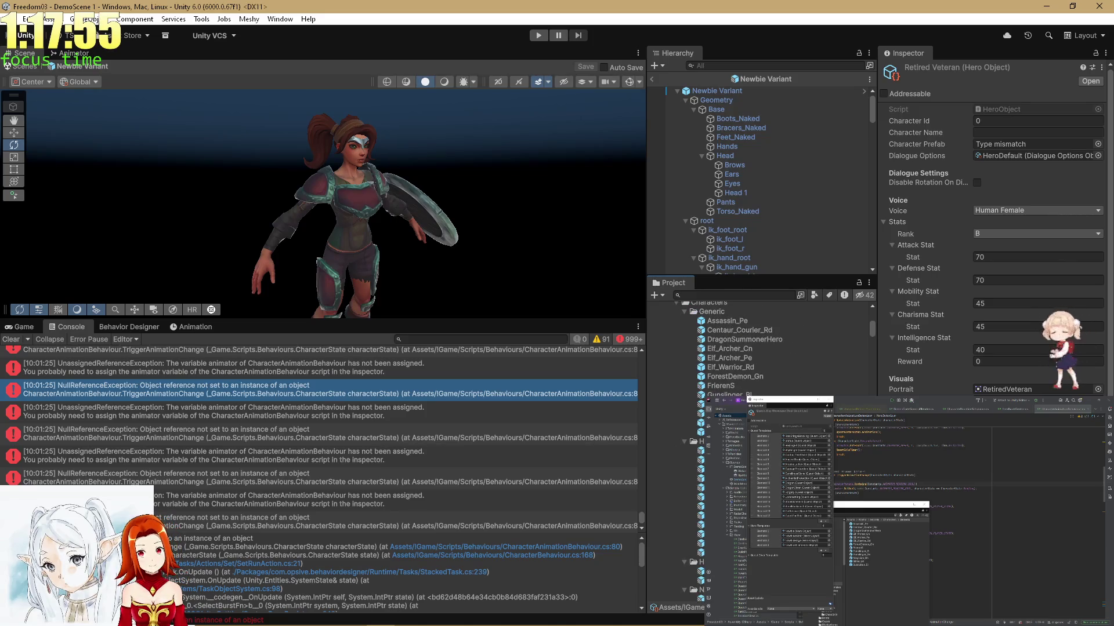
{"action": "left_click", "coordinate": [673, 544]}
{"action": "left_click_drag", "start_coordinate": [673, 543], "coordinate": [1012, 140]}
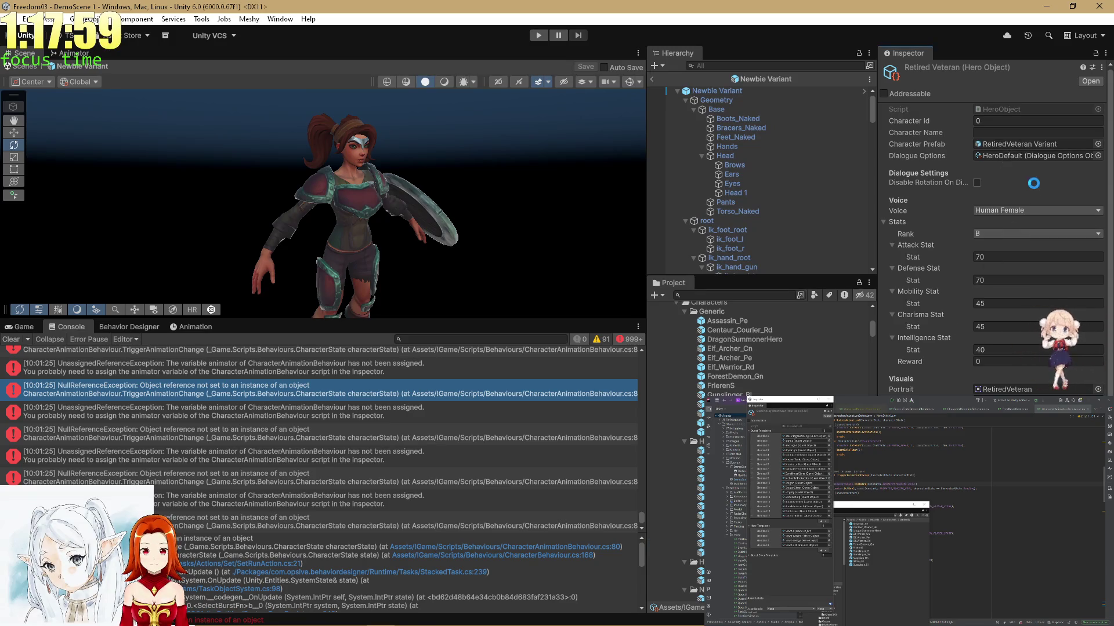
Enter Retired Veteran's stats: Attack and Defense 60, Mobility, Charisma and Intelligence 35.
{"action": "left_click", "coordinate": [1001, 258]}
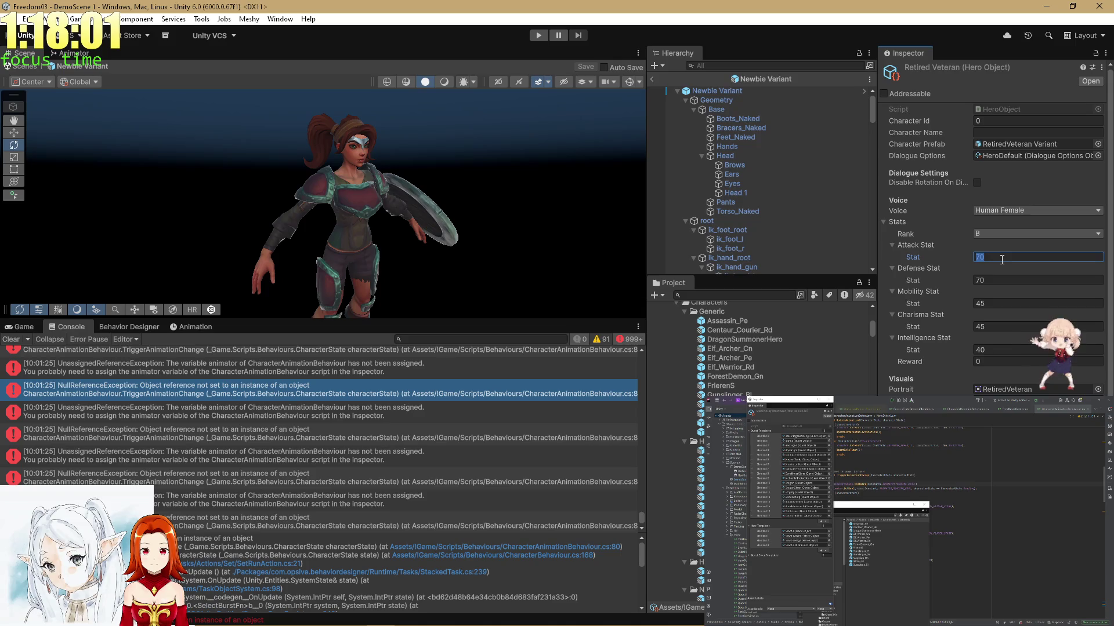
{"action": "type", "text": "60"}
{"action": "left_click", "coordinate": [993, 281]}
{"action": "type", "text": "60"}
{"action": "left_click", "coordinate": [988, 304]}
{"action": "type", "text": "35"}
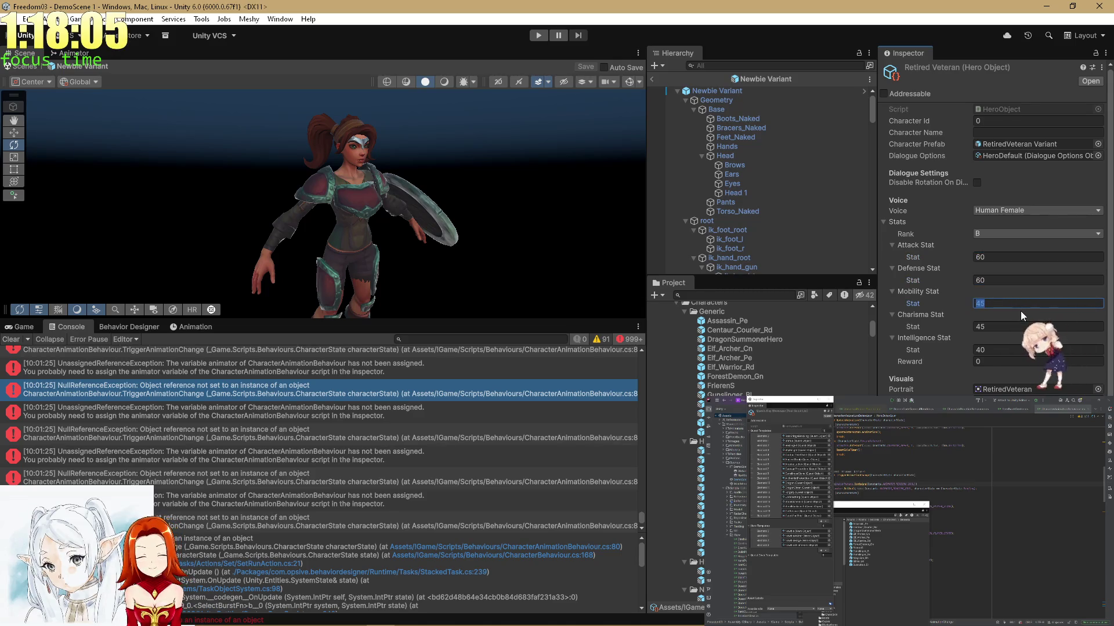
{"action": "left_click", "coordinate": [996, 327]}
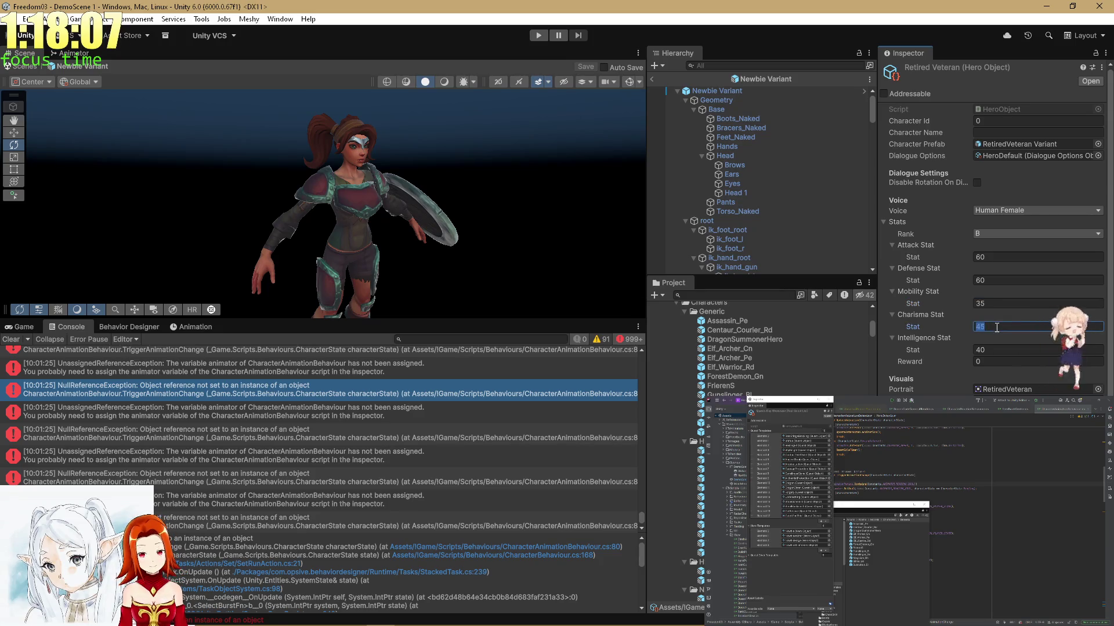
{"action": "type", "text": "35"}
{"action": "left_click", "coordinate": [996, 350]}
{"action": "type", "text": "35"}
Lower Retired Veteran's Attack and Defense to 50.
{"action": "left_click", "coordinate": [991, 280]}
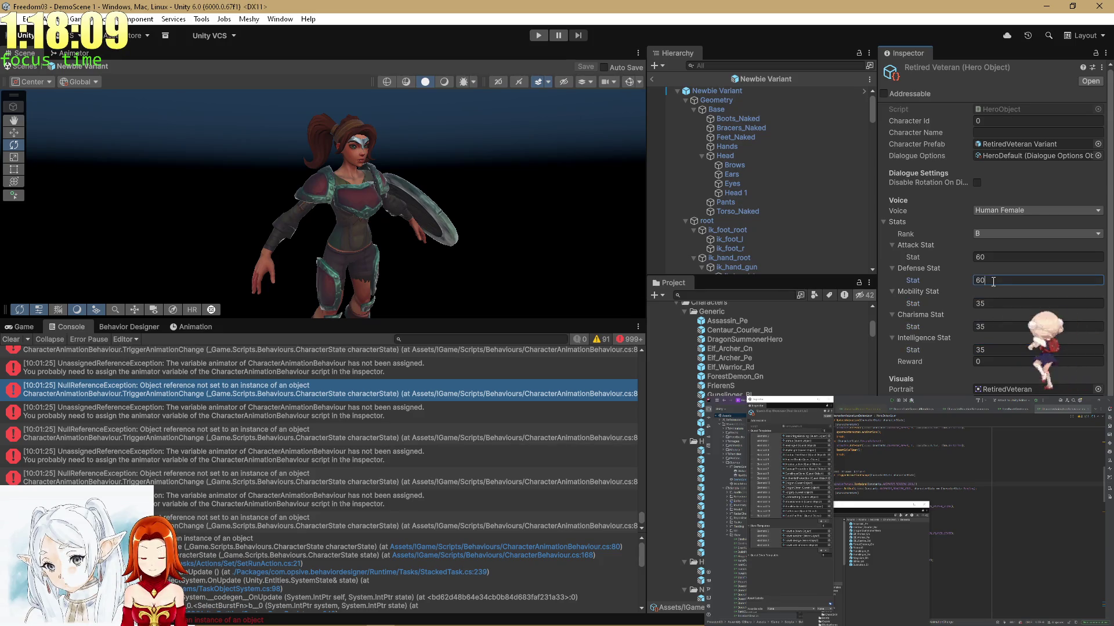
{"action": "type", "text": "55"}
{"action": "left_click", "coordinate": [997, 257]}
{"action": "type", "text": "55"}
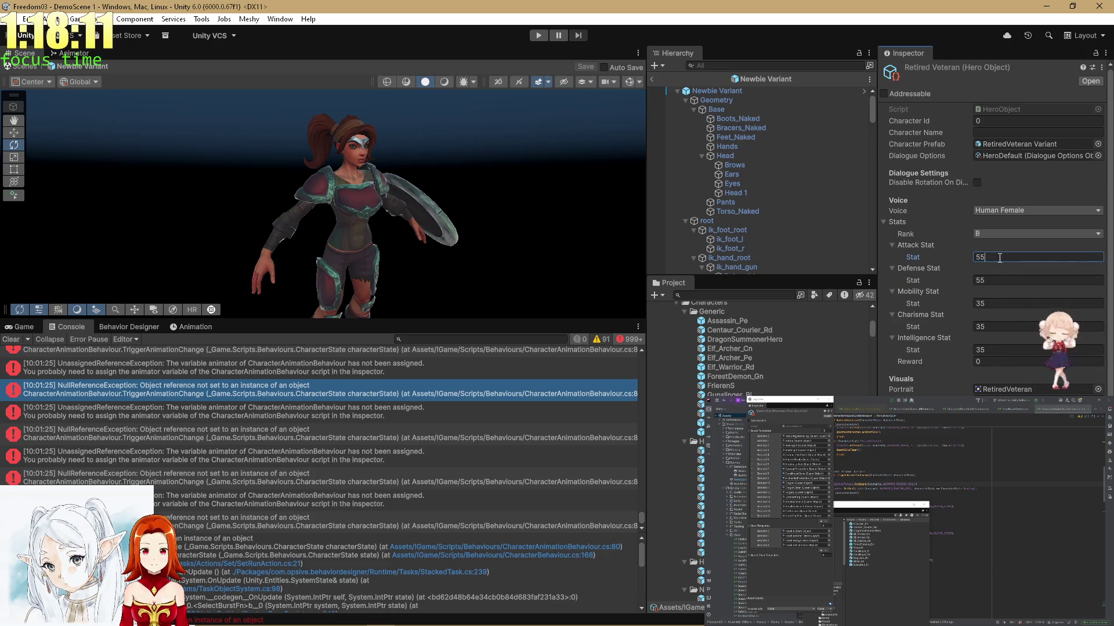
{"action": "type", "text": "0"}
{"action": "left_click", "coordinate": [980, 281]}
{"action": "type", "text": "50"}
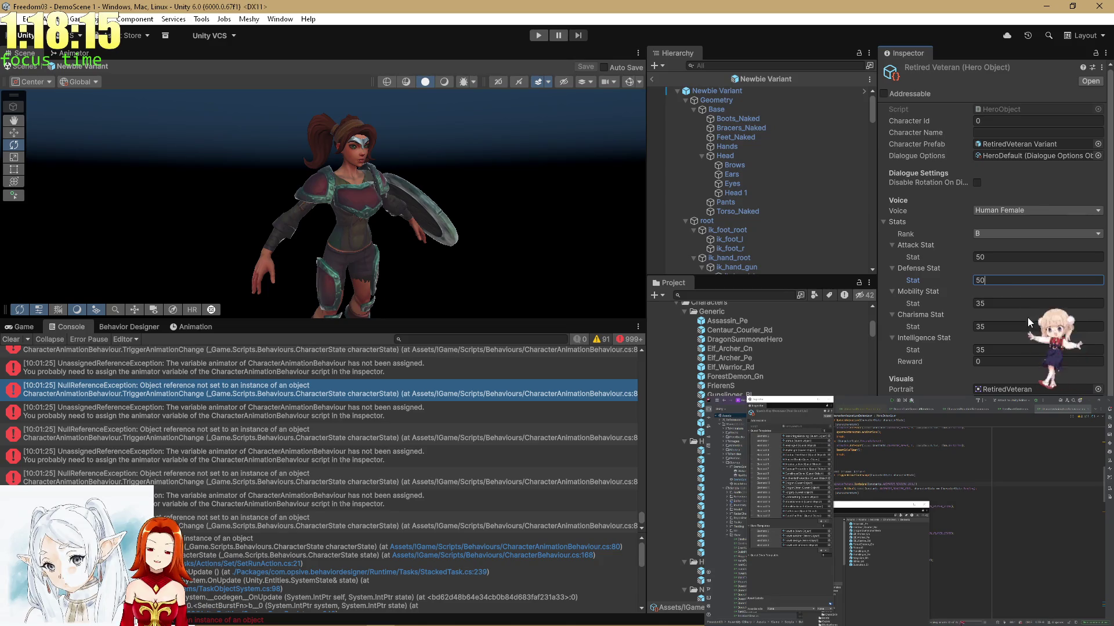
{"action": "scroll", "coordinate": [691, 518], "scroll_direction": "down", "scroll_amount": 5}
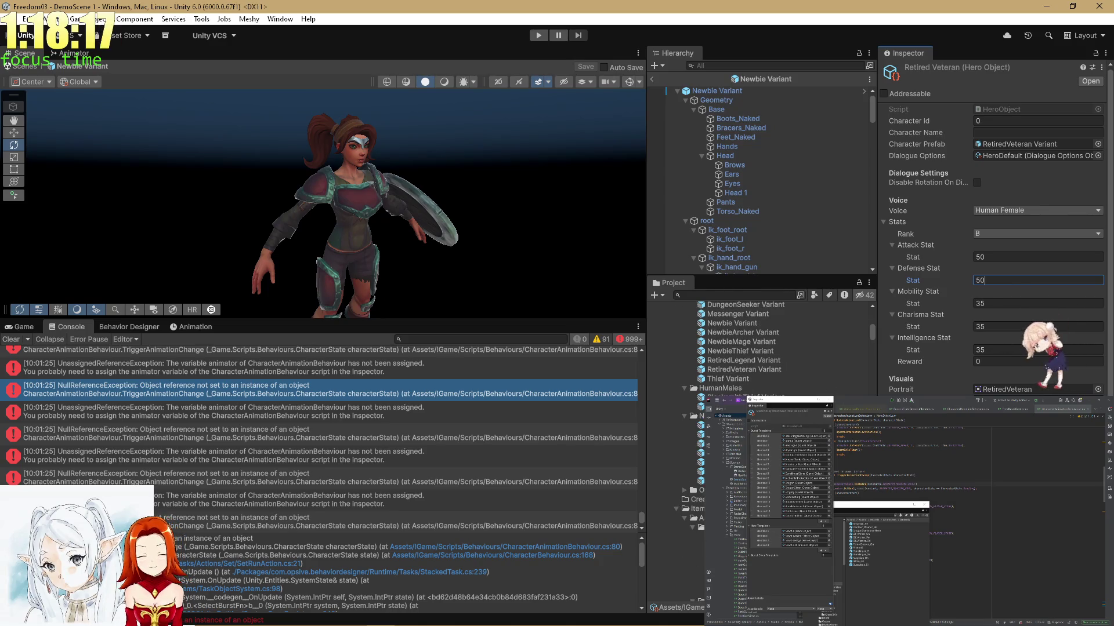
{"action": "scroll", "coordinate": [754, 348], "scroll_direction": "up", "scroll_amount": 10}
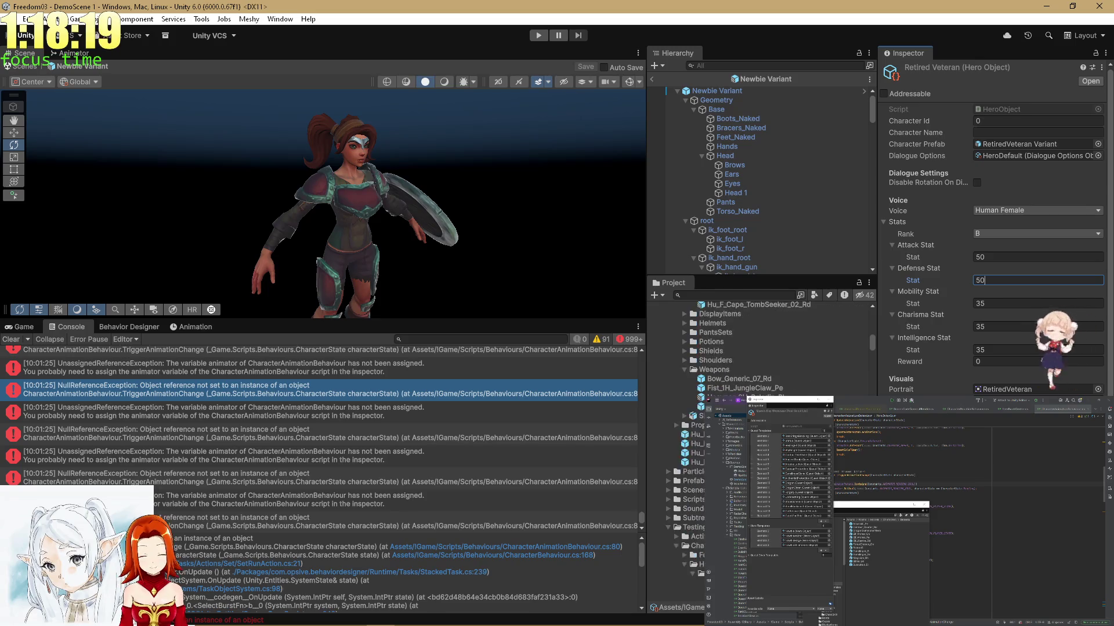
{"action": "left_click", "coordinate": [692, 586]}
Assign Thief Variant to the Thief and enter Attack 50, Defense 30, Mobility and Charisma 55.
{"action": "scroll", "coordinate": [691, 586], "scroll_direction": "down", "scroll_amount": 10}
{"action": "scroll", "coordinate": [691, 586], "scroll_direction": "up", "scroll_amount": 10}
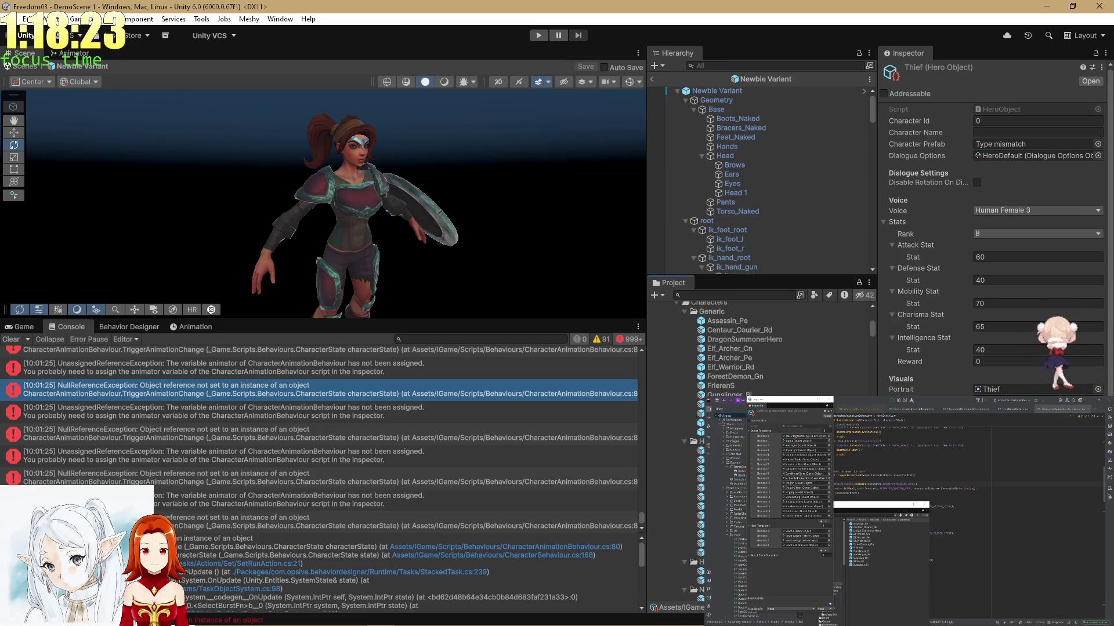
{"action": "mouse_move", "coordinate": [731, 406]}
{"action": "left_mouse_down"}
{"action": "mouse_move", "coordinate": [896, 354]}
{"action": "mouse_move", "coordinate": [1016, 145]}
{"action": "left_mouse_up"}
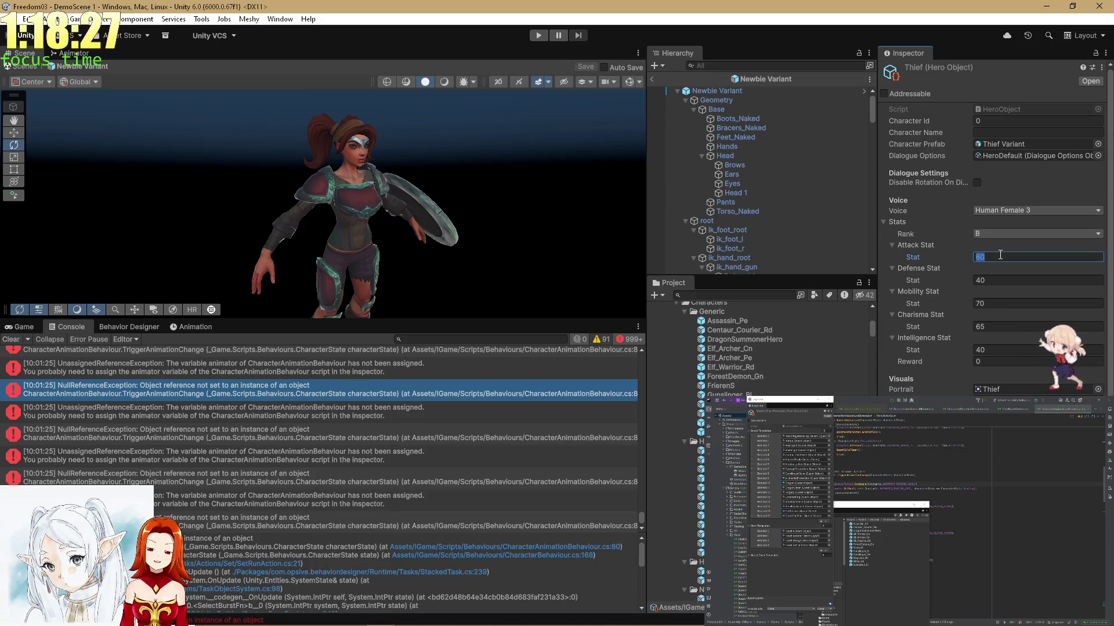
{"action": "left_click", "coordinate": [1000, 256]}
{"action": "type", "text": "50"}
{"action": "left_click", "coordinate": [1000, 279]}
{"action": "type", "text": "3"}
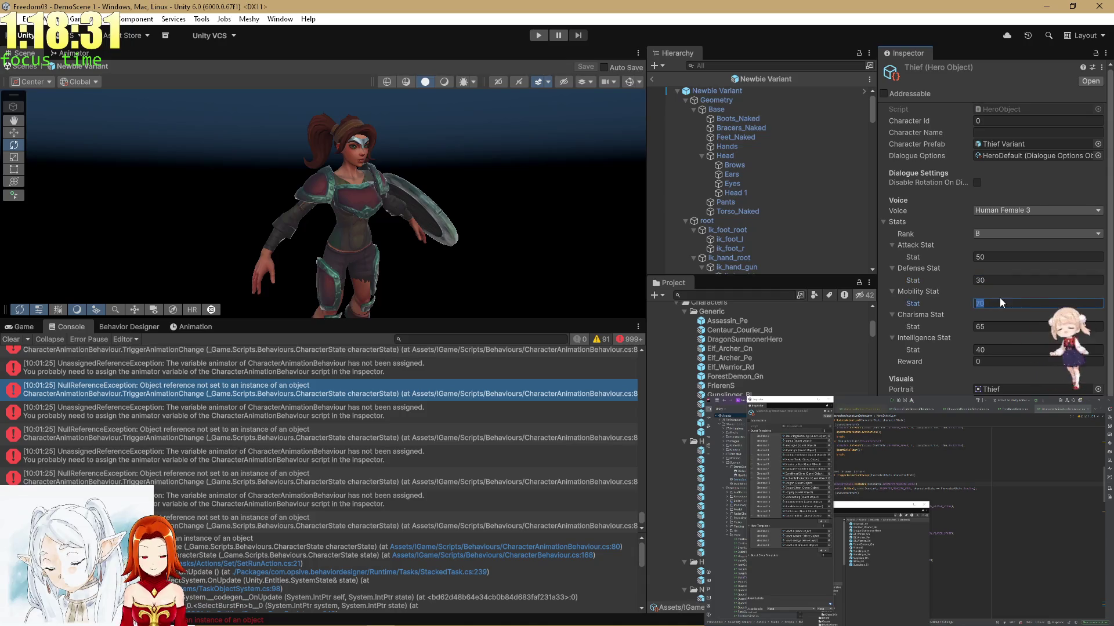
{"action": "left_click", "coordinate": [999, 299]}
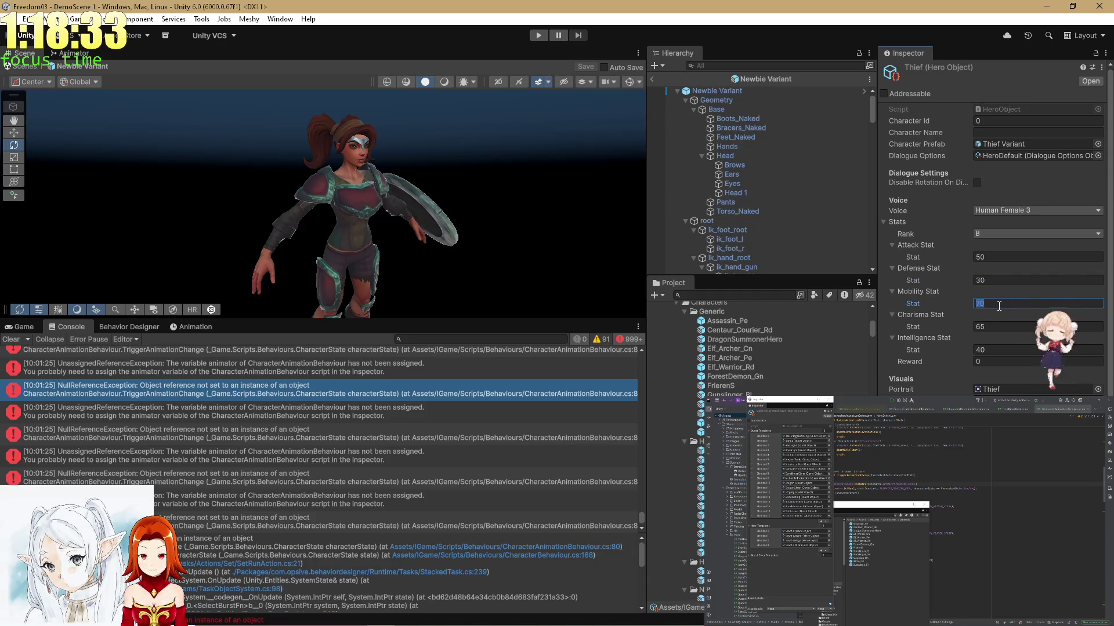
{"action": "type", "text": "55"}
{"action": "left_click", "coordinate": [999, 322]}
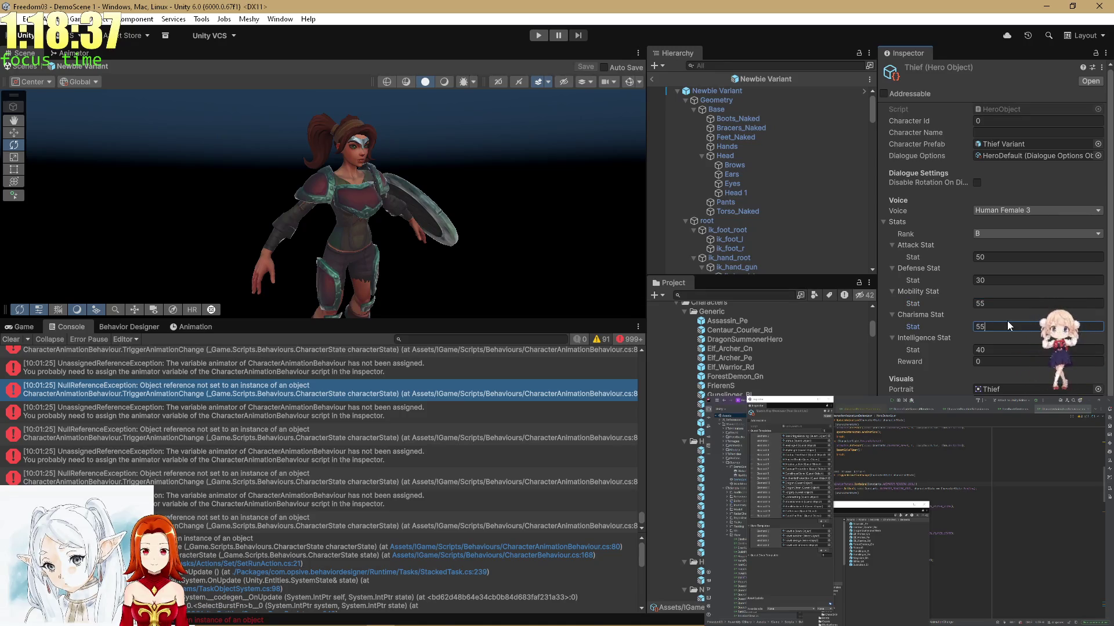
{"action": "type", "text": "55"}
{"action": "key", "text": "Tab"}
Revise the Thief's stats to Defense 25, Mobility 50, Charisma 50 and Intelligence 30.
{"action": "left_click", "coordinate": [995, 280]}
{"action": "type", "text": "25"}
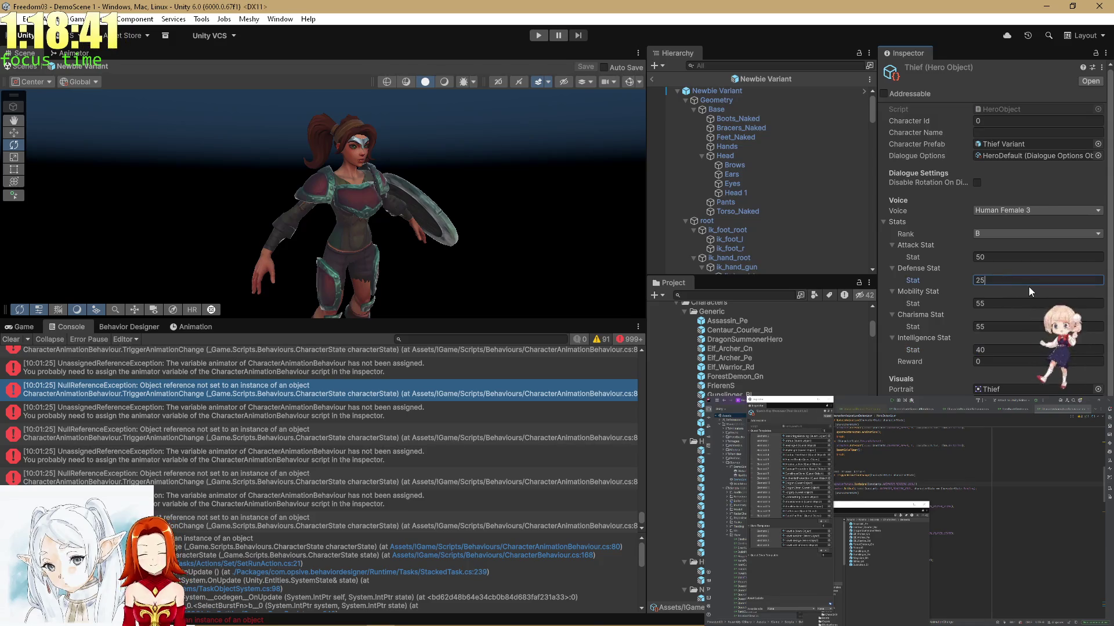
{"action": "left_click", "coordinate": [1010, 304]}
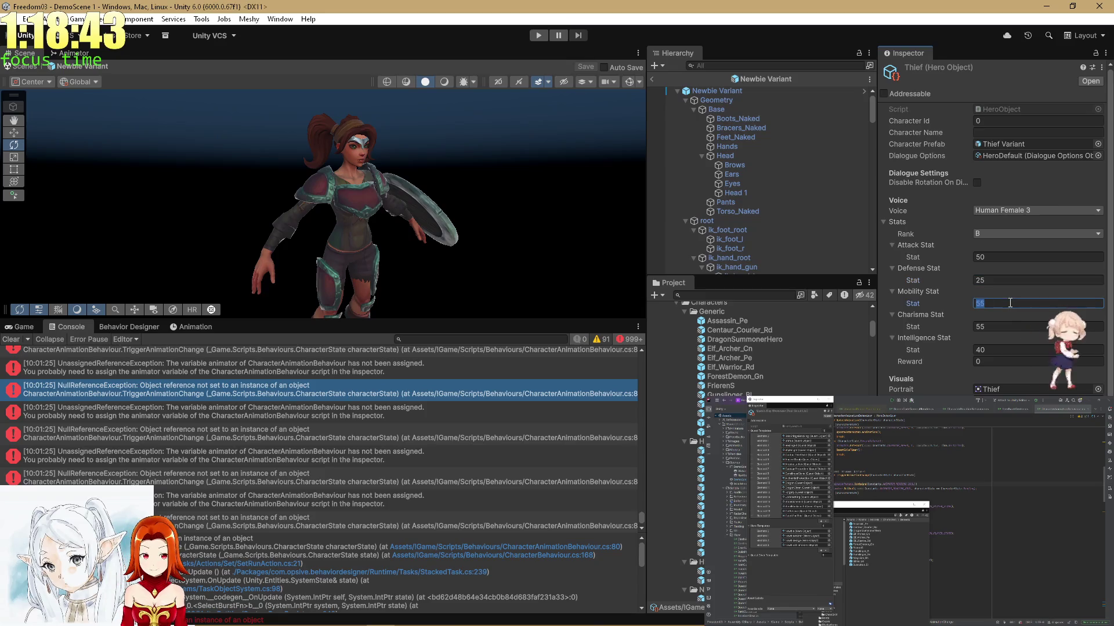
{"action": "type", "text": "50"}
{"action": "left_click", "coordinate": [1004, 325]}
{"action": "type", "text": "50"}
{"action": "left_click", "coordinate": [1004, 350]}
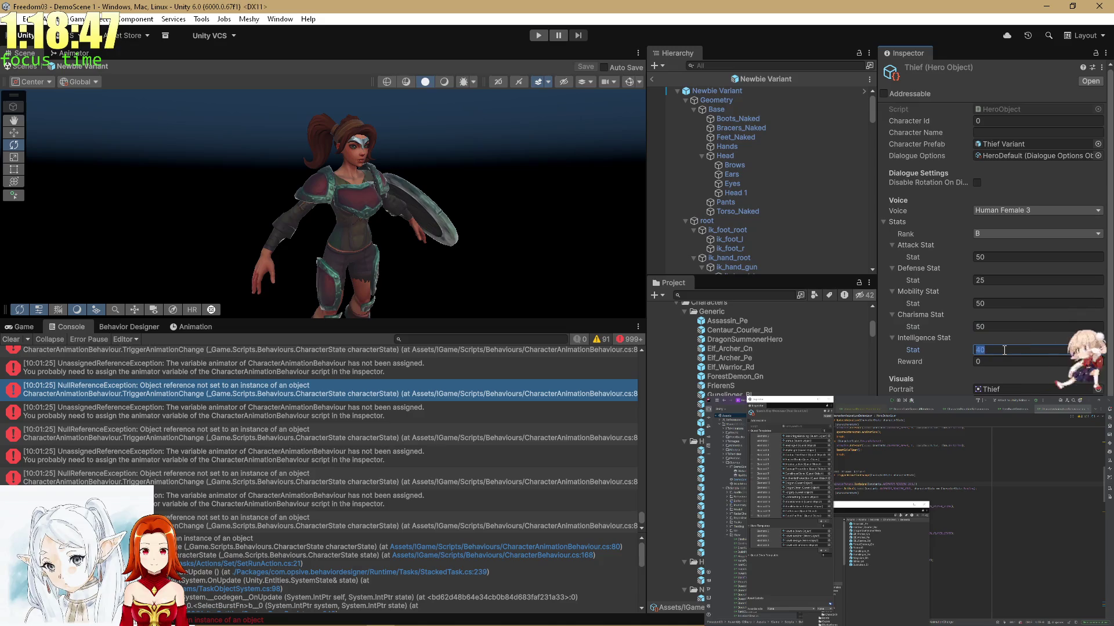
{"action": "type", "text": "35"}
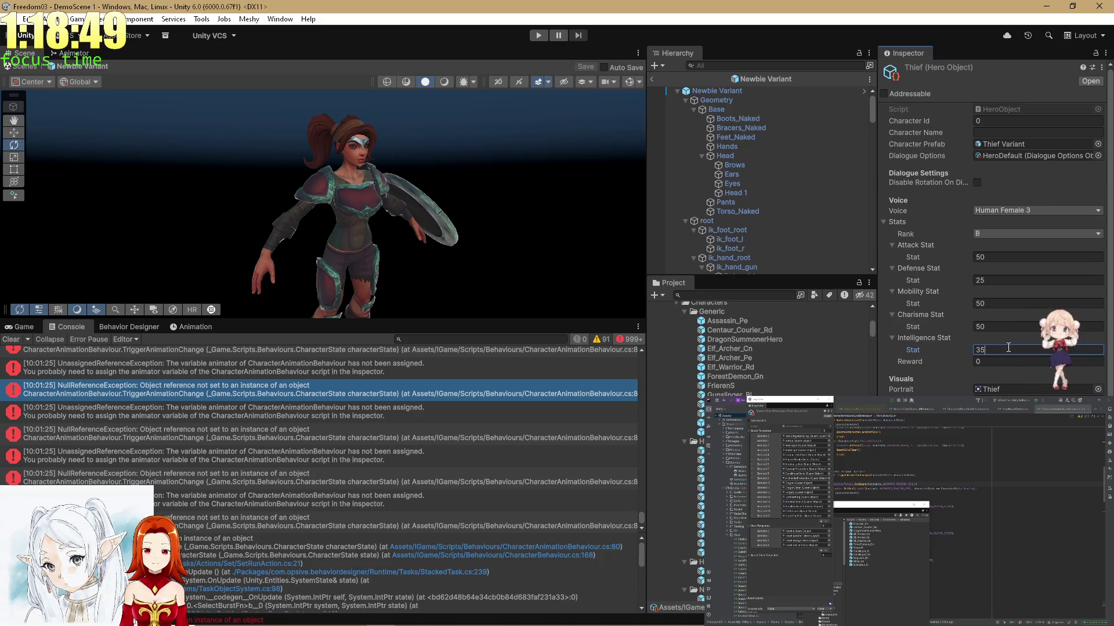
{"action": "type", "text": "3"}
{"action": "scroll", "coordinate": [805, 395], "scroll_direction": "down", "scroll_amount": 5}
{"action": "scroll", "coordinate": [805, 394], "scroll_direction": "down", "scroll_amount": 6}
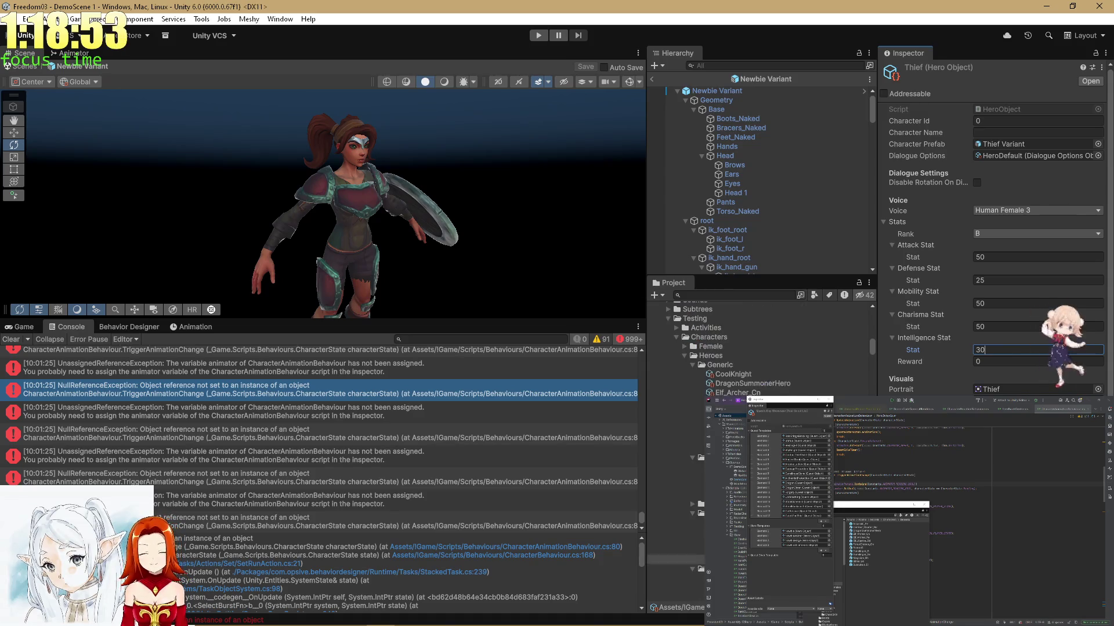
{"action": "scroll", "coordinate": [754, 348], "scroll_direction": "down", "scroll_amount": 3}
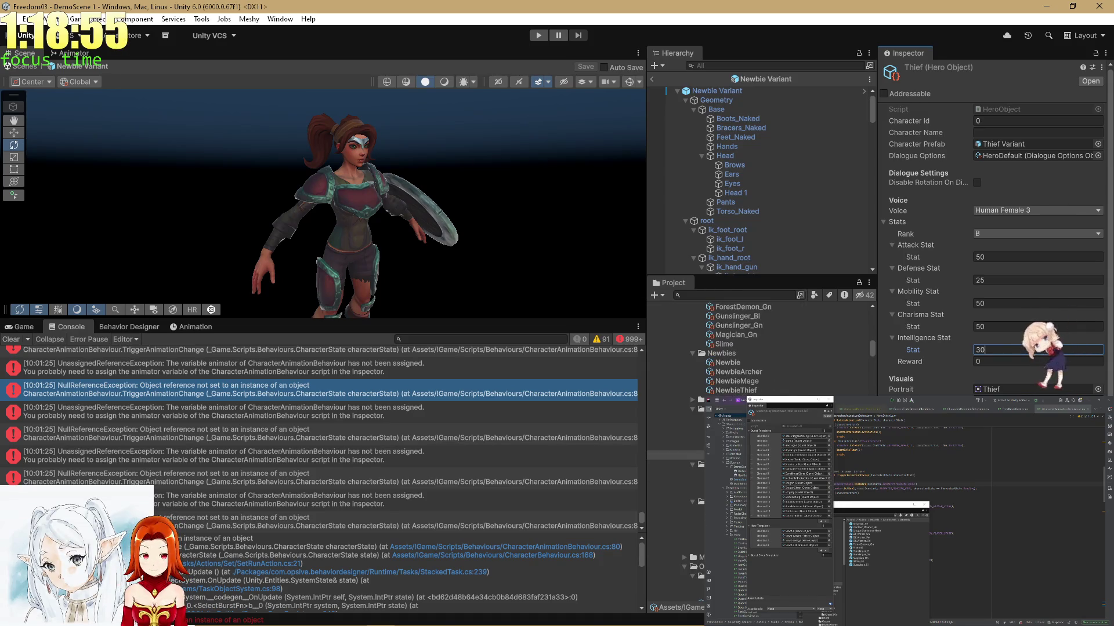
{"action": "key", "text": "Up"}
{"action": "key", "text": "Up"}
{"action": "key", "text": "Up"}
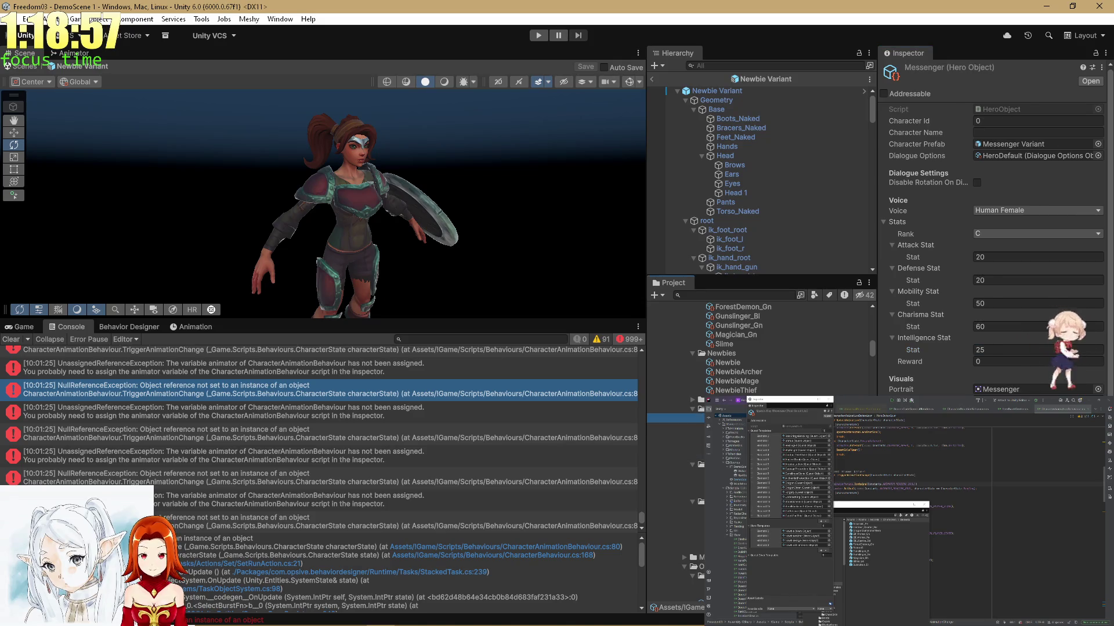
Assign DemonPossessed Variant as the Demon Possessed hero's Character Prefab.
{"action": "key", "text": "Down"}
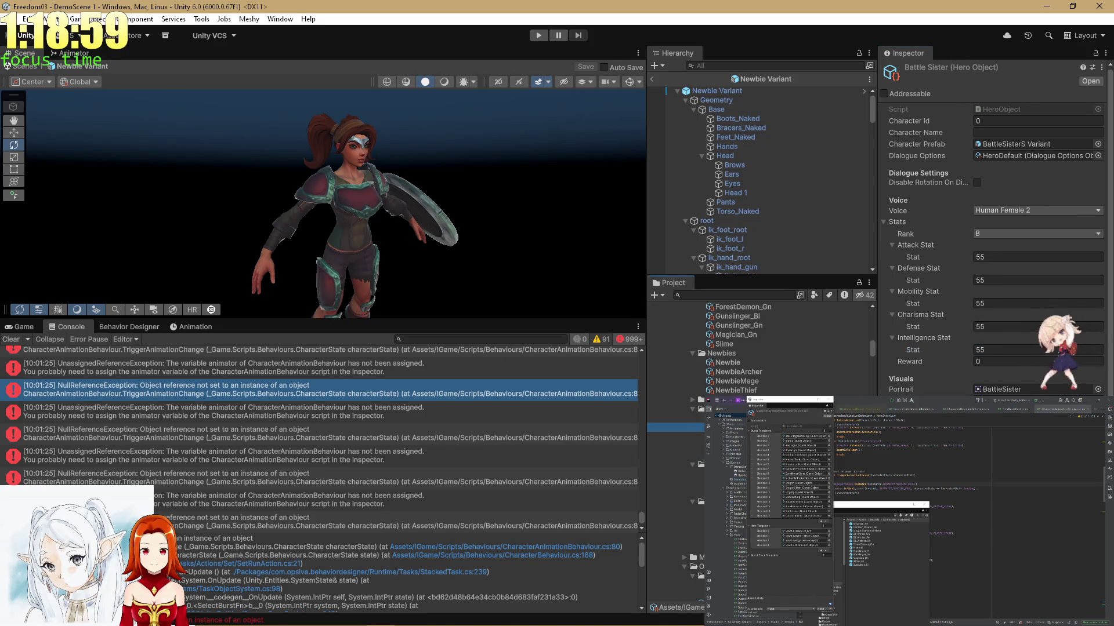
{"action": "key", "text": "Down"}
{"action": "scroll", "coordinate": [692, 449], "scroll_direction": "down", "scroll_amount": 10}
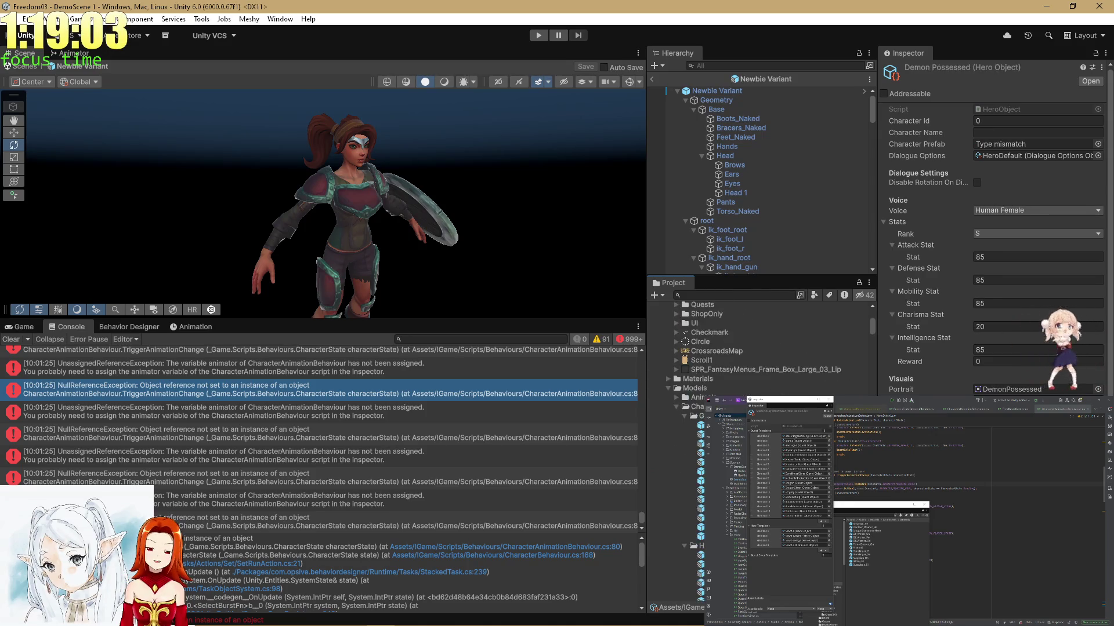
{"action": "scroll", "coordinate": [771, 348], "scroll_direction": "down", "scroll_amount": 4}
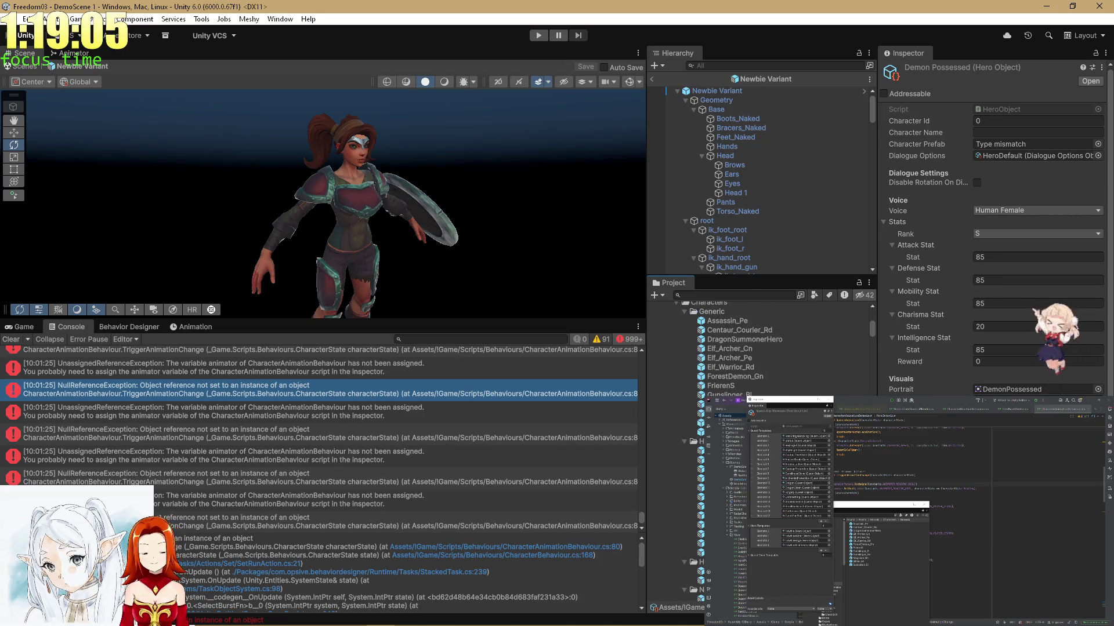
{"action": "left_click_drag", "start_coordinate": [1004, 140], "coordinate": [1007, 145]}
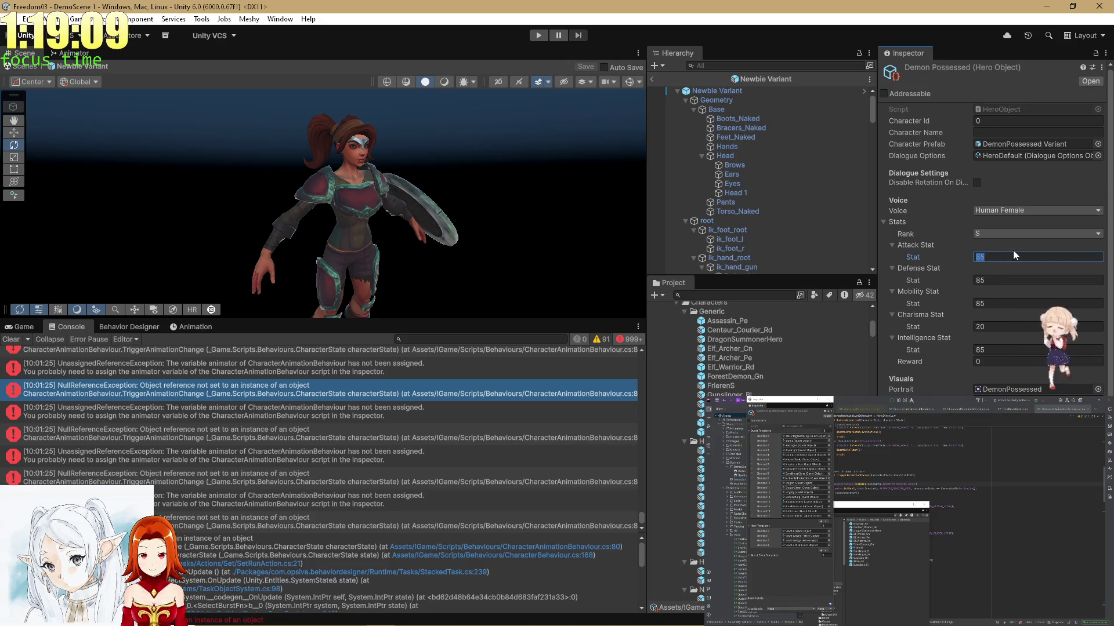
Lower Demon Possessed's Attack, Defense and Mobility from 85 to 75, and enter 75 for Intelligence.
{"action": "type", "text": "75"}
{"action": "key", "text": "Tab"}
{"action": "type", "text": "75"}
{"action": "key", "text": "Tab"}
{"action": "type", "text": "75"}
{"action": "key", "text": "Tab"}
{"action": "key", "text": "Tab"}
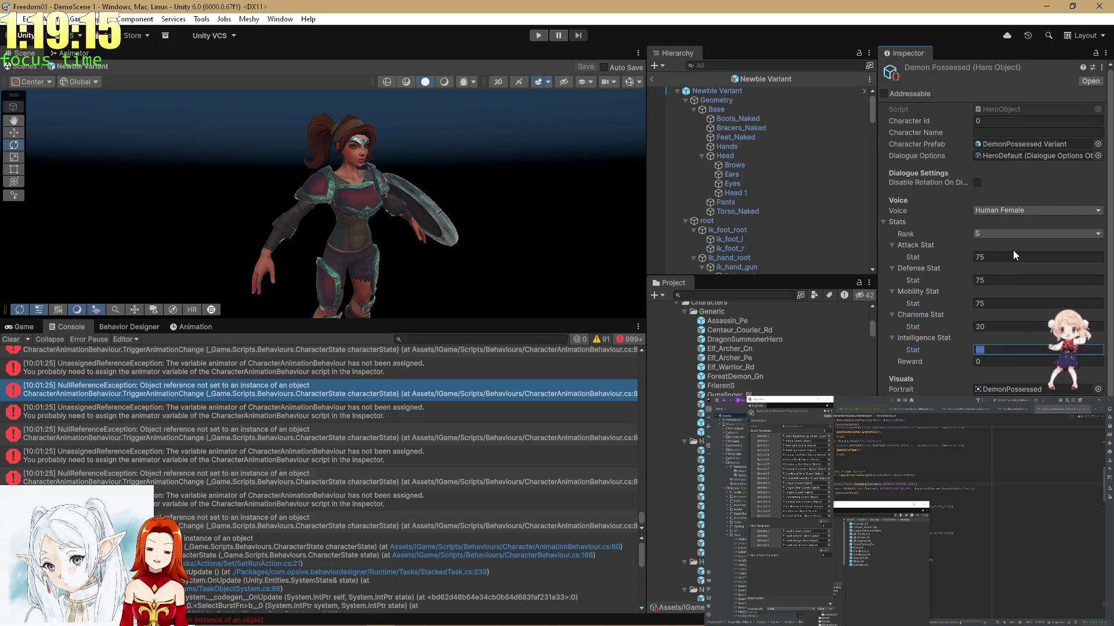
{"action": "type", "text": "75"}
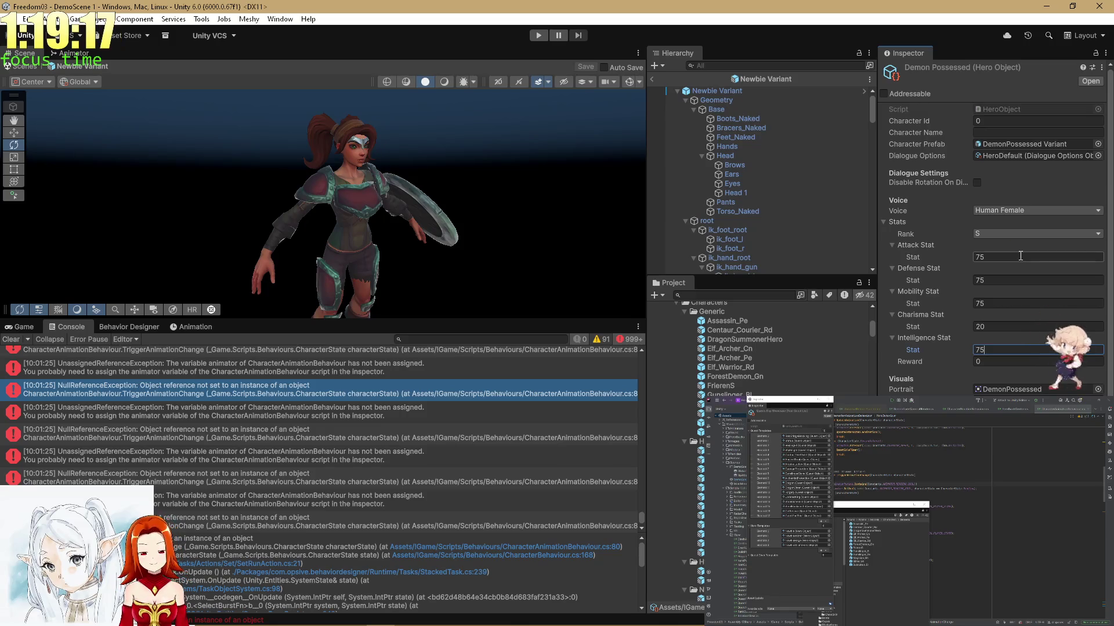
{"action": "scroll", "coordinate": [691, 449], "scroll_direction": "down", "scroll_amount": 10}
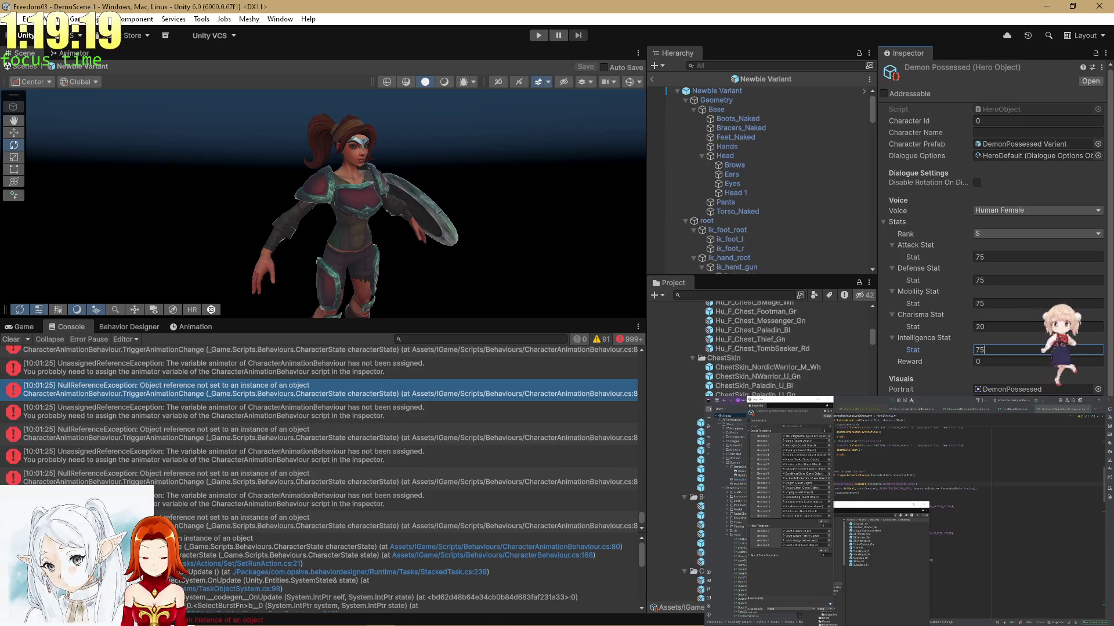
{"action": "scroll", "coordinate": [692, 482], "scroll_direction": "down", "scroll_amount": 15}
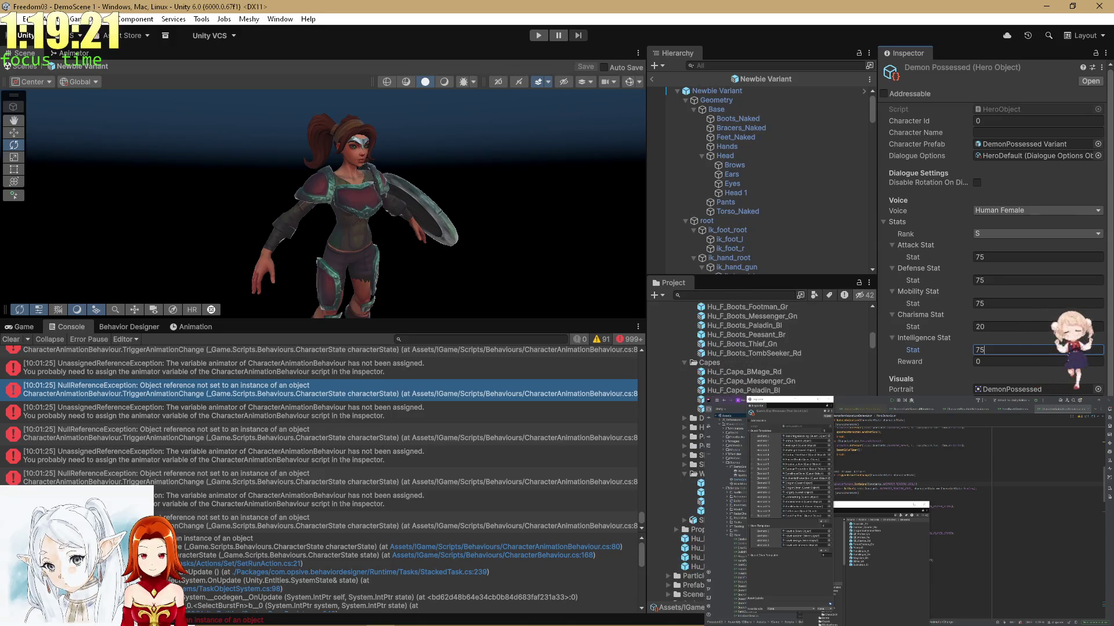